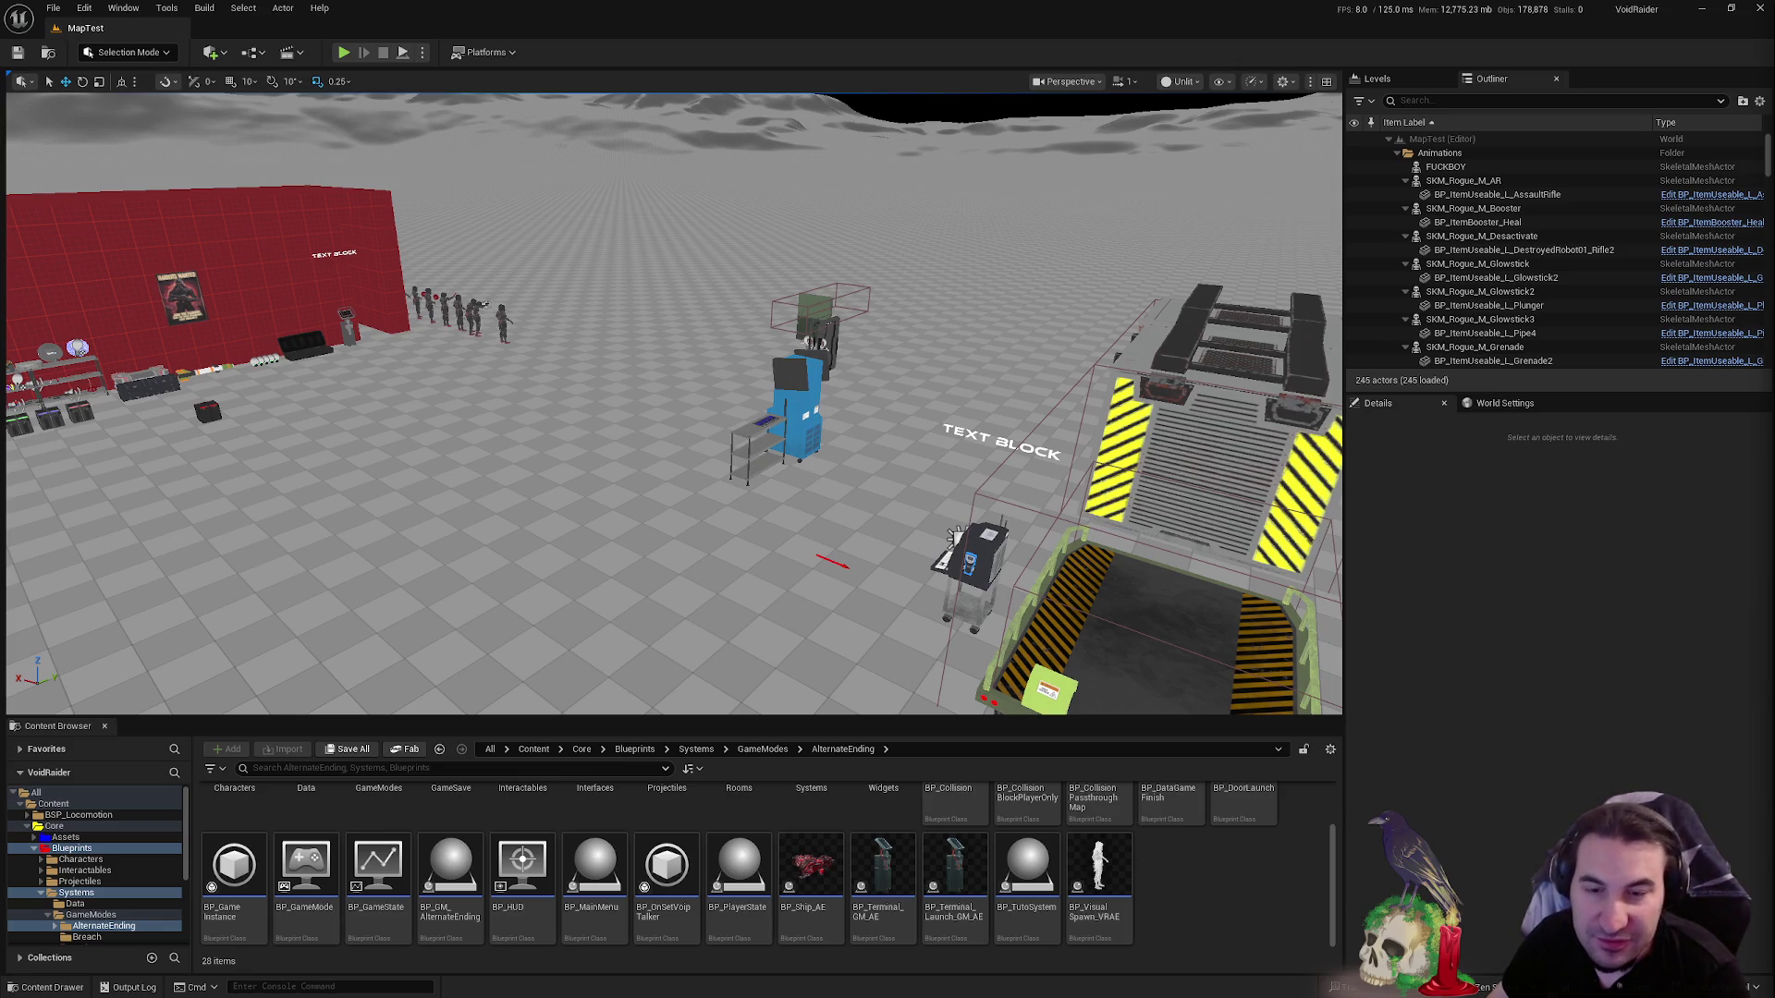
- Fly the camera past the gate and red ship, out toward the red wall and structures
{"action": "key", "text": "super"}
{"action": "key", "text": "super"}
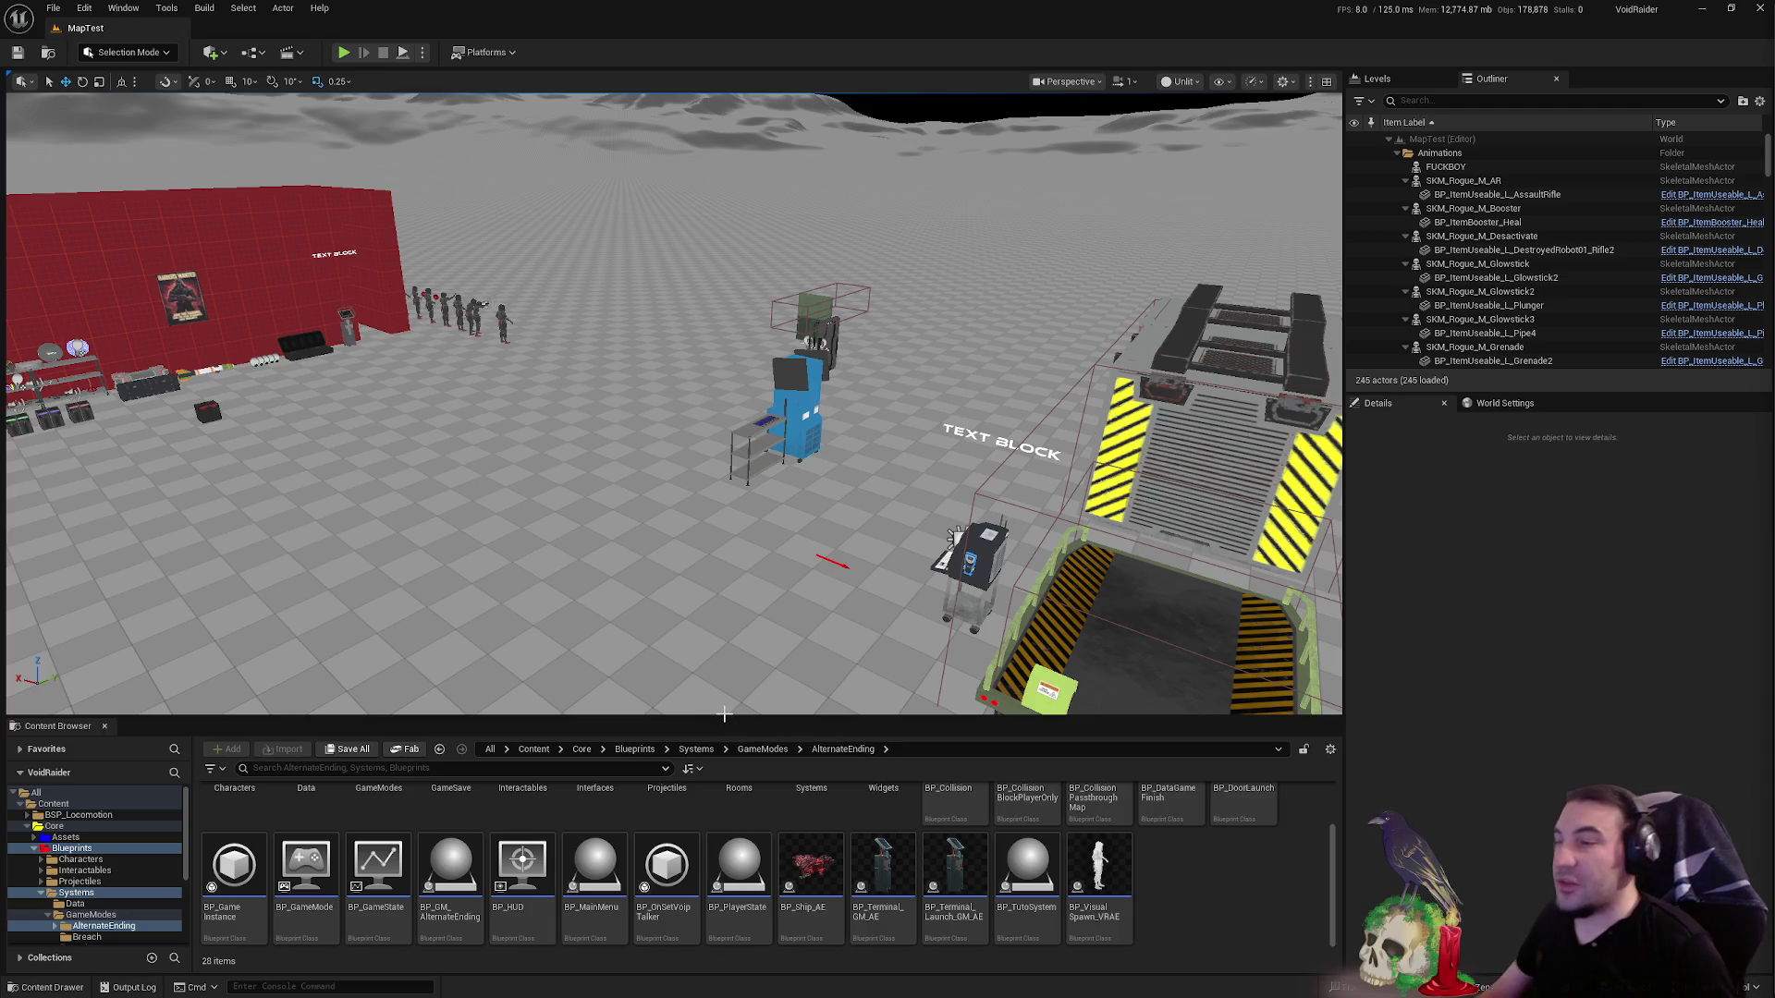
{"action": "left_click_drag", "start_coordinate": [627, 605], "coordinate": [554, 601]}
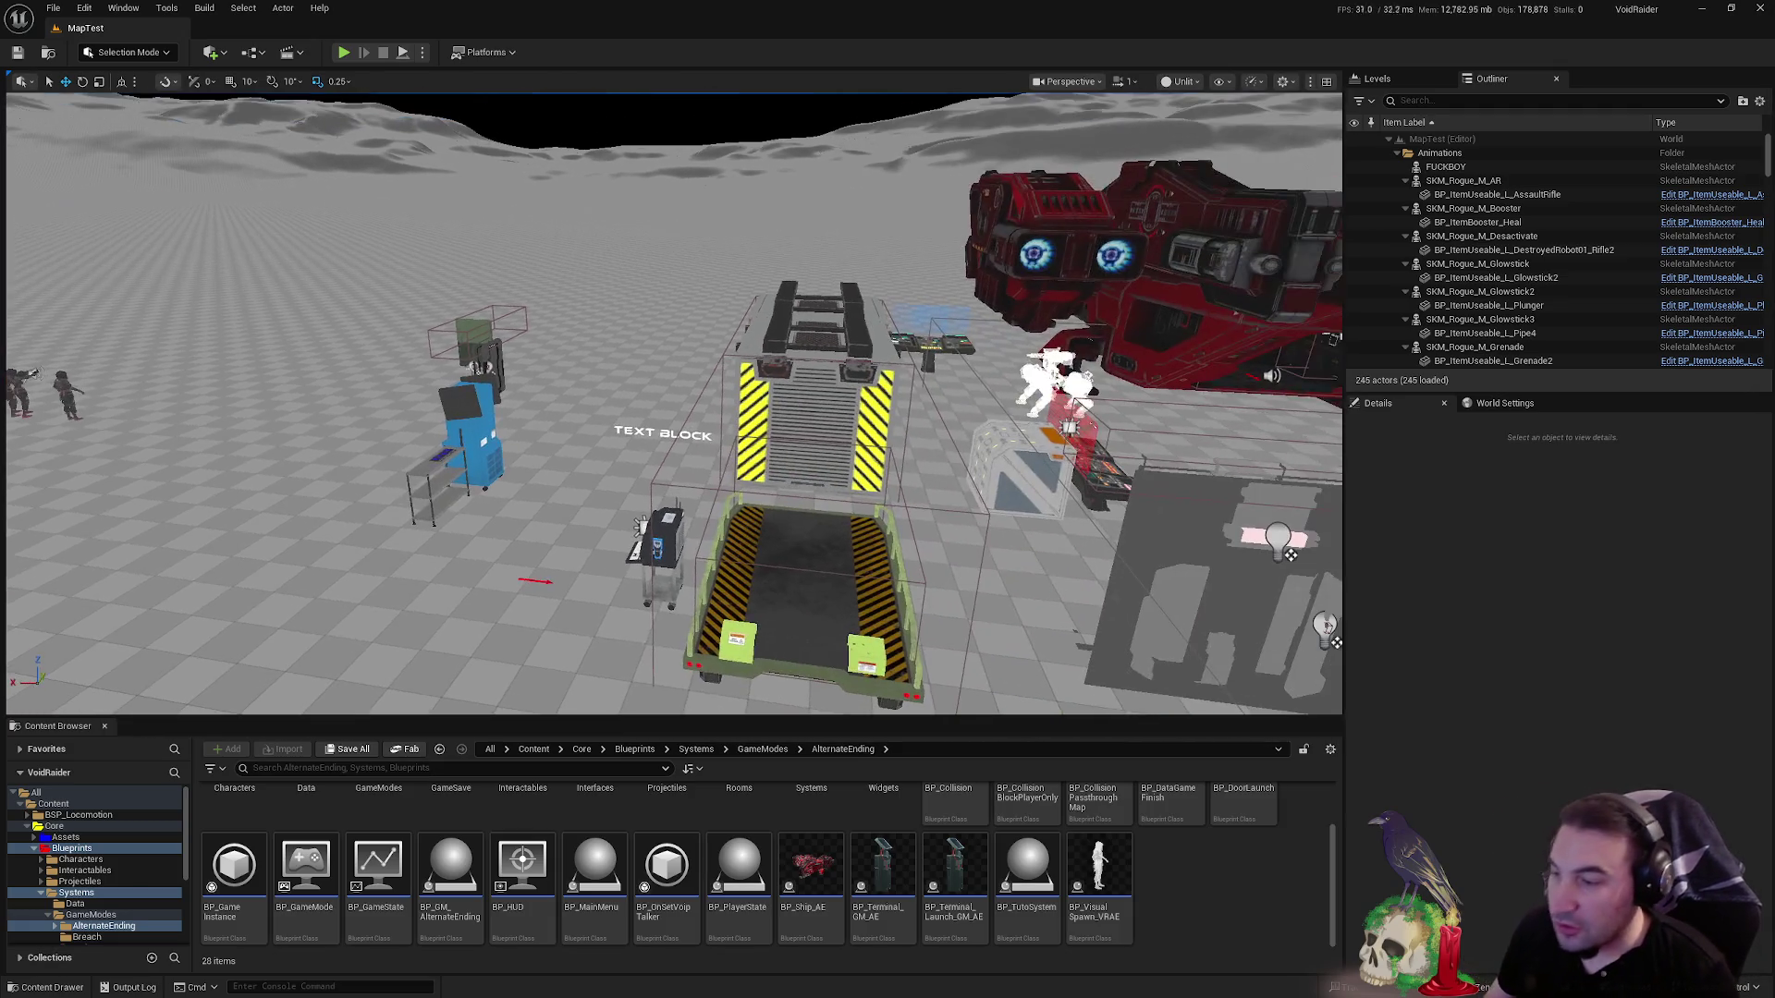
{"action": "left_click_drag", "start_coordinate": [656, 646], "coordinate": [693, 537]}
{"action": "key", "text": "w"}
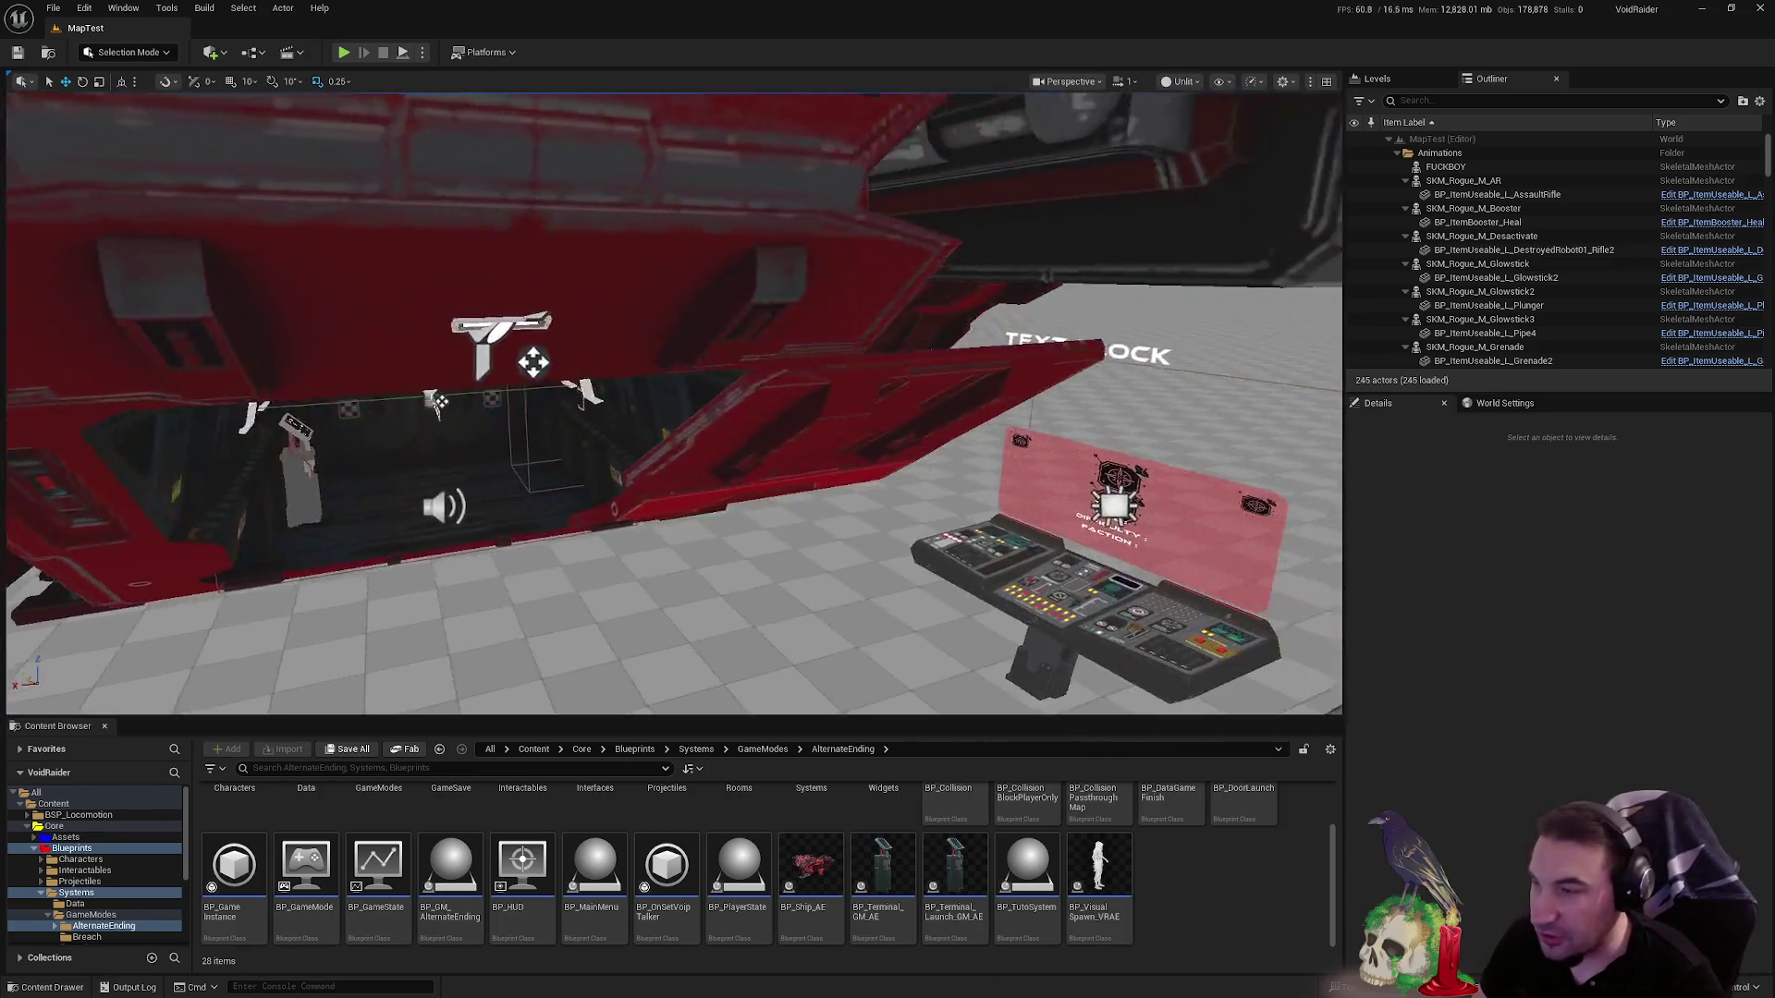
{"action": "key", "text": "w"}
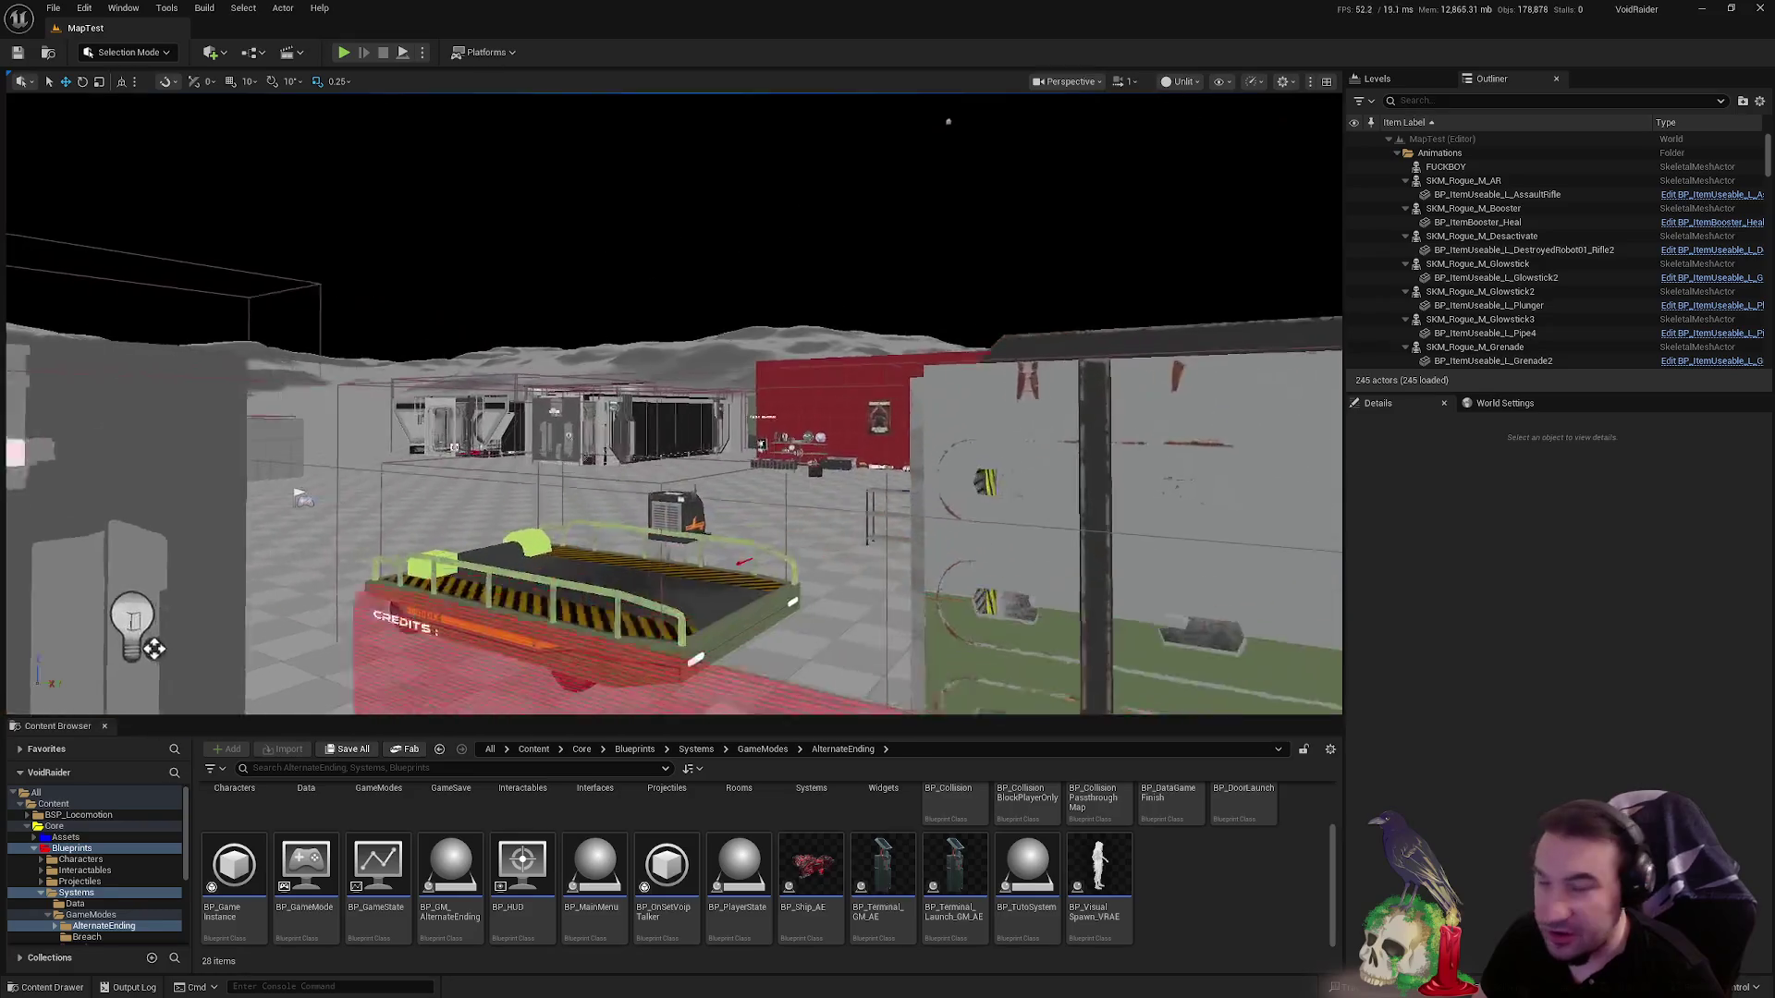
{"action": "key", "text": "w"}
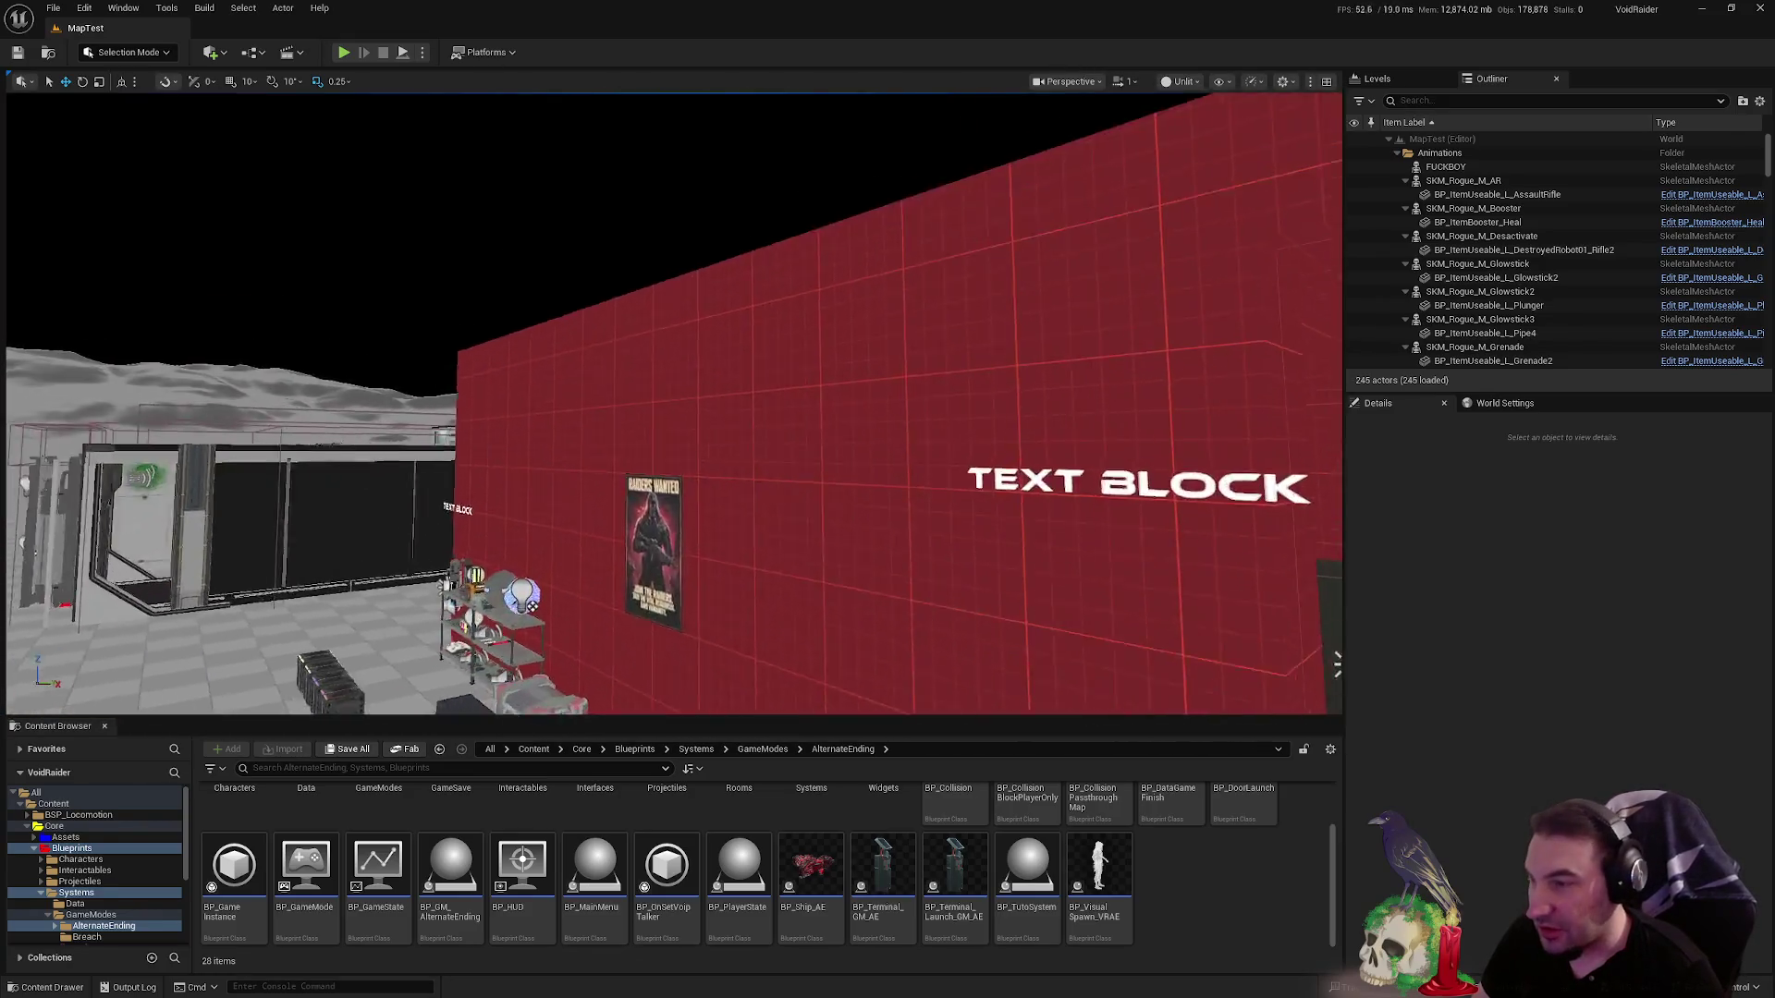
{"action": "key", "text": "w"}
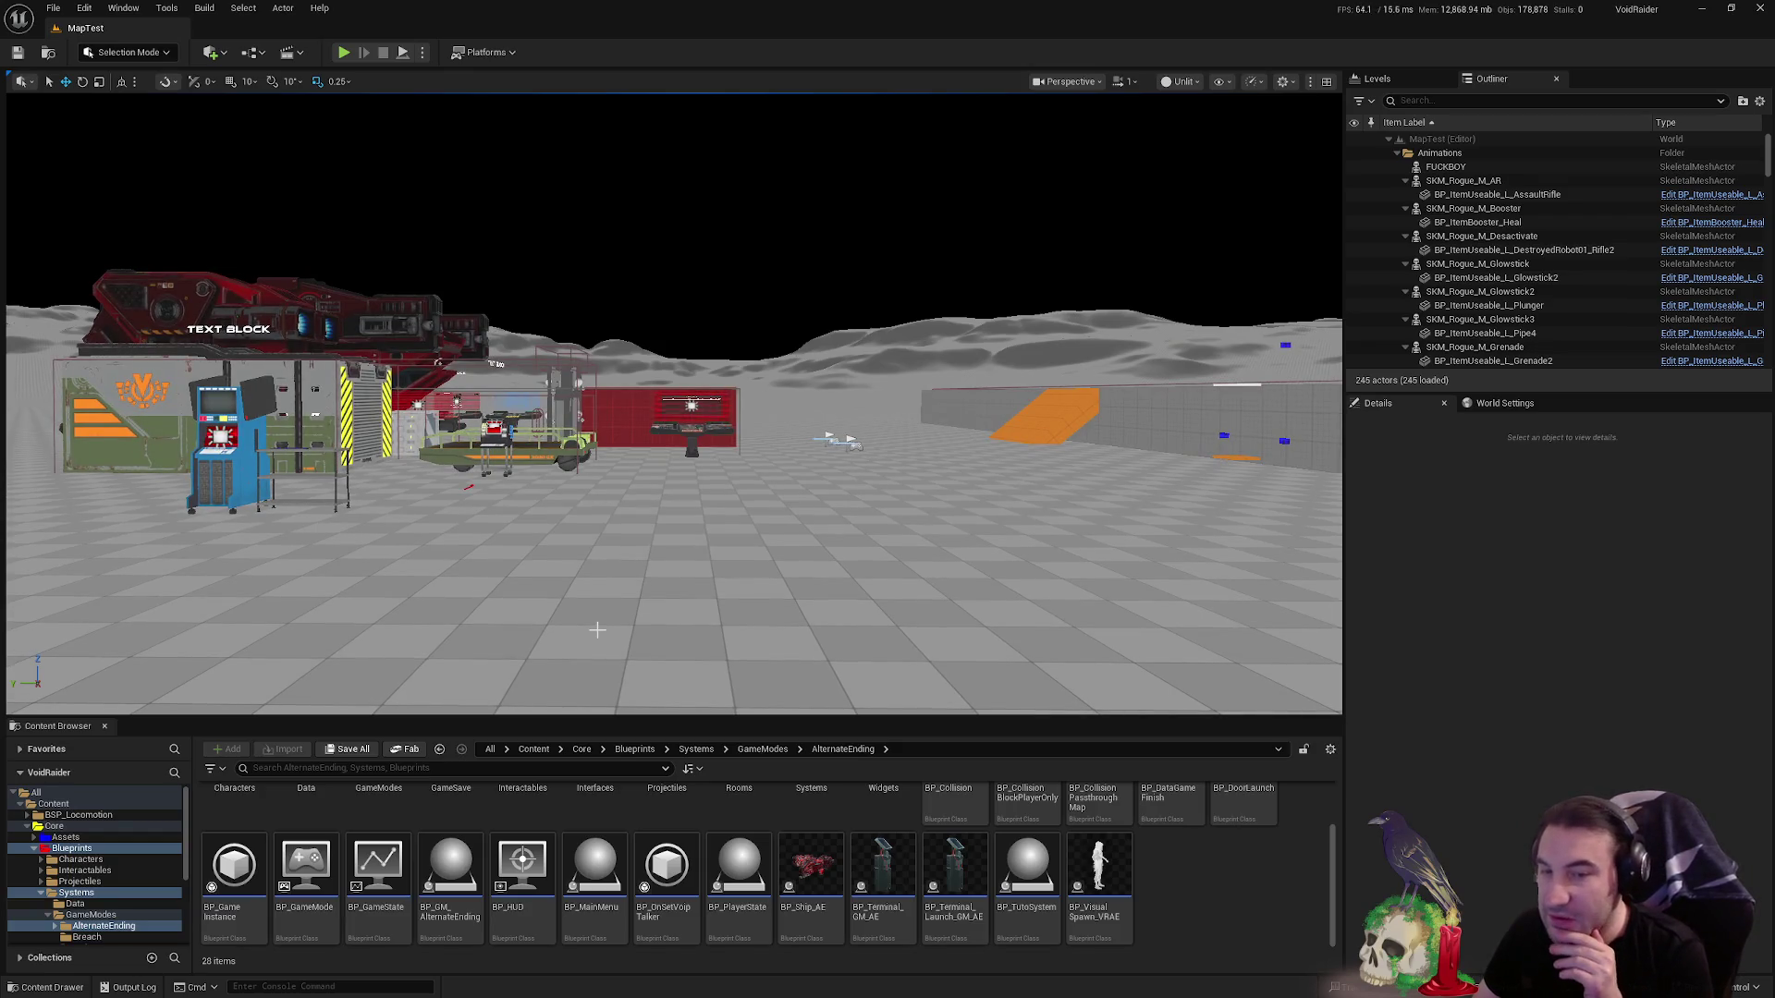
{"action": "key", "text": "w"}
- Swing around to the red building, fly inside, then back out facing the terminal structure
{"action": "left_click_drag", "start_coordinate": [583, 629], "coordinate": [583, 630]}
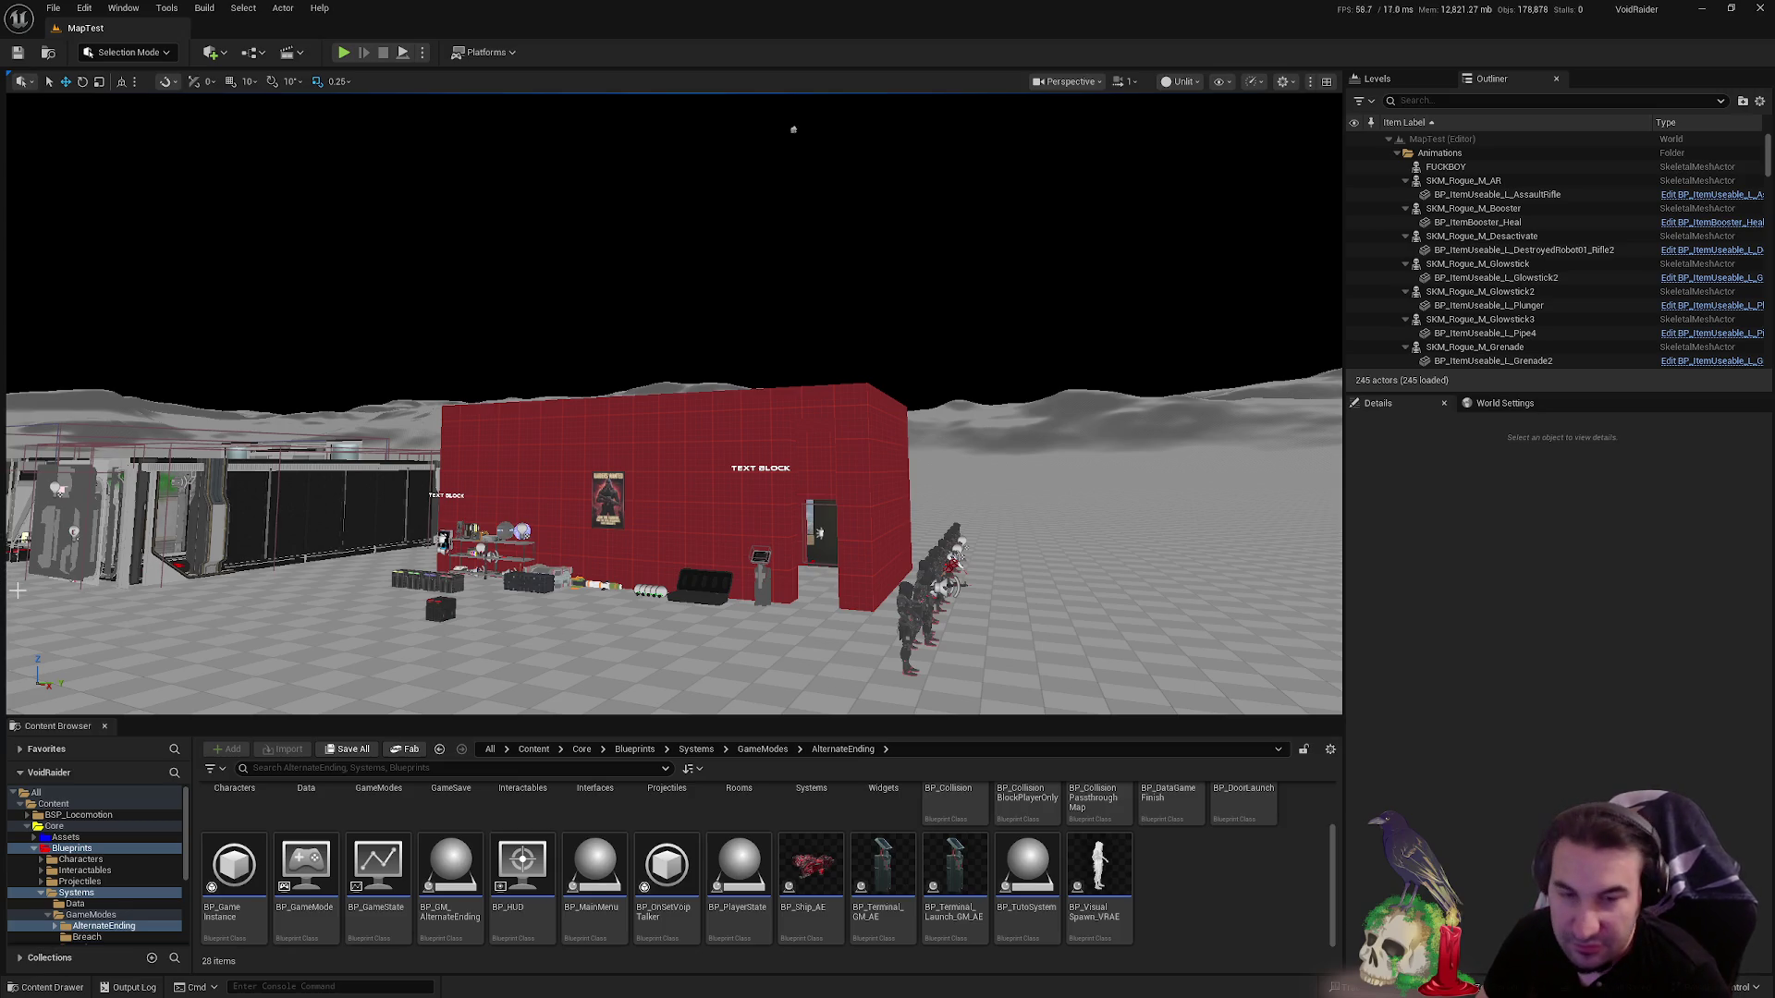
{"action": "key", "text": "w"}
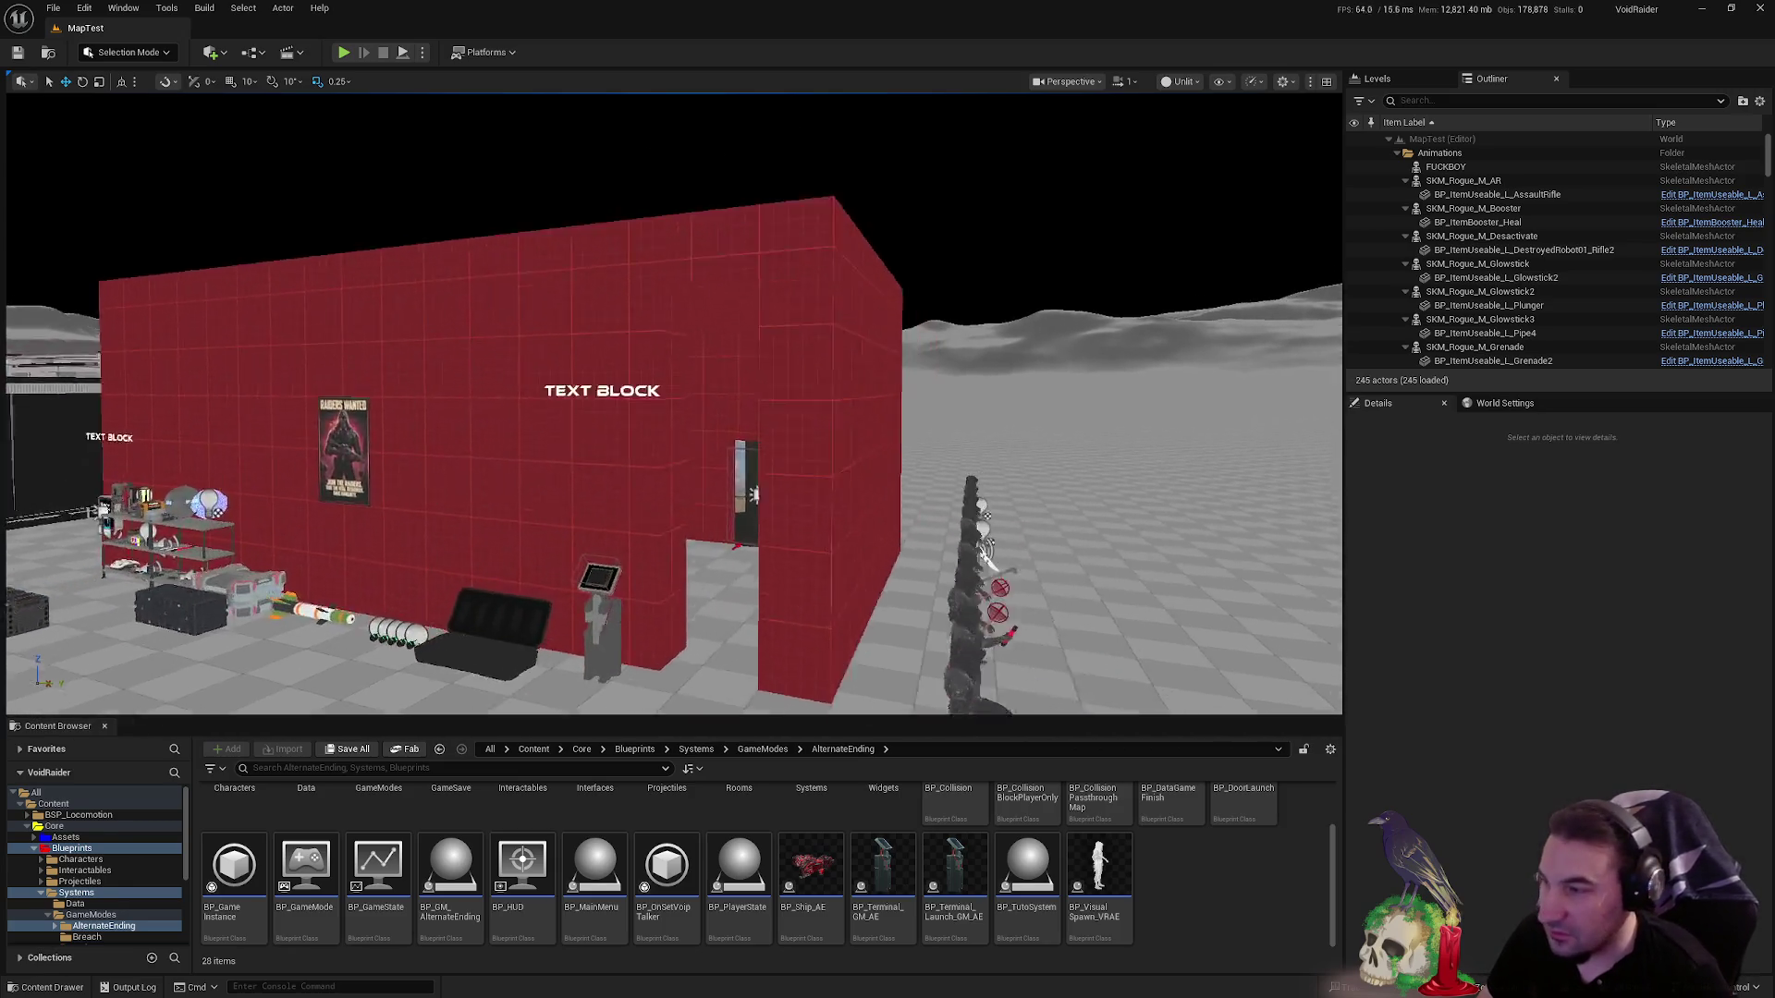
{"action": "key", "text": "s"}
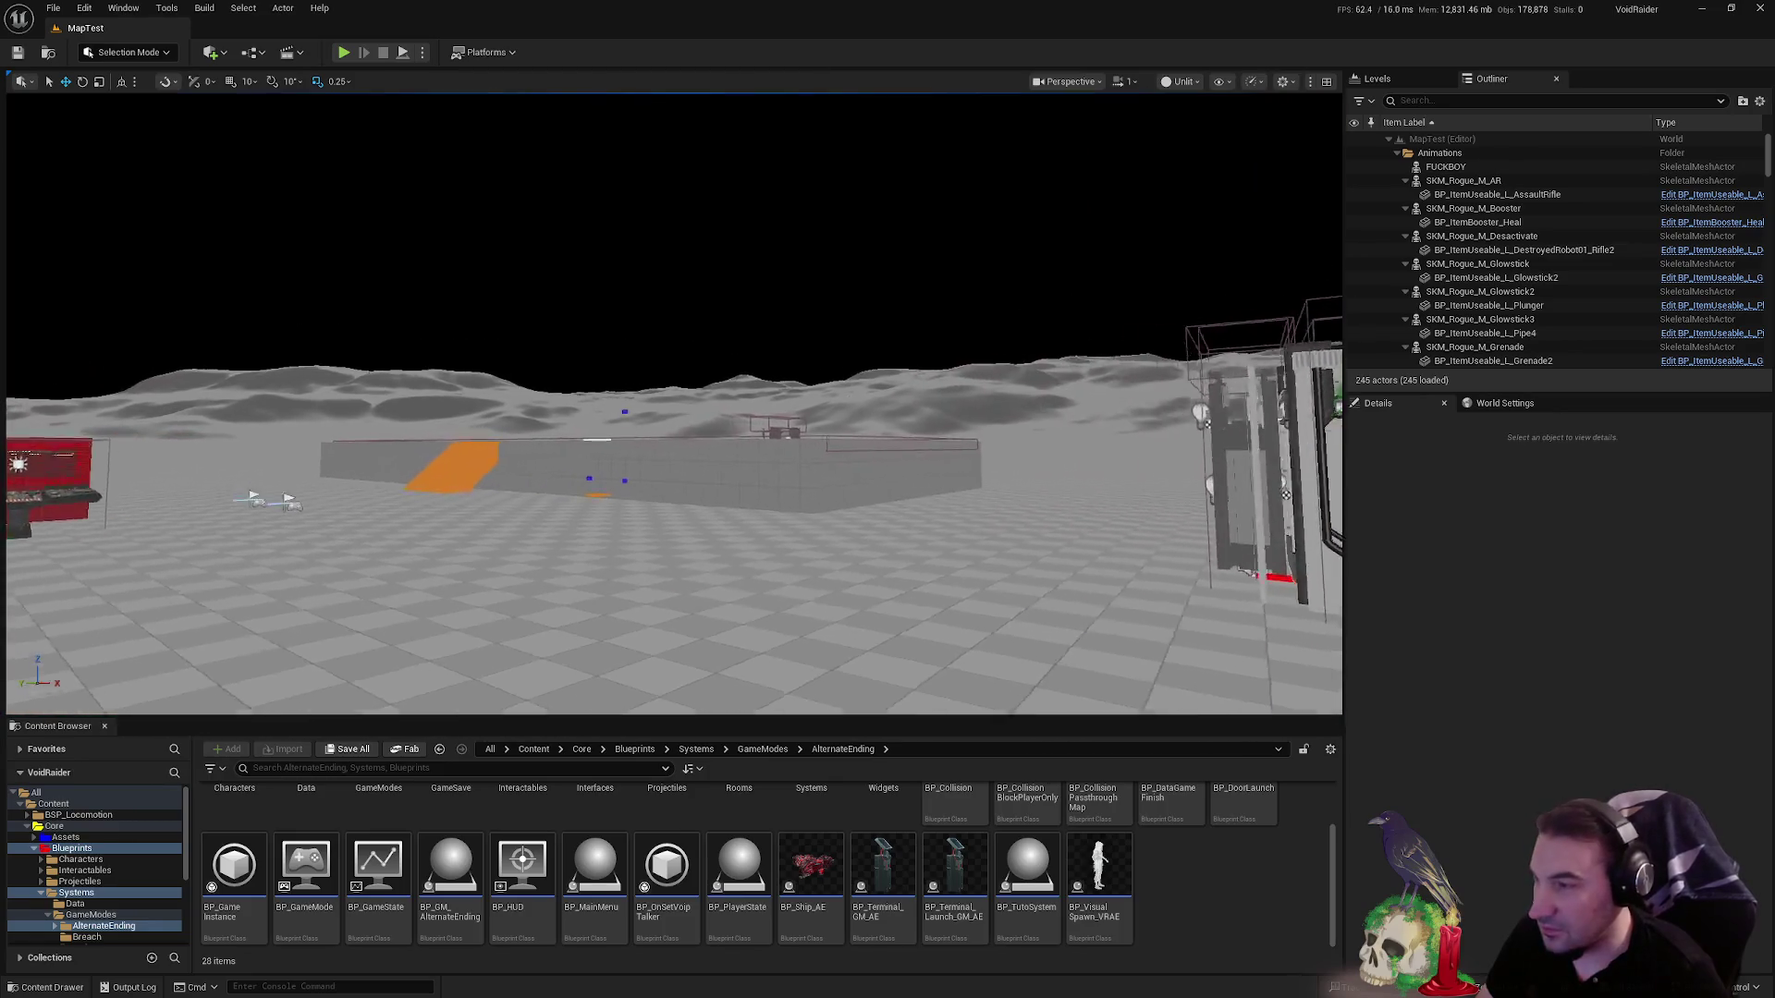
{"action": "left_click", "coordinate": [40, 893]}
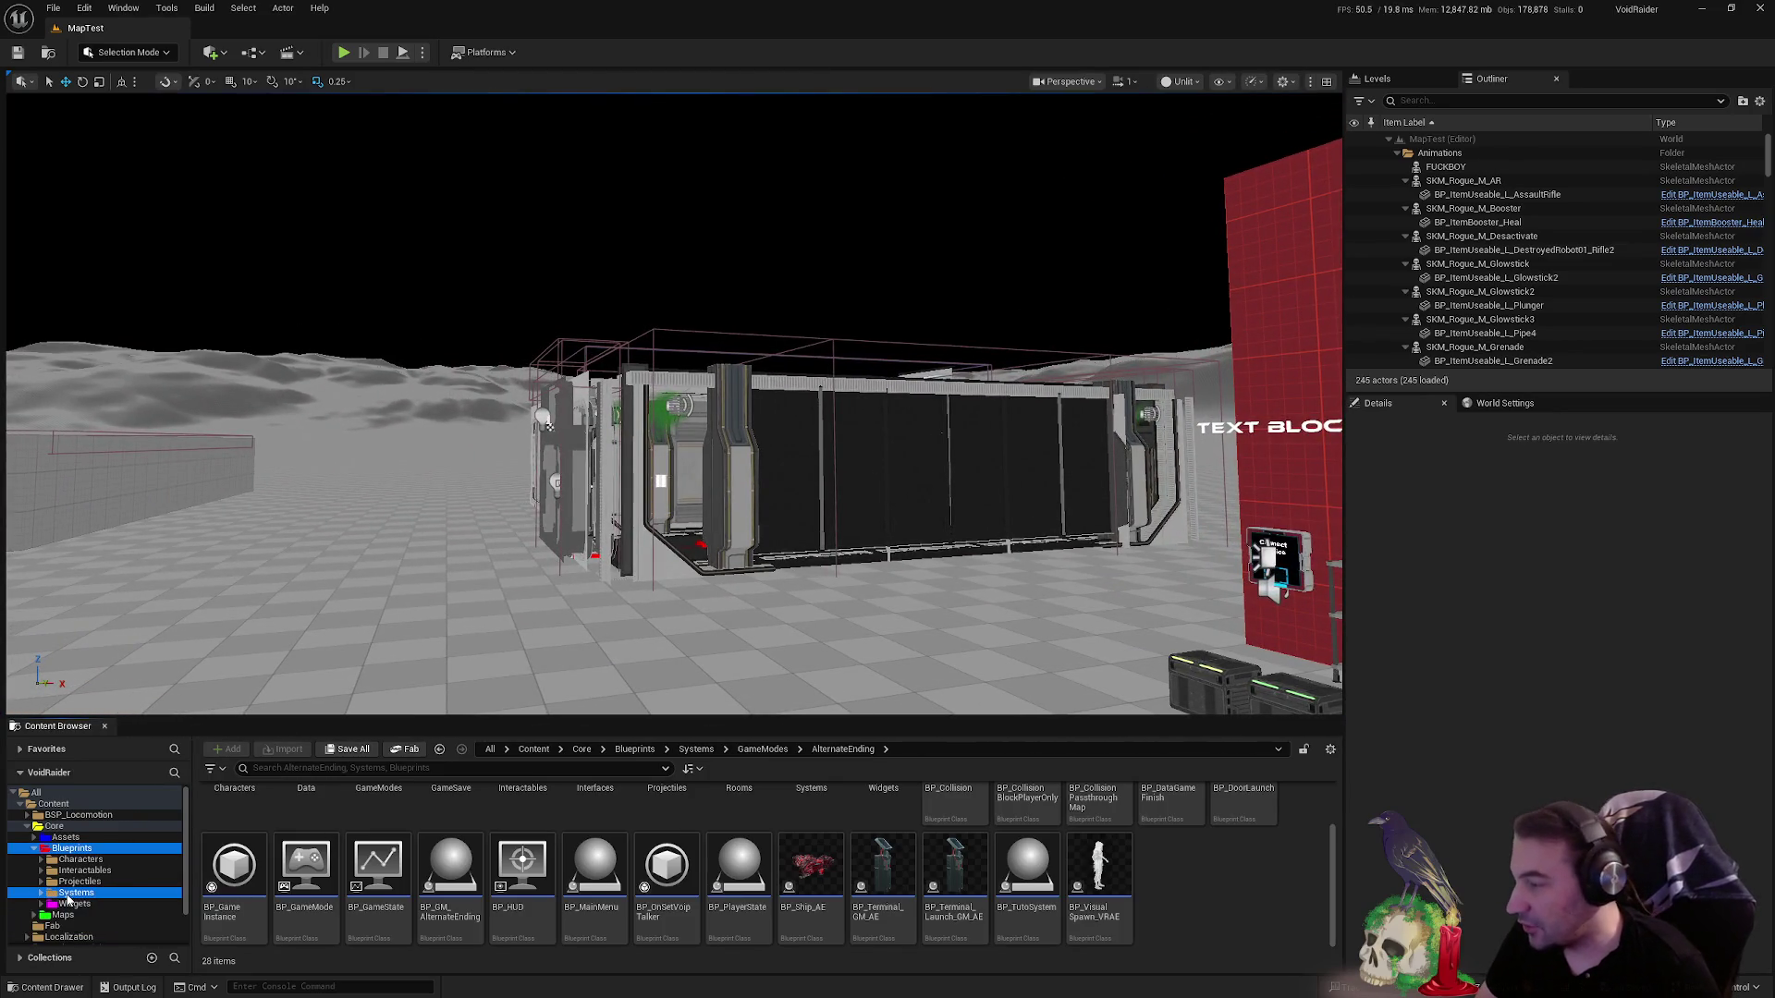
- In the Widgets > Player folder, duplicate the WB_GameOver widget
{"action": "left_click", "coordinate": [62, 916]}
{"action": "left_click", "coordinate": [76, 904]}
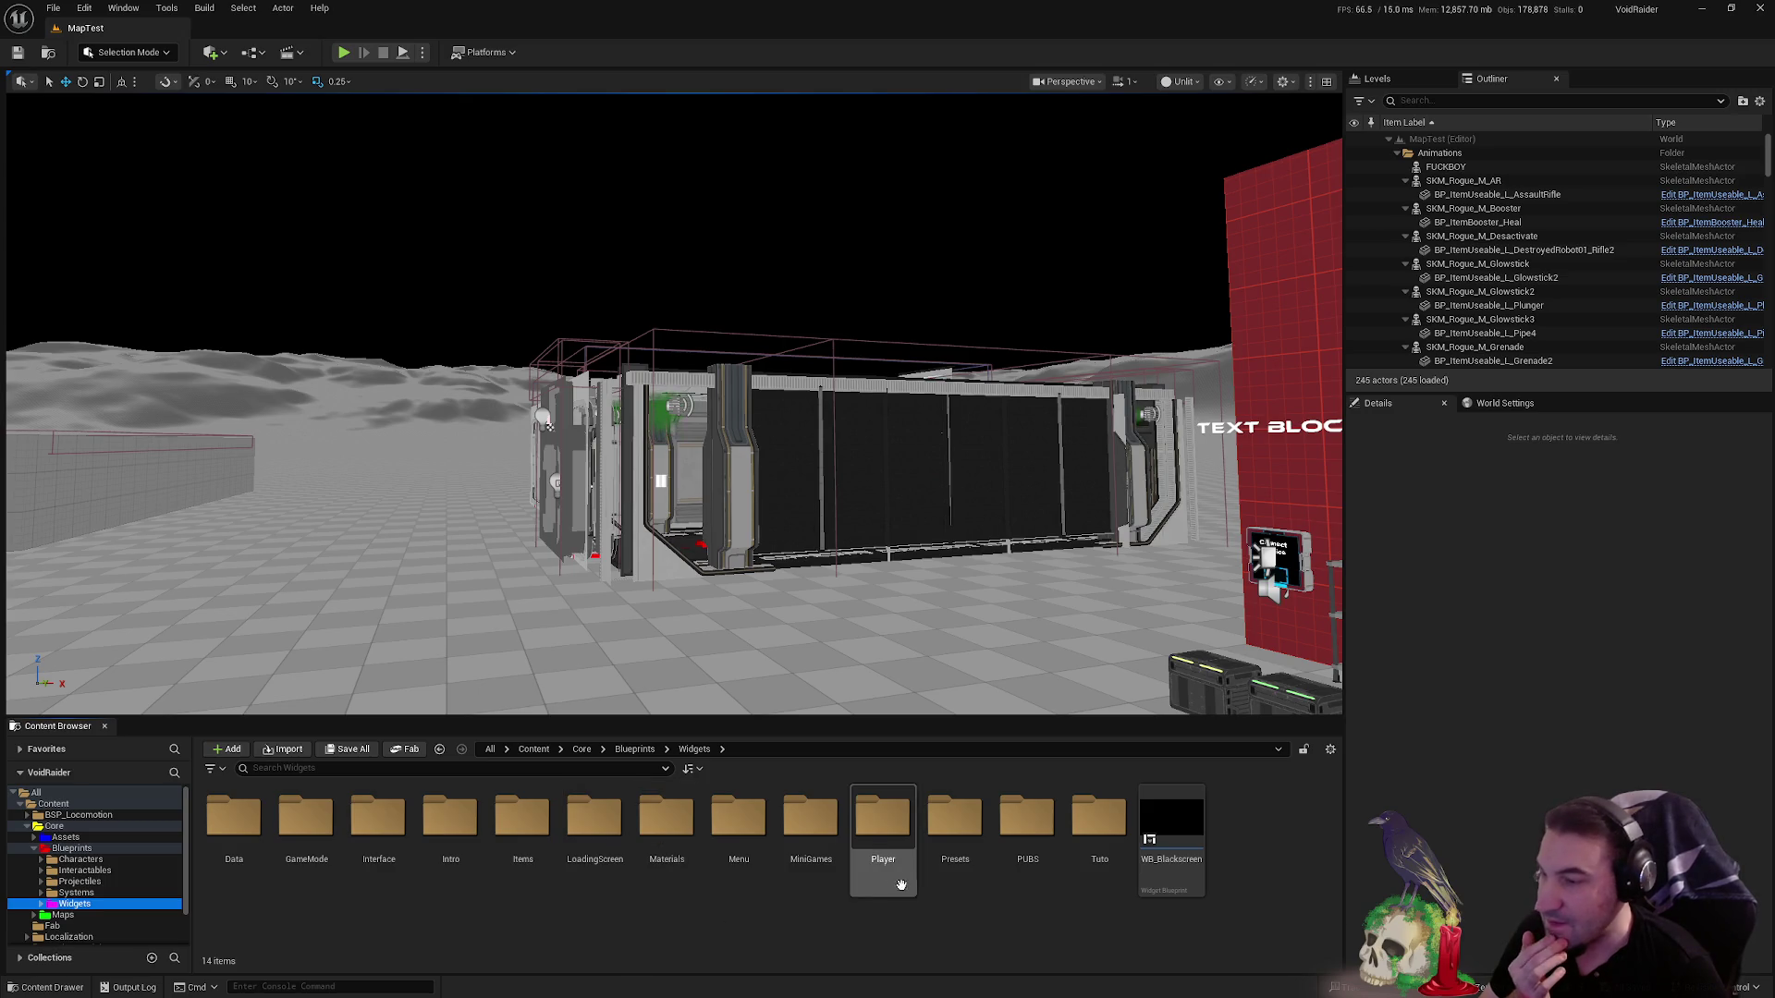
{"action": "double_click", "coordinate": [882, 828]}
{"action": "left_click", "coordinate": [835, 839]}
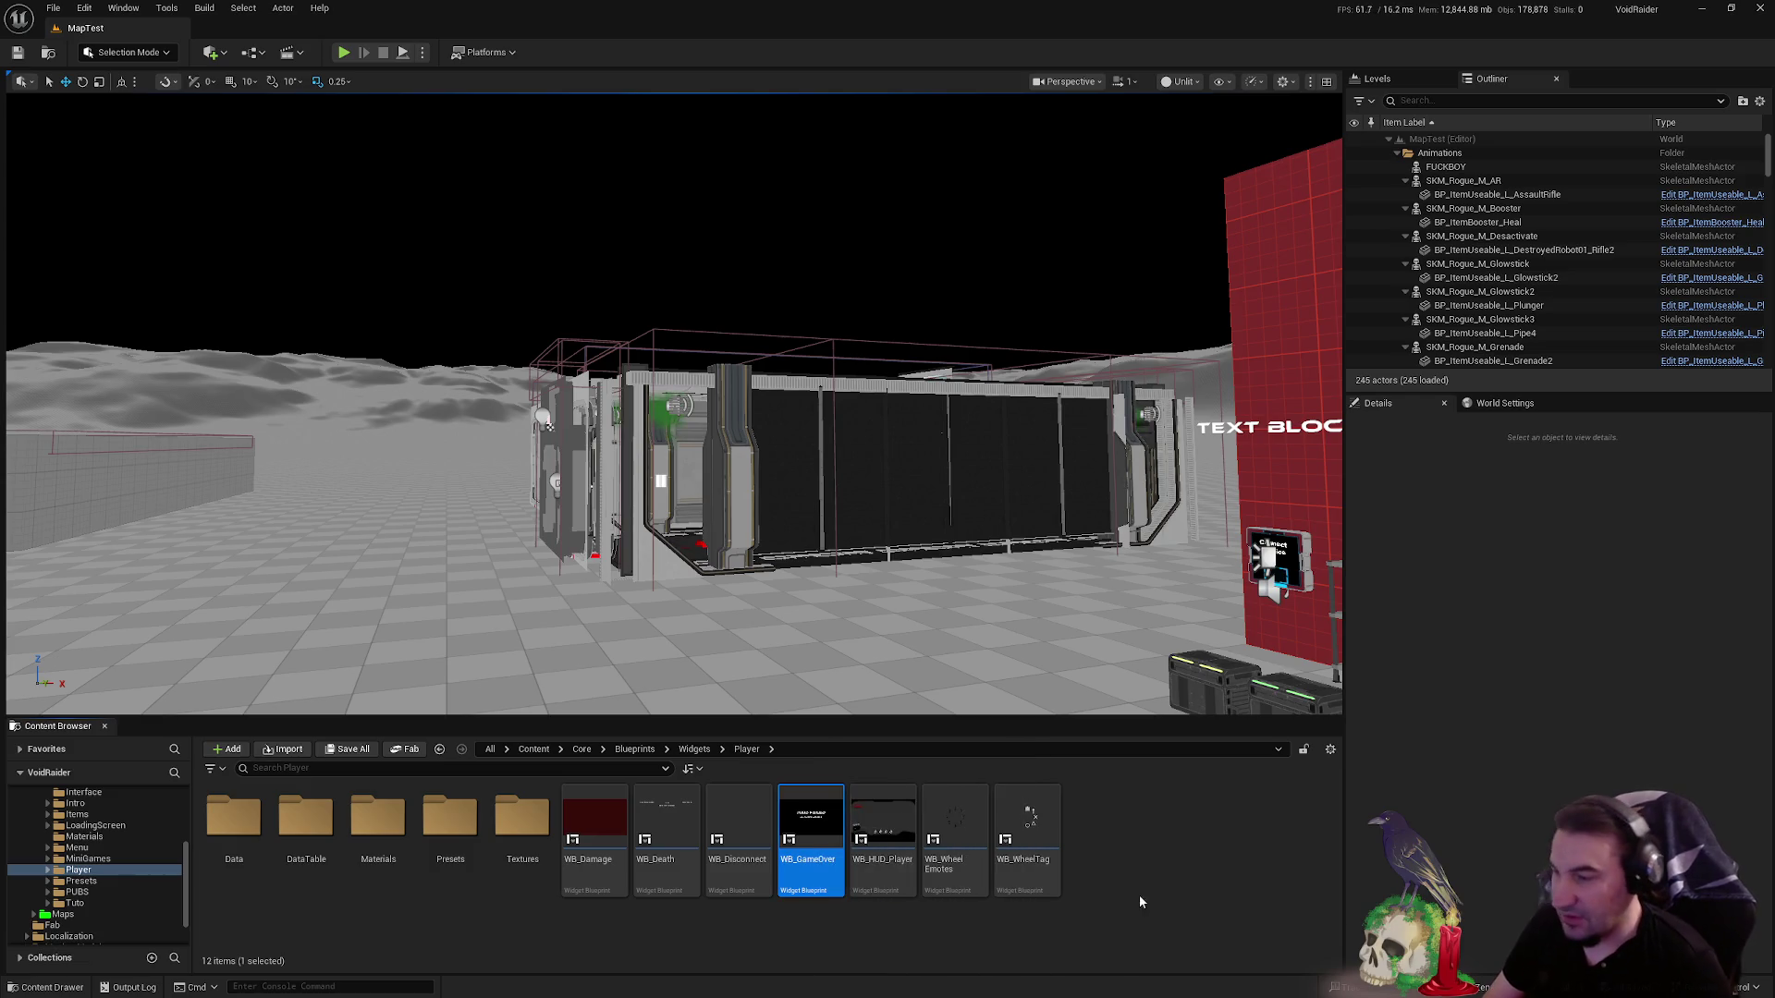
{"action": "key", "text": "ctrl+d"}
- Name the copy WB_AlternativeEnding_Win and open it
{"action": "type", "text": "WB_Ga"}
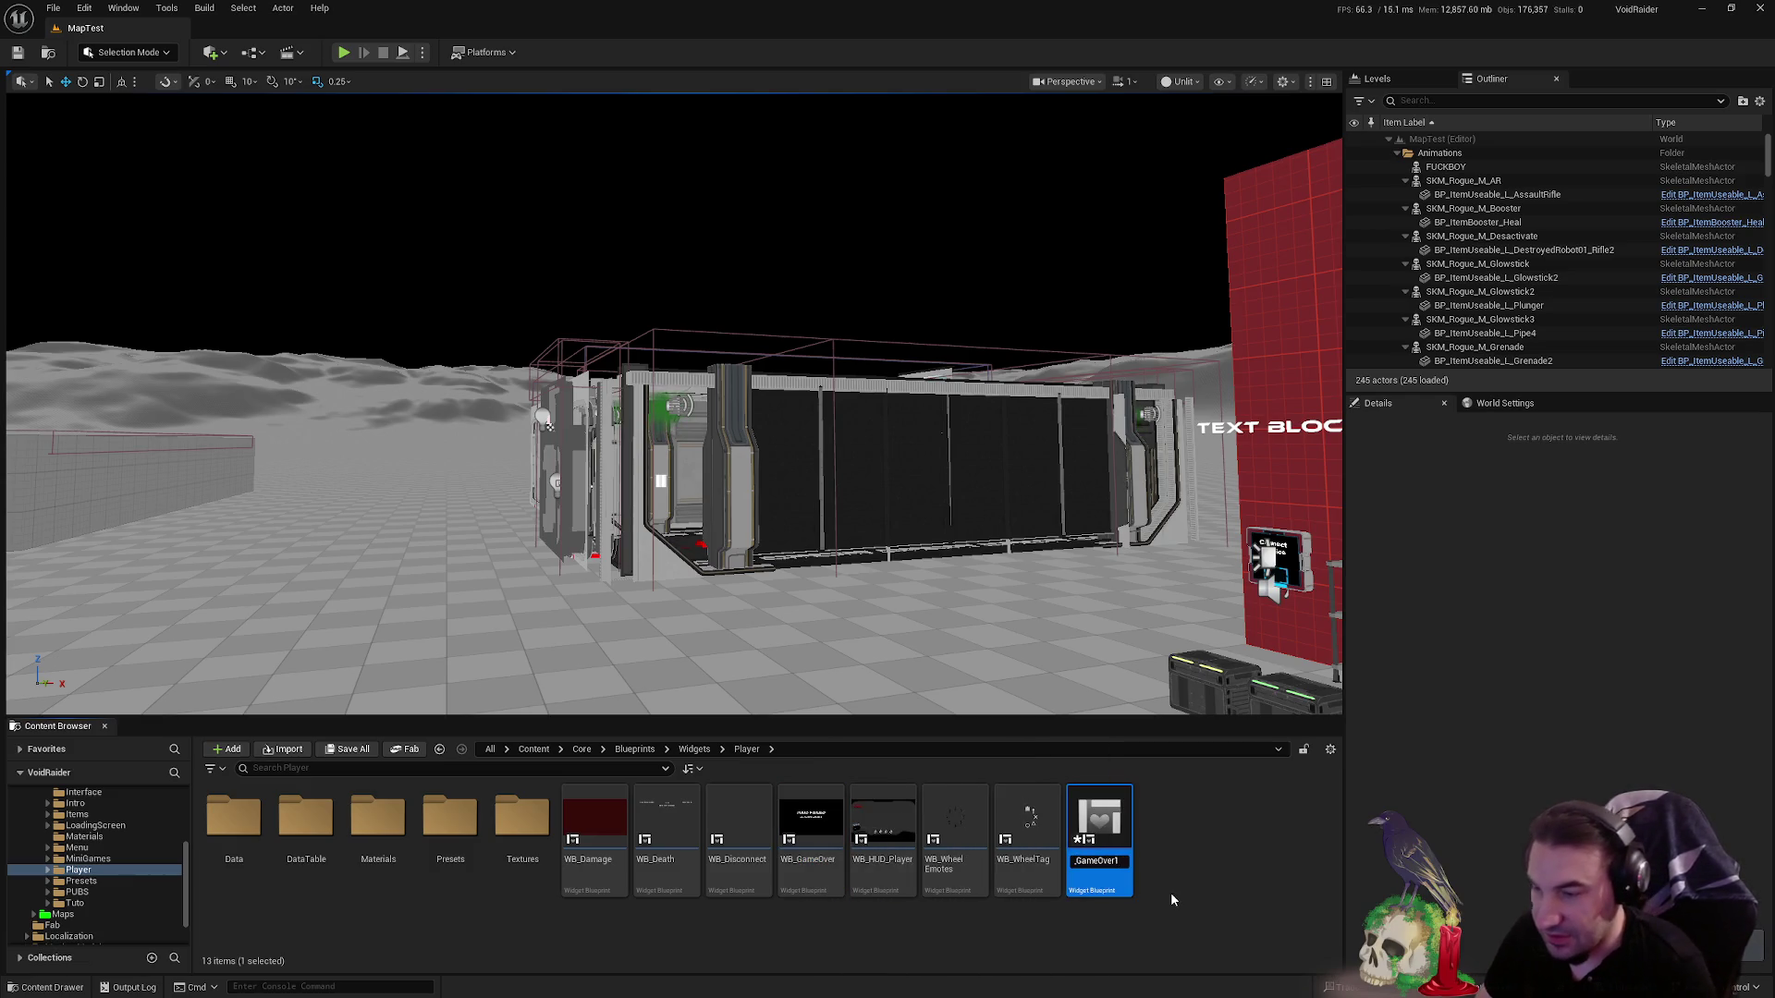
{"action": "key", "text": "BackSpace"}
{"action": "key", "text": "BackSpace"}
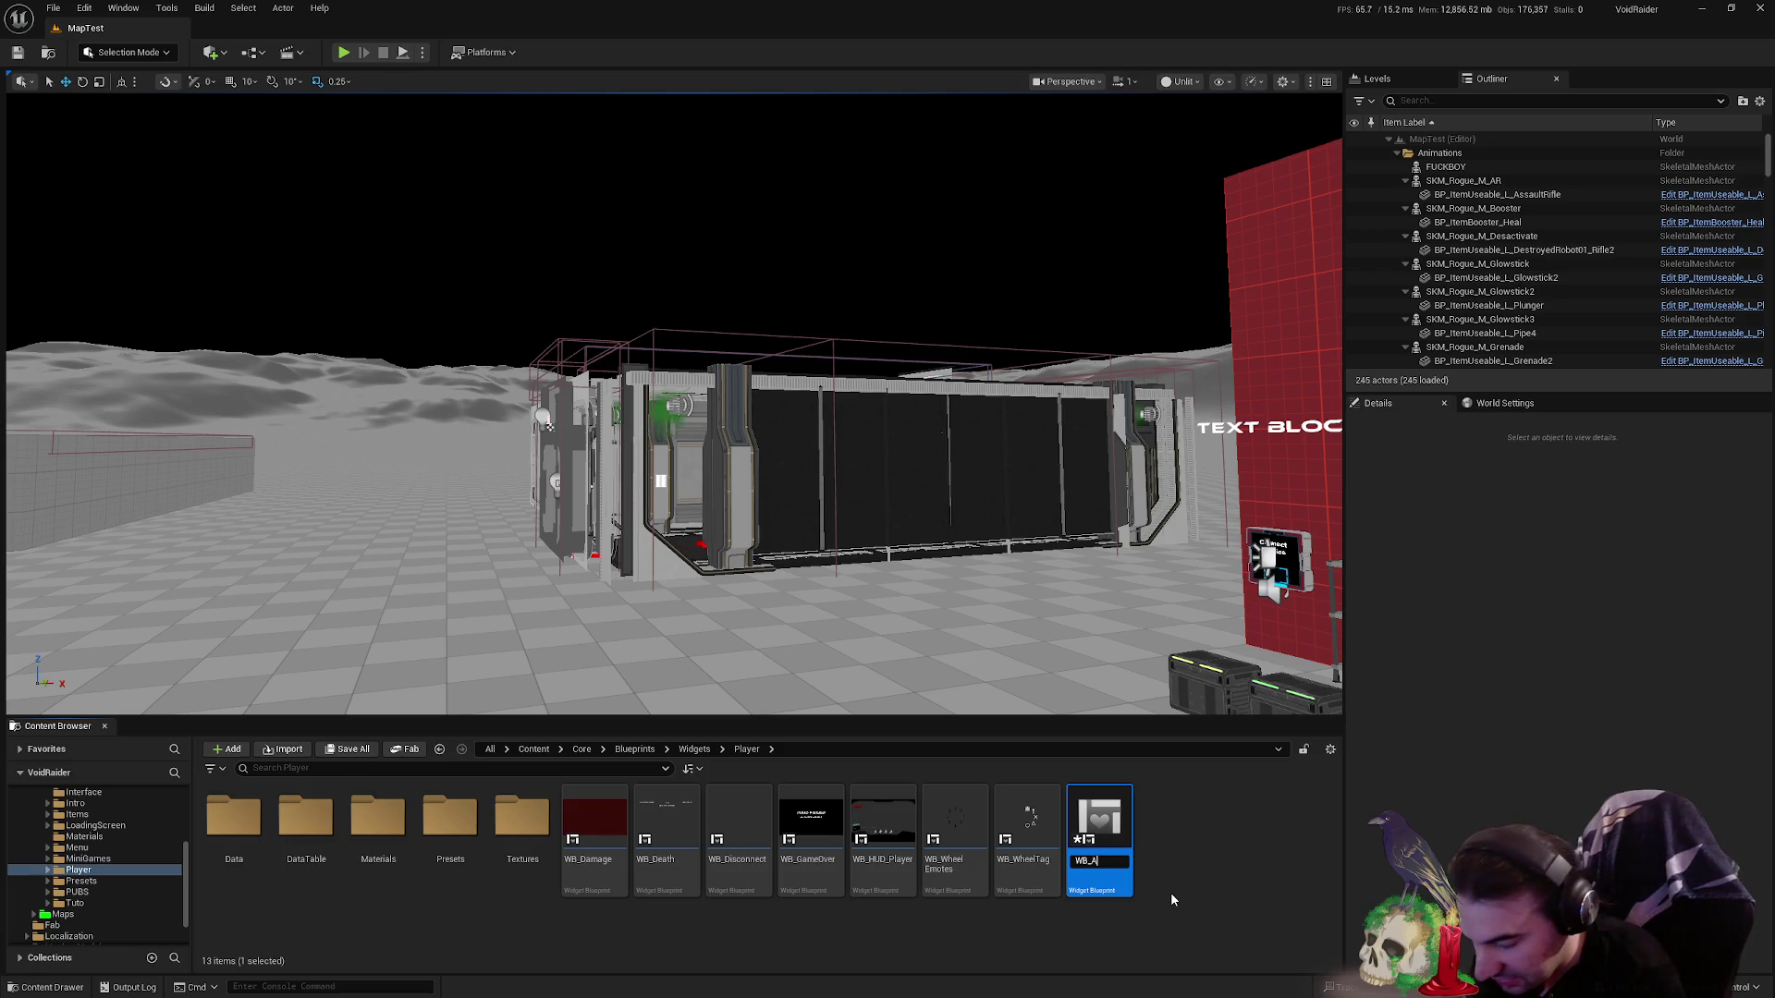
{"action": "type", "text": "lternative"}
{"action": "type", "text": "Ending"}
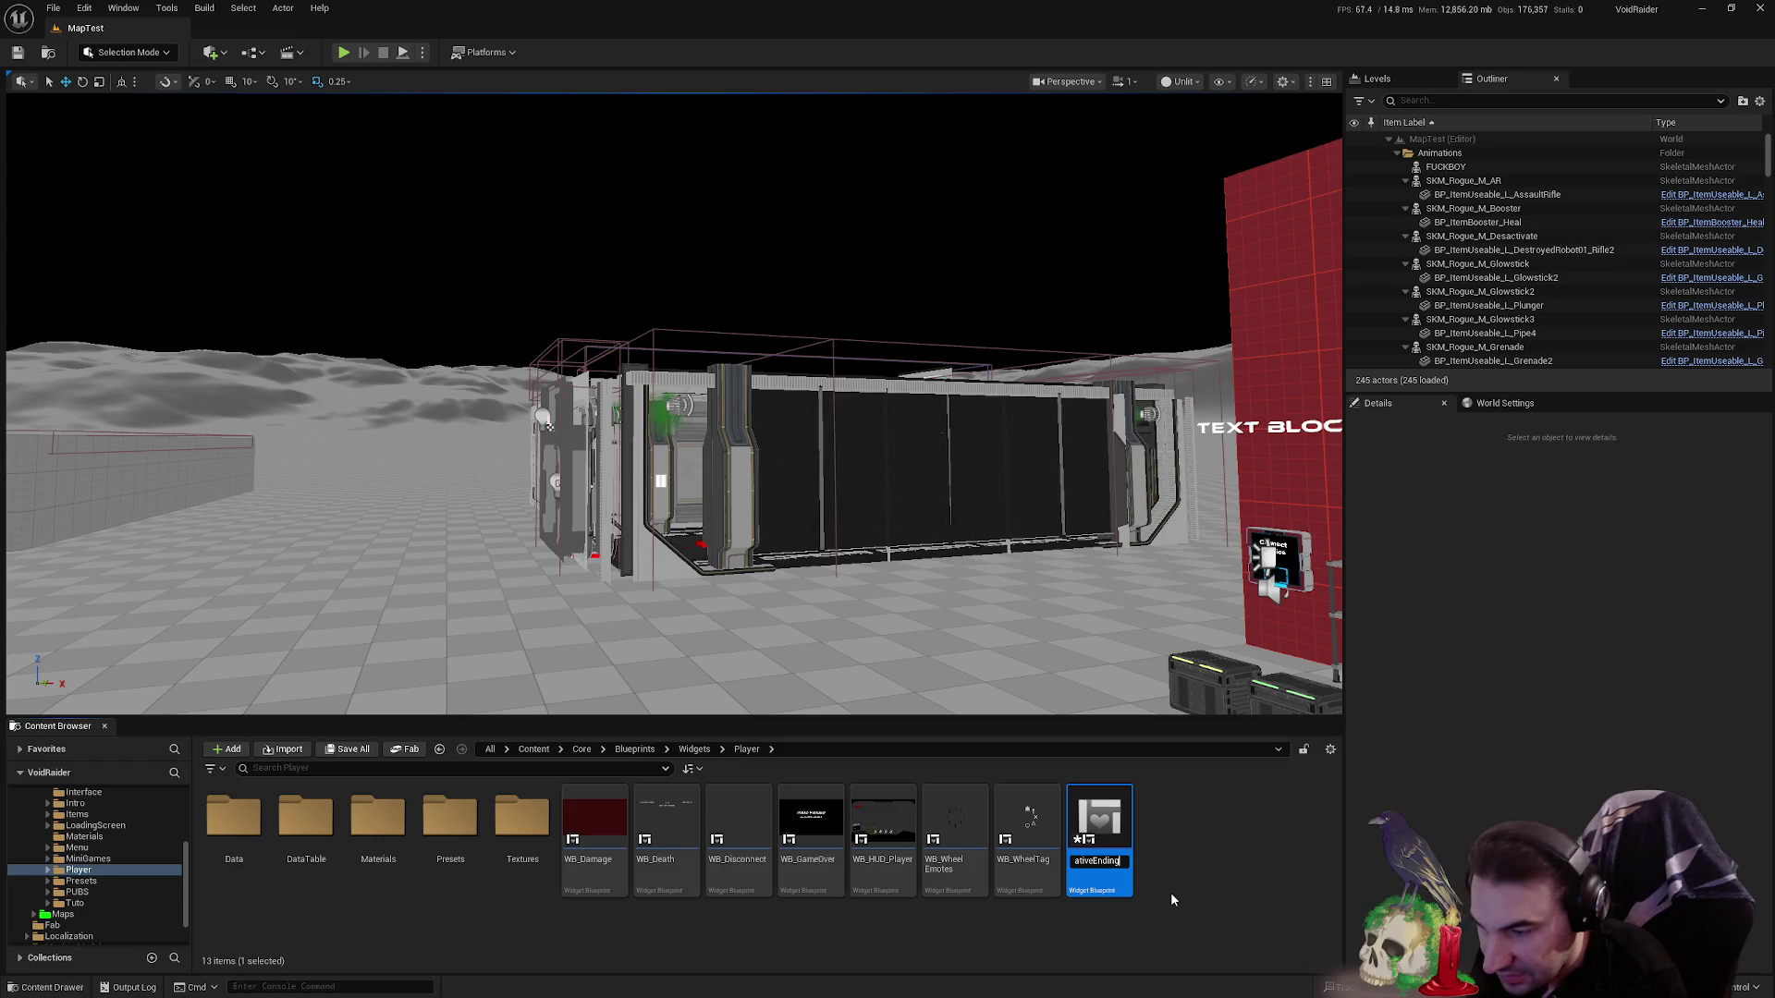
{"action": "type", "text": "_Win"}
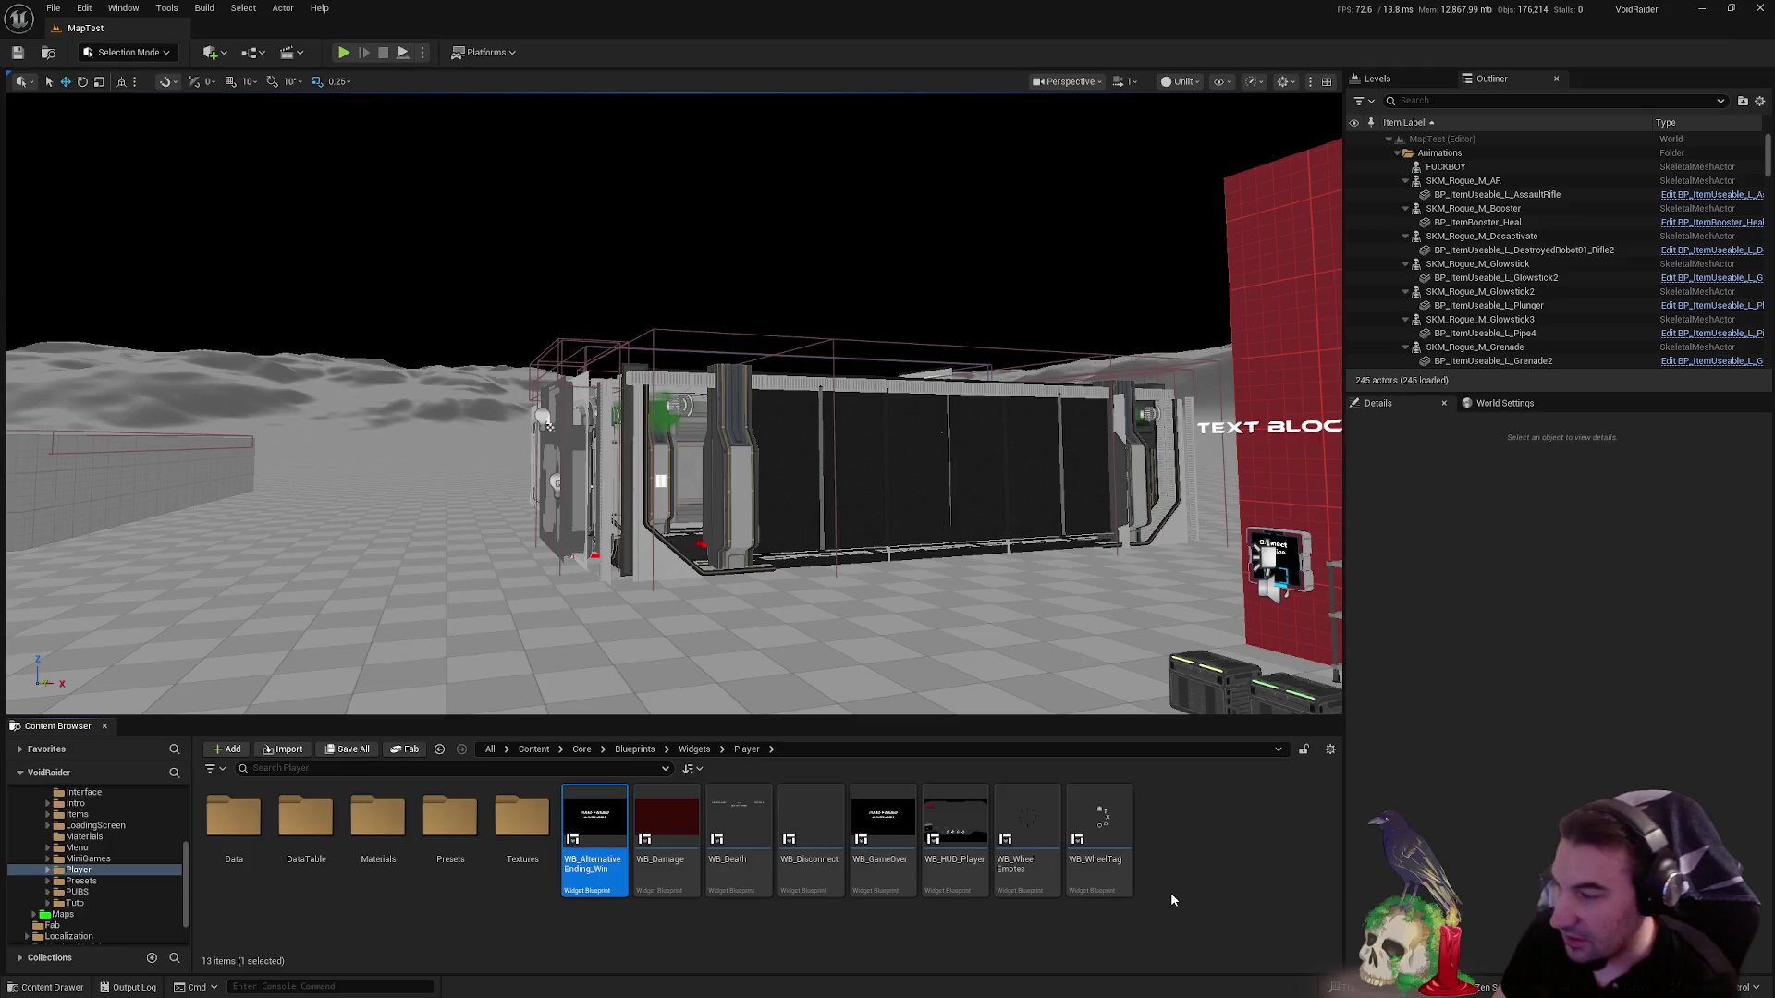
{"action": "key", "text": "Return"}
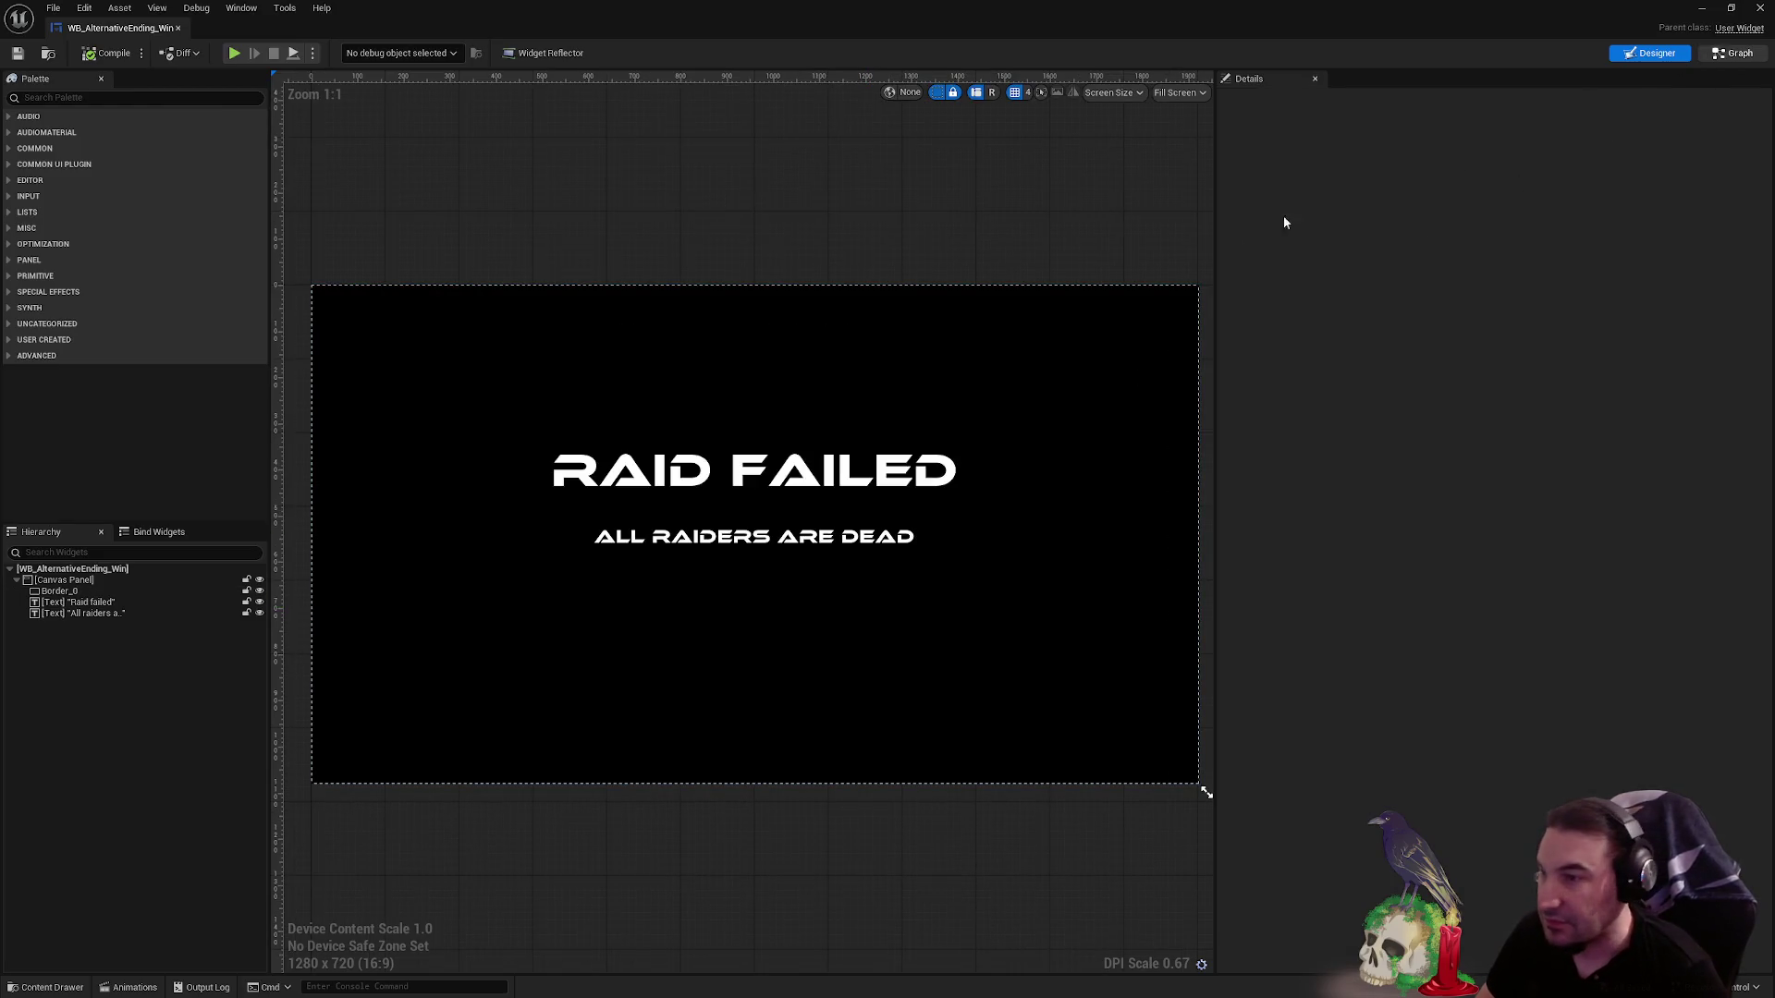
- Show WB_AlternativeEnding_Win's Event Graph, panning across Event Construct, Branch and level-name nodes
{"action": "left_click", "coordinate": [1733, 53]}
{"action": "scroll", "coordinate": [693, 393], "scroll_direction": "up", "scroll_amount": 5}
{"action": "left_click_drag", "start_coordinate": [693, 393], "coordinate": [902, 310]}
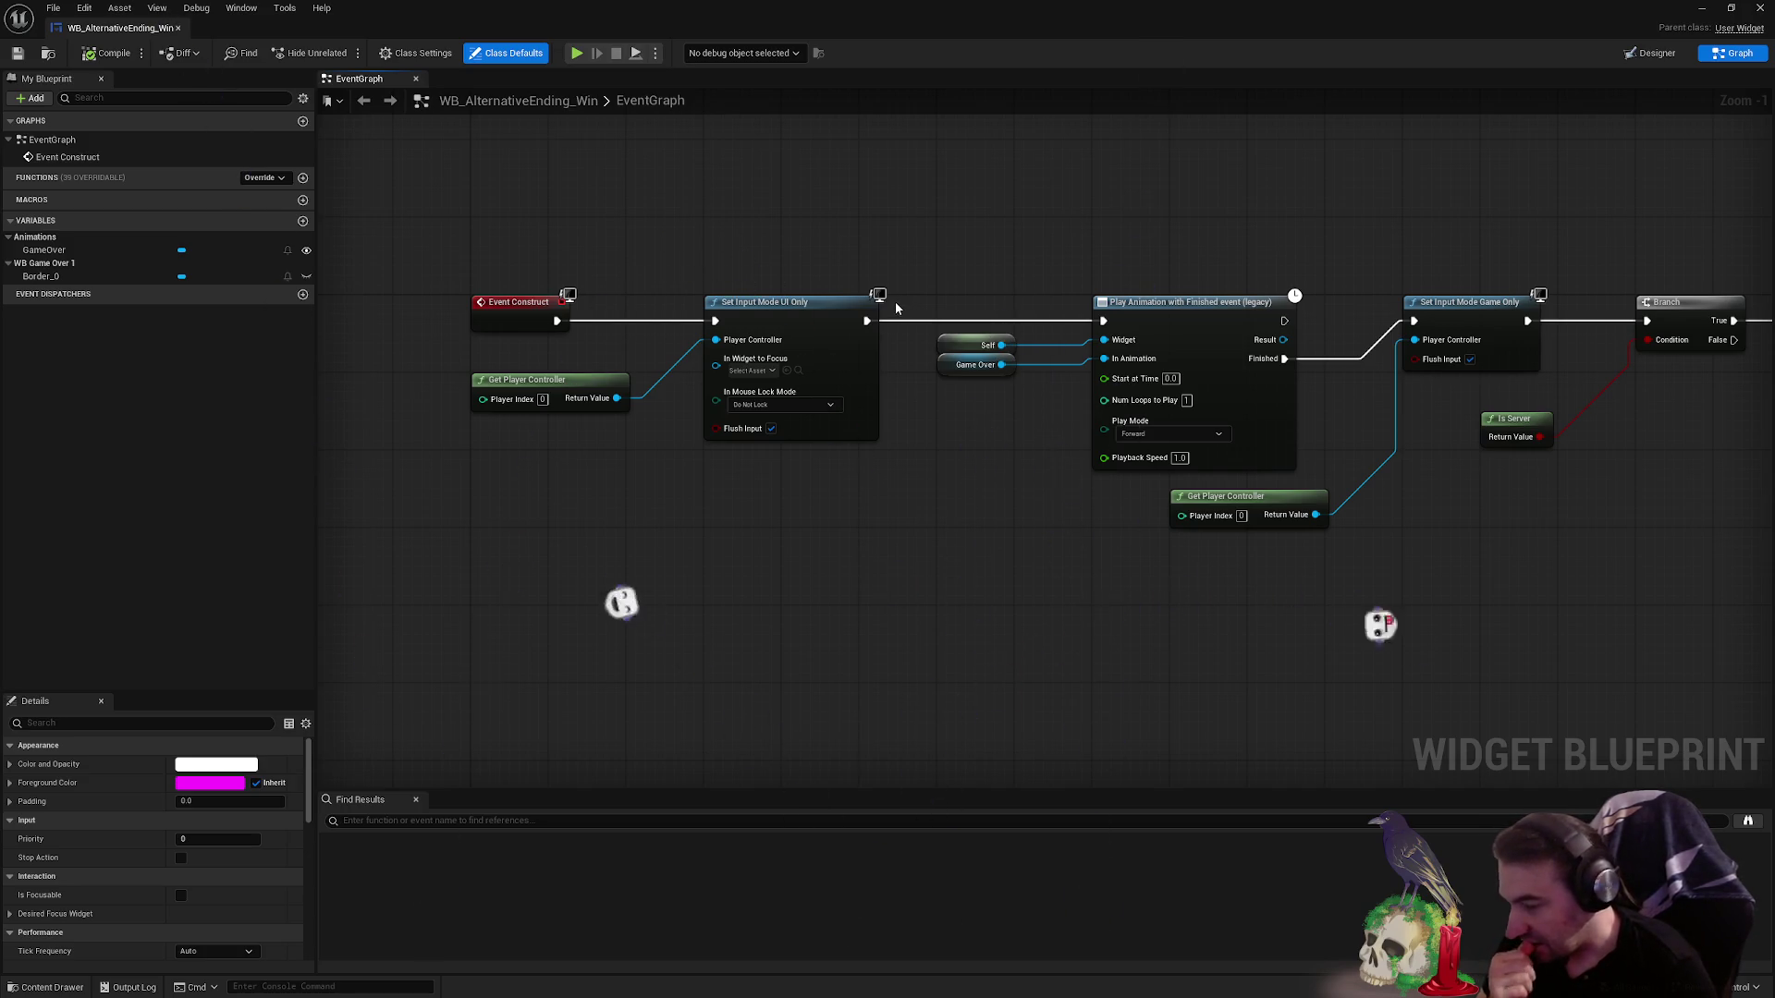
{"action": "mouse_move", "coordinate": [823, 316]}
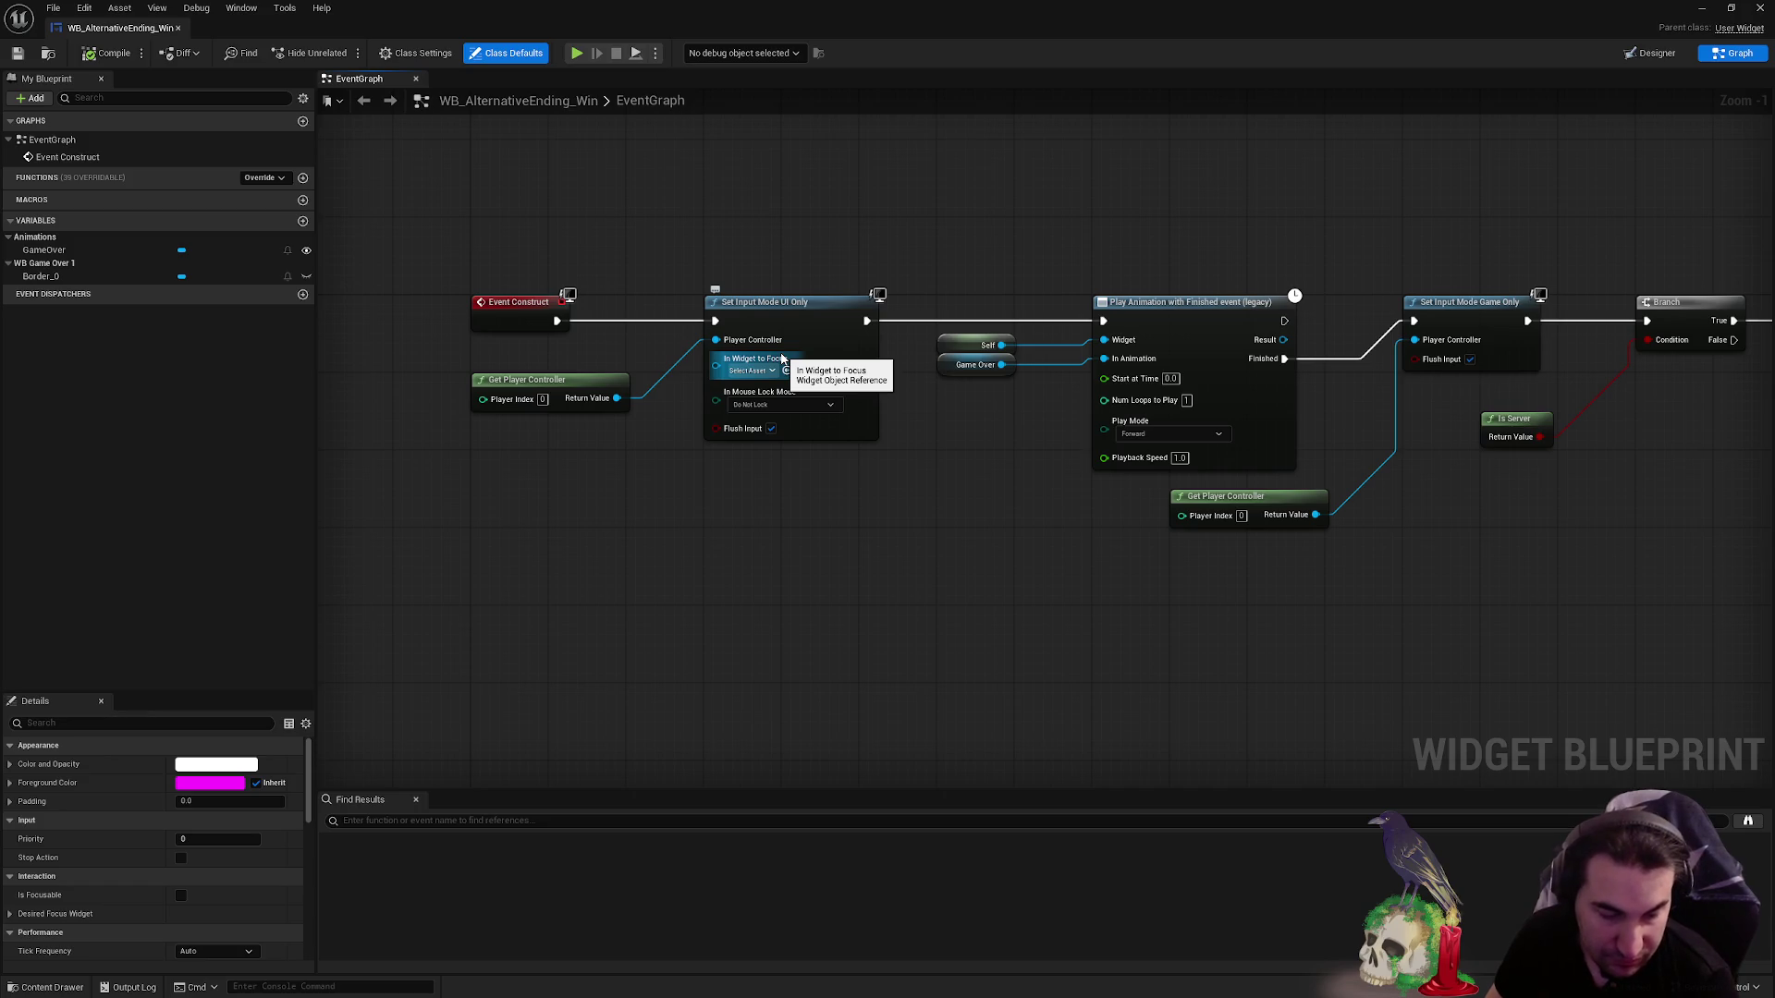
{"action": "mouse_move", "coordinate": [966, 435]}
{"action": "left_mouse_down"}
{"action": "mouse_move", "coordinate": [928, 554]}
{"action": "mouse_move", "coordinate": [700, 495]}
{"action": "mouse_move", "coordinate": [224, 474]}
{"action": "left_mouse_up"}
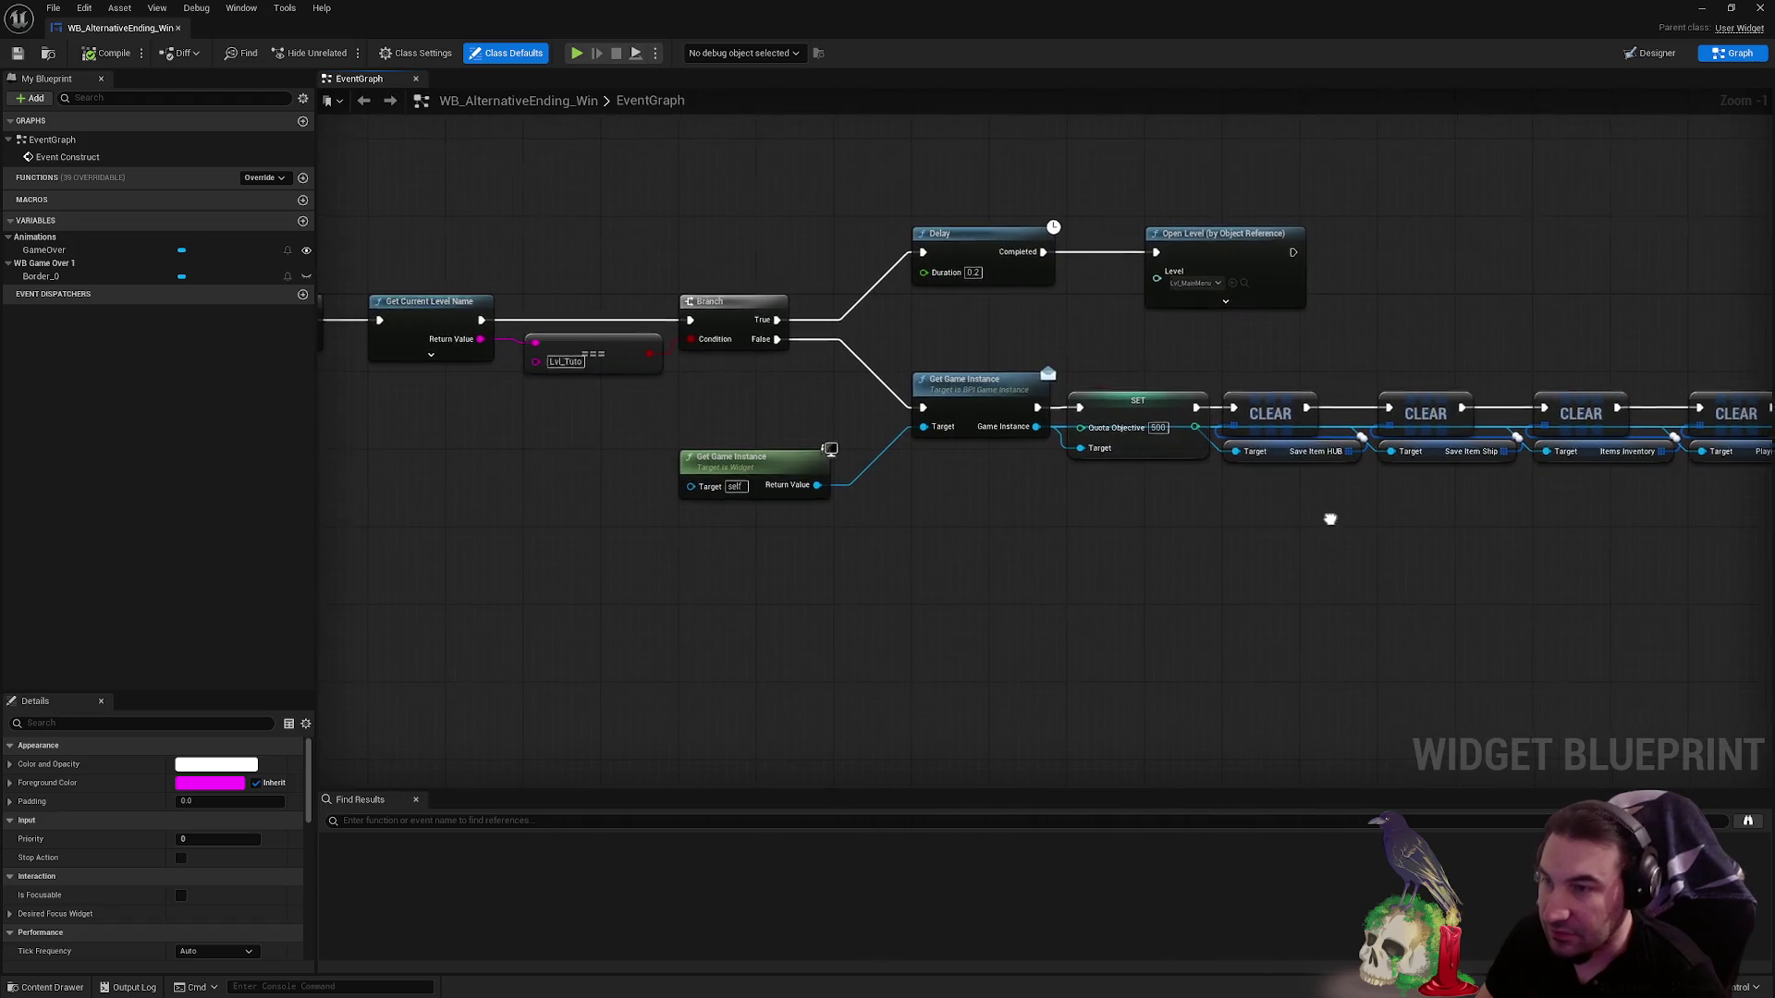
{"action": "left_click_drag", "start_coordinate": [1332, 515], "coordinate": [1062, 515]}
{"action": "left_click_drag", "start_coordinate": [650, 486], "coordinate": [1048, 465]}
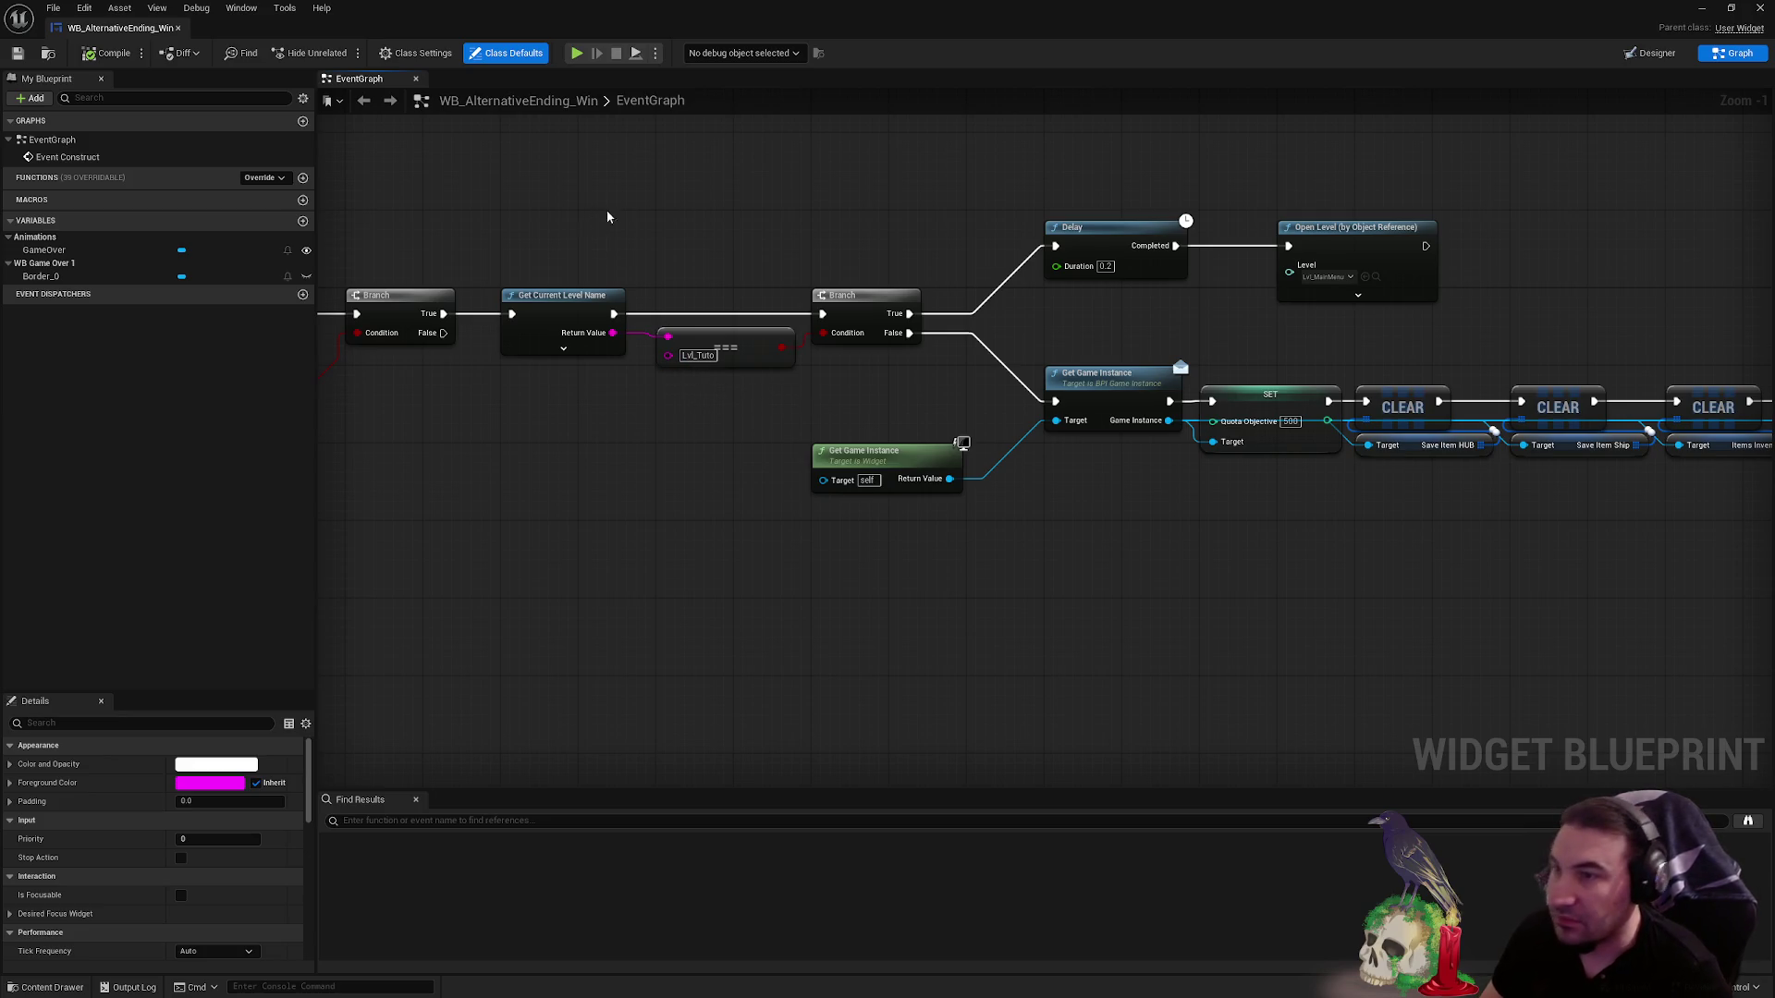
{"action": "left_click_drag", "start_coordinate": [1112, 205], "coordinate": [1417, 303]}
{"action": "key", "text": "Delete"}
{"action": "left_click_drag", "start_coordinate": [583, 258], "coordinate": [889, 398]}
{"action": "key", "text": "Delete"}
{"action": "scroll", "coordinate": [890, 398], "scroll_direction": "down", "scroll_amount": 3}
{"action": "left_click_drag", "start_coordinate": [677, 369], "coordinate": [1625, 622]}
{"action": "scroll", "coordinate": [889, 493], "scroll_direction": "up", "scroll_amount": 4}
{"action": "left_click_drag", "start_coordinate": [690, 506], "coordinate": [1105, 511]}
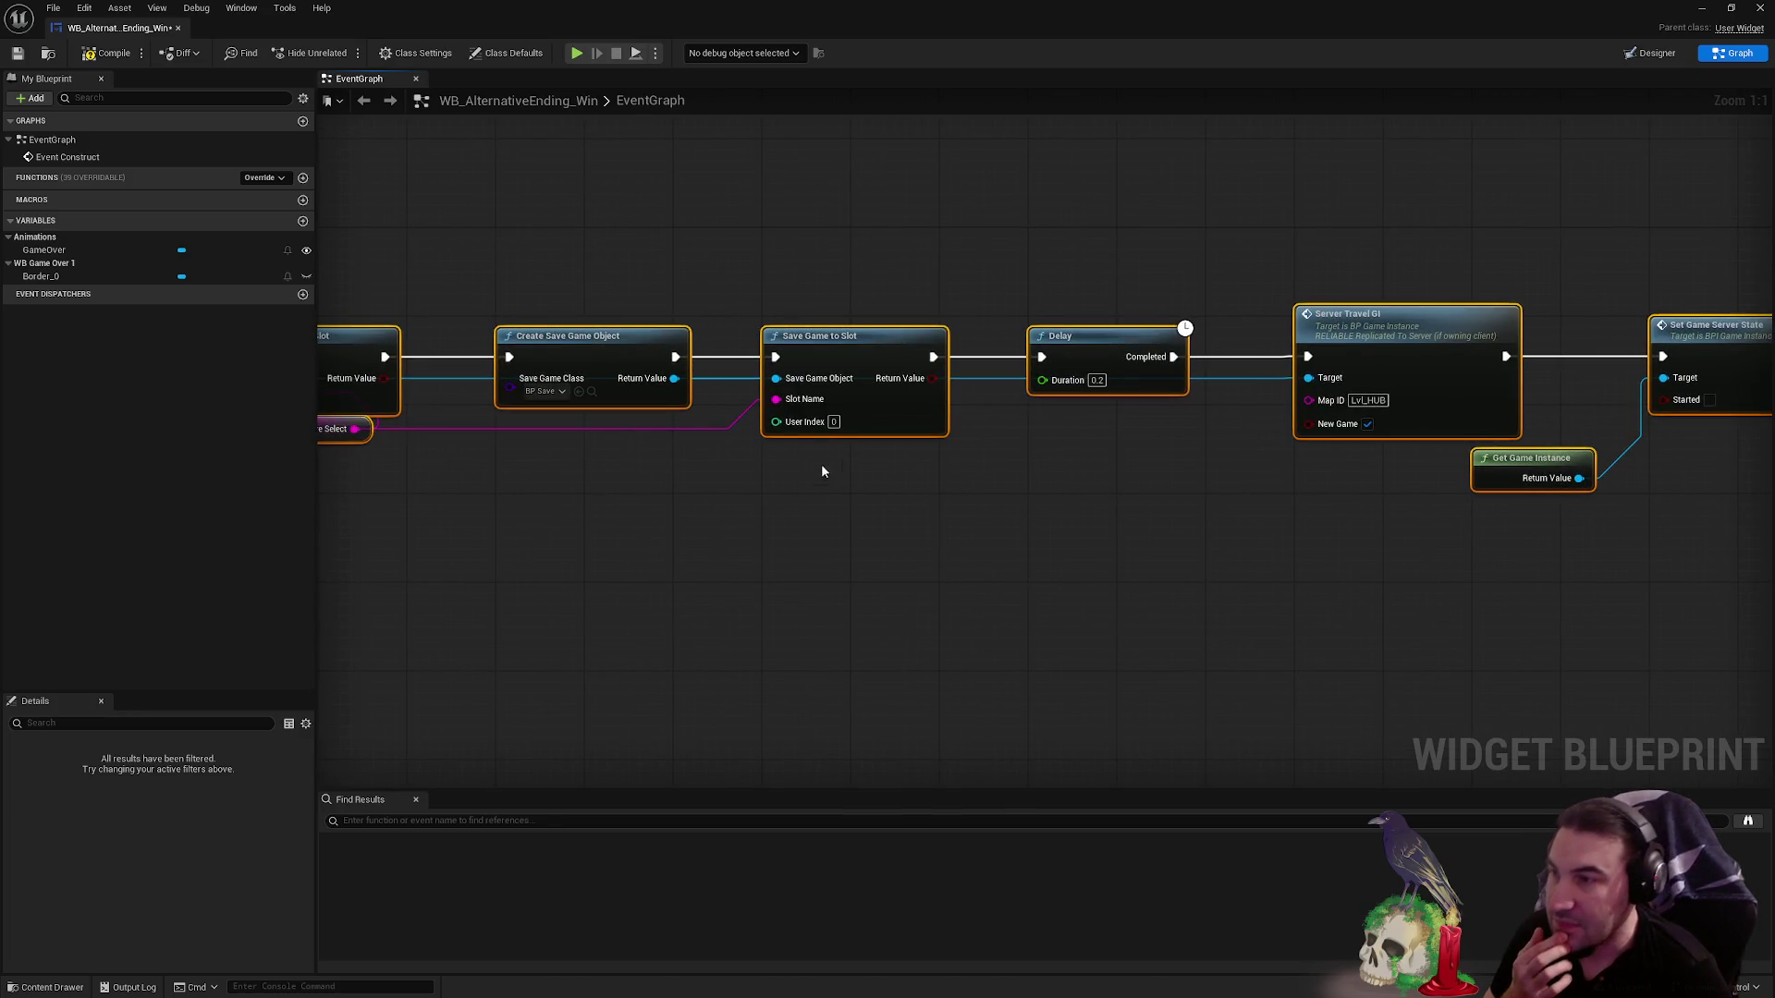
{"action": "scroll", "coordinate": [786, 438], "scroll_direction": "down", "scroll_amount": 1}
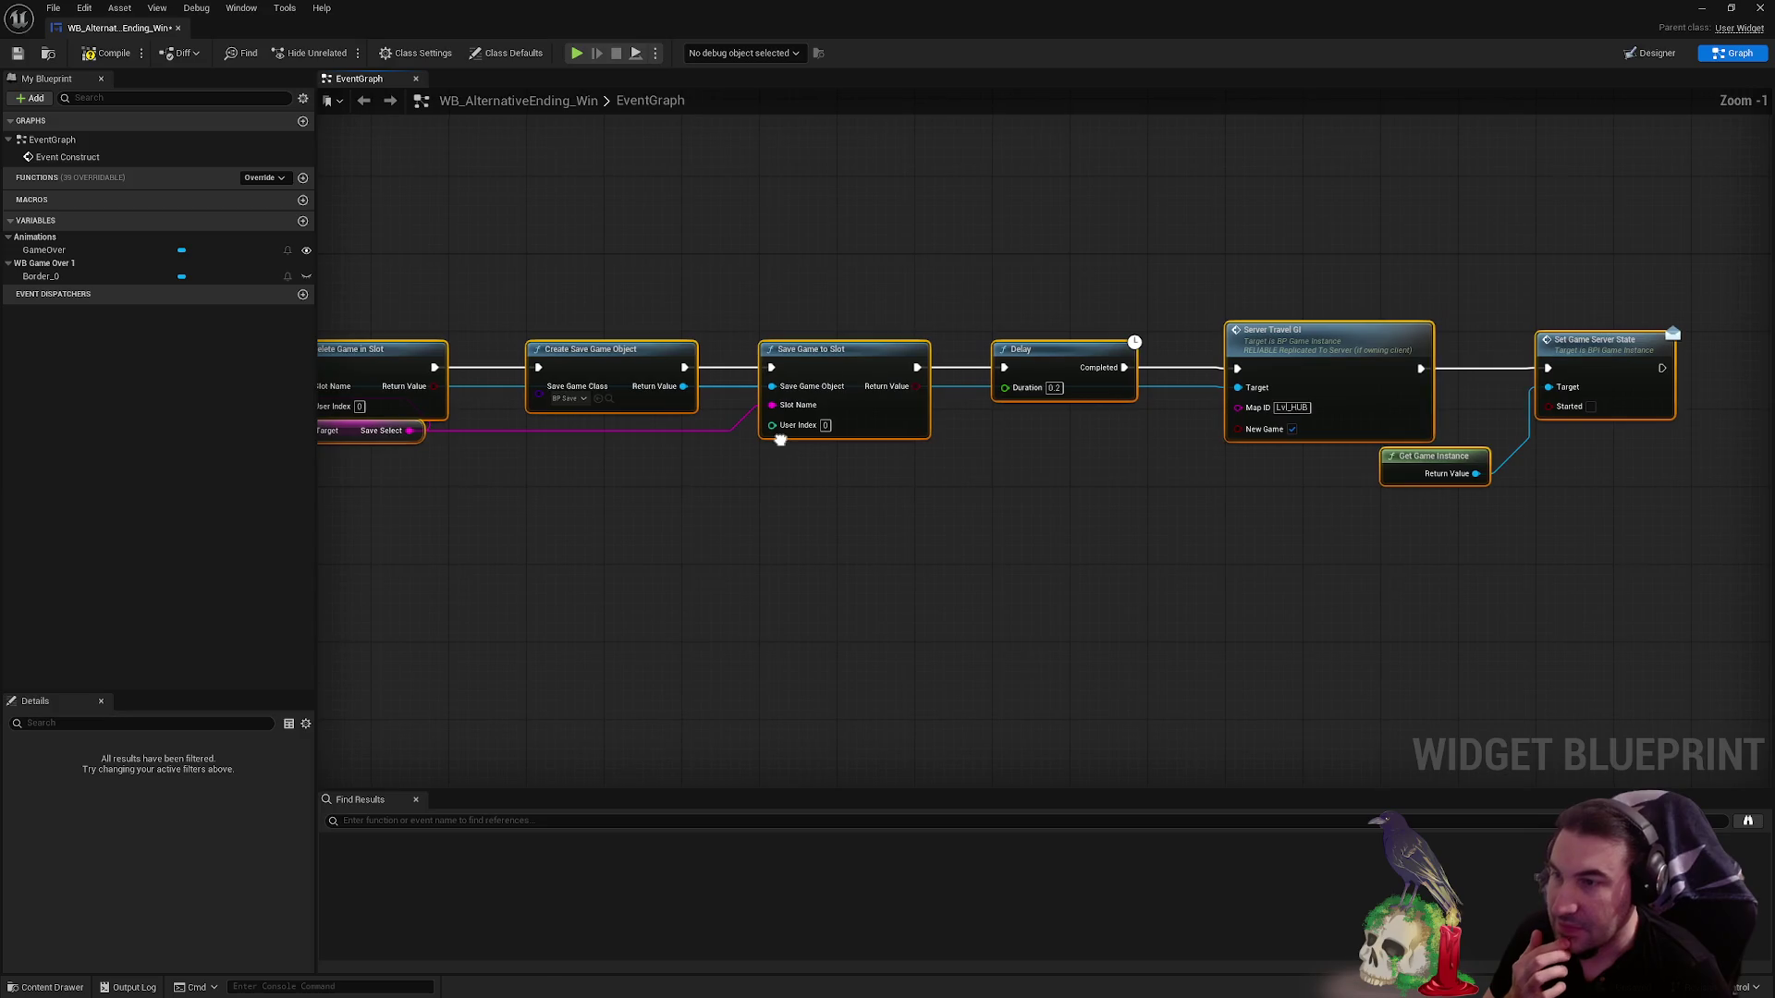
{"action": "left_click_drag", "start_coordinate": [769, 435], "coordinate": [763, 439]}
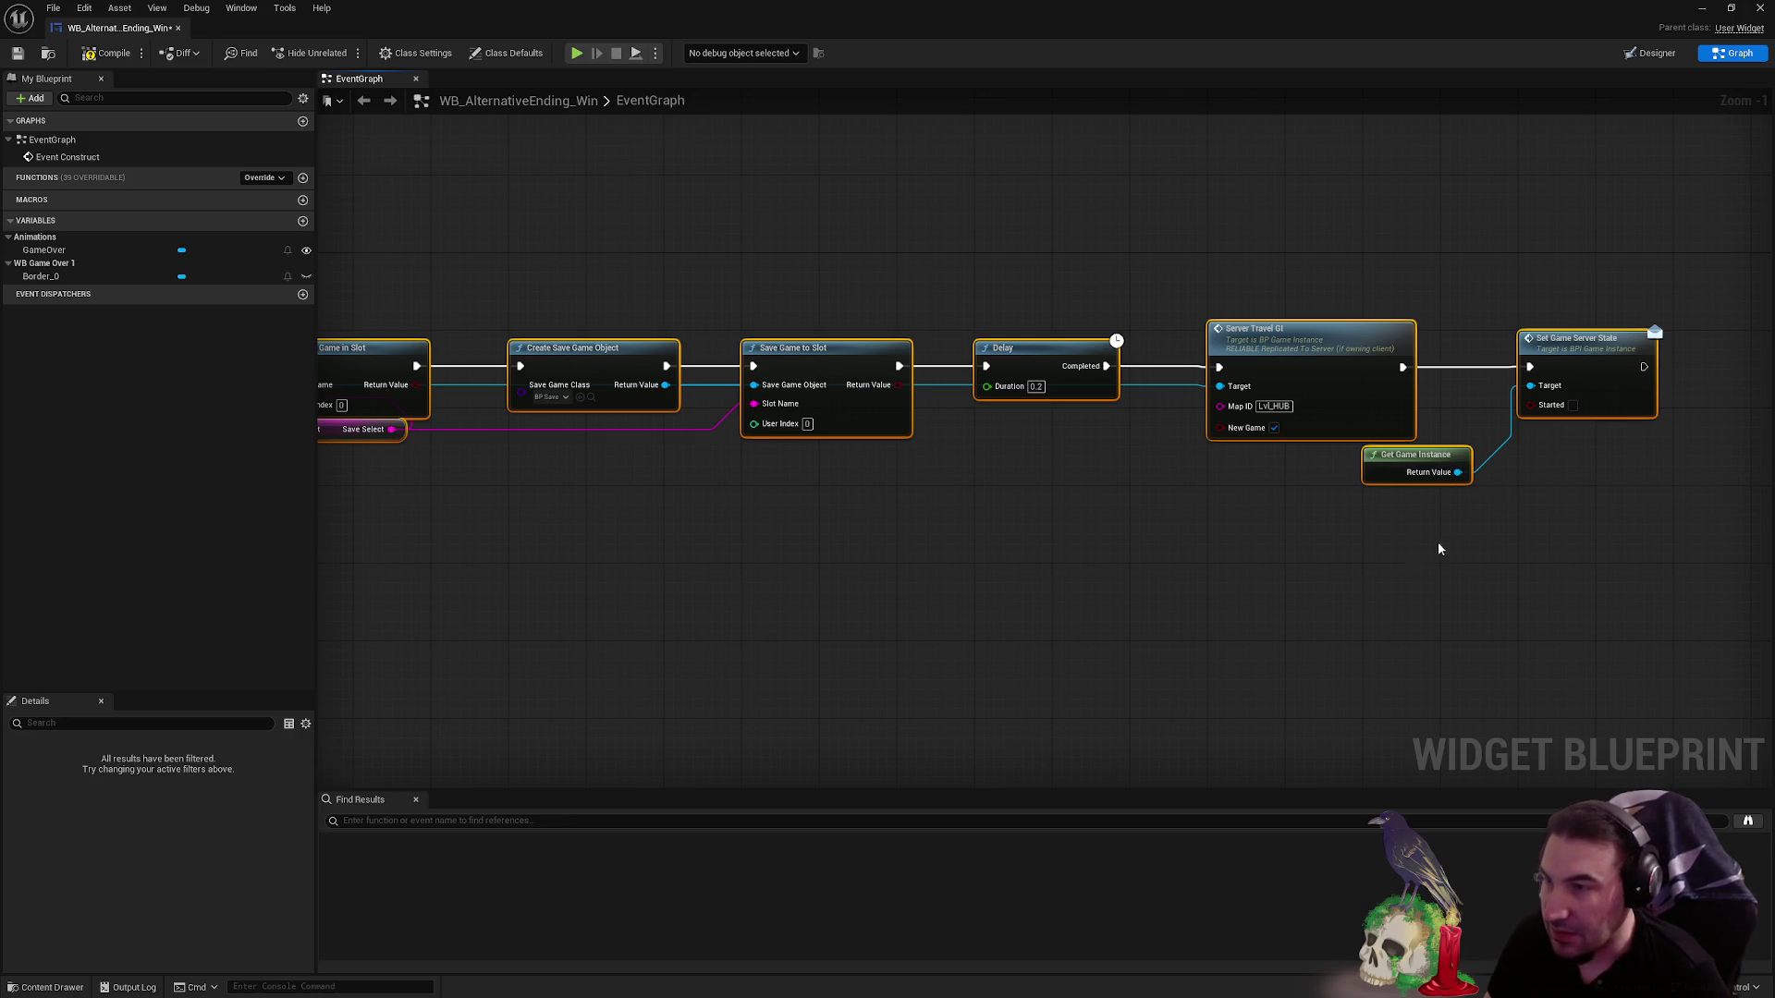
{"action": "left_click", "coordinate": [1424, 468]}
{"action": "left_click", "coordinate": [1062, 503]}
{"action": "left_click_drag", "start_coordinate": [1020, 486], "coordinate": [1216, 495]}
{"action": "scroll", "coordinate": [1138, 472], "scroll_direction": "down", "scroll_amount": 1}
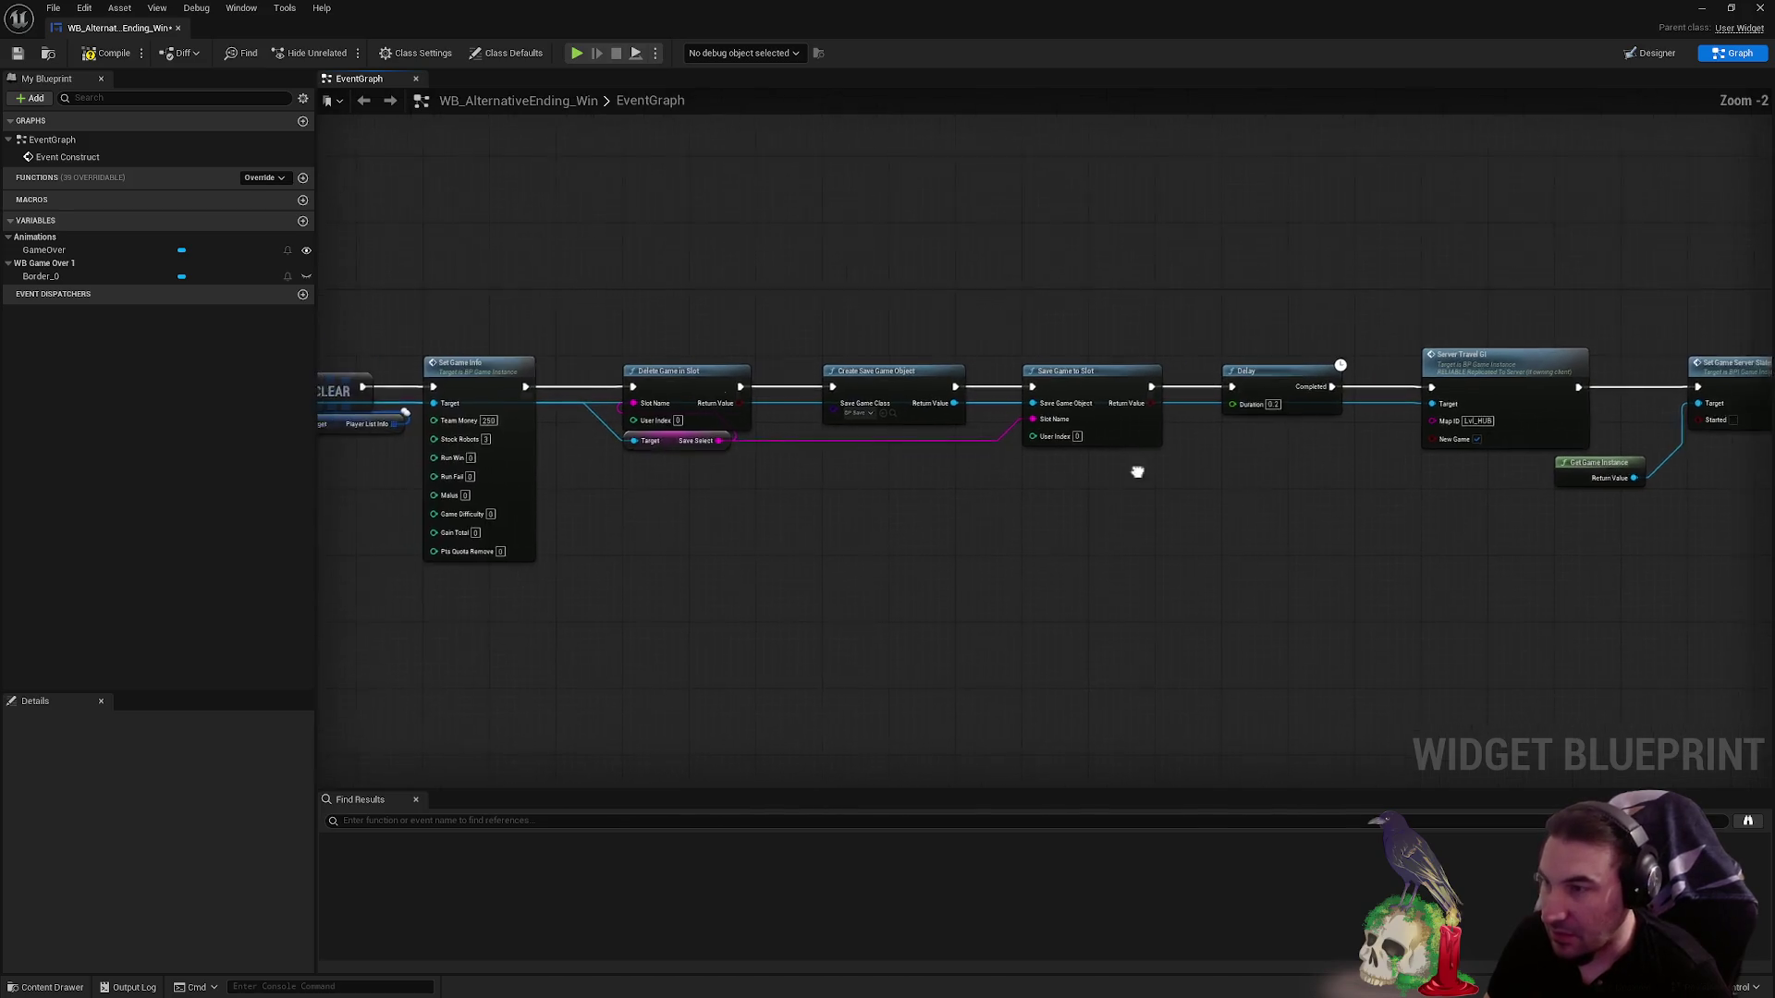
{"action": "scroll", "coordinate": [980, 462], "scroll_direction": "up", "scroll_amount": 2}
{"action": "scroll", "coordinate": [980, 425], "scroll_direction": "down", "scroll_amount": 6}
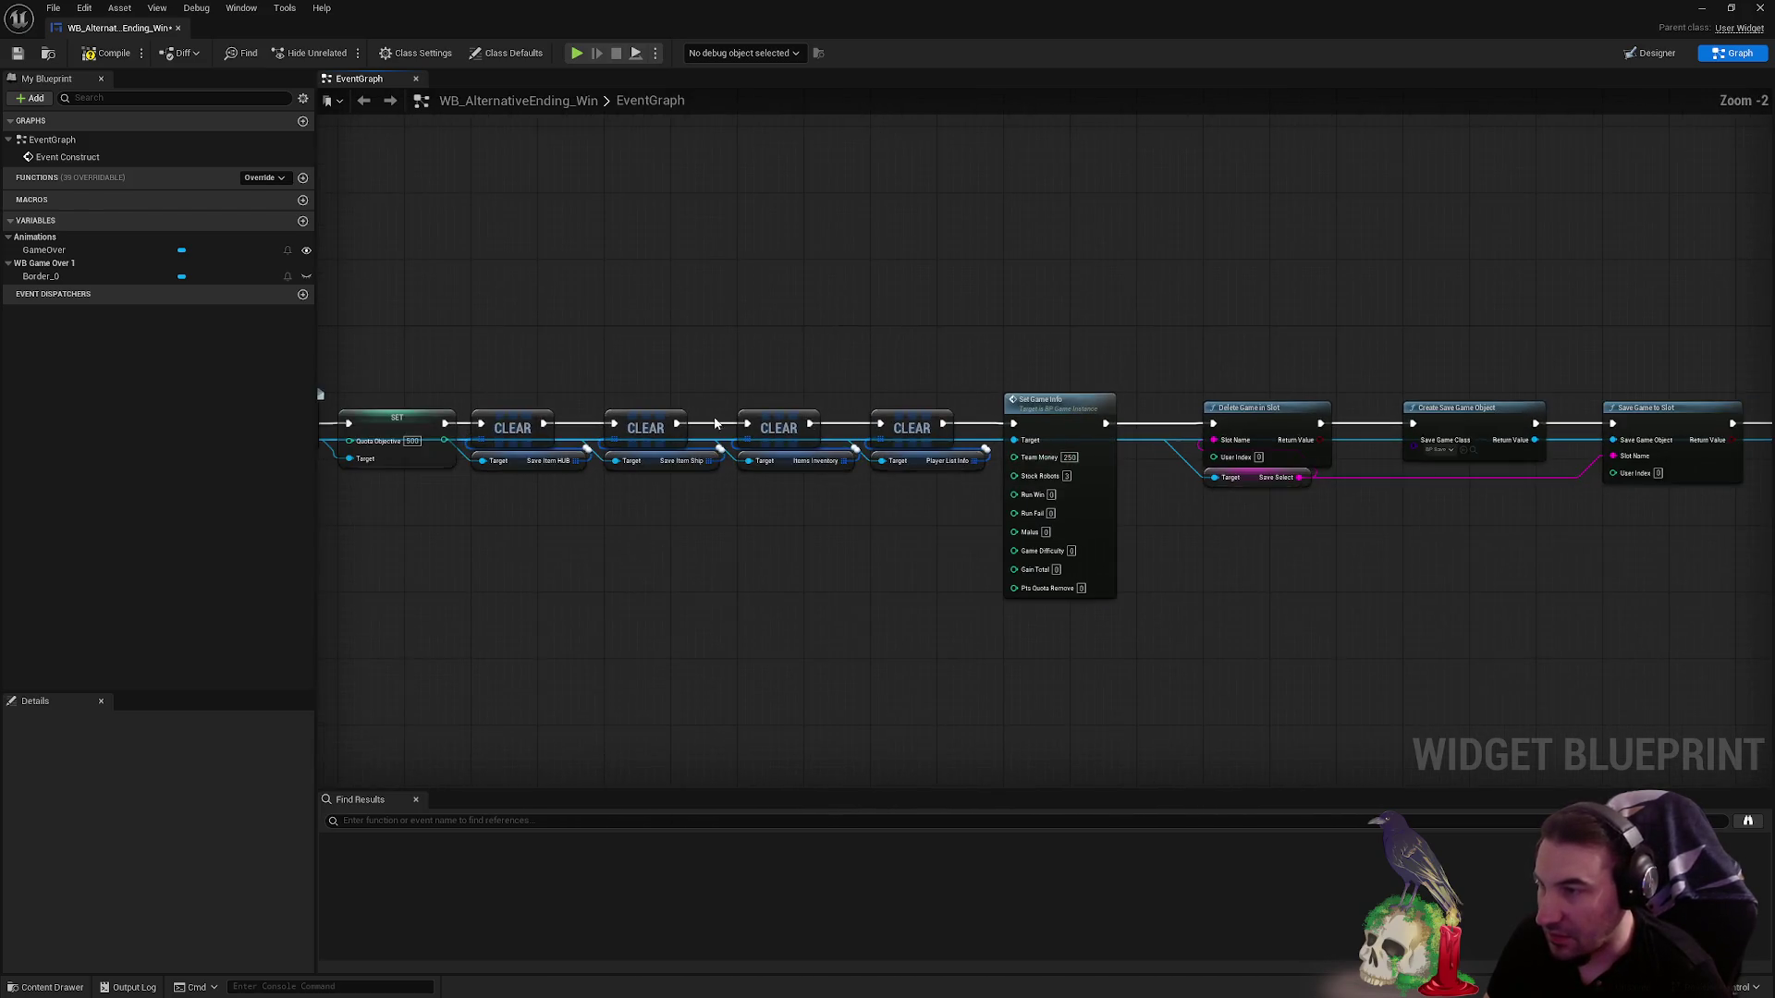
{"action": "left_click_drag", "start_coordinate": [739, 369], "coordinate": [468, 370]}
{"action": "left_click_drag", "start_coordinate": [456, 349], "coordinate": [1756, 602]}
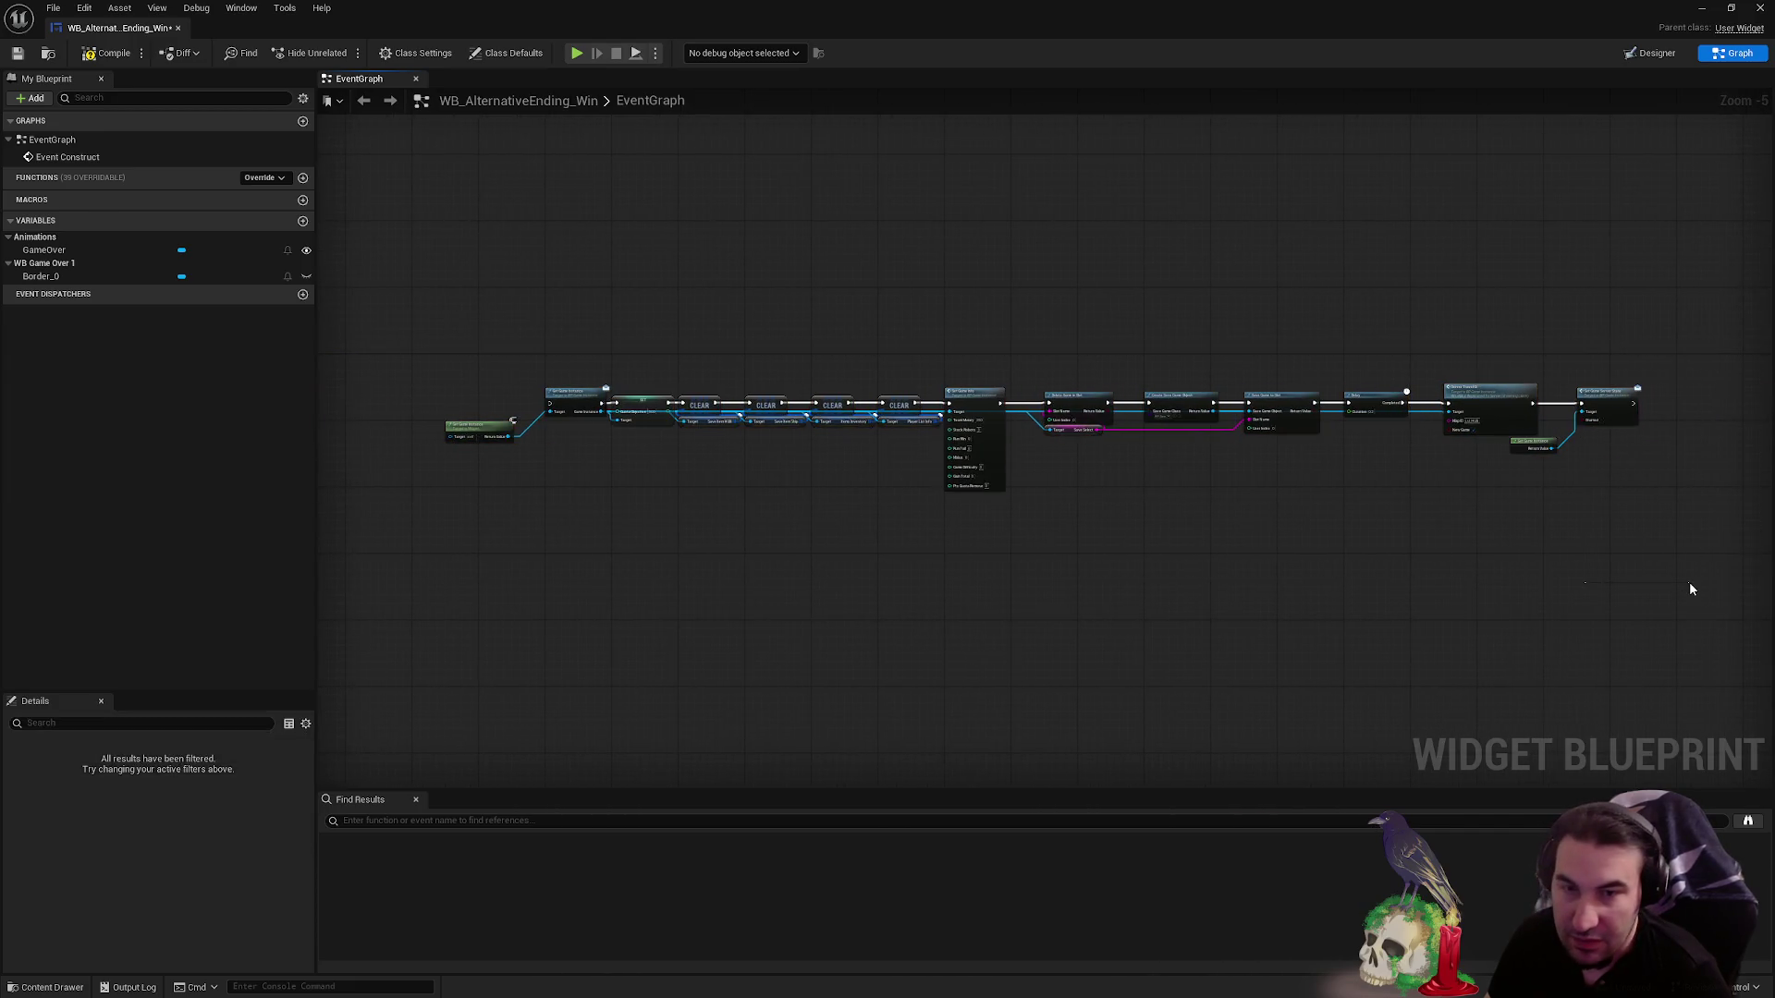
{"action": "left_click_drag", "start_coordinate": [540, 370], "coordinate": [1602, 563]}
{"action": "scroll", "coordinate": [863, 480], "scroll_direction": "up", "scroll_amount": 4}
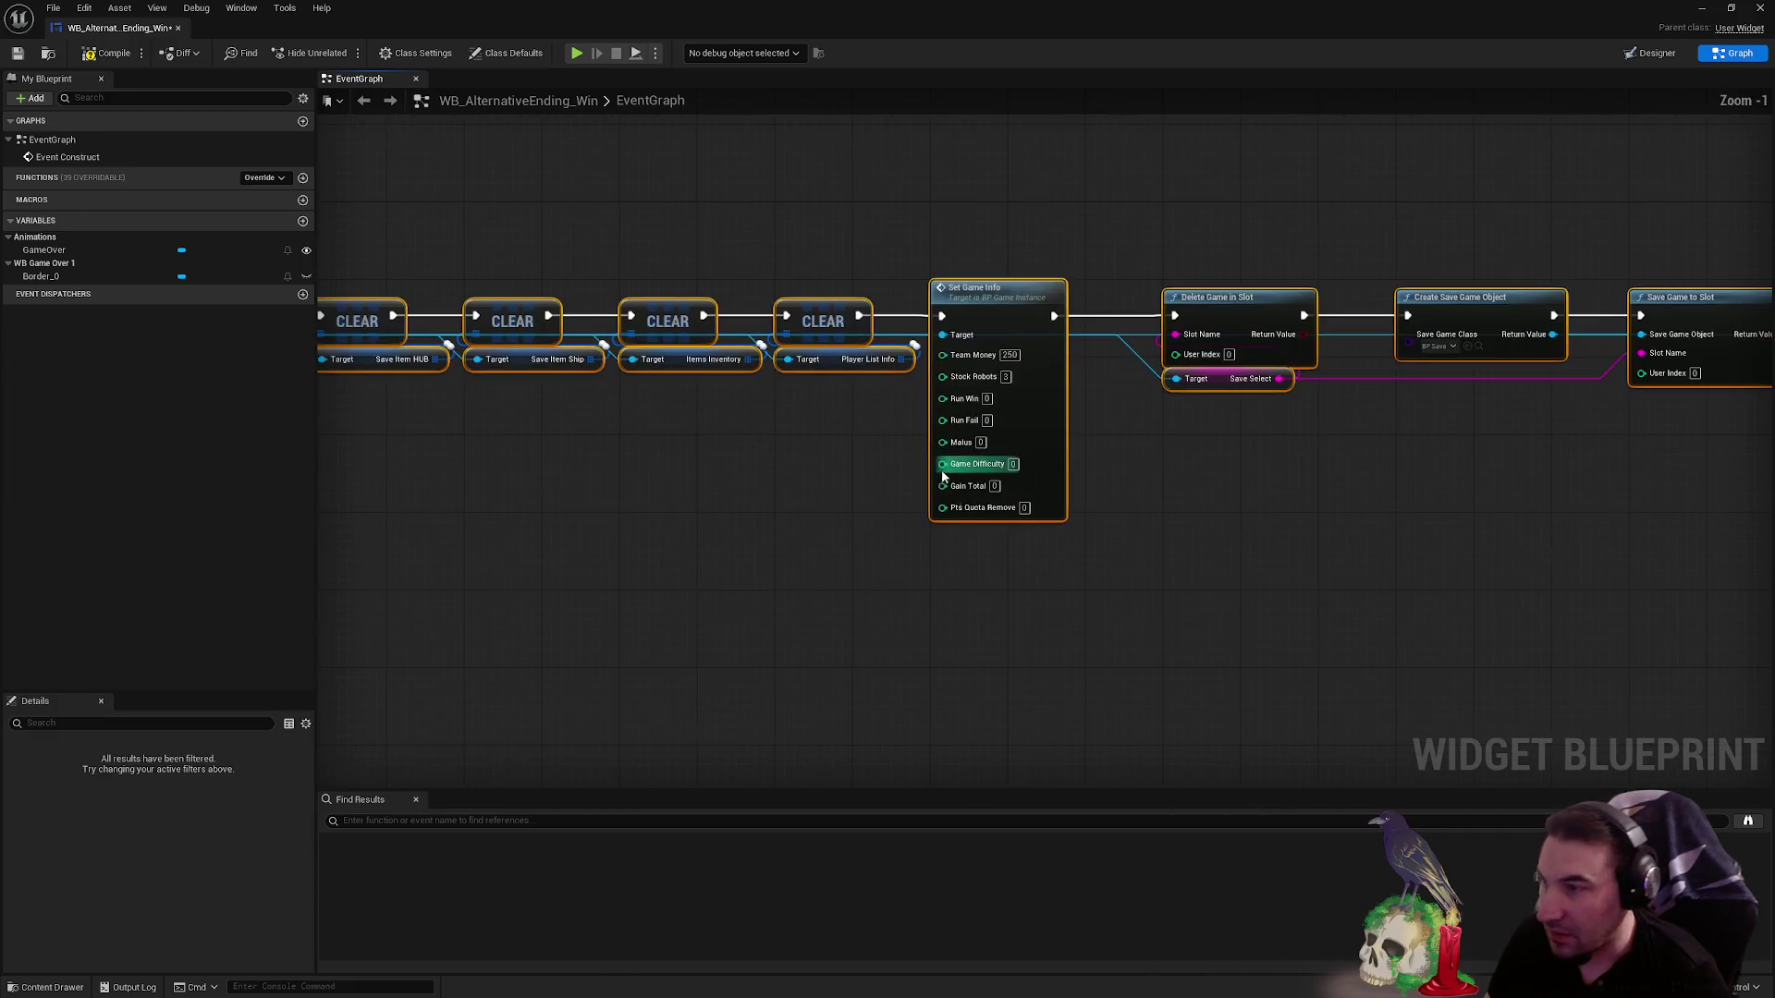
{"action": "left_click_drag", "start_coordinate": [1111, 497], "coordinate": [1019, 491]}
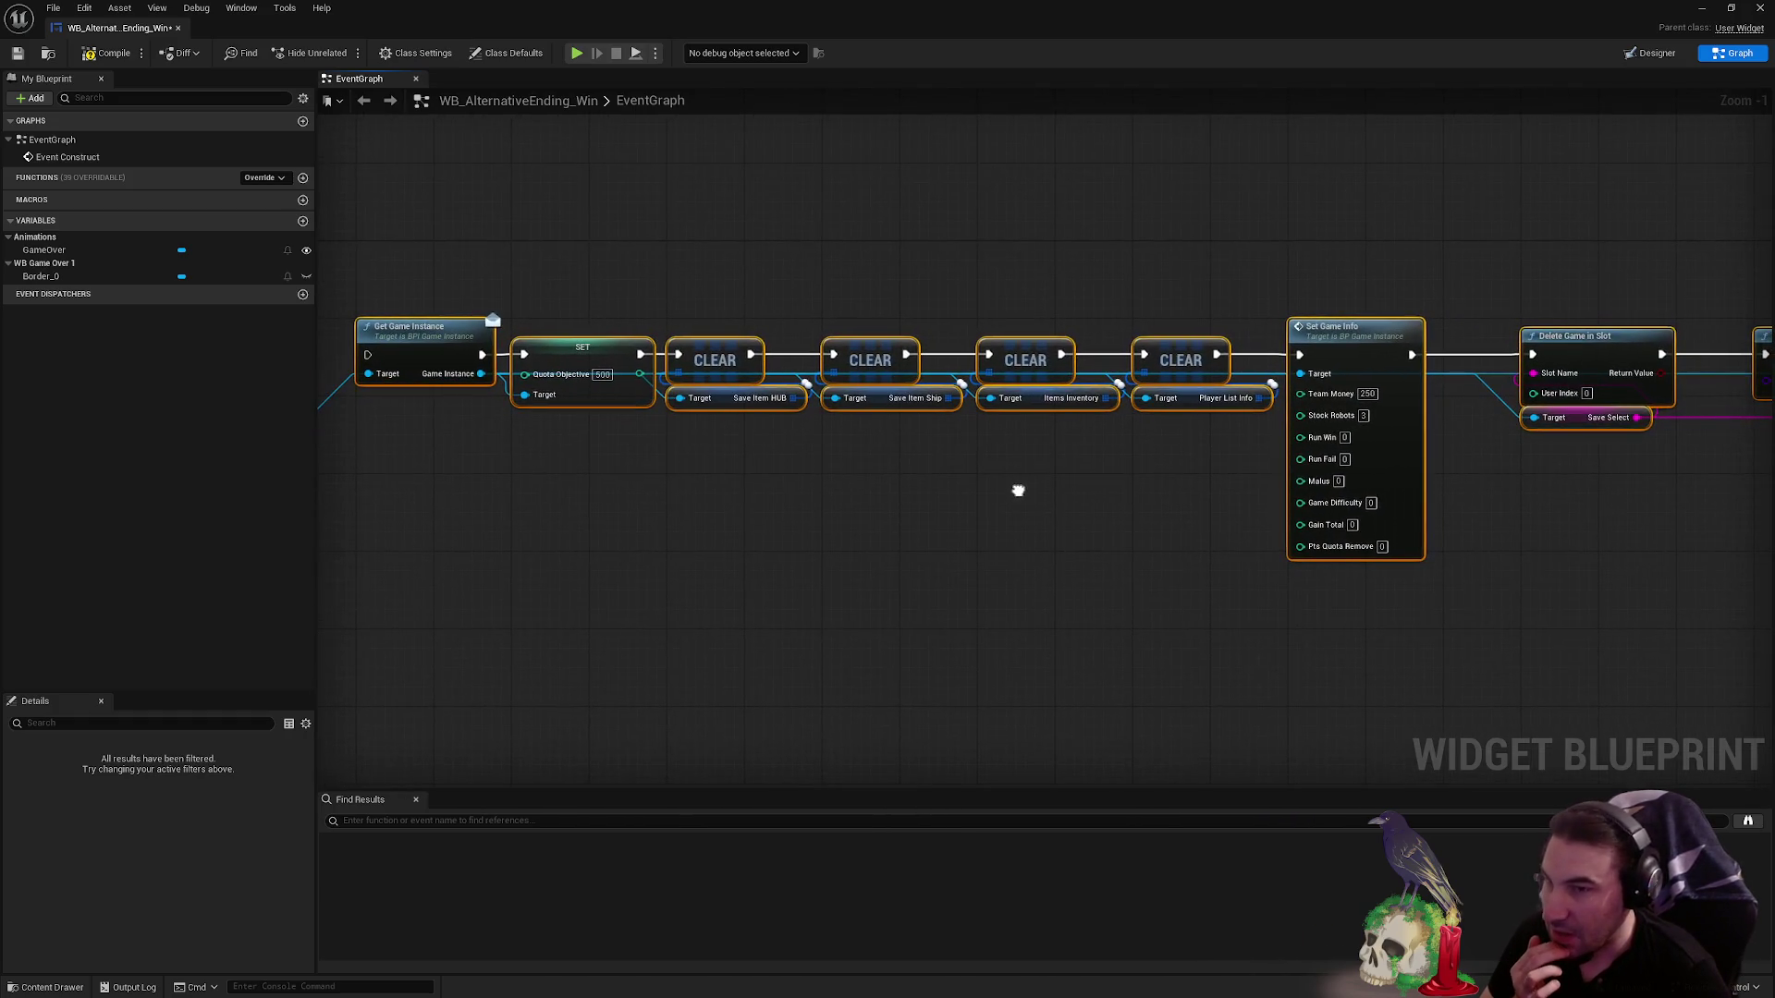
{"action": "left_click", "coordinate": [601, 481]}
{"action": "scroll", "coordinate": [619, 414], "scroll_direction": "down", "scroll_amount": 3}
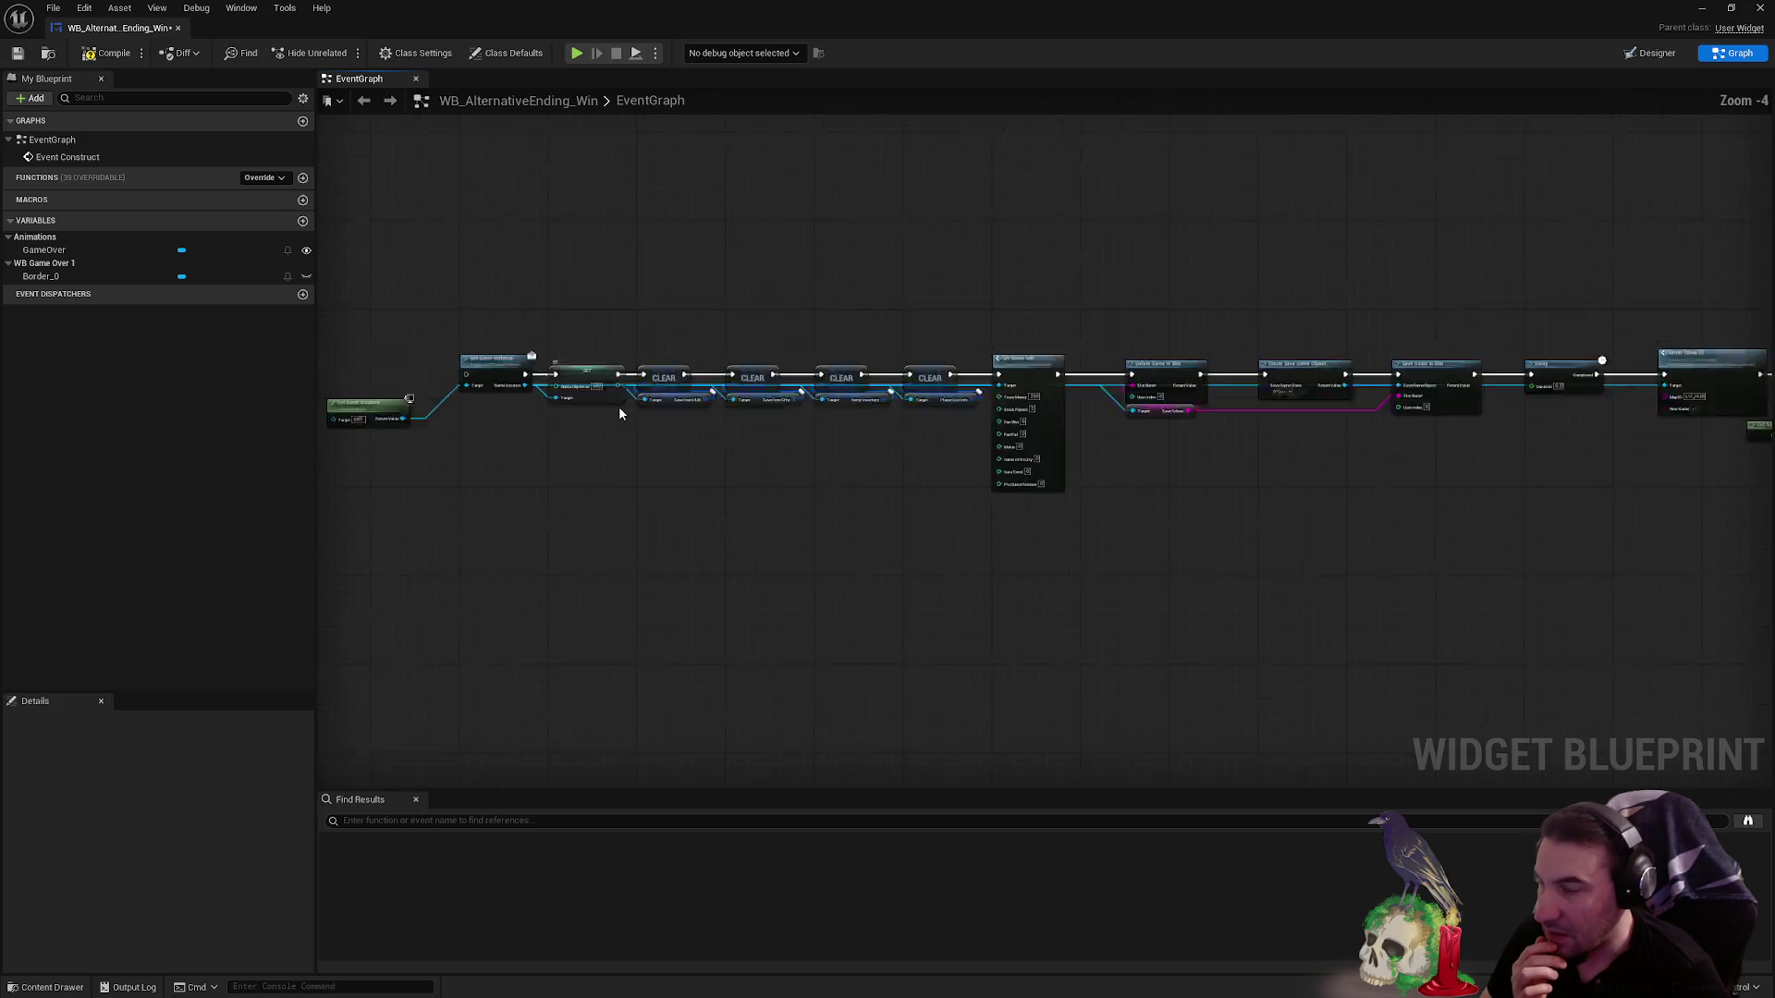
{"action": "scroll", "coordinate": [619, 414], "scroll_direction": "down", "scroll_amount": 2}
{"action": "left_click_drag", "start_coordinate": [491, 357], "coordinate": [1252, 547]}
- Move the reset chain beside the Branch and wire Branch True to Get Game Instance
{"action": "scroll", "coordinate": [490, 419], "scroll_direction": "up", "scroll_amount": 5}
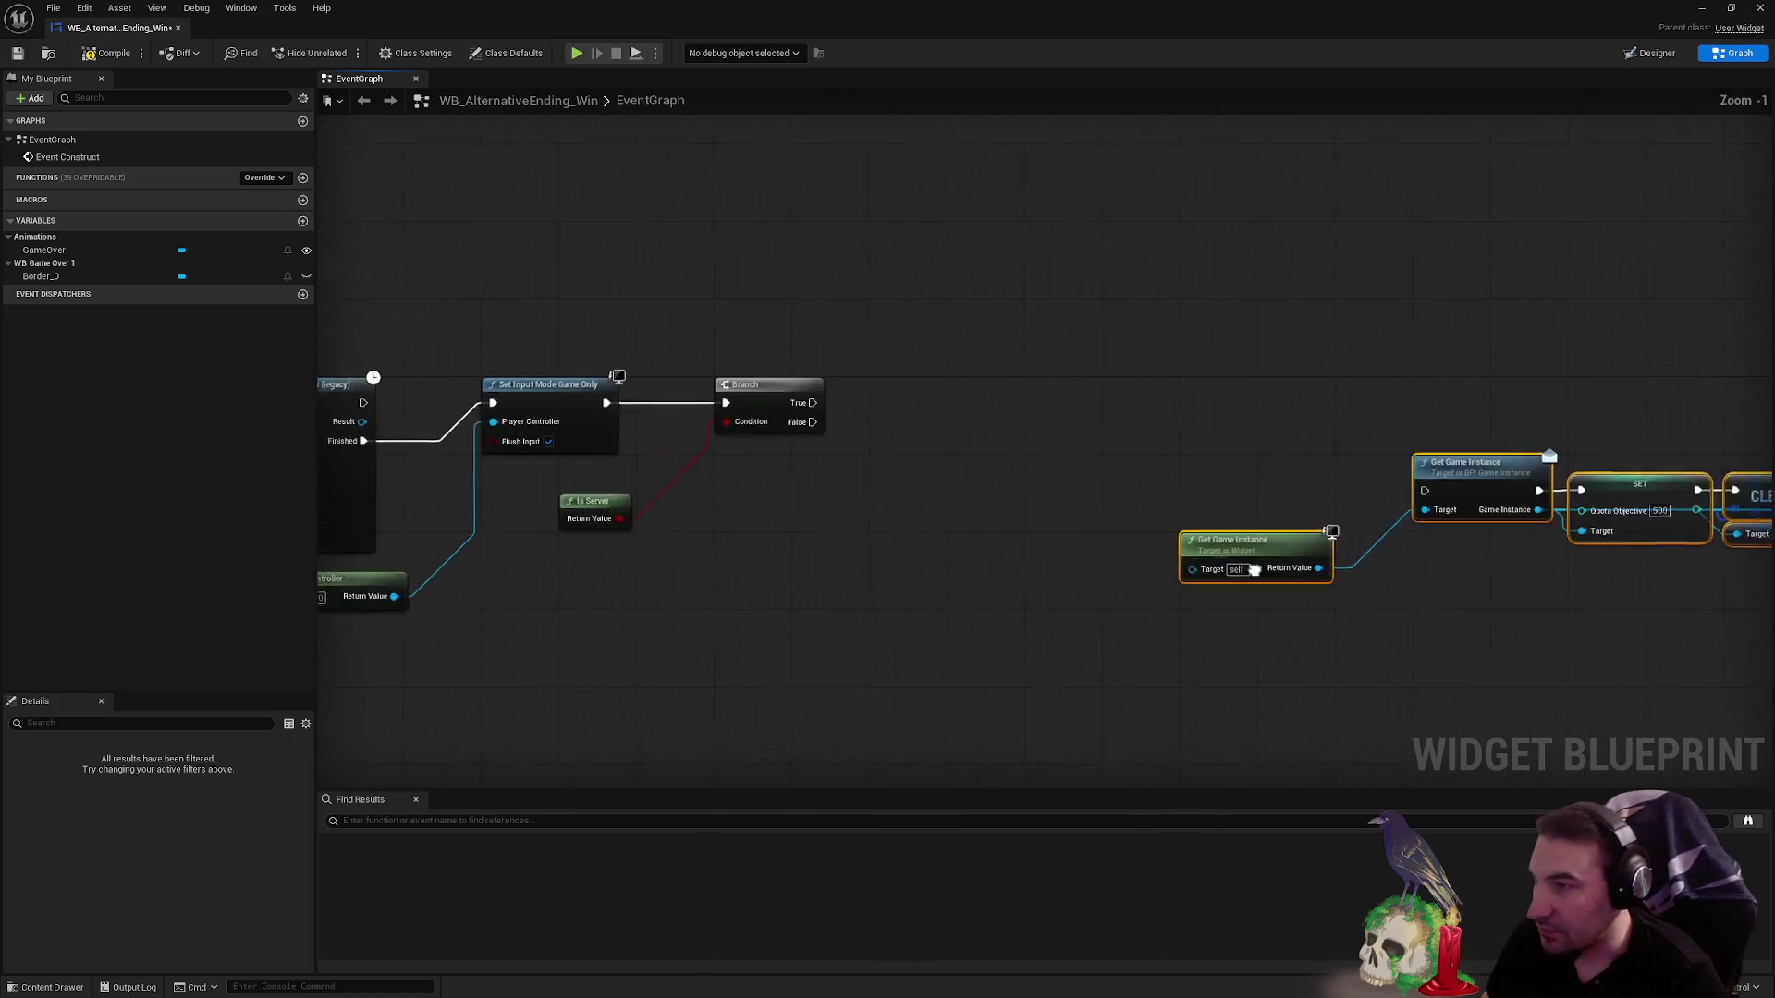
{"action": "mouse_move", "coordinate": [1531, 500]}
{"action": "left_mouse_down"}
{"action": "mouse_move", "coordinate": [1205, 446]}
{"action": "mouse_move", "coordinate": [1200, 425]}
{"action": "left_mouse_up"}
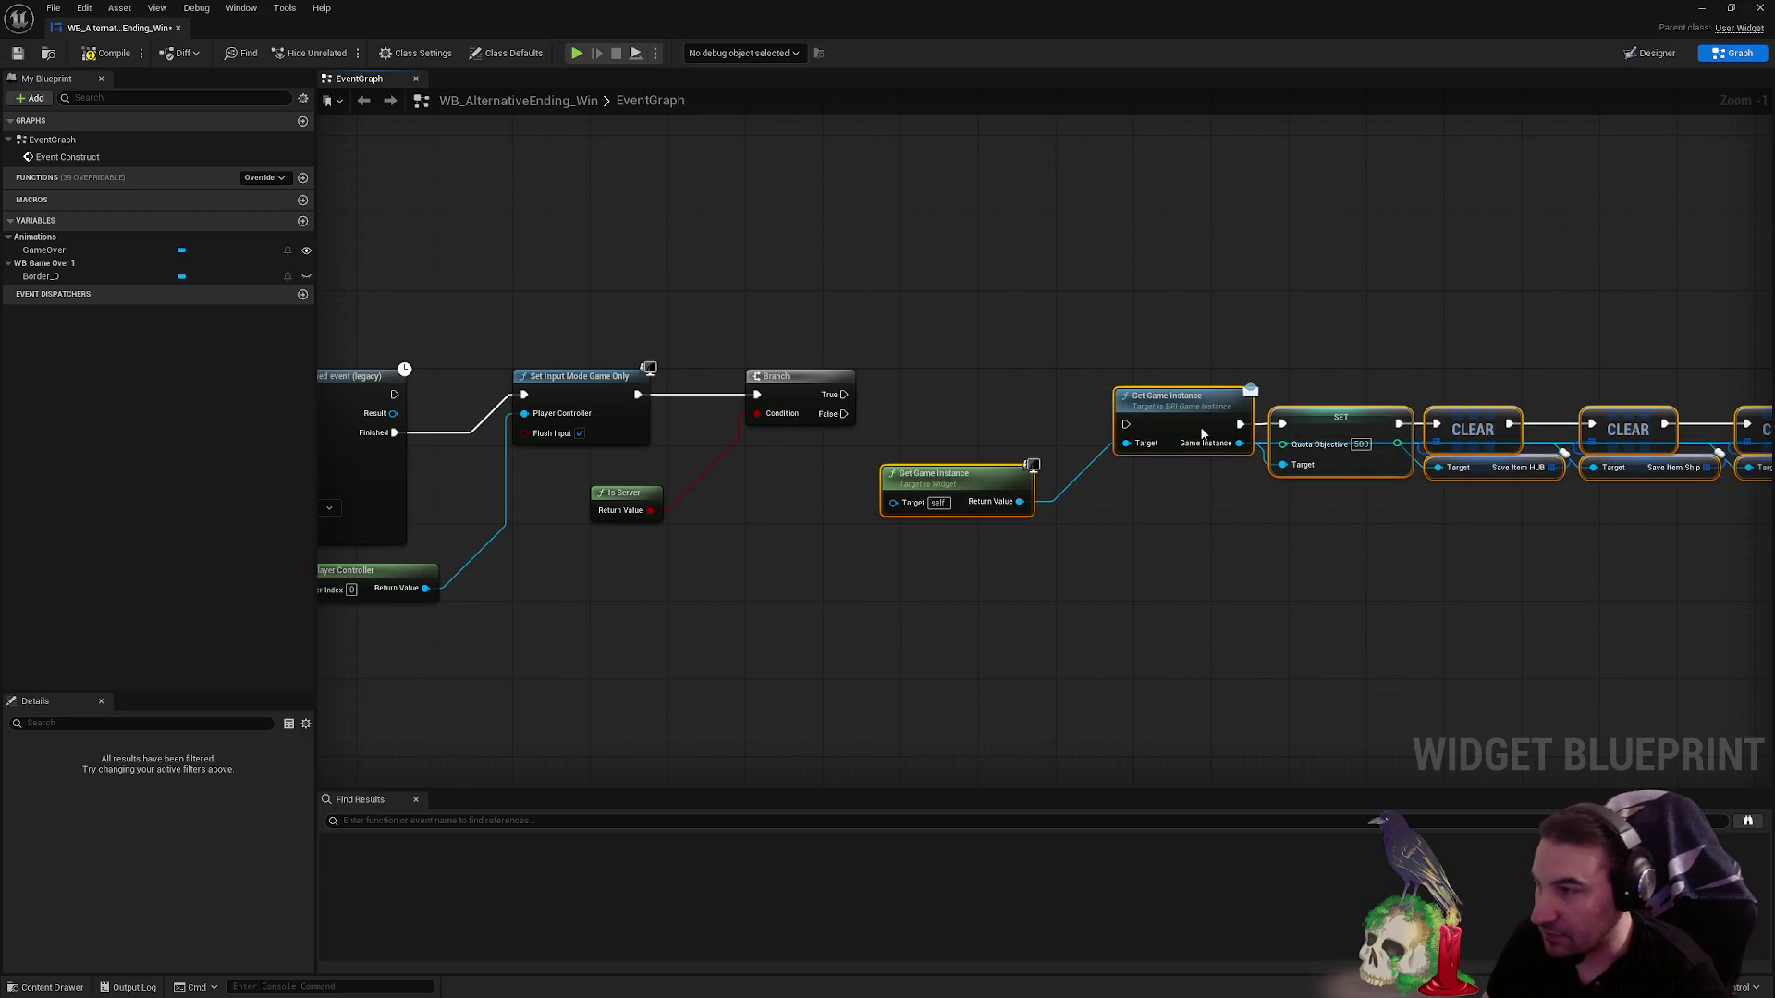
{"action": "left_click", "coordinate": [684, 563]}
{"action": "left_click_drag", "start_coordinate": [844, 395], "coordinate": [1124, 426]}
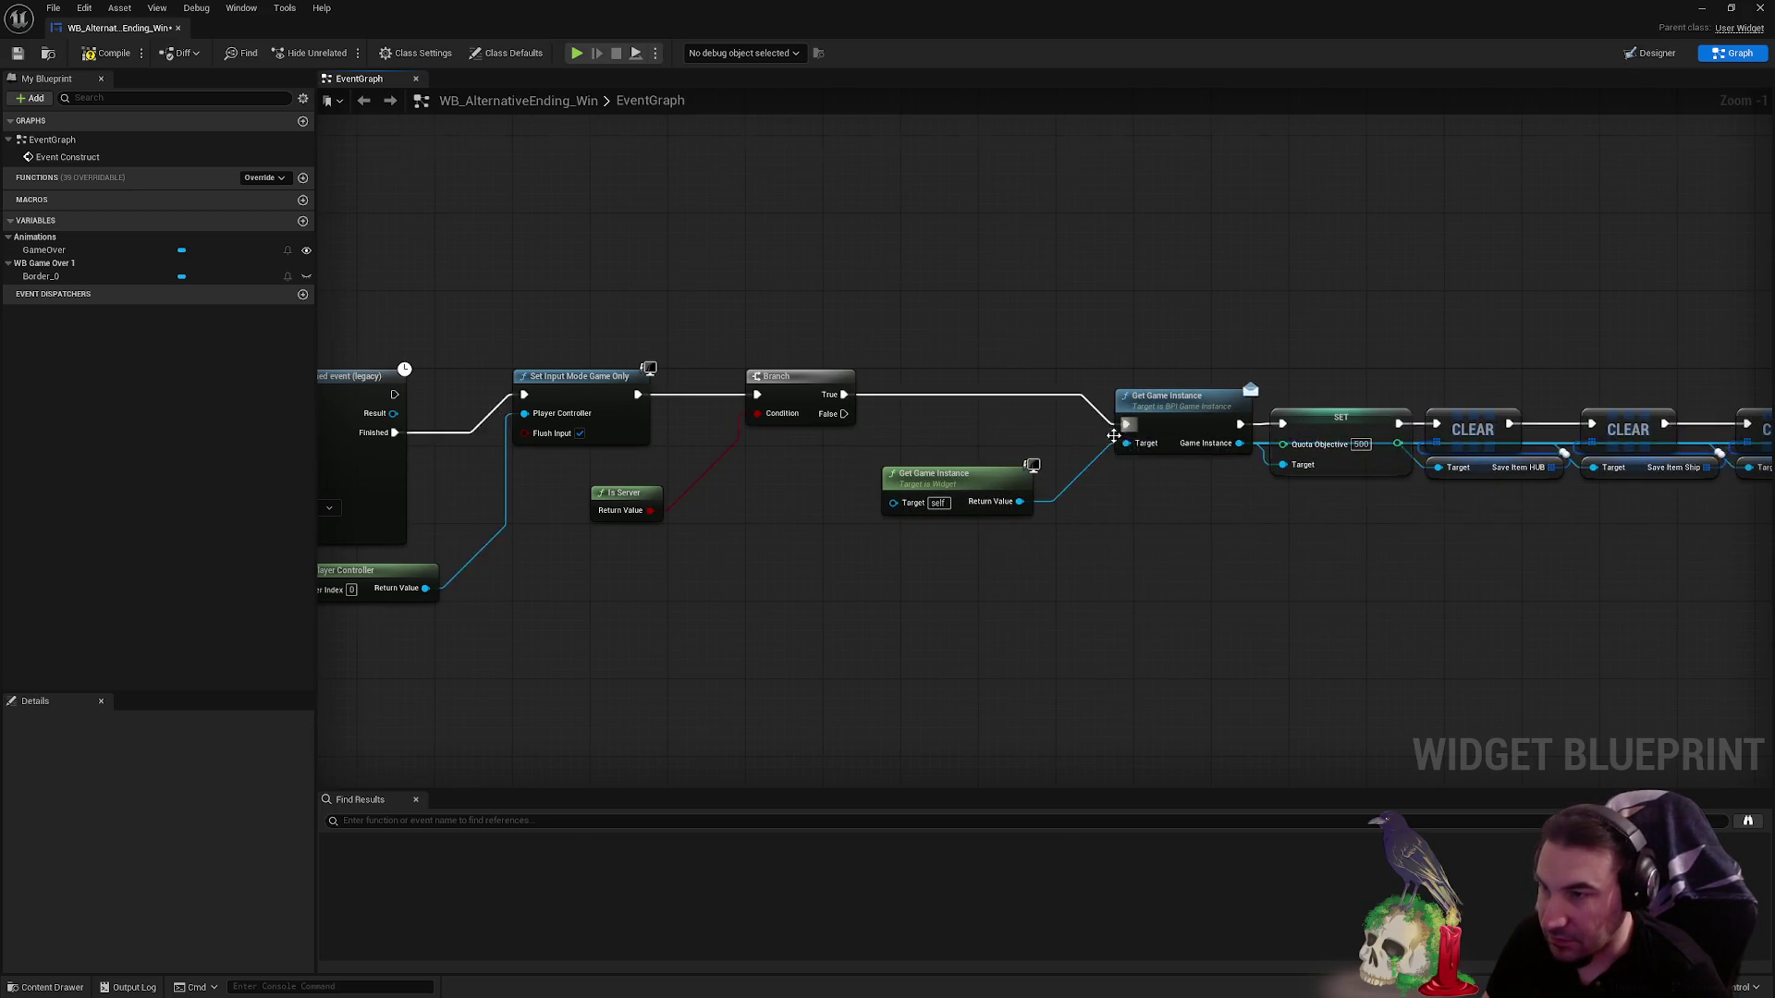
- Shift the whole reset node chain left and up into place
{"action": "scroll", "coordinate": [1114, 435], "scroll_direction": "down", "scroll_amount": 3}
{"action": "left_click_drag", "start_coordinate": [718, 385], "coordinate": [1767, 582]}
{"action": "scroll", "coordinate": [793, 447], "scroll_direction": "up", "scroll_amount": 4}
{"action": "mouse_move", "coordinate": [1122, 429]}
{"action": "left_mouse_down"}
{"action": "mouse_move", "coordinate": [1046, 358]}
{"action": "mouse_move", "coordinate": [942, 356]}
{"action": "left_mouse_up"}
{"action": "left_click", "coordinate": [903, 308]}
{"action": "scroll", "coordinate": [903, 309], "scroll_direction": "down", "scroll_amount": 3}
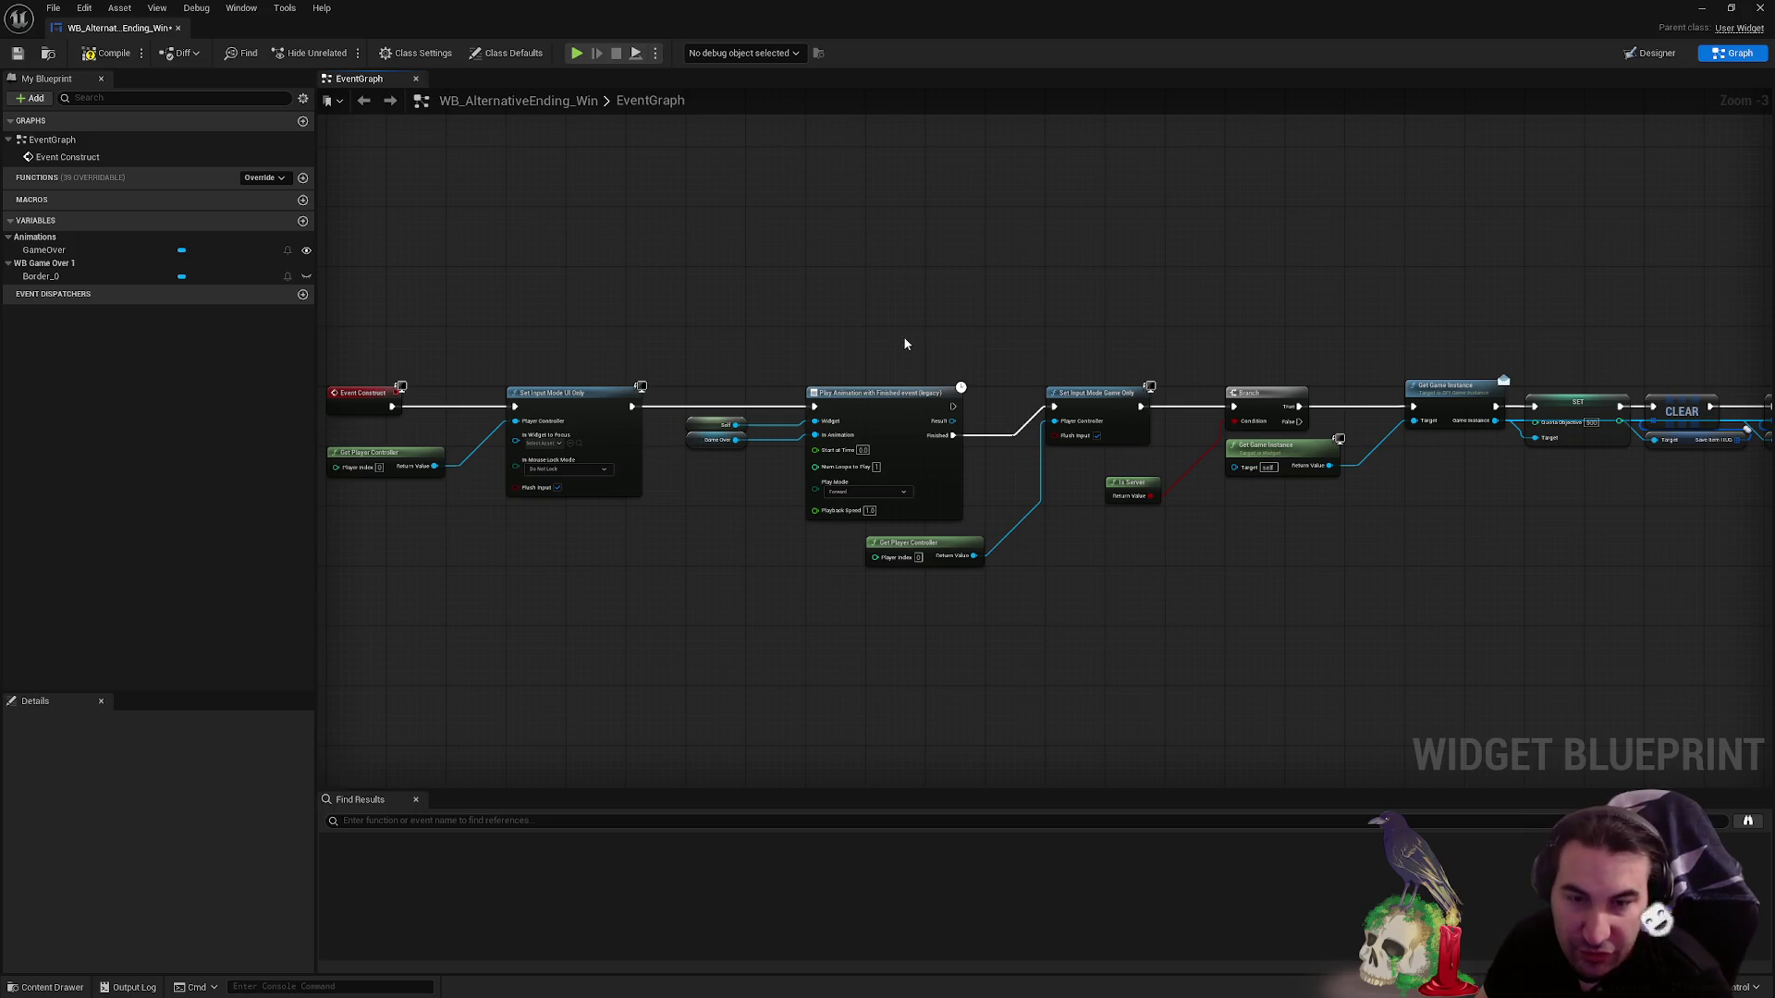
- Compile and save WB_AlternativeEnding_Win
{"action": "left_click", "coordinate": [108, 52]}
{"action": "left_click", "coordinate": [17, 53]}
{"action": "scroll", "coordinate": [805, 456], "scroll_direction": "up", "scroll_amount": 2}
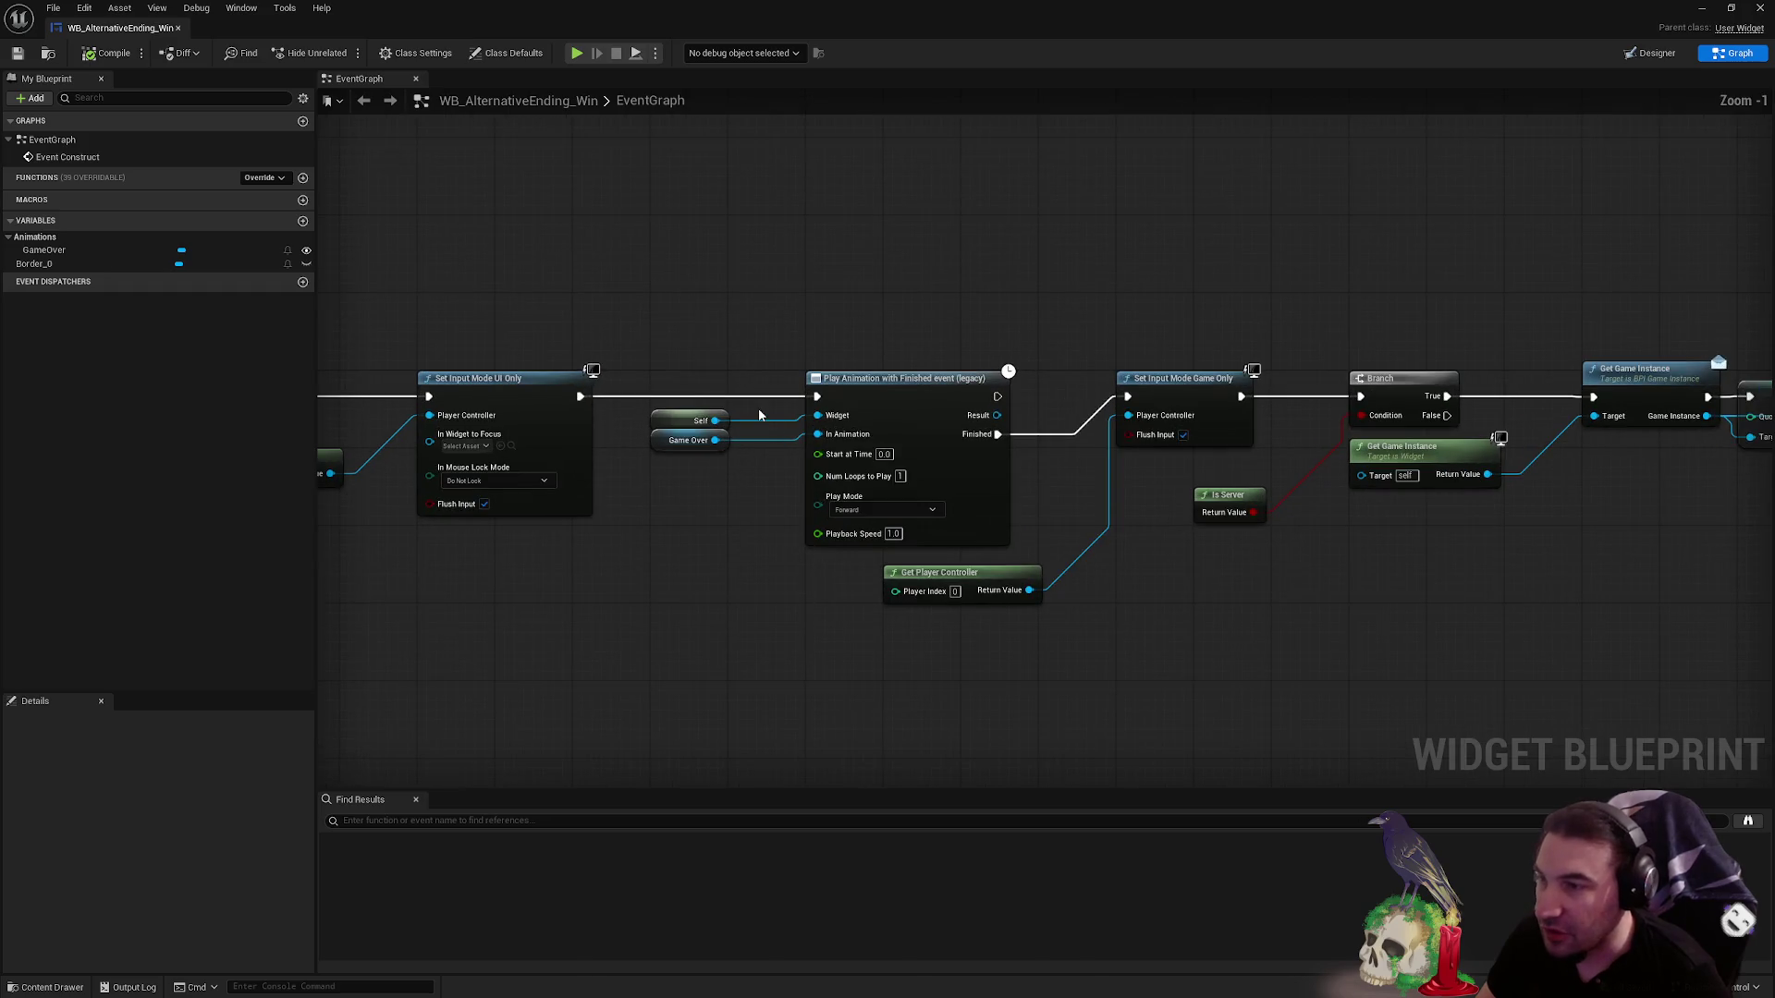
- Float the blueprint editor, move it down, and open WB_GameOver's event graph
{"action": "scroll", "coordinate": [852, 416], "scroll_direction": "up", "scroll_amount": 1}
{"action": "left_click", "coordinate": [1731, 7]}
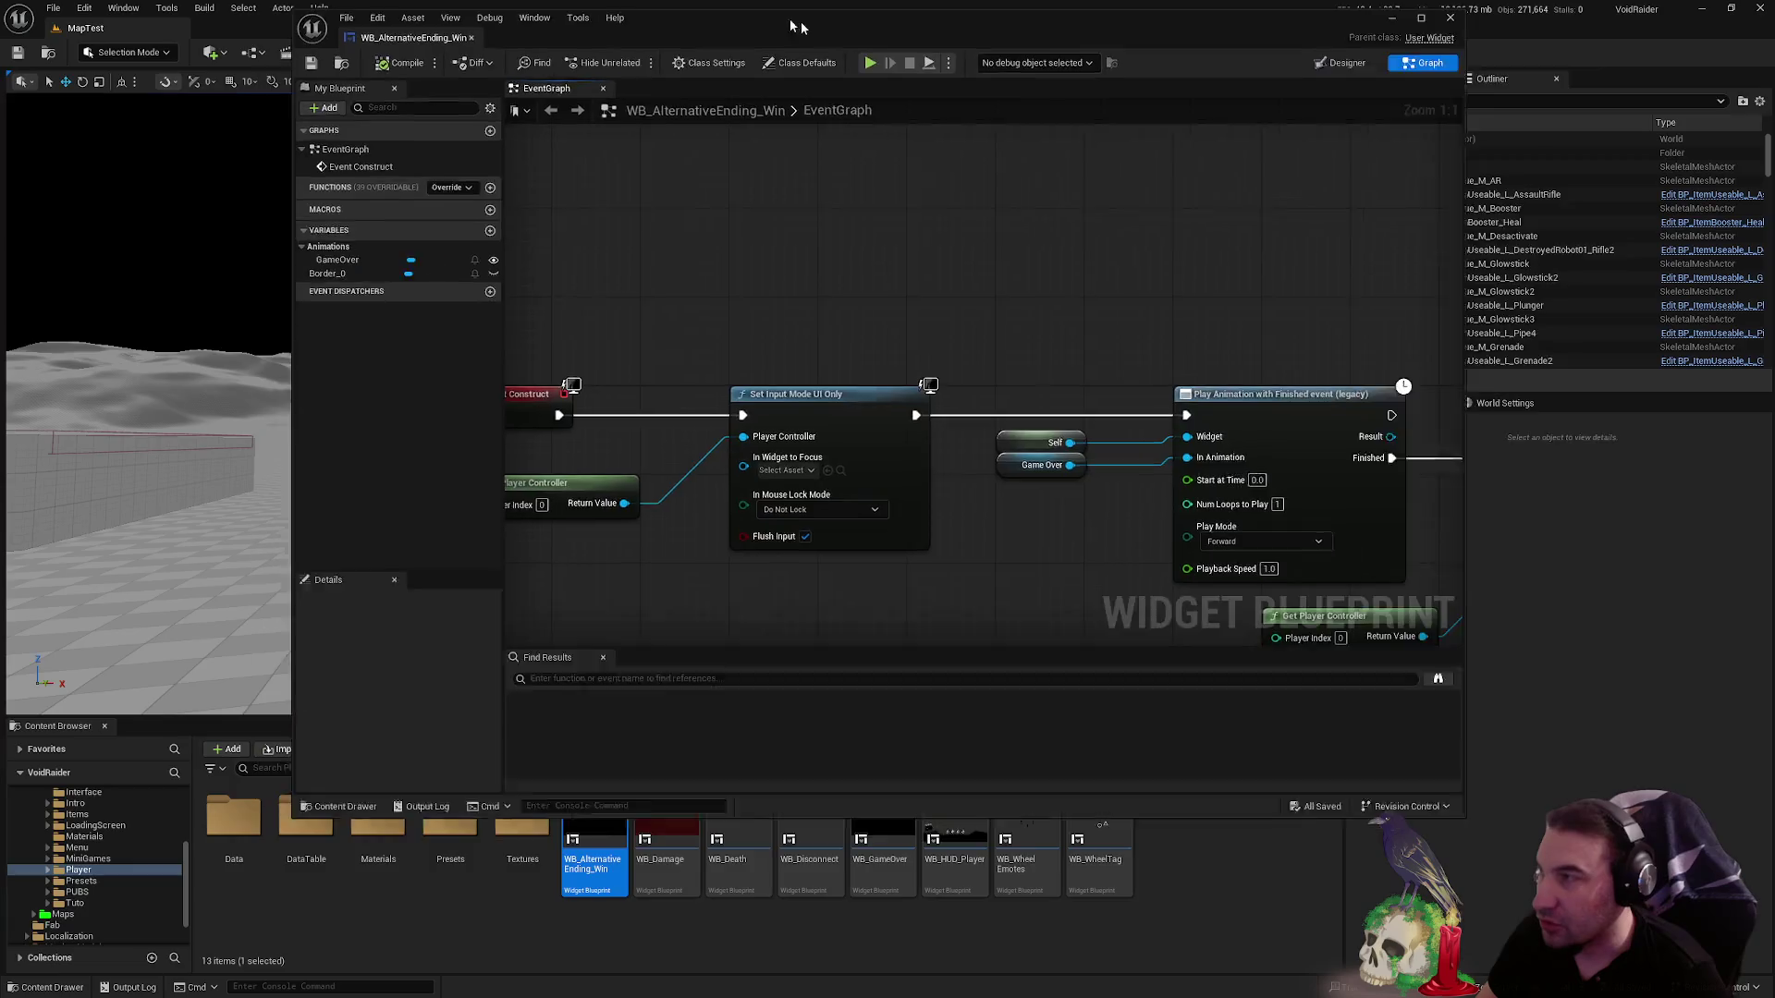
{"action": "mouse_move", "coordinate": [1026, 53]}
{"action": "left_mouse_down"}
{"action": "mouse_move", "coordinate": [863, 880]}
{"action": "mouse_move", "coordinate": [814, 987]}
{"action": "mouse_move", "coordinate": [908, 939]}
{"action": "mouse_move", "coordinate": [902, 2]}
{"action": "left_mouse_up"}
{"action": "left_click", "coordinate": [859, 863]}
{"action": "left_click", "coordinate": [1735, 52]}
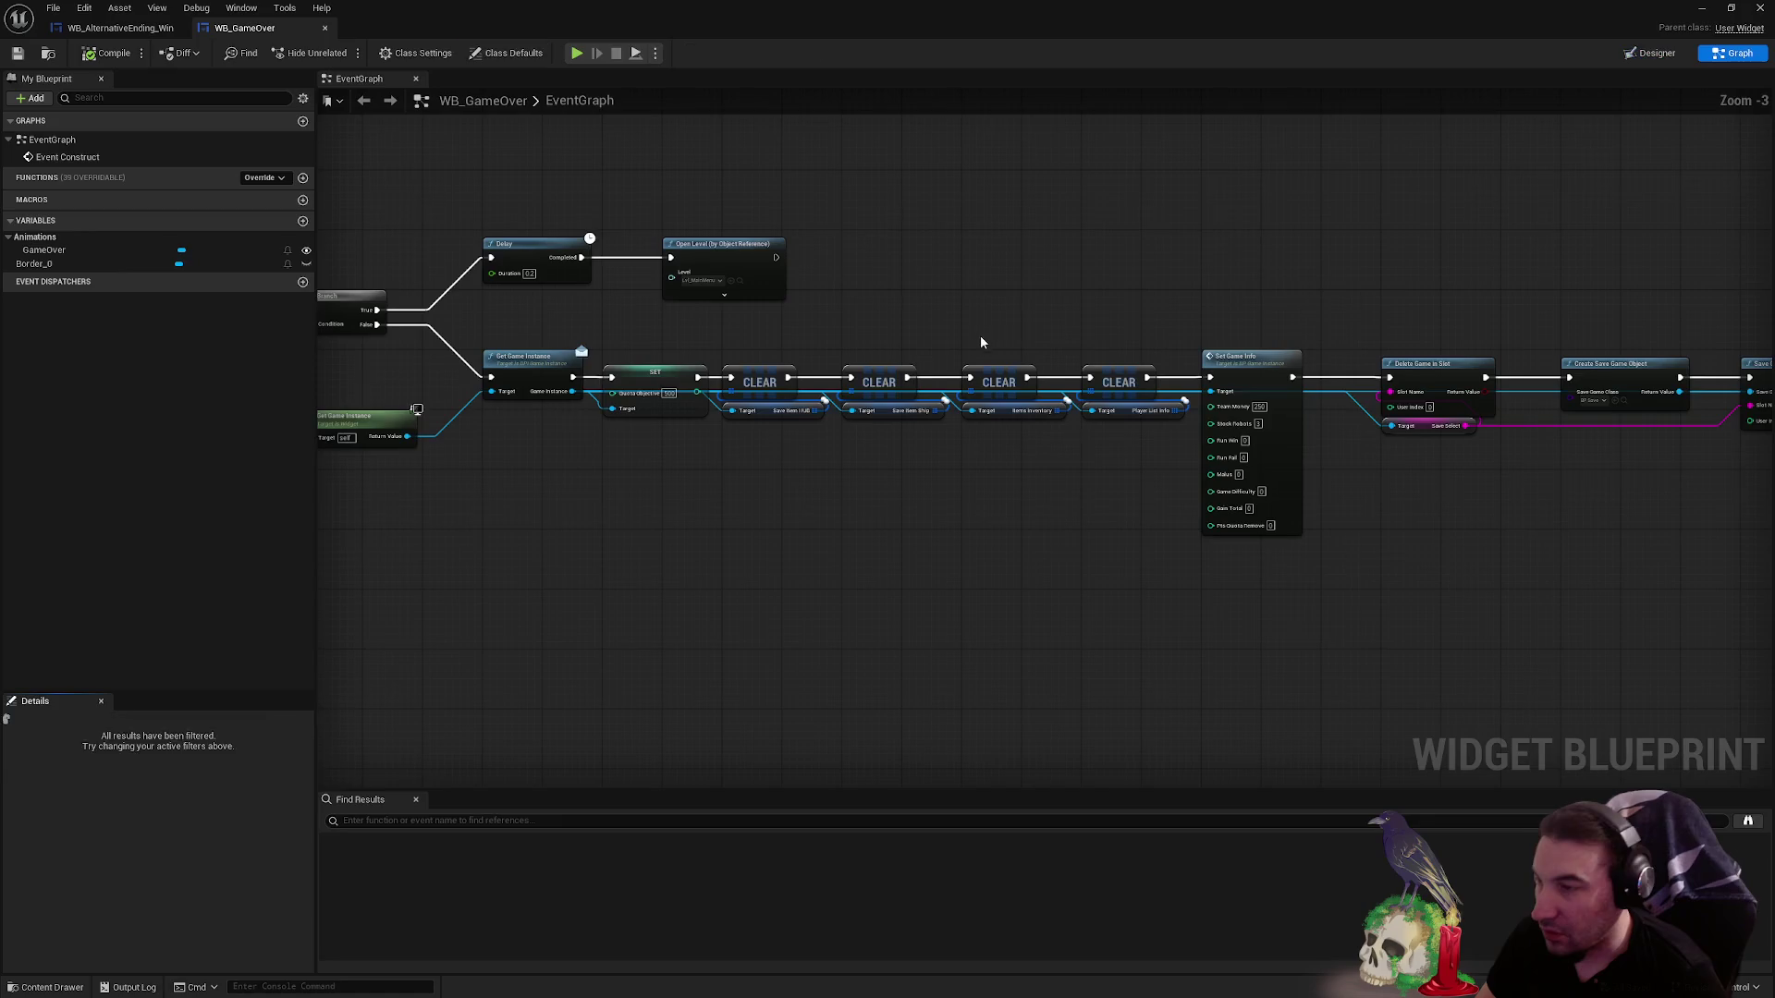
- Add a Play Animation Time Range with Finished event node via the 'playan' search
{"action": "scroll", "coordinate": [778, 413], "scroll_direction": "down", "scroll_amount": 2}
{"action": "scroll", "coordinate": [811, 457], "scroll_direction": "up", "scroll_amount": 3}
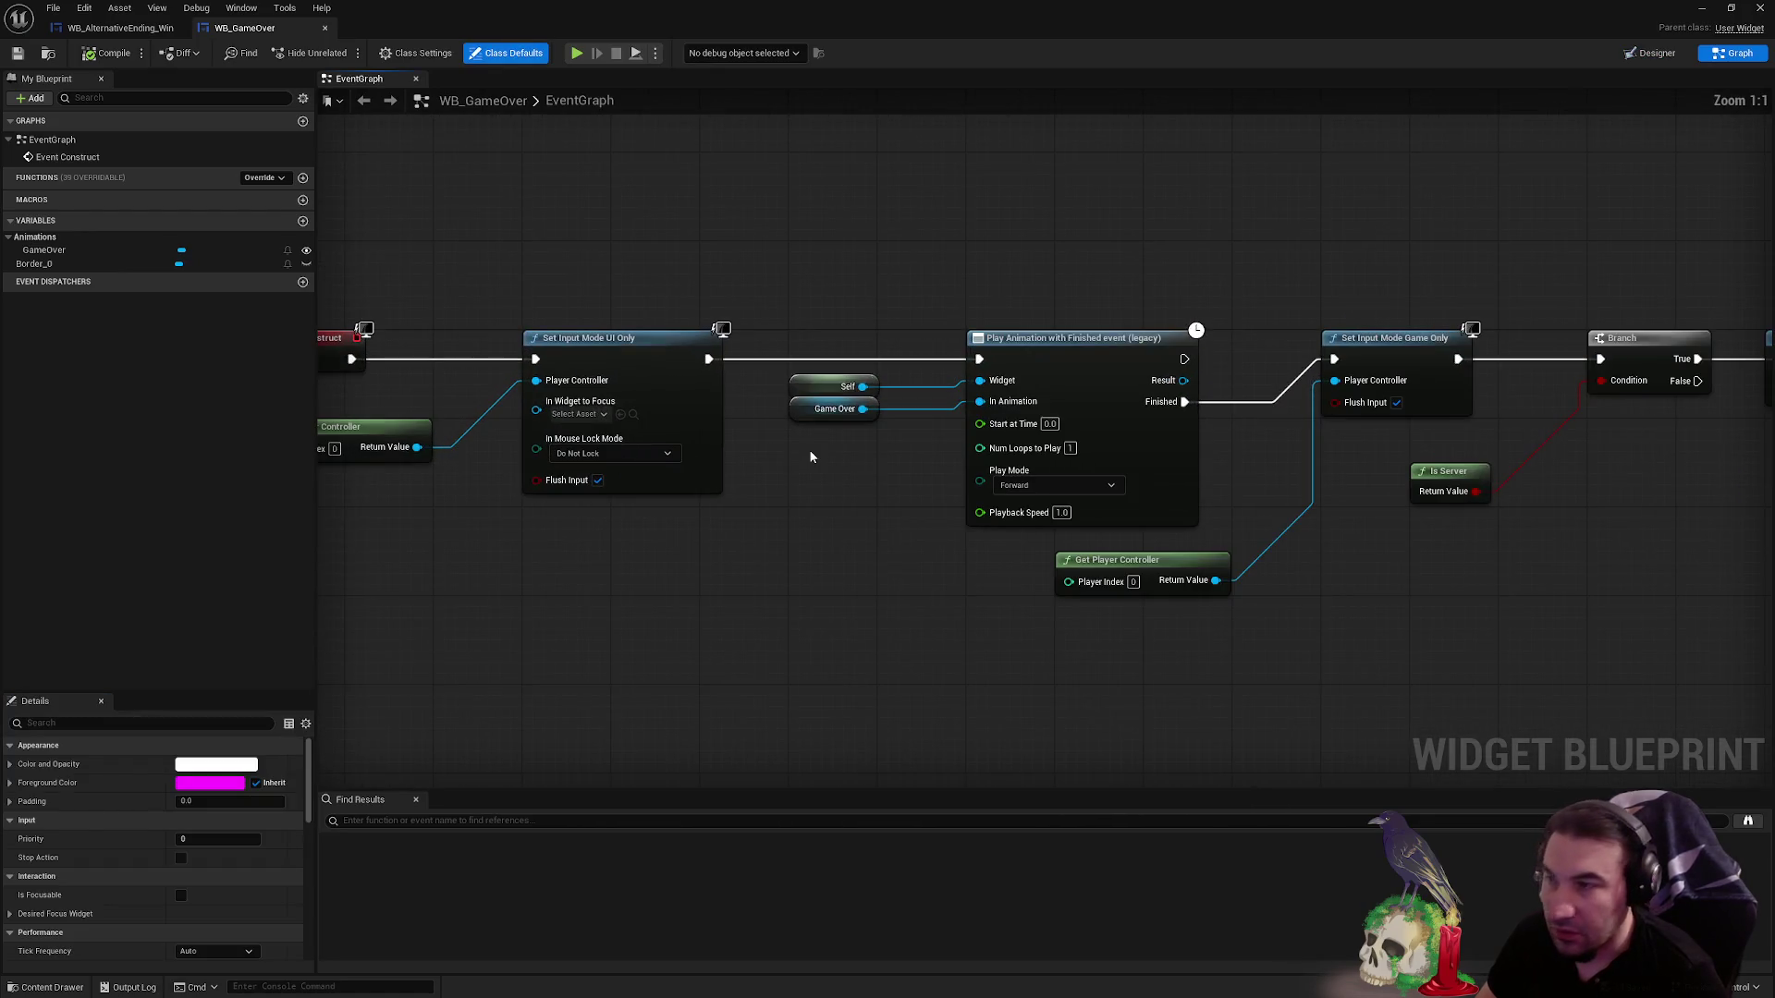
{"action": "left_click_drag", "start_coordinate": [723, 413], "coordinate": [634, 470]}
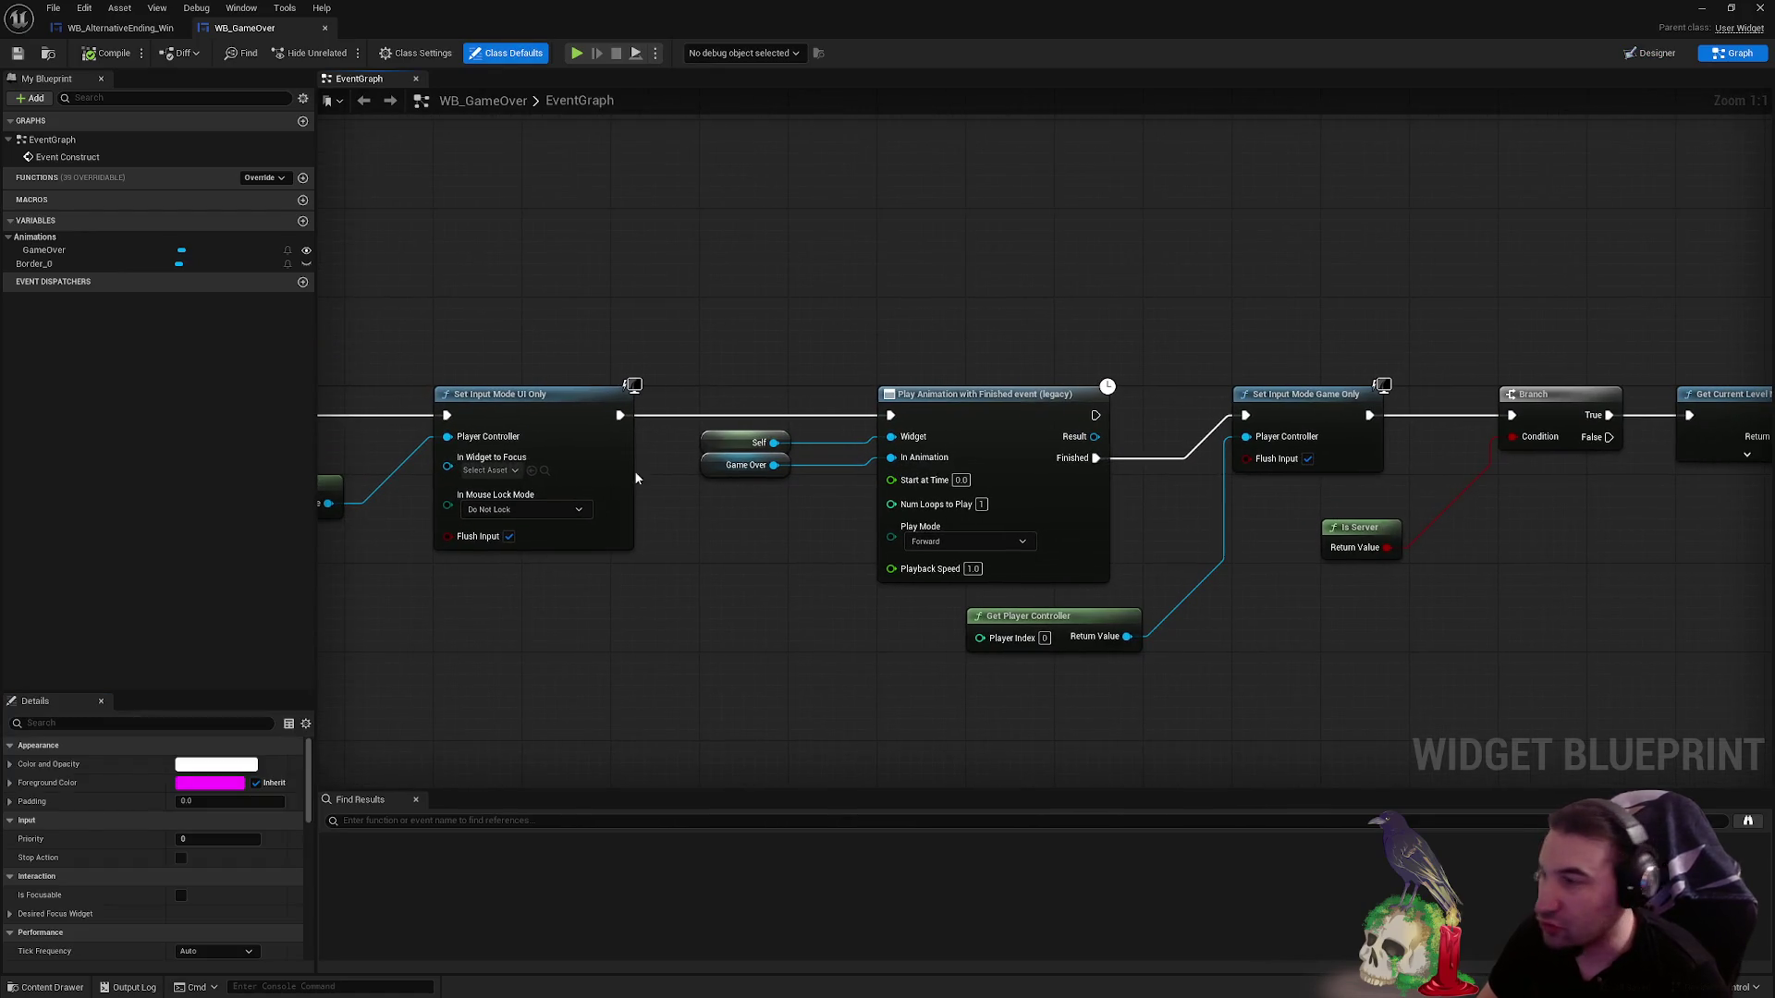
{"action": "right_click", "coordinate": [697, 605]}
{"action": "key", "text": "Escape"}
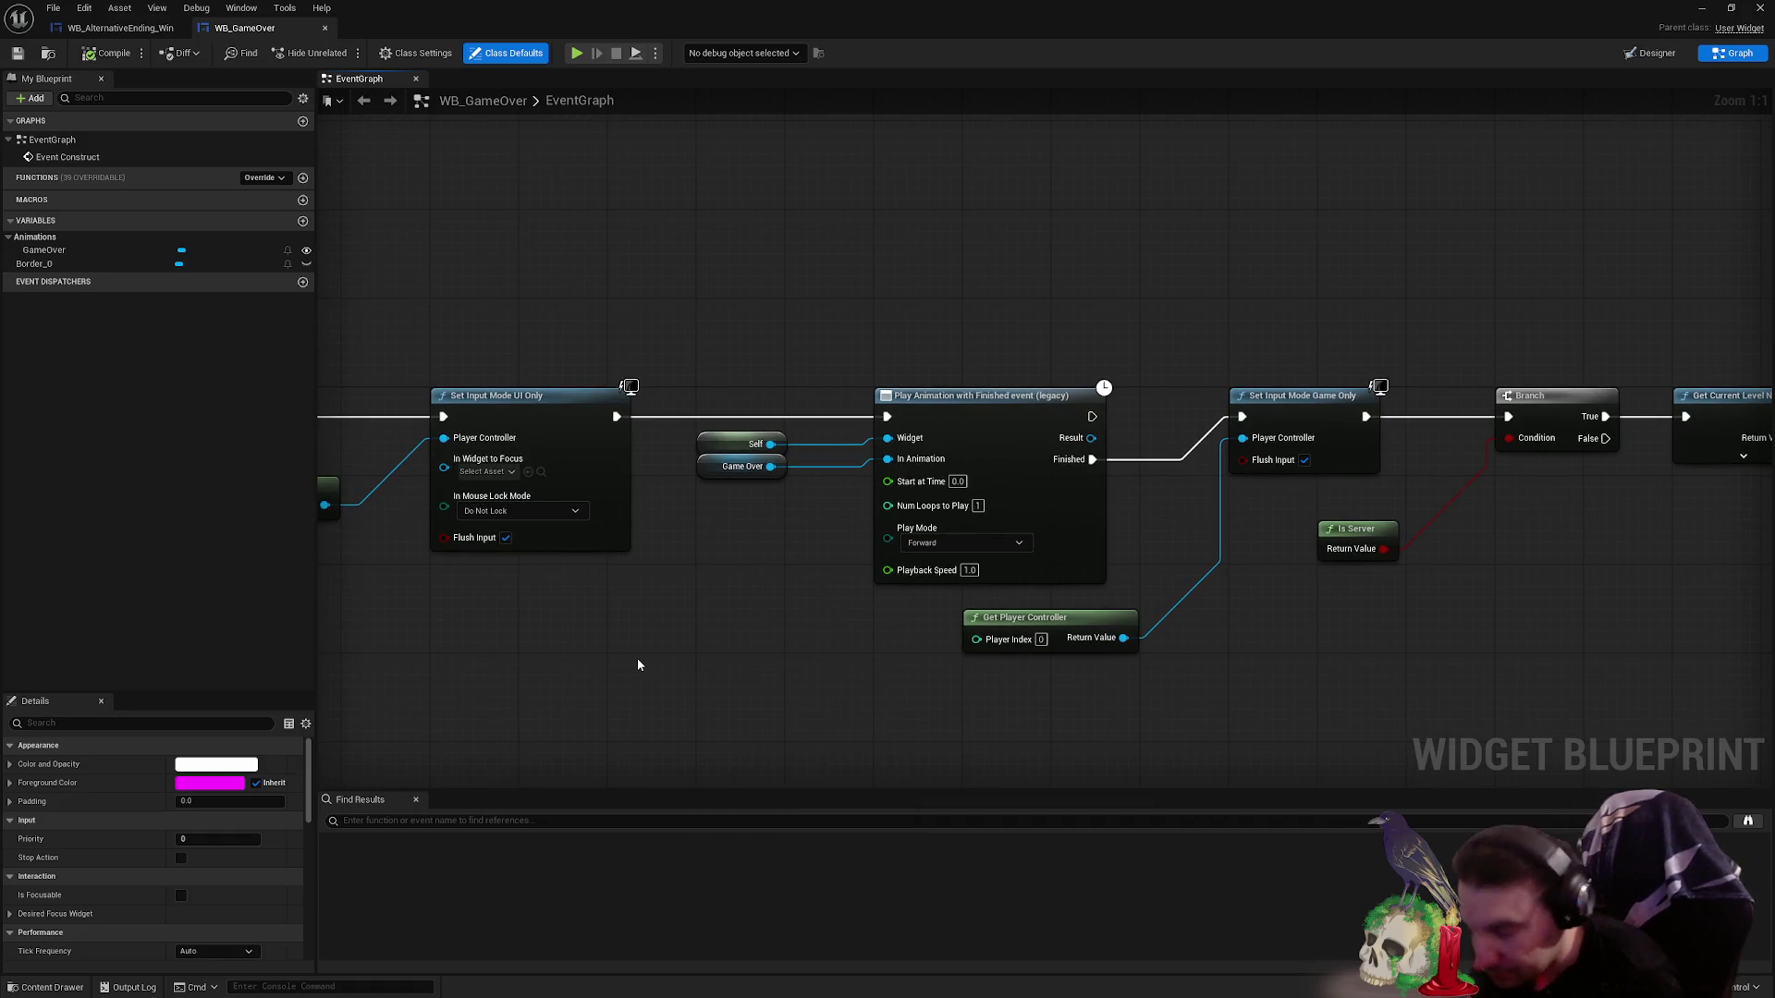
{"action": "right_click", "coordinate": [637, 665]}
{"action": "type", "text": "play"}
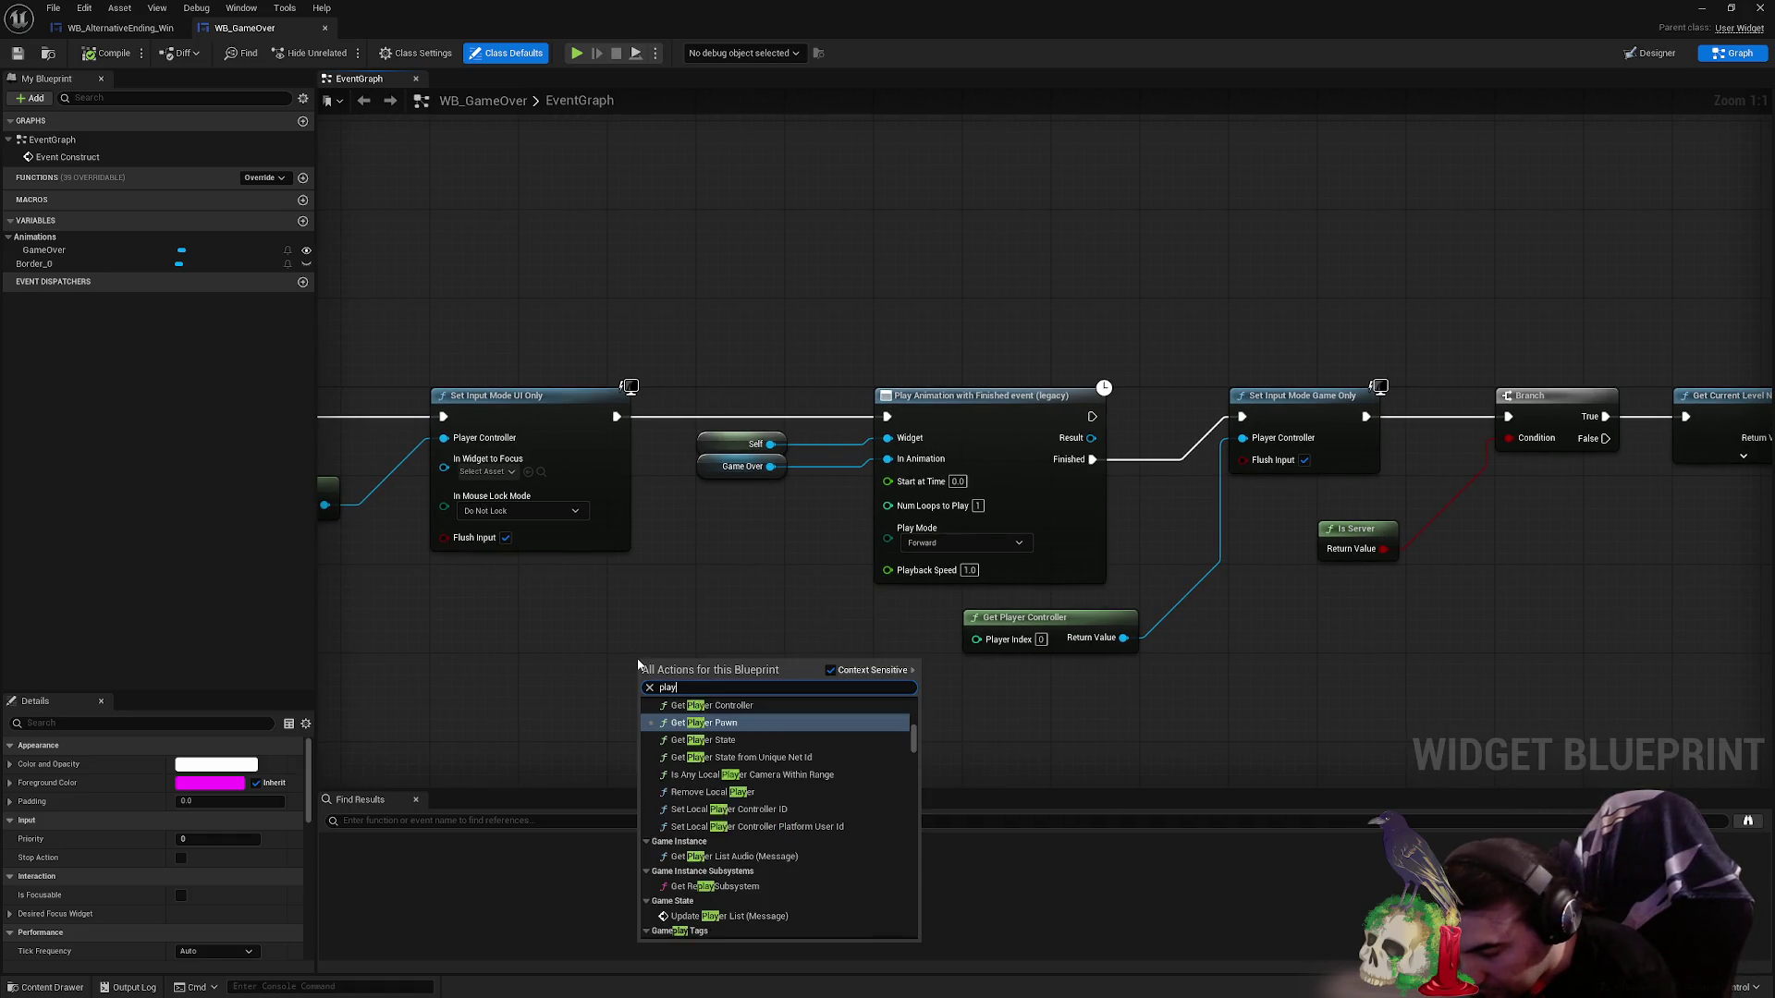
{"action": "type", "text": "anima"}
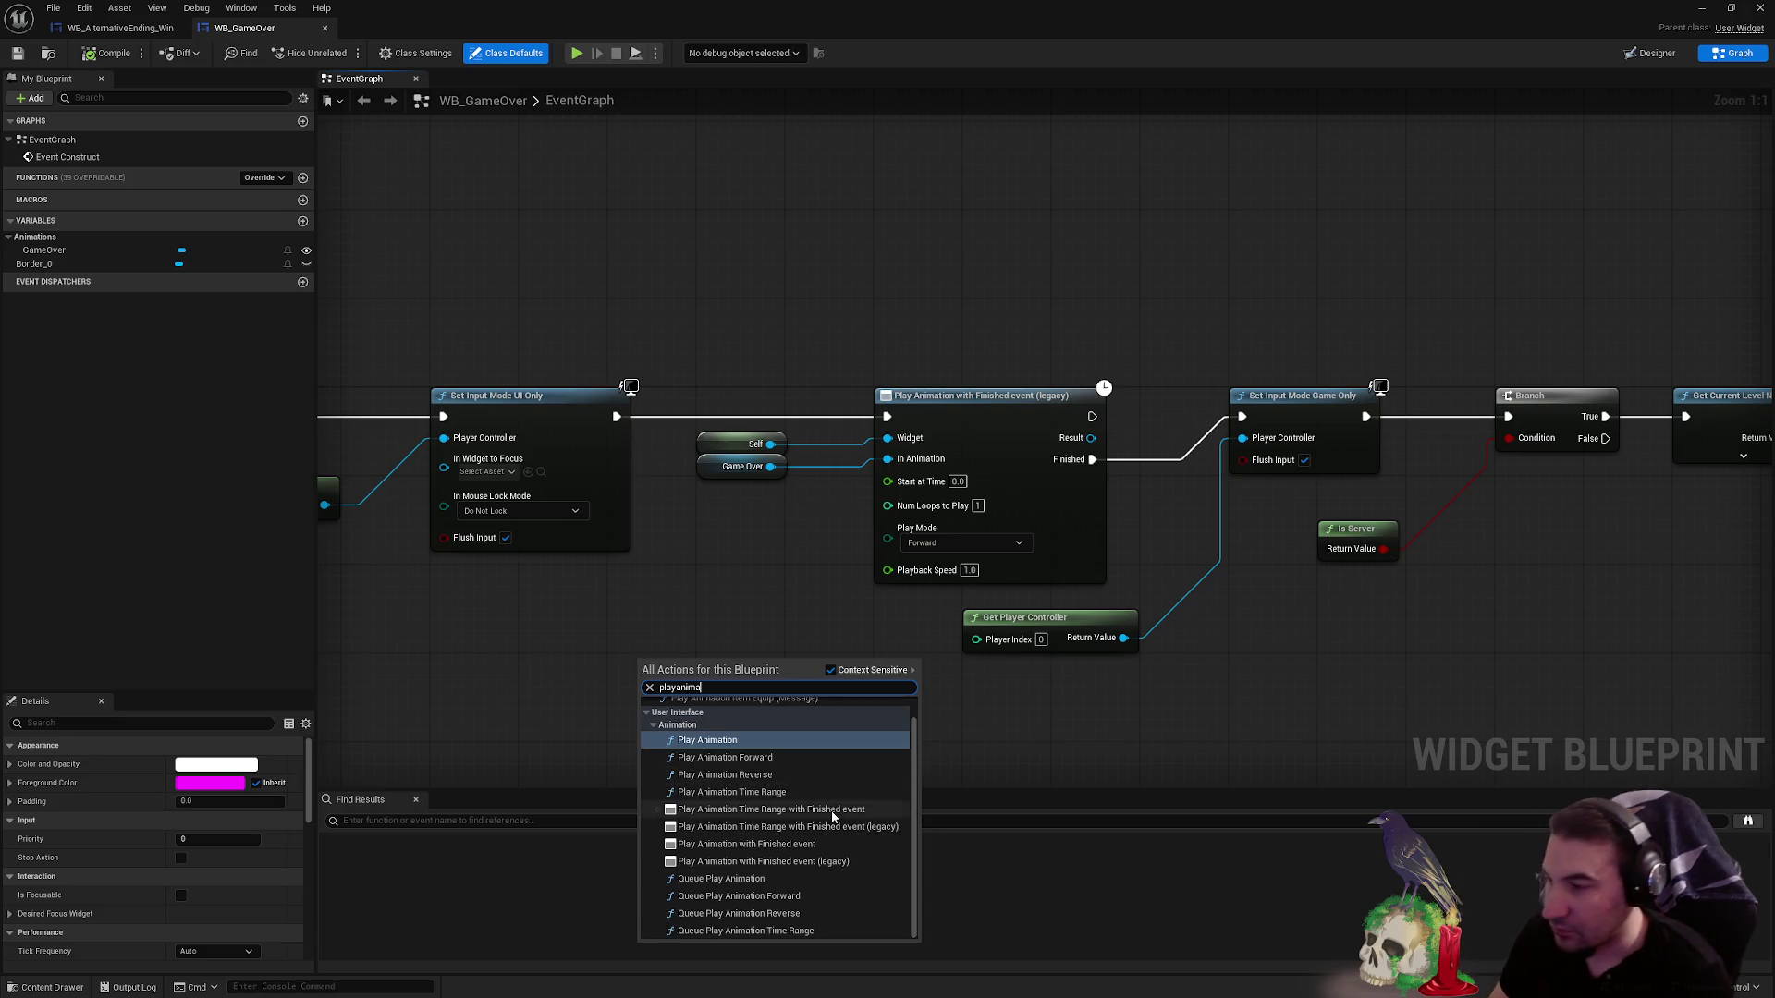
{"action": "left_click", "coordinate": [830, 809]}
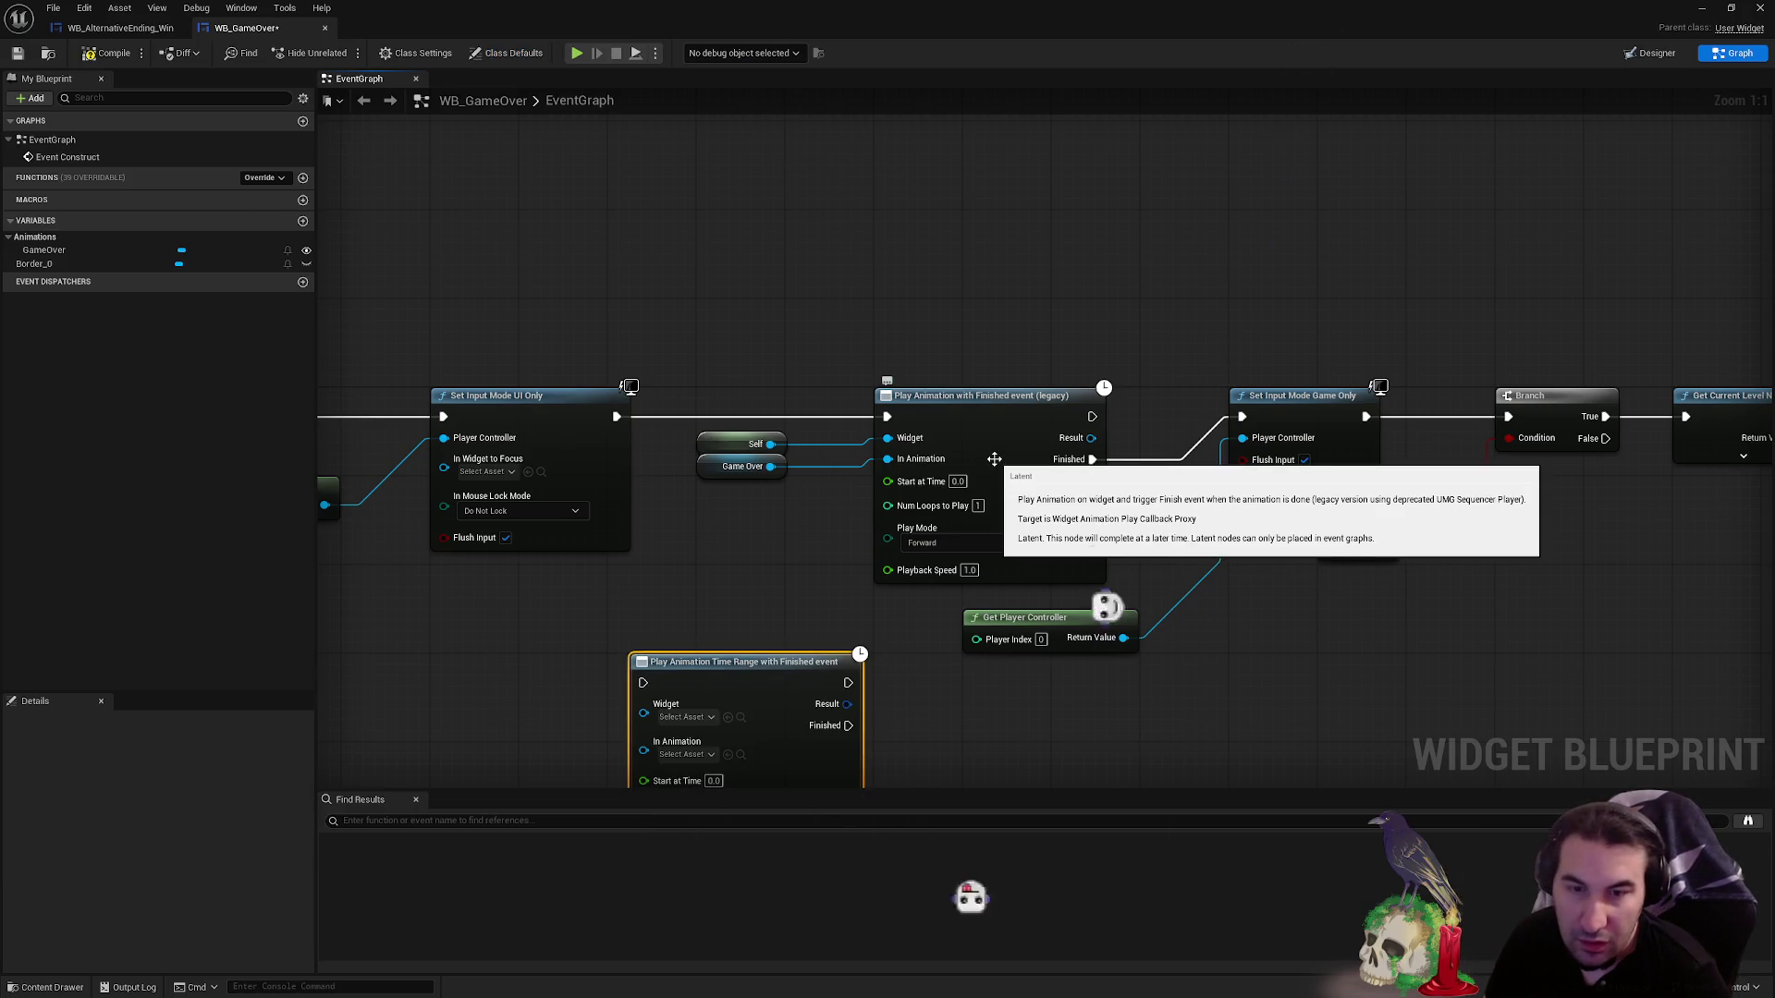
- Place the new node in the chain, wiring Self, Game Over and its Finished output
{"action": "left_click_drag", "start_coordinate": [994, 454], "coordinate": [1005, 236]}
{"action": "mouse_move", "coordinate": [704, 683]}
{"action": "left_mouse_down"}
{"action": "mouse_move", "coordinate": [849, 472]}
{"action": "mouse_move", "coordinate": [948, 406]}
{"action": "left_mouse_up"}
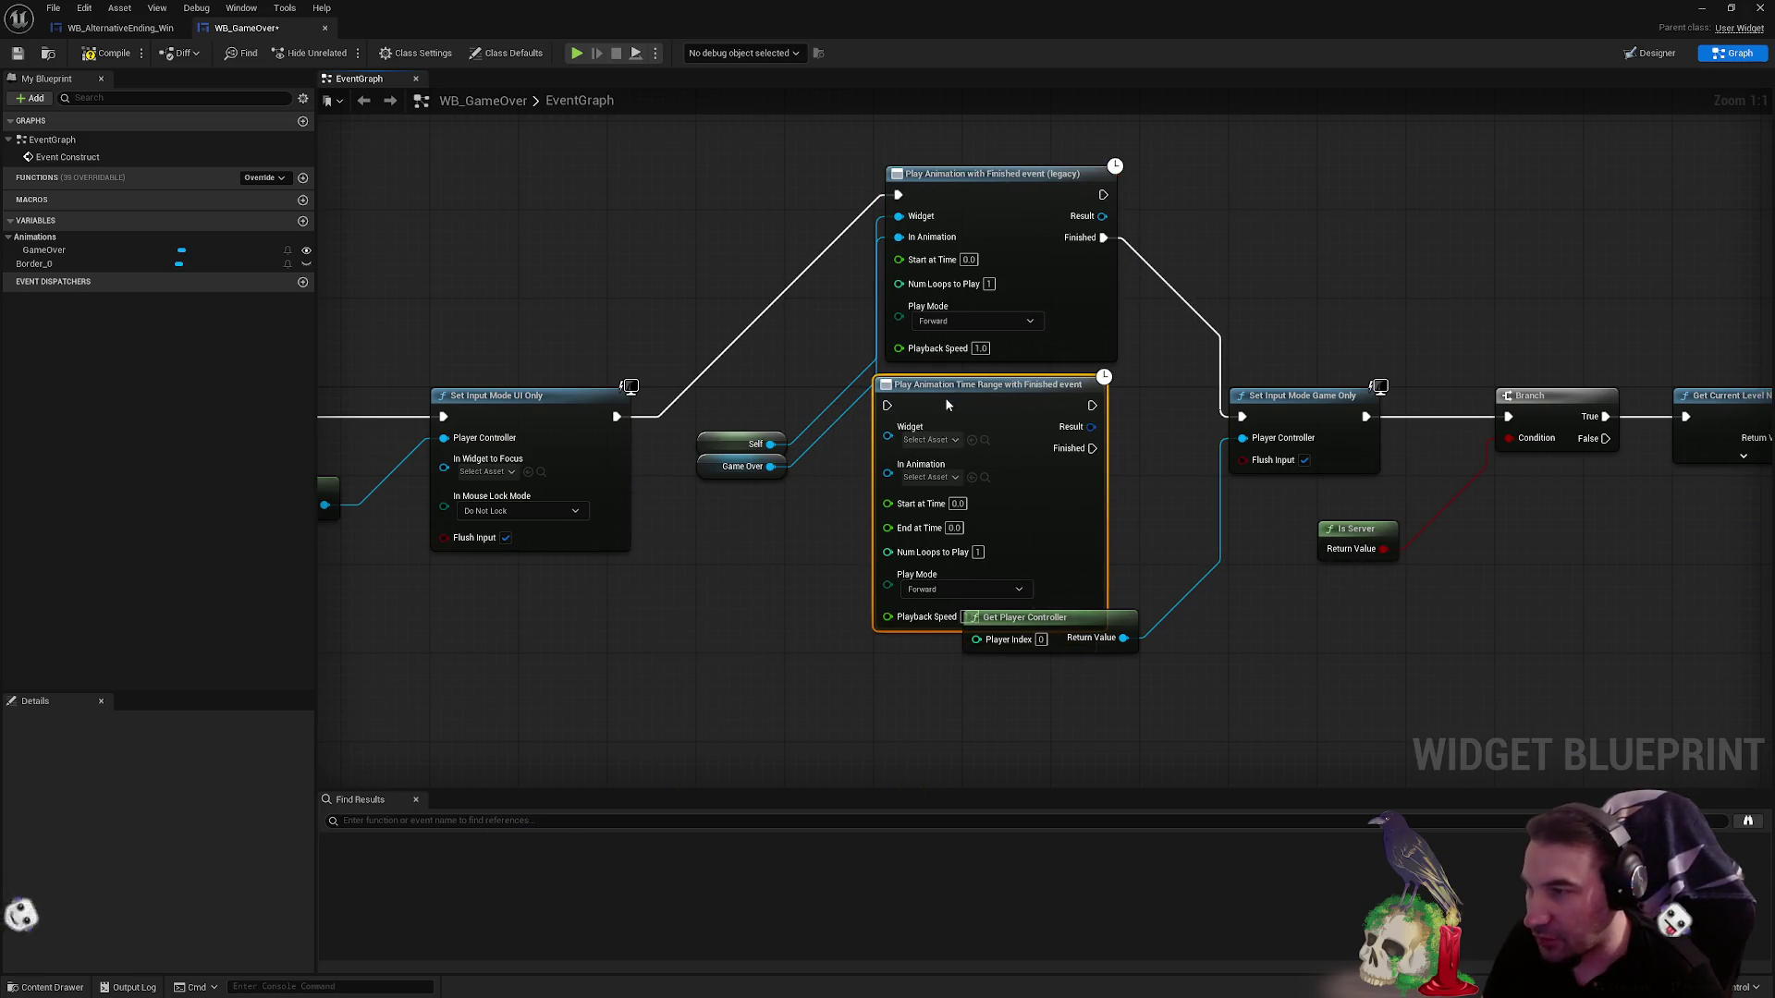
{"action": "left_click_drag", "start_coordinate": [617, 416], "coordinate": [887, 405]}
{"action": "mouse_move", "coordinate": [770, 443]}
{"action": "left_mouse_down"}
{"action": "mouse_move", "coordinate": [836, 459]}
{"action": "mouse_move", "coordinate": [888, 426]}
{"action": "mouse_move", "coordinate": [887, 460]}
{"action": "left_mouse_up"}
{"action": "left_click_drag", "start_coordinate": [985, 390], "coordinate": [985, 410]}
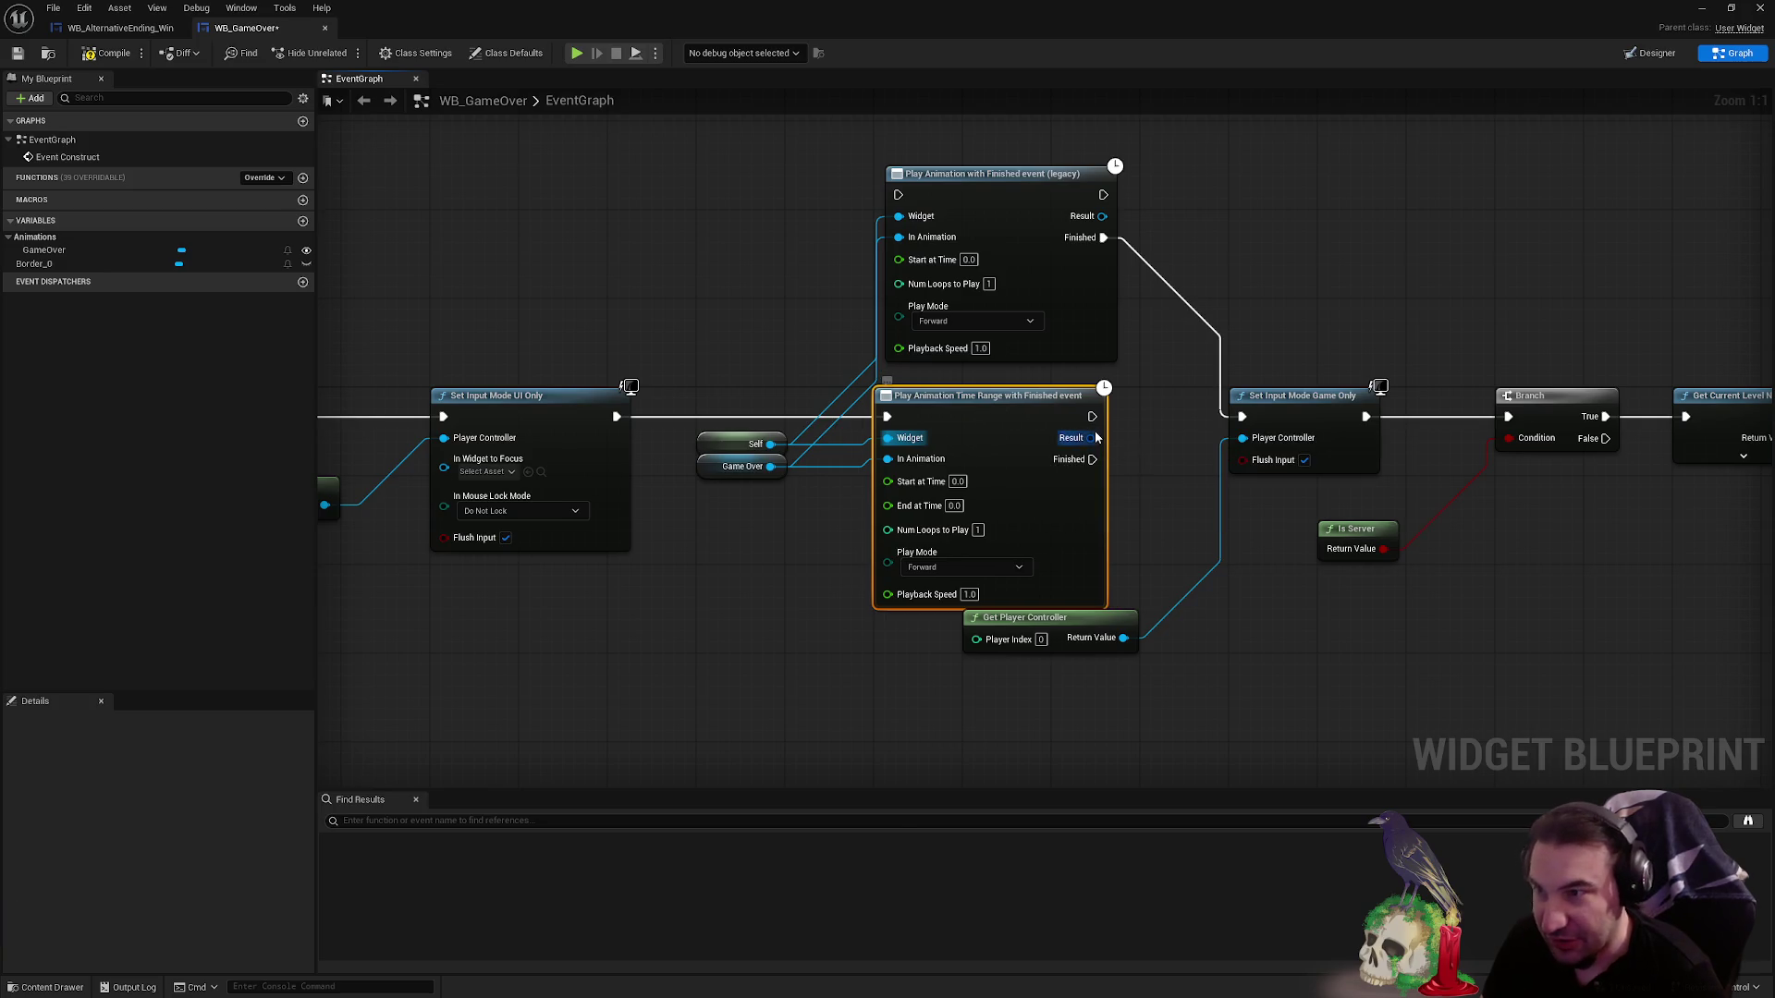
{"action": "mouse_move", "coordinate": [1093, 460]}
{"action": "left_mouse_down"}
{"action": "mouse_move", "coordinate": [1216, 421]}
{"action": "mouse_move", "coordinate": [1193, 449]}
{"action": "mouse_move", "coordinate": [1092, 460]}
{"action": "mouse_move", "coordinate": [1102, 431]}
{"action": "left_mouse_up"}
{"action": "key", "text": "Escape"}
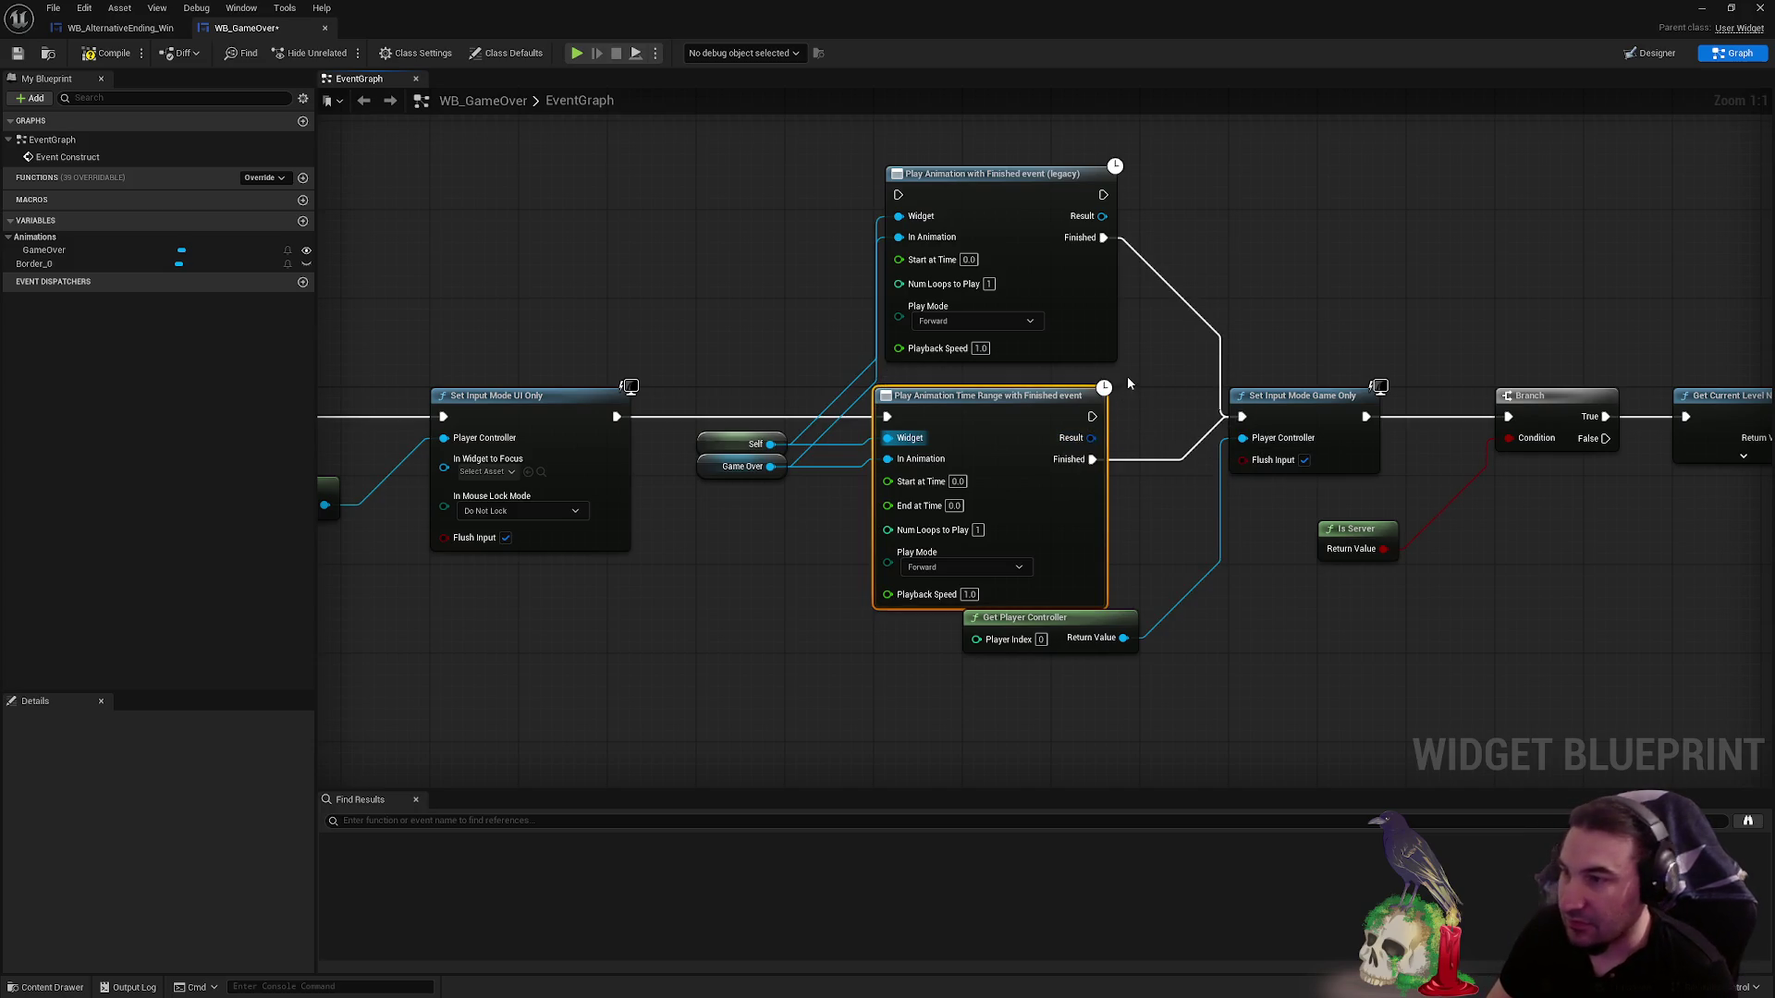
- Delete the legacy play-animation node and compile WB_GameOver
{"action": "left_click", "coordinate": [1140, 368]}
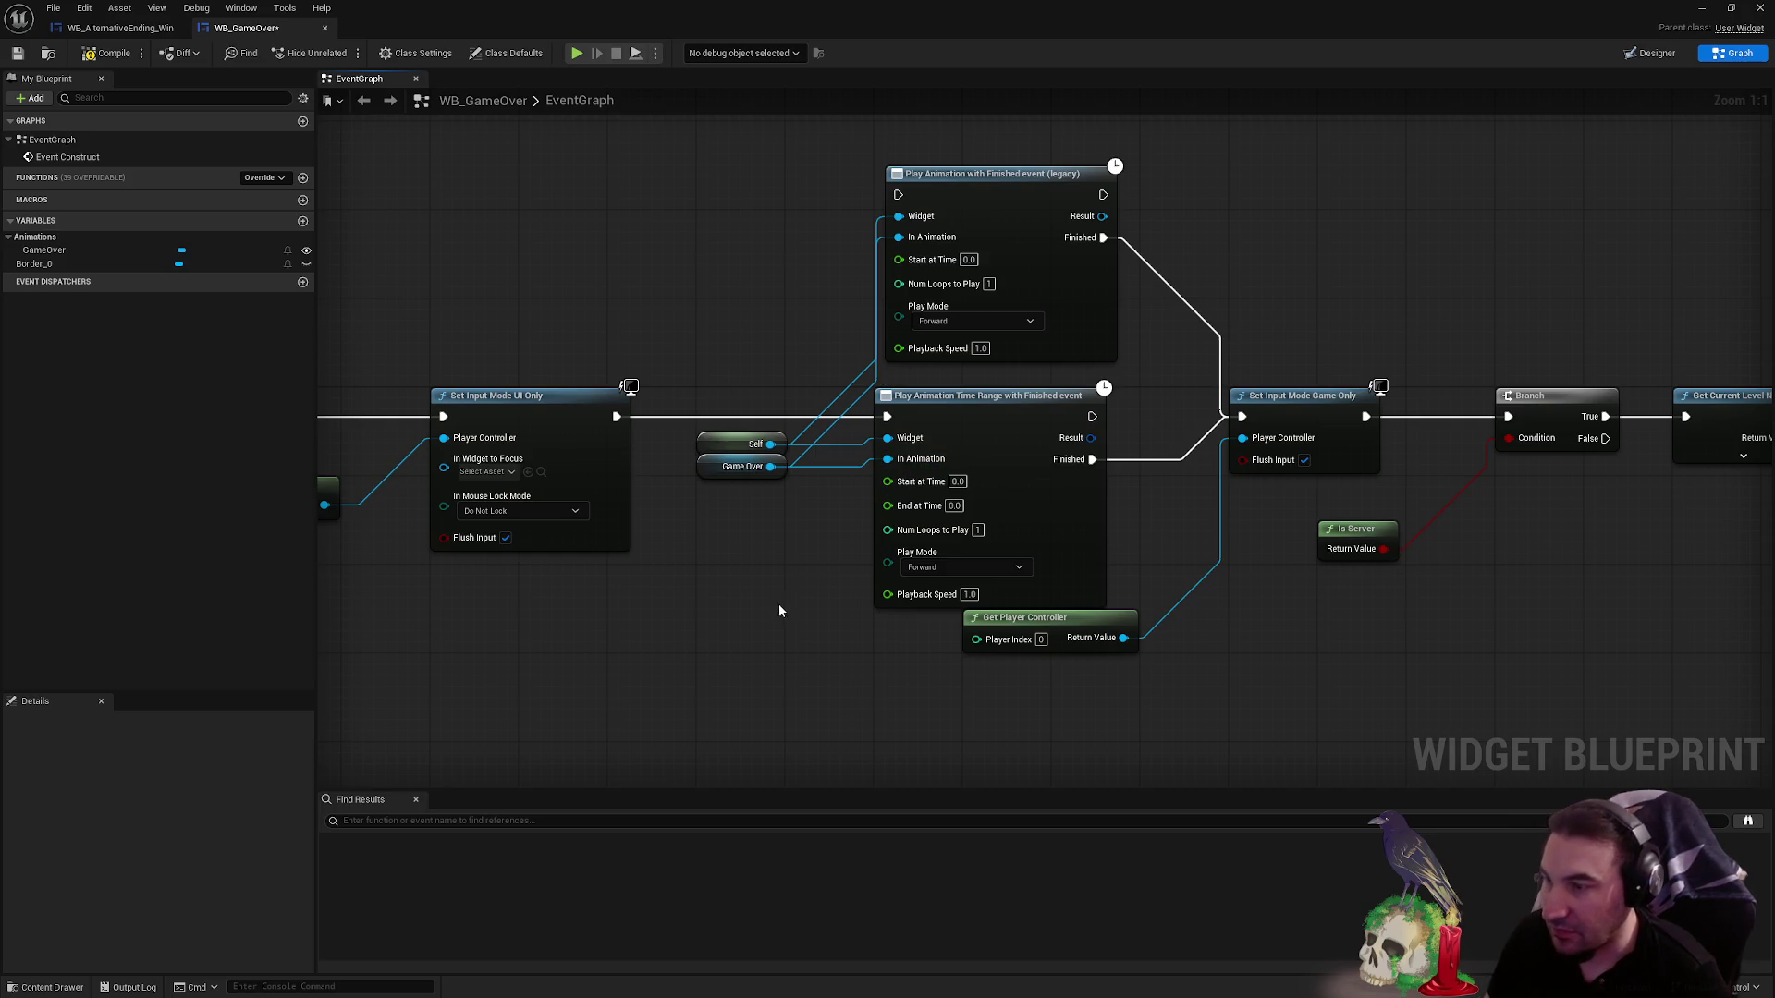
{"action": "left_click", "coordinate": [1050, 223]}
{"action": "key", "text": "Delete"}
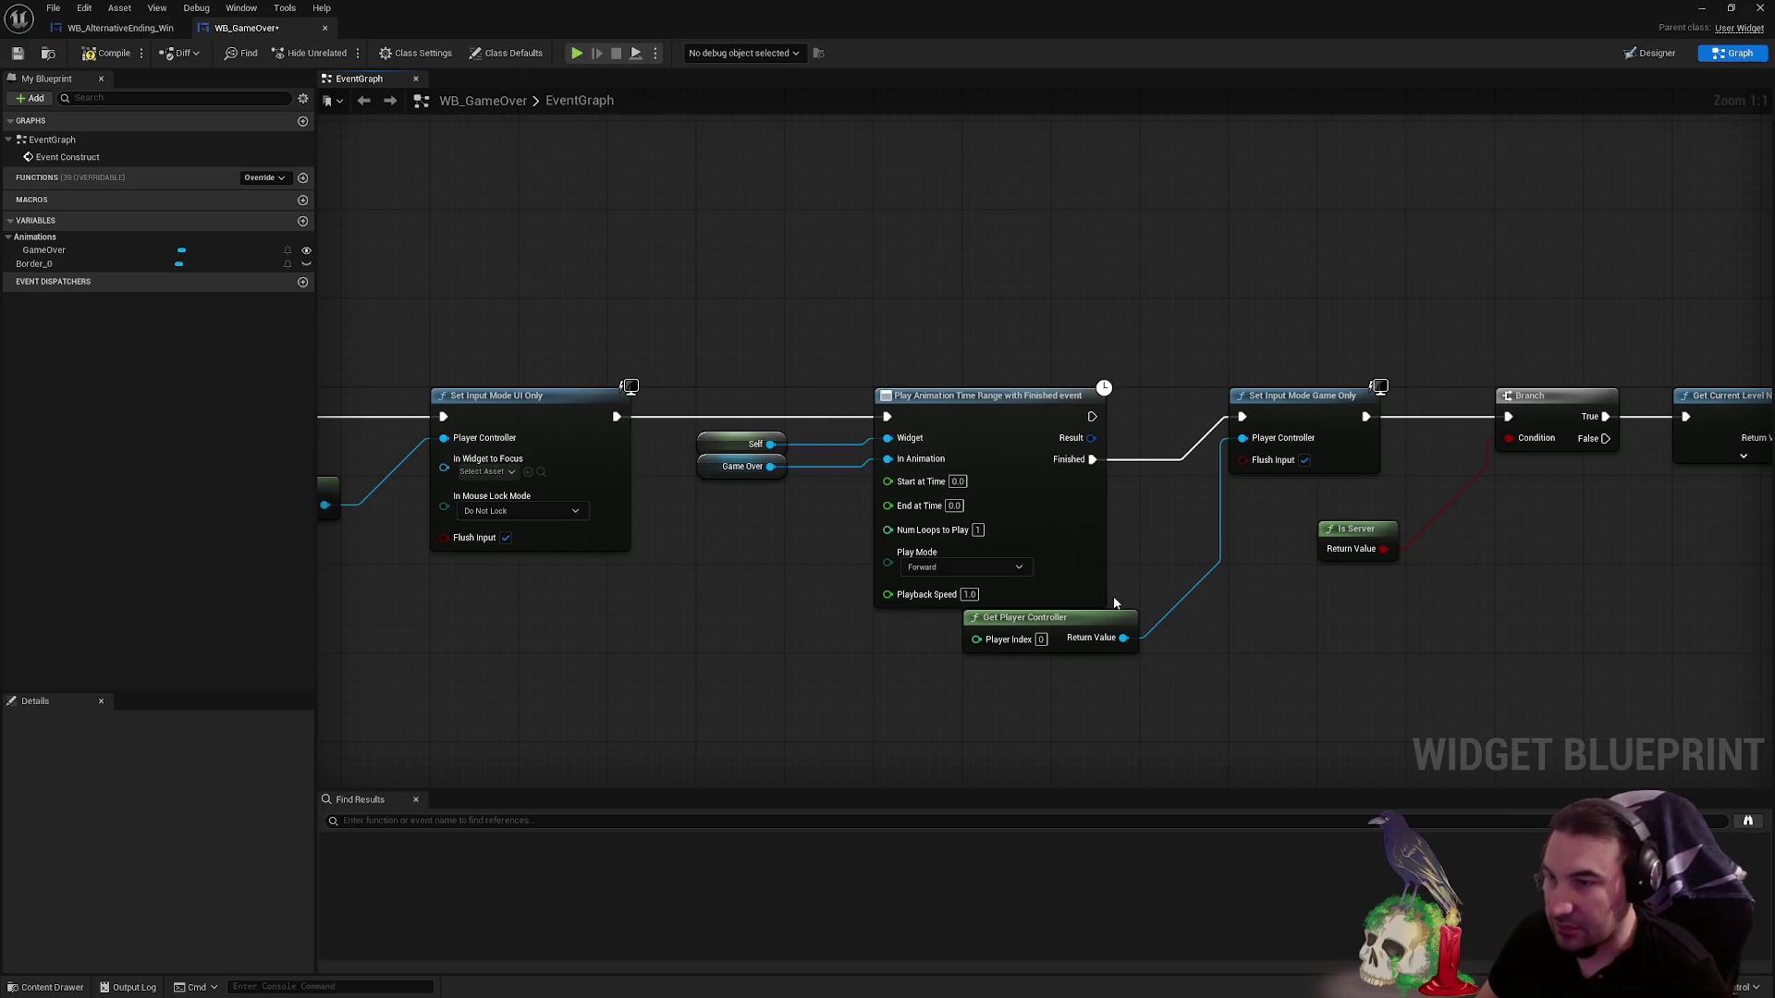
{"action": "left_click", "coordinate": [109, 55]}
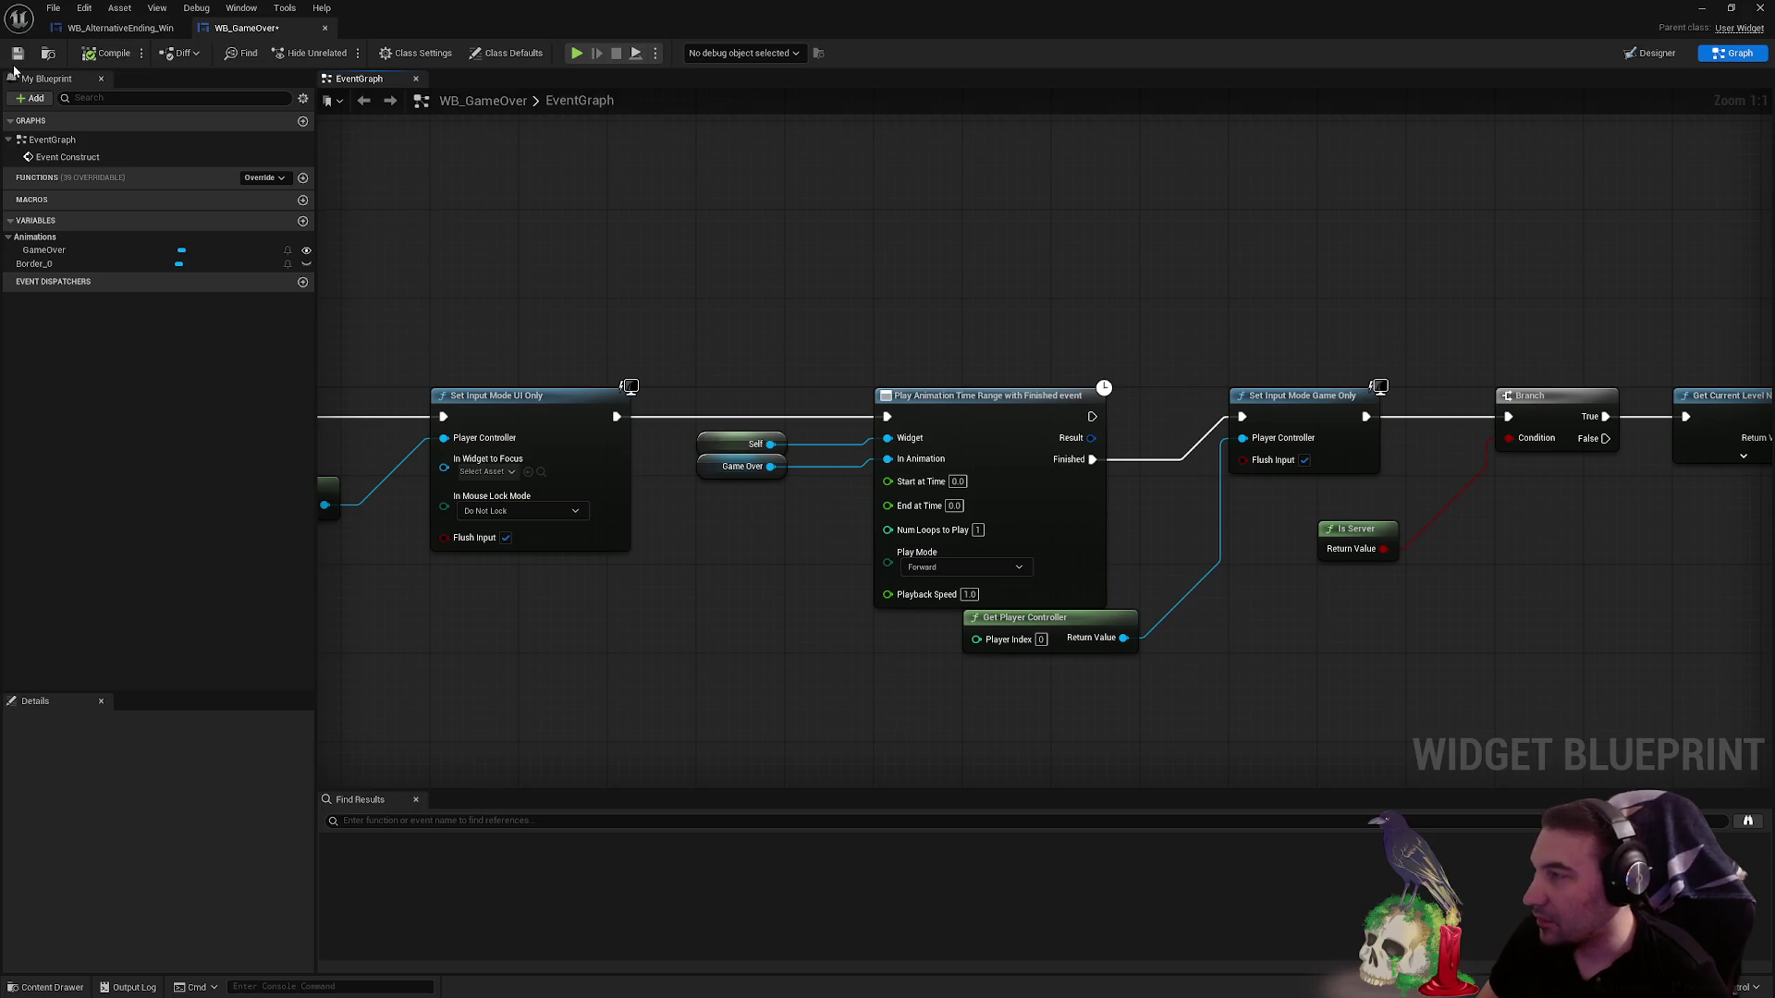
- Save WB_GameOver, then paste the Time Range node into WB_AlternativeEnding_Win, deleting the legacy node
{"action": "left_click", "coordinate": [16, 53]}
{"action": "left_click", "coordinate": [119, 28]}
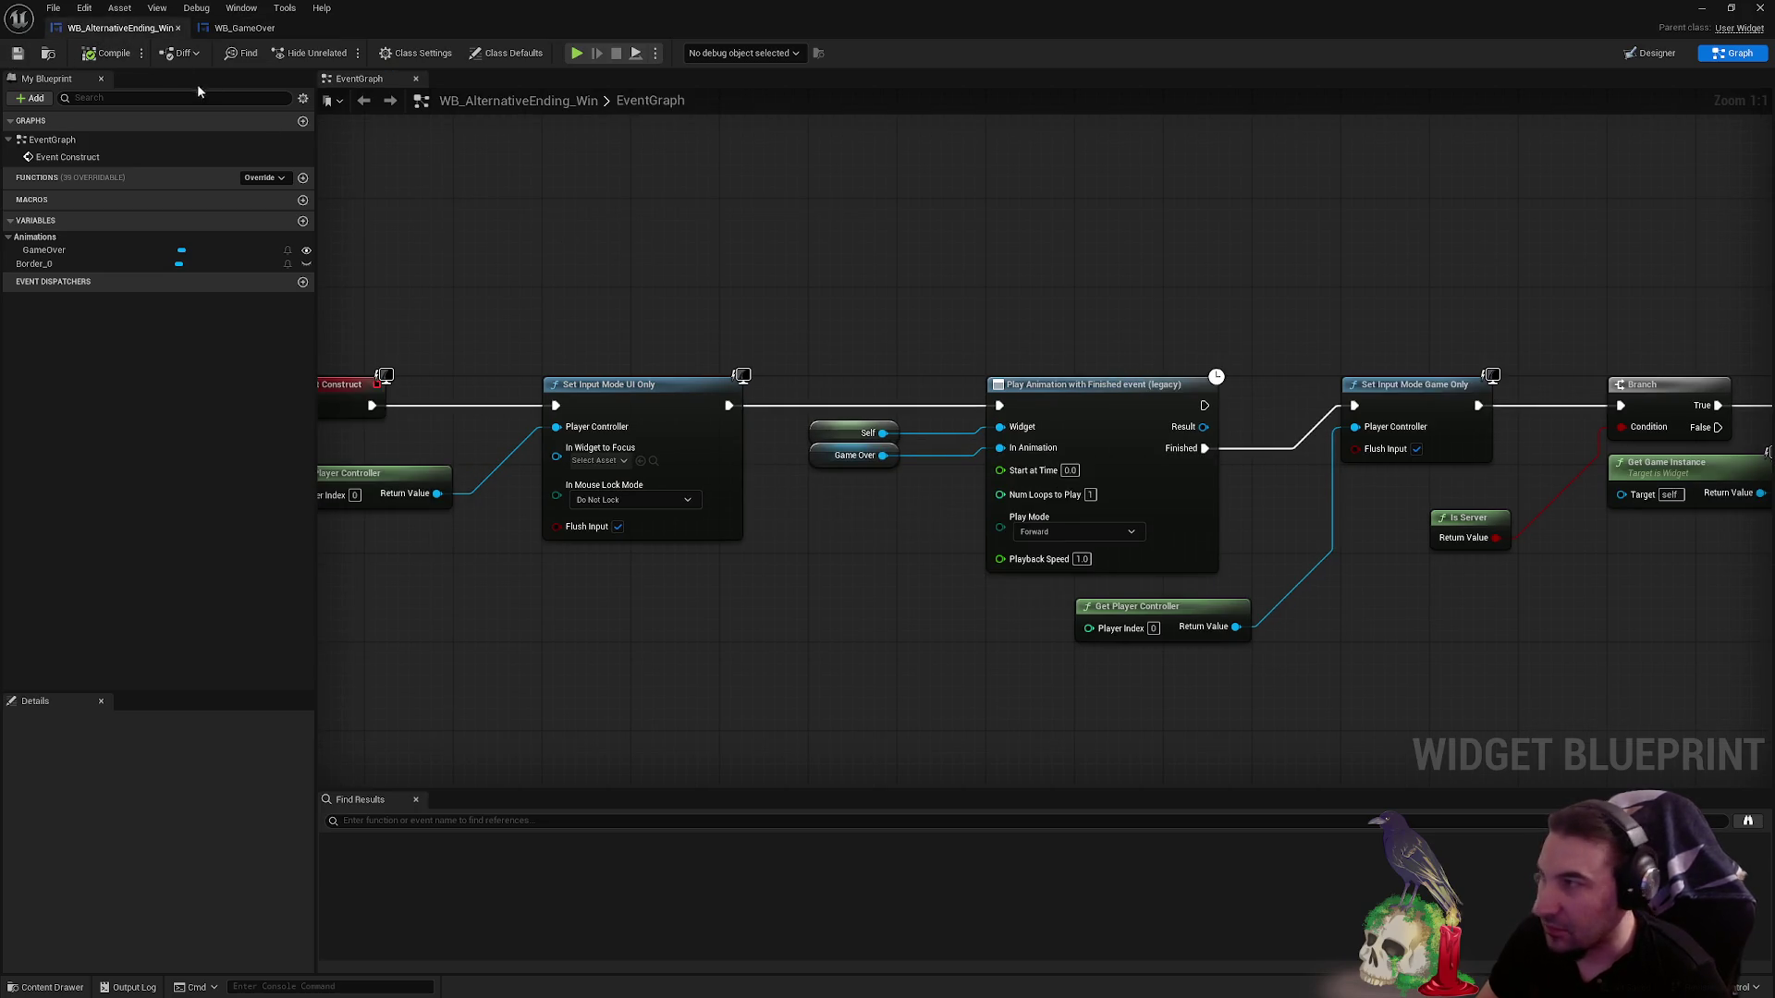
{"action": "key", "text": "ctrl+v"}
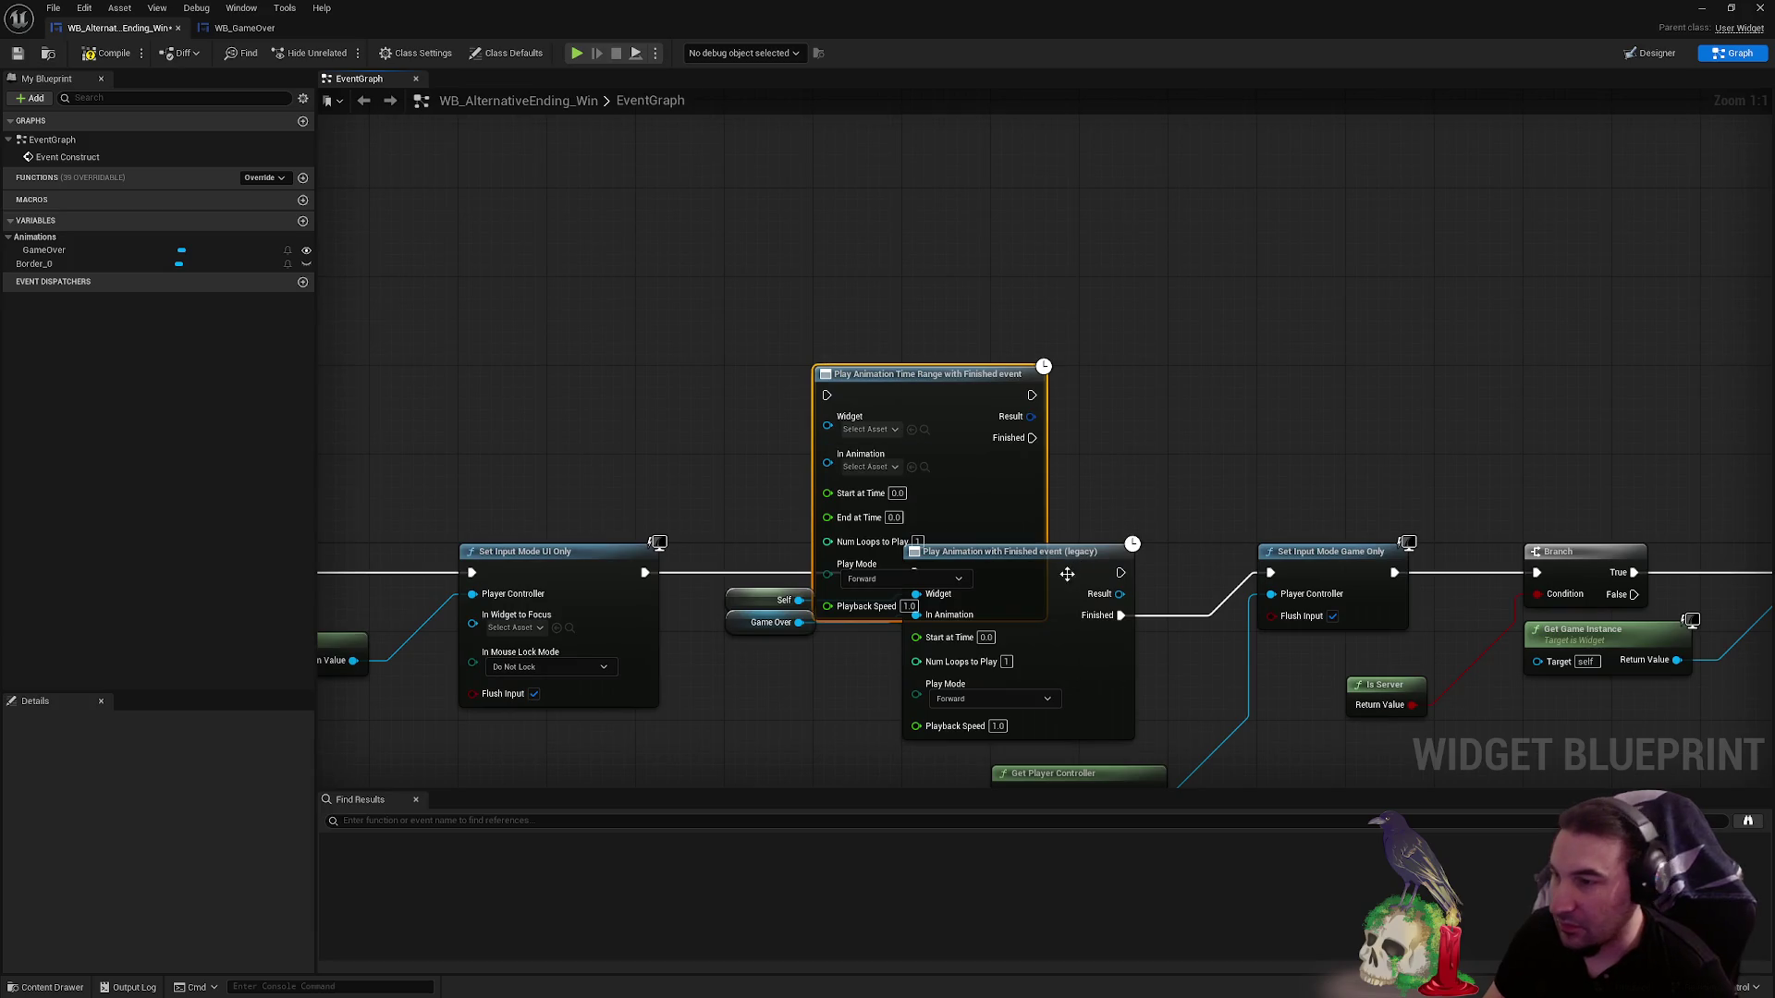
{"action": "left_click", "coordinate": [1067, 574]}
{"action": "key", "text": "Delete"}
- Wire the new node to UI Only, Set Input Mode Game Only, Self and Game Over
{"action": "mouse_move", "coordinate": [878, 374]}
{"action": "left_mouse_down"}
{"action": "mouse_move", "coordinate": [1036, 525]}
{"action": "mouse_move", "coordinate": [957, 486]}
{"action": "left_mouse_up"}
{"action": "mouse_move", "coordinate": [645, 574]}
{"action": "left_mouse_down"}
{"action": "mouse_move", "coordinate": [893, 560]}
{"action": "mouse_move", "coordinate": [904, 505]}
{"action": "left_mouse_up"}
{"action": "left_click_drag", "start_coordinate": [1110, 549], "coordinate": [1272, 573]}
{"action": "mouse_move", "coordinate": [775, 450]}
{"action": "left_mouse_down"}
{"action": "mouse_move", "coordinate": [881, 378]}
{"action": "mouse_move", "coordinate": [878, 444]}
{"action": "mouse_move", "coordinate": [881, 407]}
{"action": "left_mouse_up"}
{"action": "mouse_move", "coordinate": [971, 345]}
{"action": "left_mouse_down"}
{"action": "mouse_move", "coordinate": [998, 392]}
{"action": "mouse_move", "coordinate": [982, 409]}
{"action": "left_mouse_up"}
{"action": "left_click", "coordinate": [1020, 323]}
{"action": "key", "text": "super"}
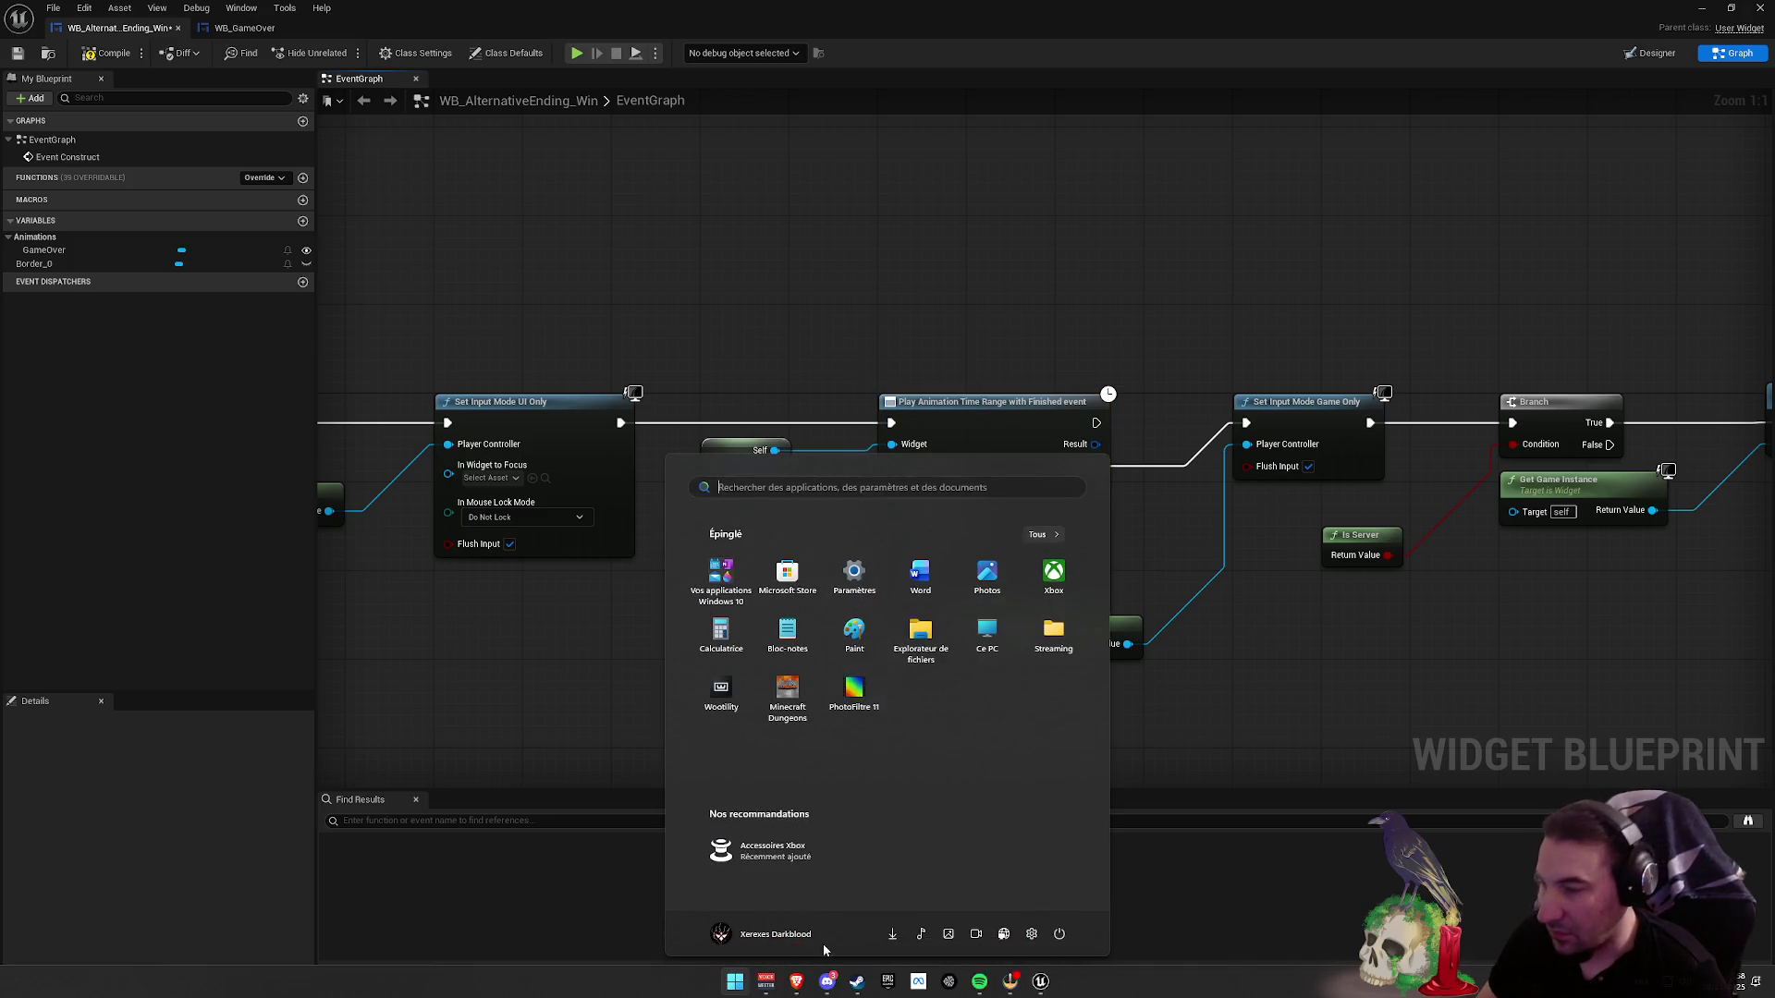
- Save WB_AlternativeEnding_Win and dismiss the Windows Start menu to return to the editor
{"action": "key", "text": "super"}
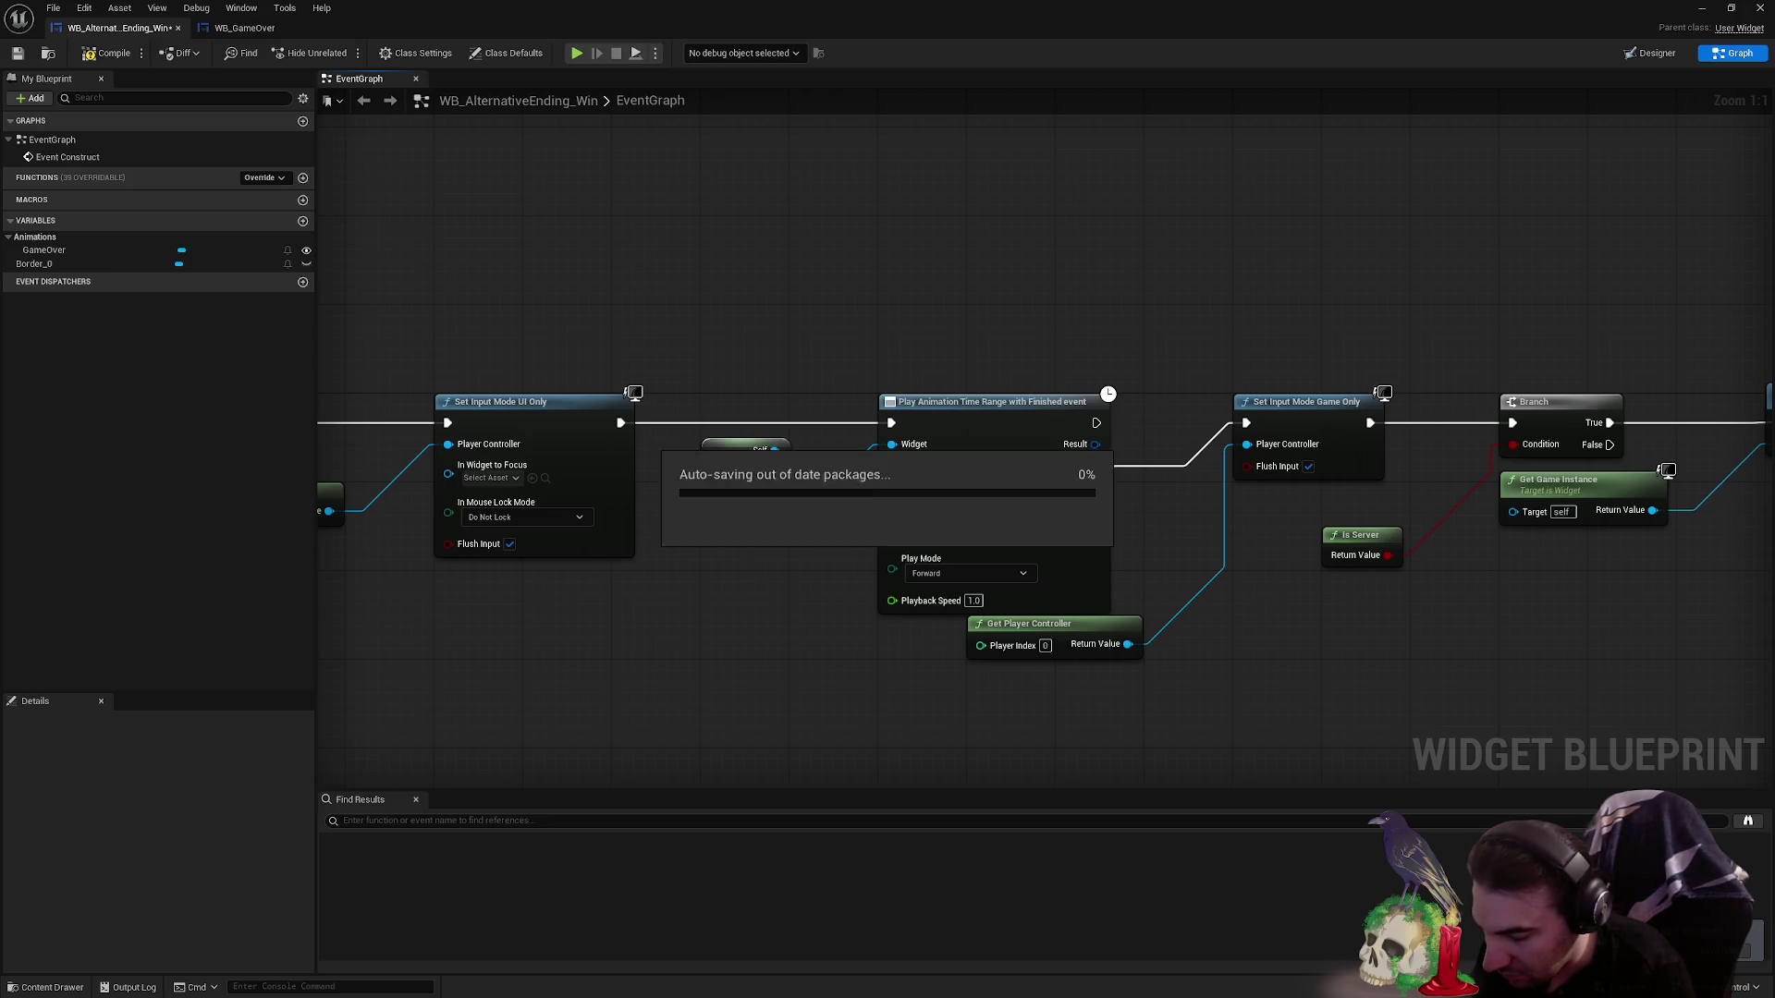
{"action": "key", "text": "super"}
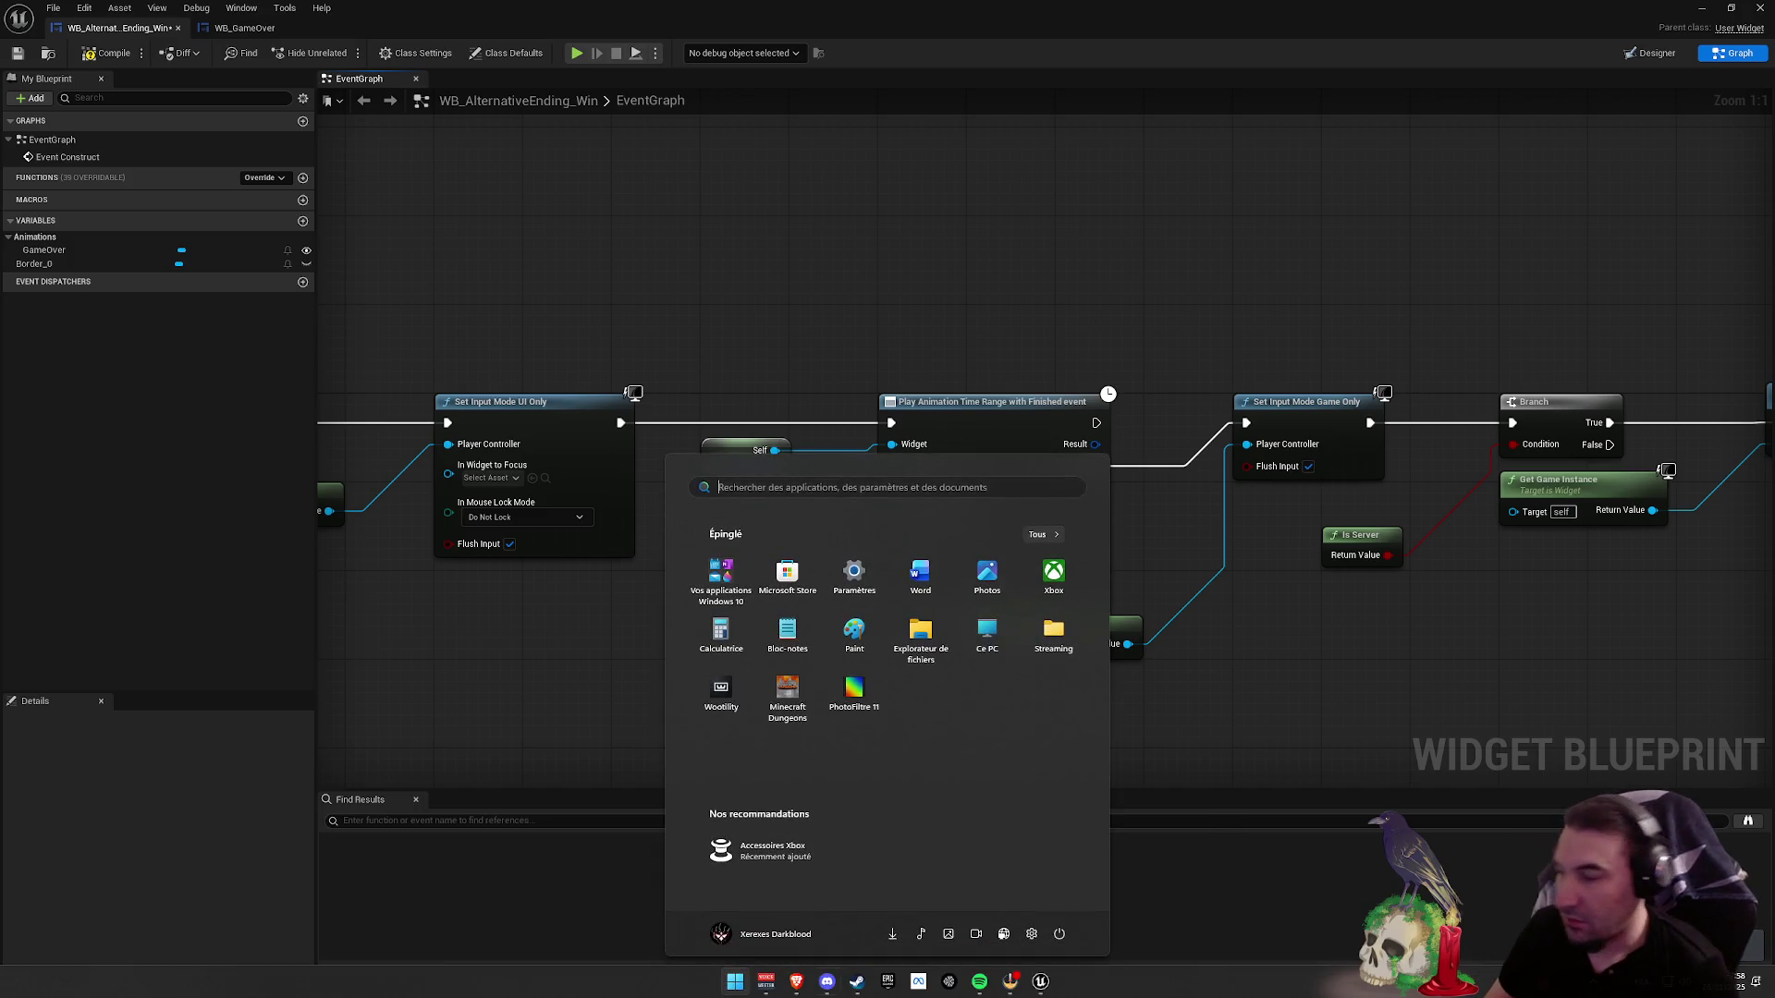
{"action": "key", "text": "Escape"}
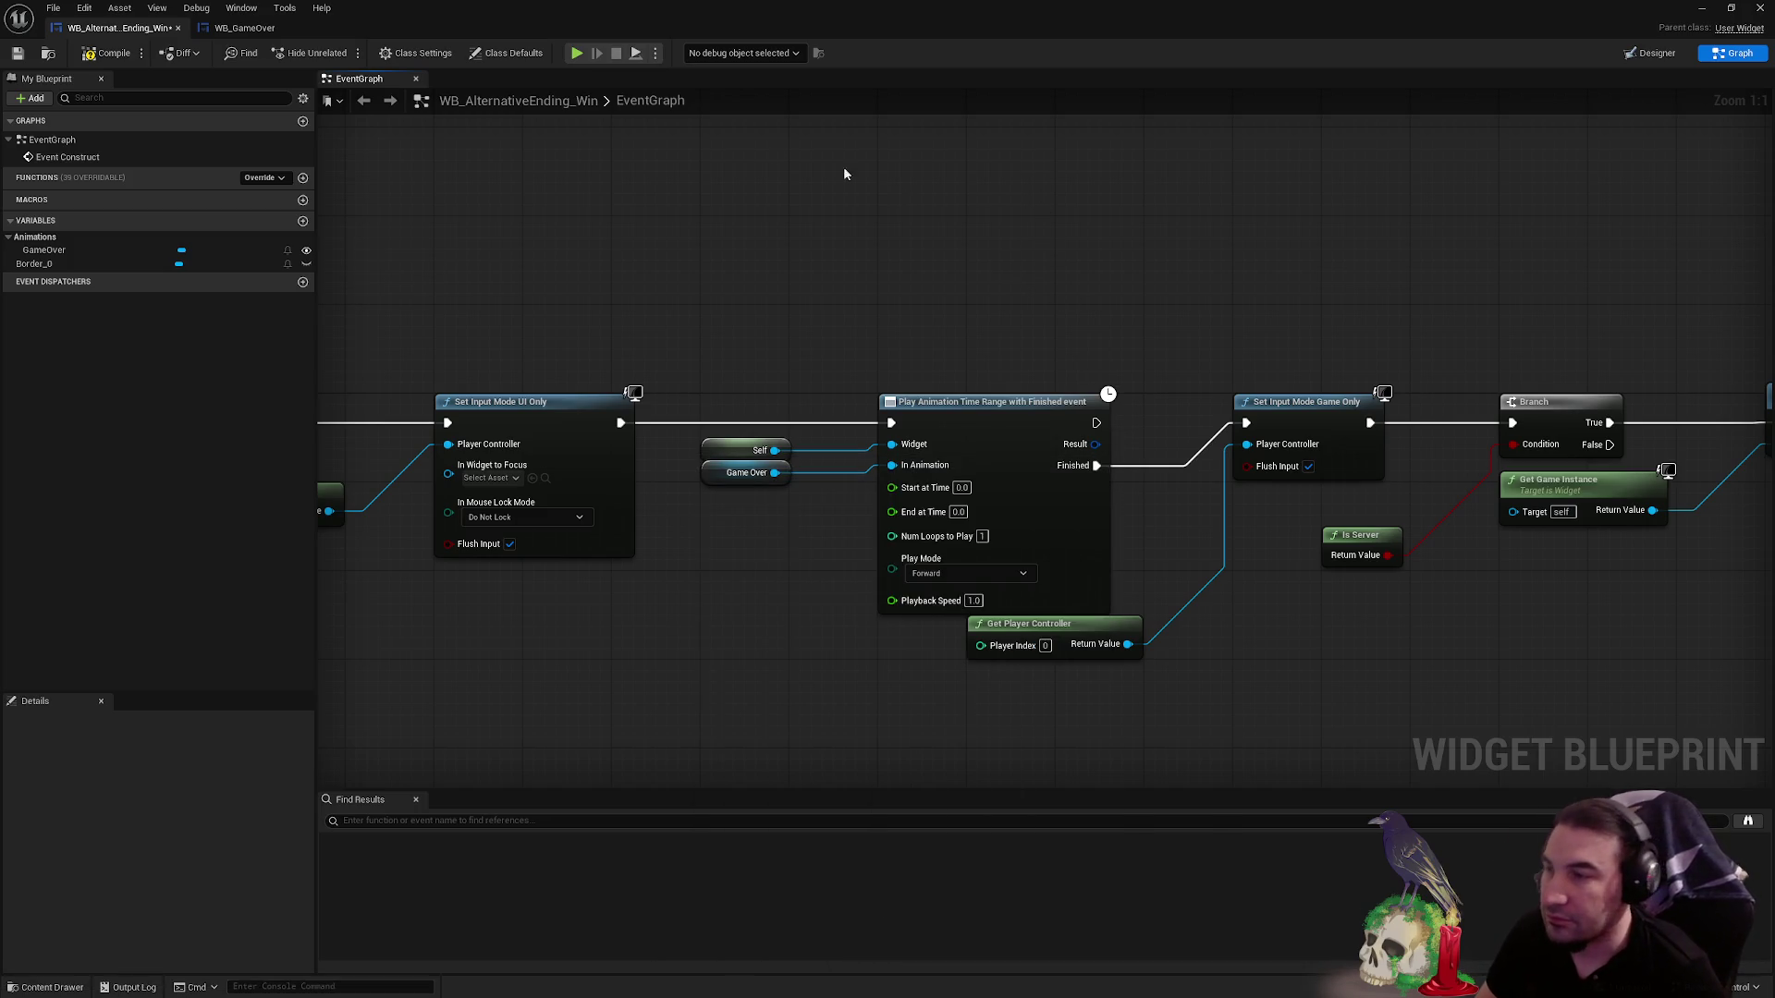
{"action": "left_click", "coordinate": [25, 54]}
{"action": "key", "text": "super"}
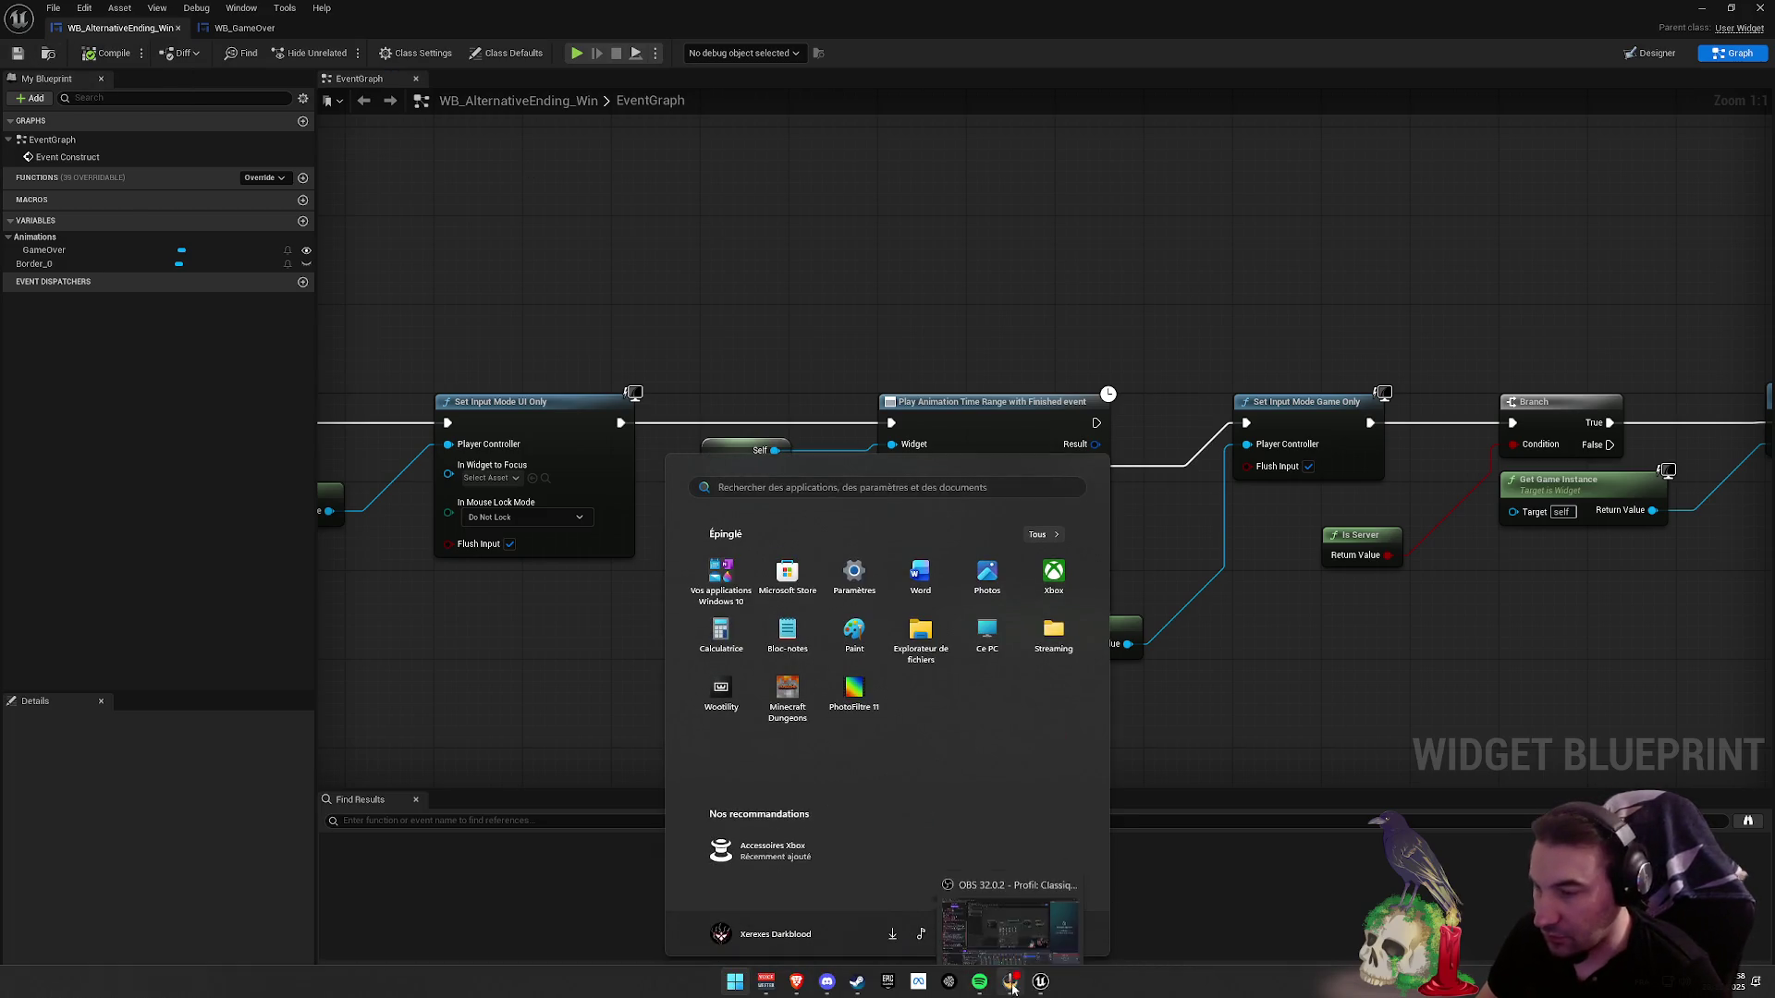
{"action": "key", "text": "Escape"}
{"action": "left_click", "coordinate": [735, 982]}
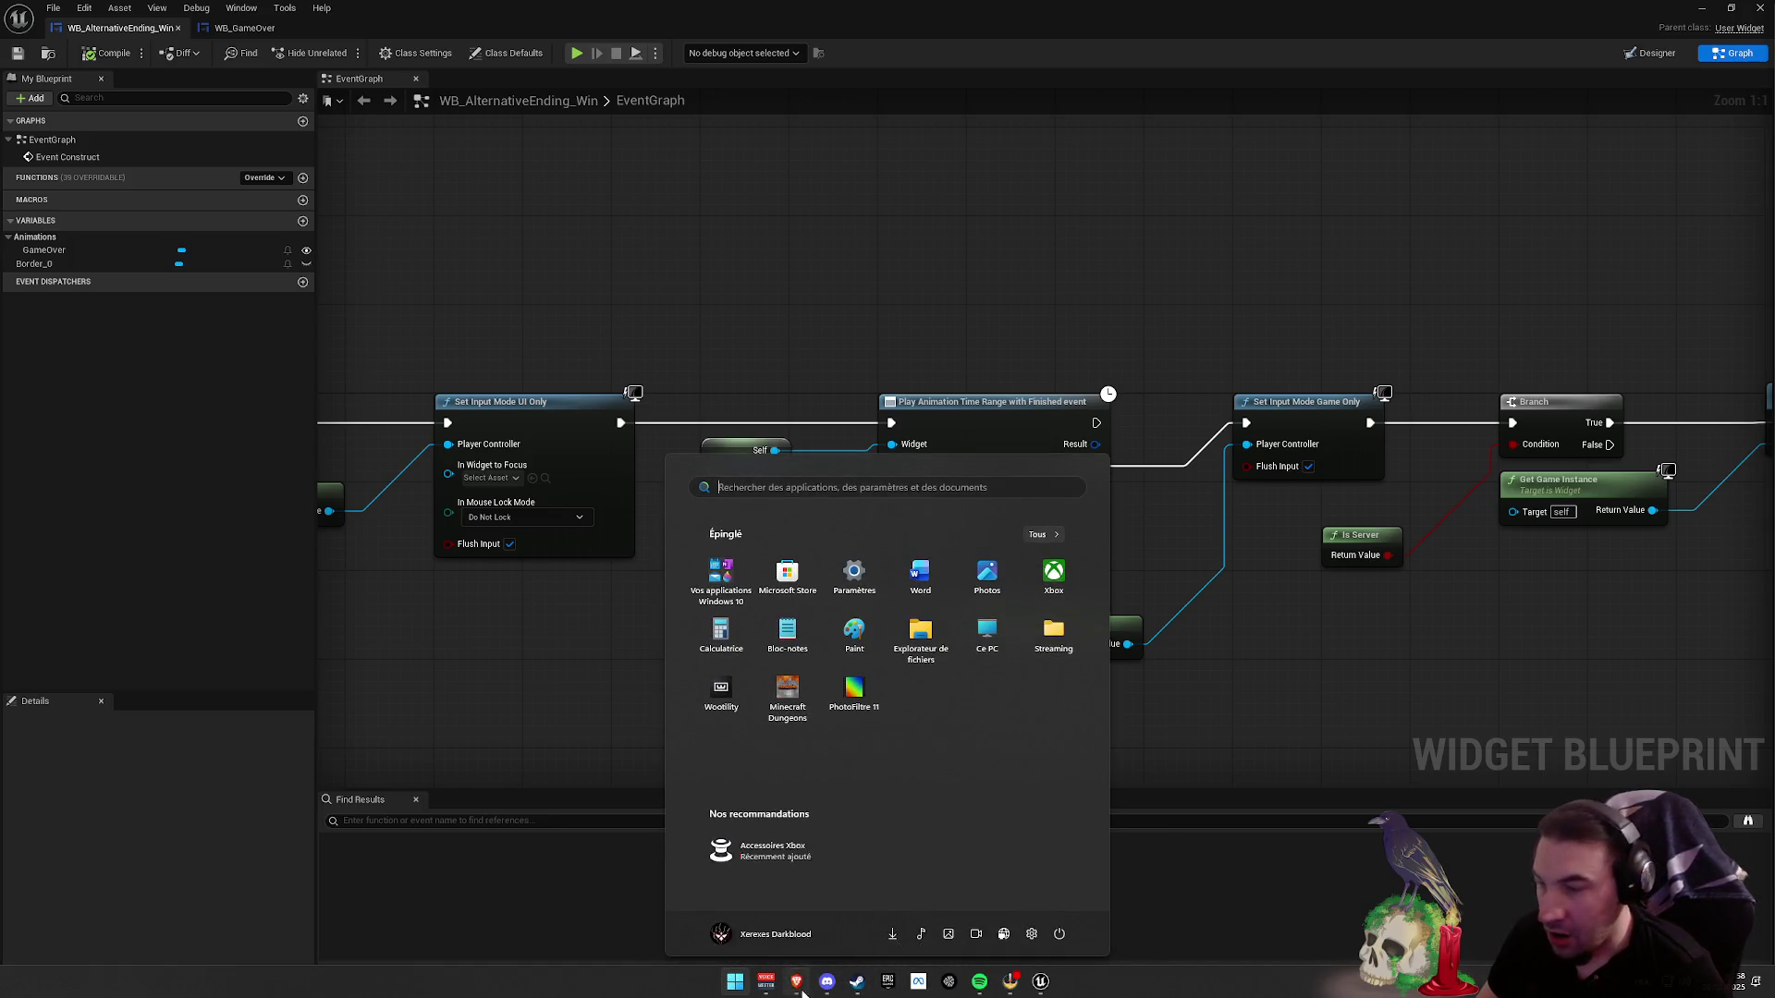
{"action": "key", "text": "Escape"}
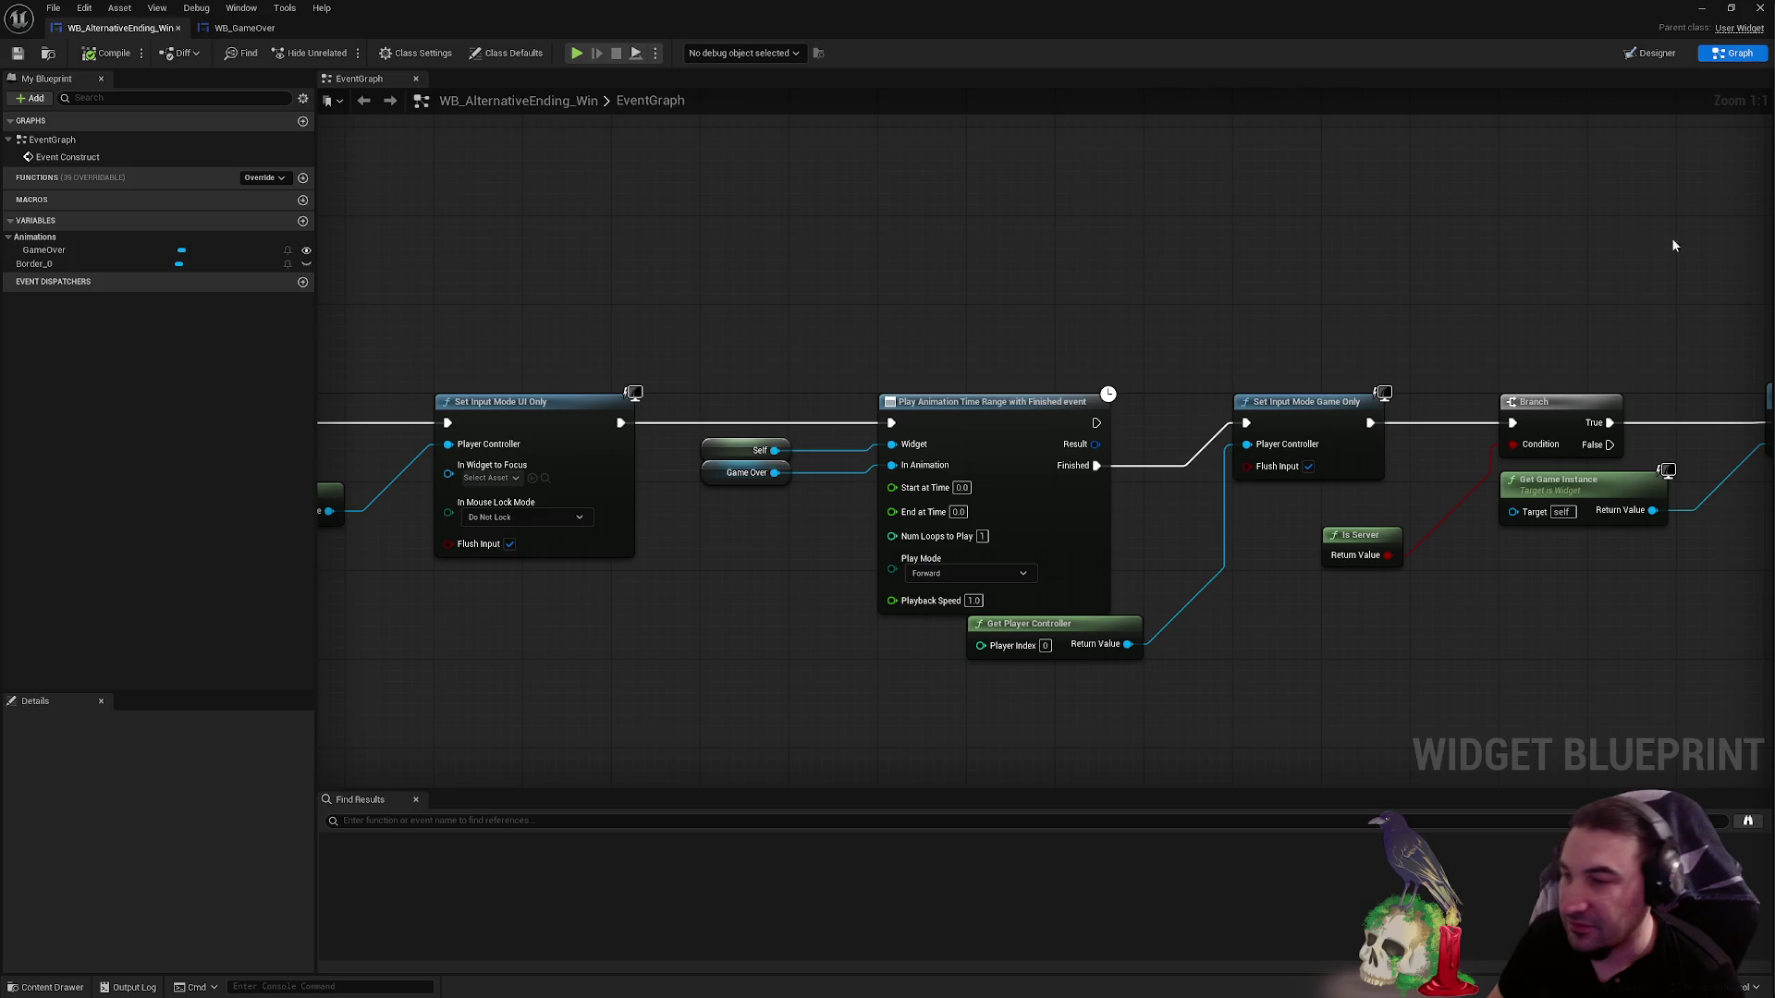
- Tick Is Focusable in WB_GameOver's Class Defaults, then close the WB_GameOver tab
{"action": "left_click_drag", "start_coordinate": [1165, 311], "coordinate": [1288, 254]}
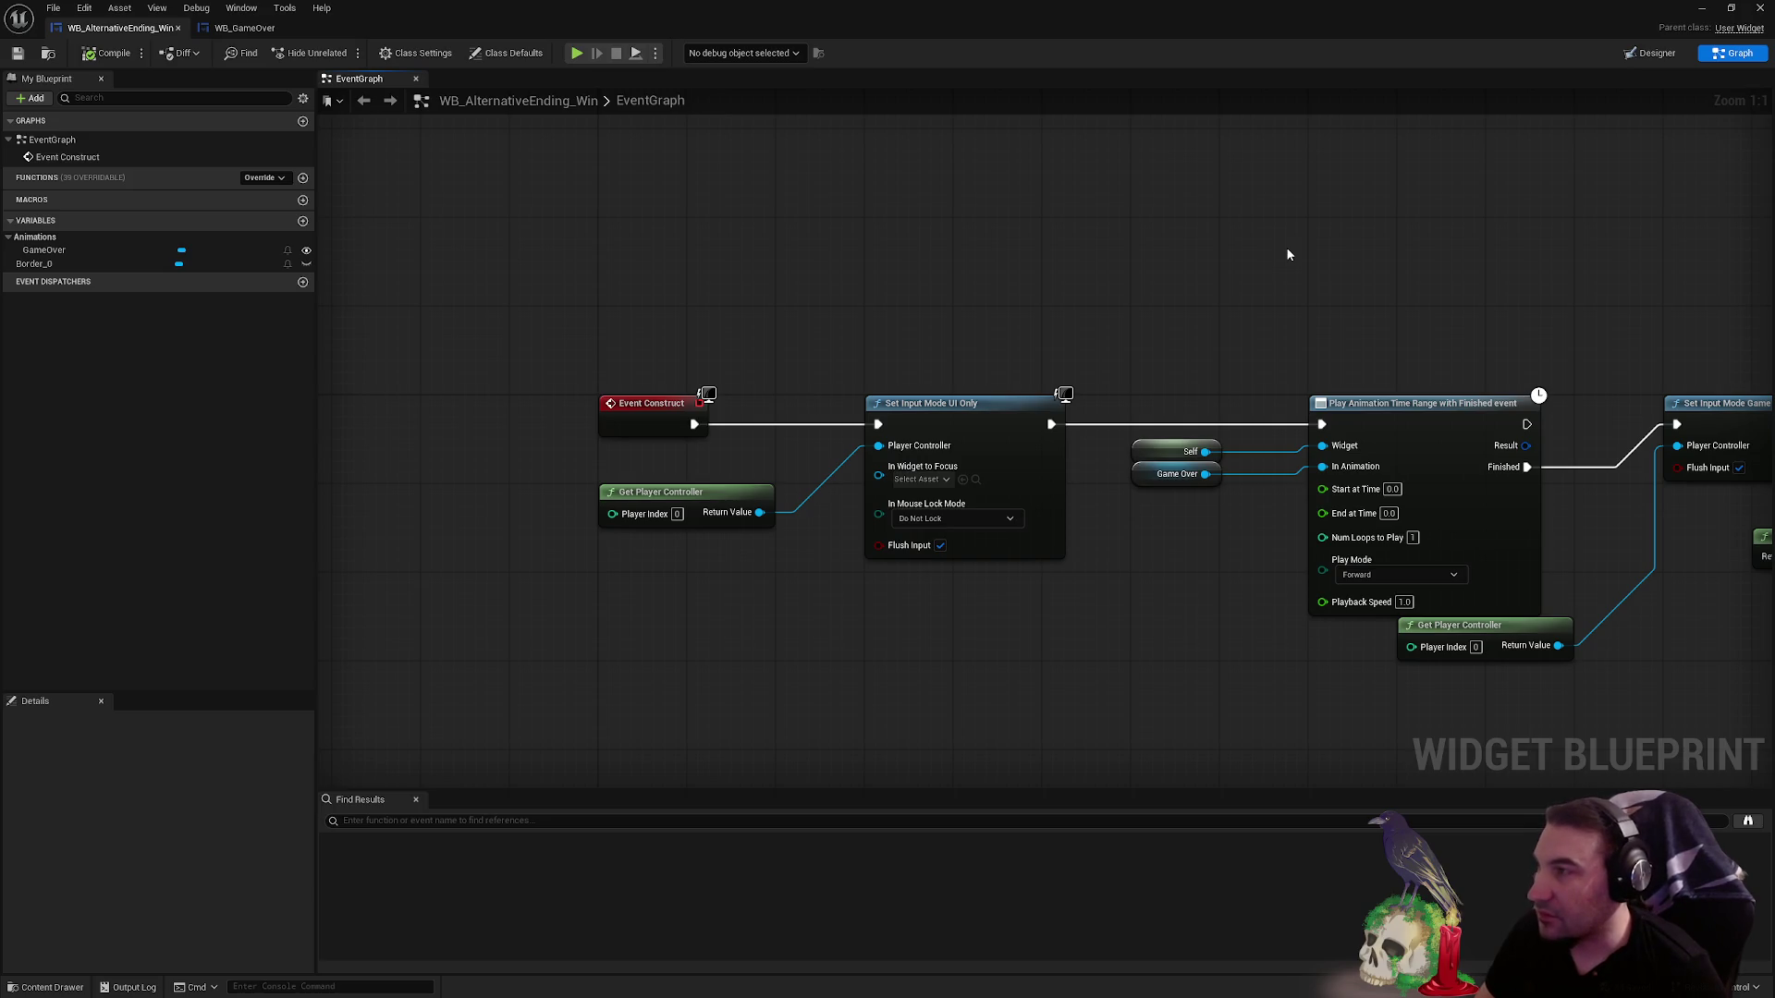
{"action": "left_click", "coordinate": [245, 28]}
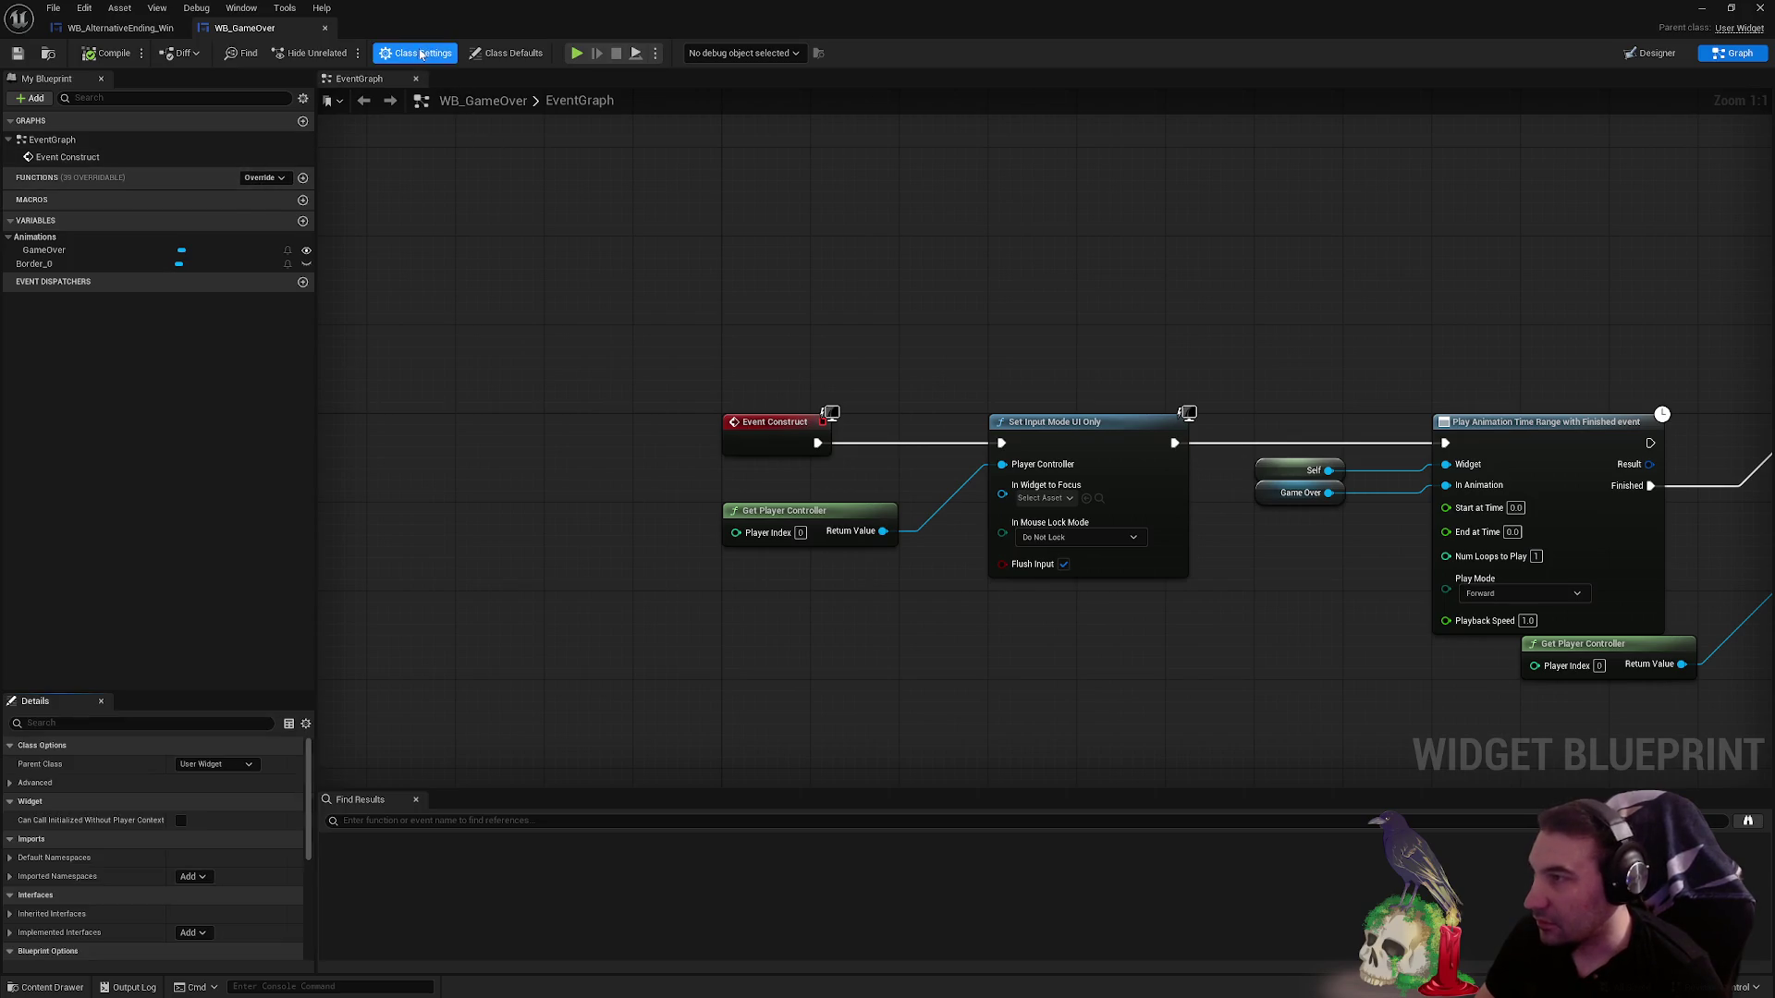
{"action": "left_click", "coordinate": [473, 54]}
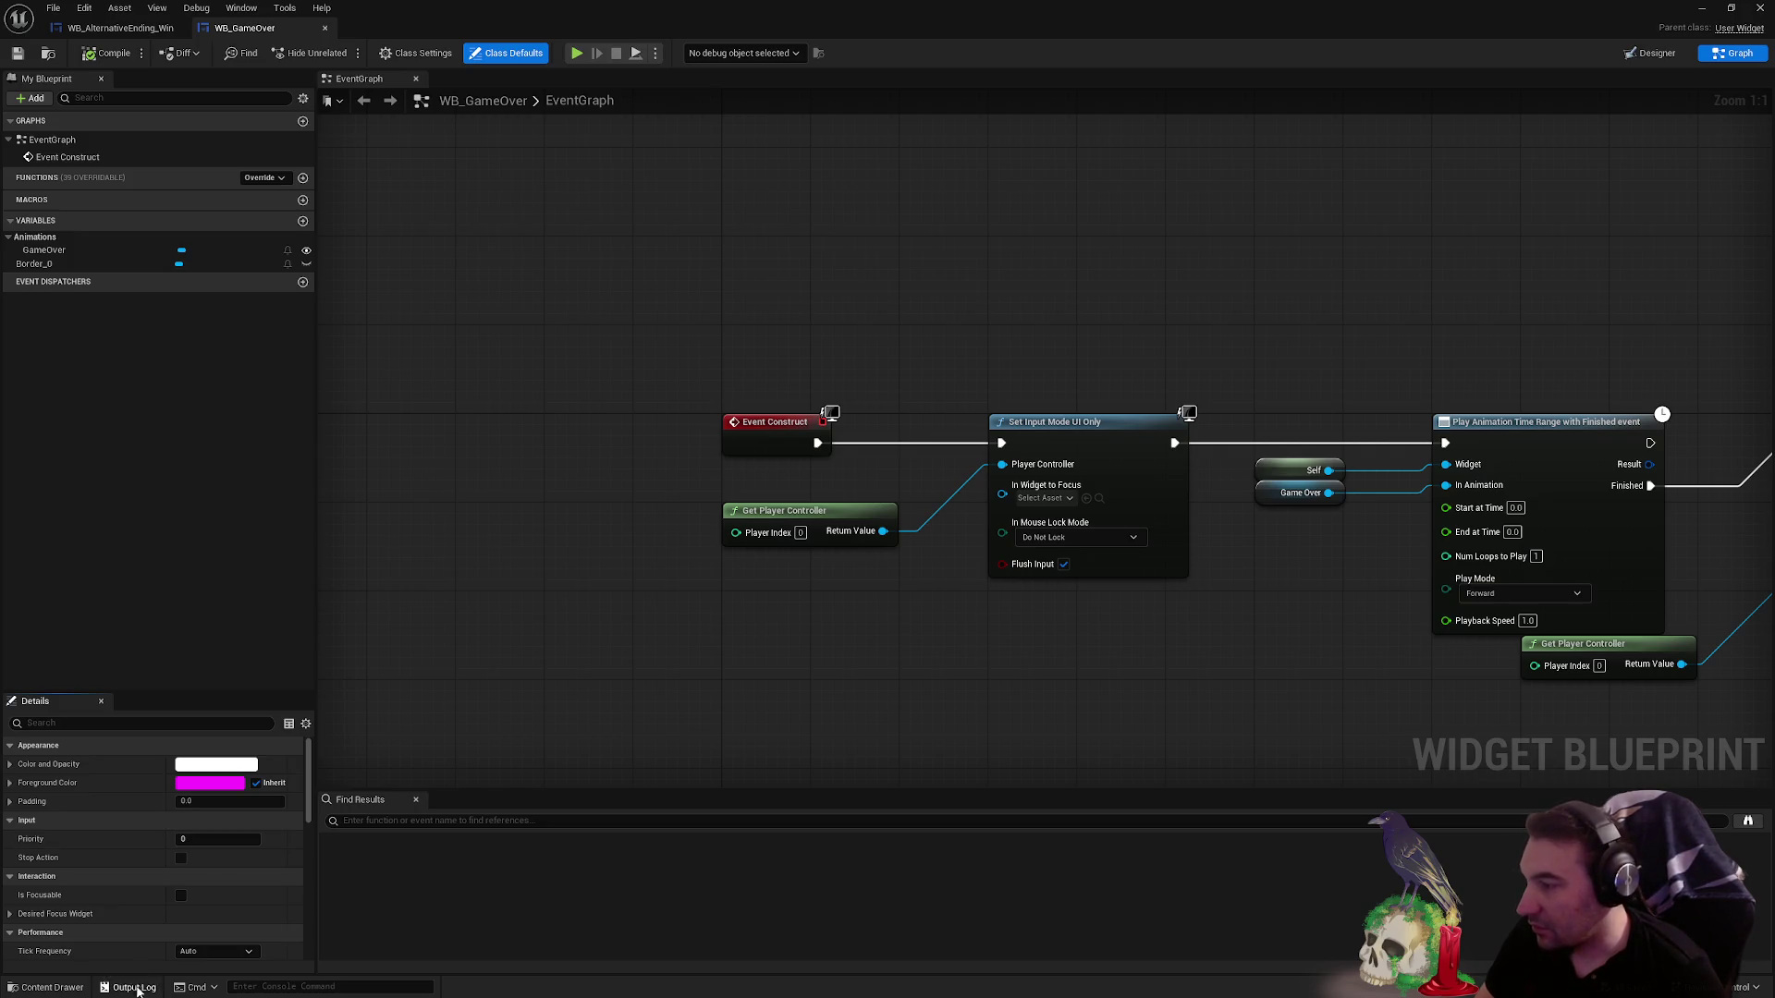
{"action": "left_click", "coordinate": [181, 895]}
{"action": "key", "text": "ctrl+w"}
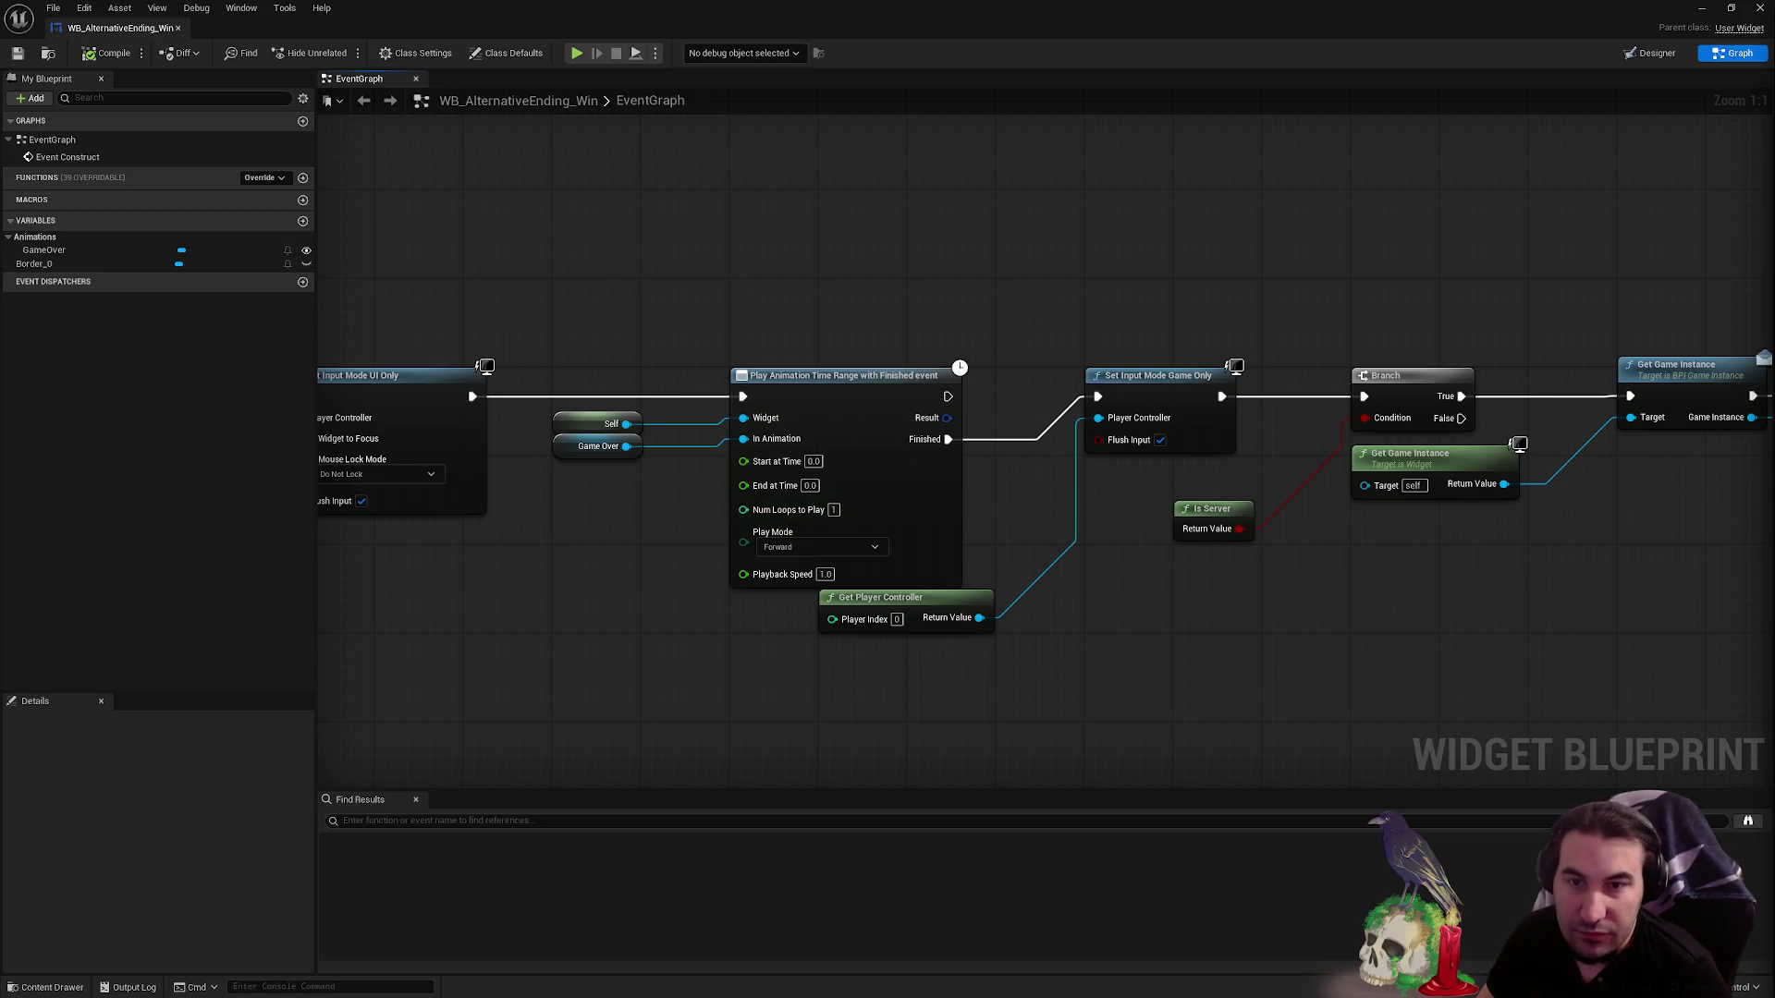
{"action": "key", "text": "super"}
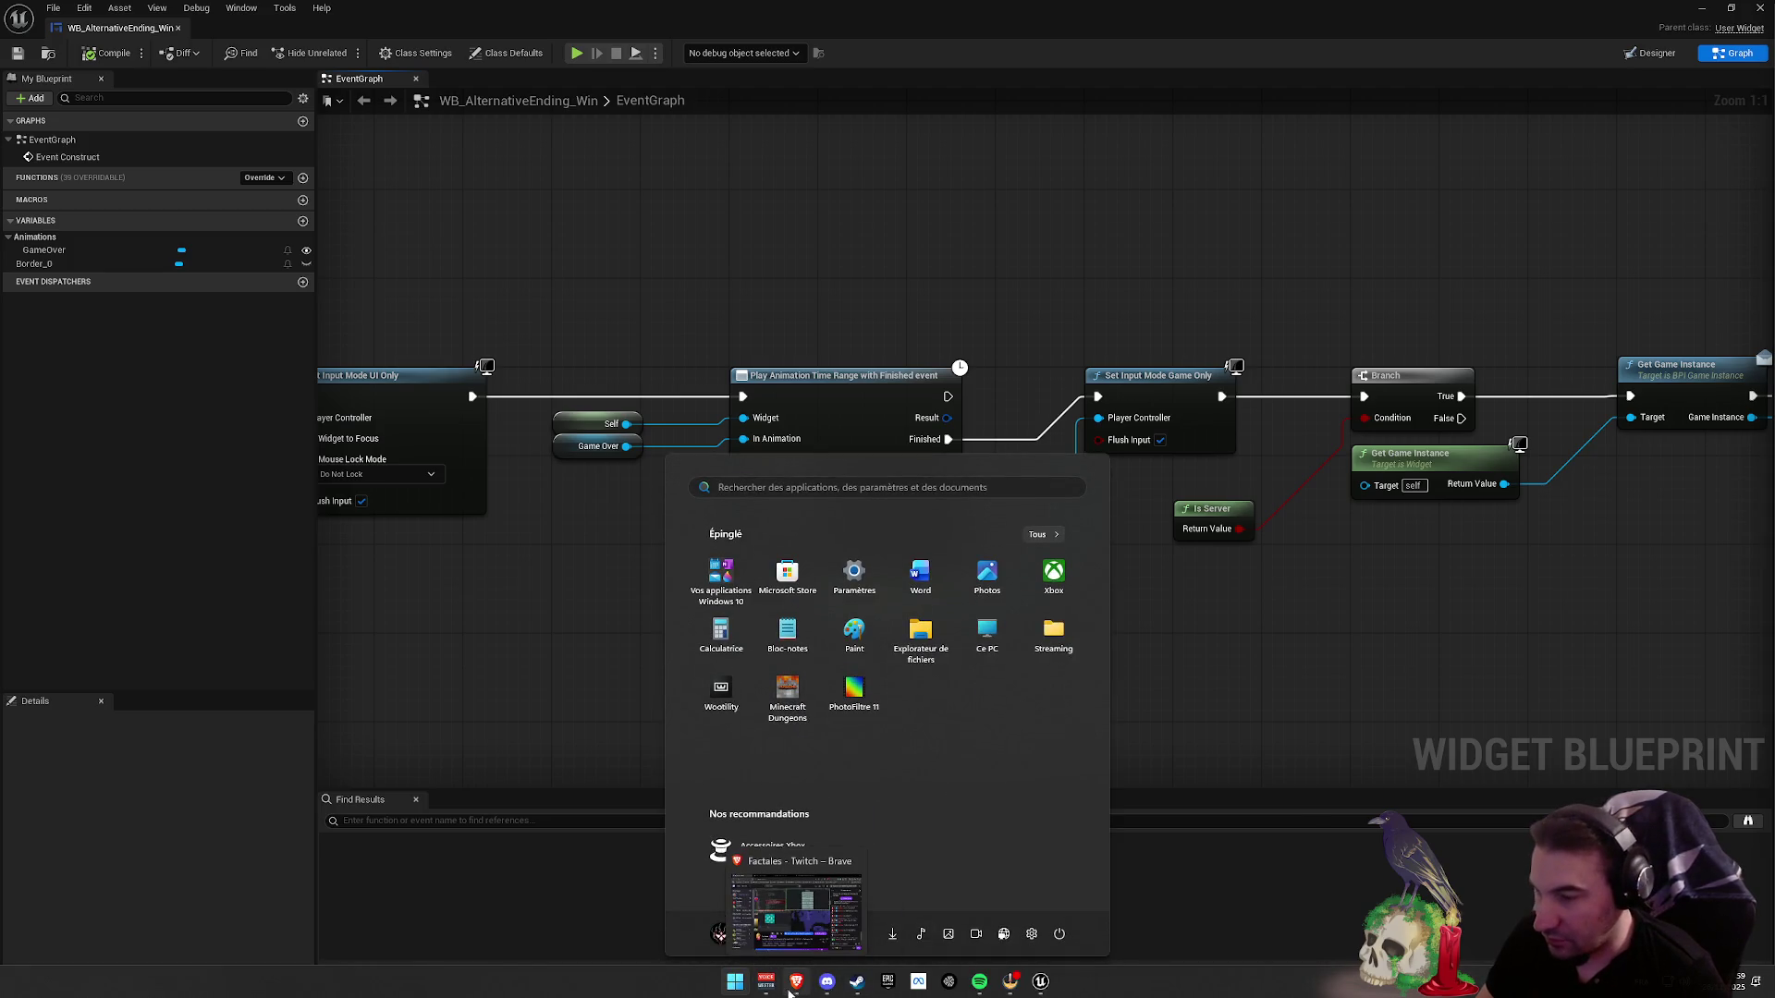
{"action": "key", "text": "super"}
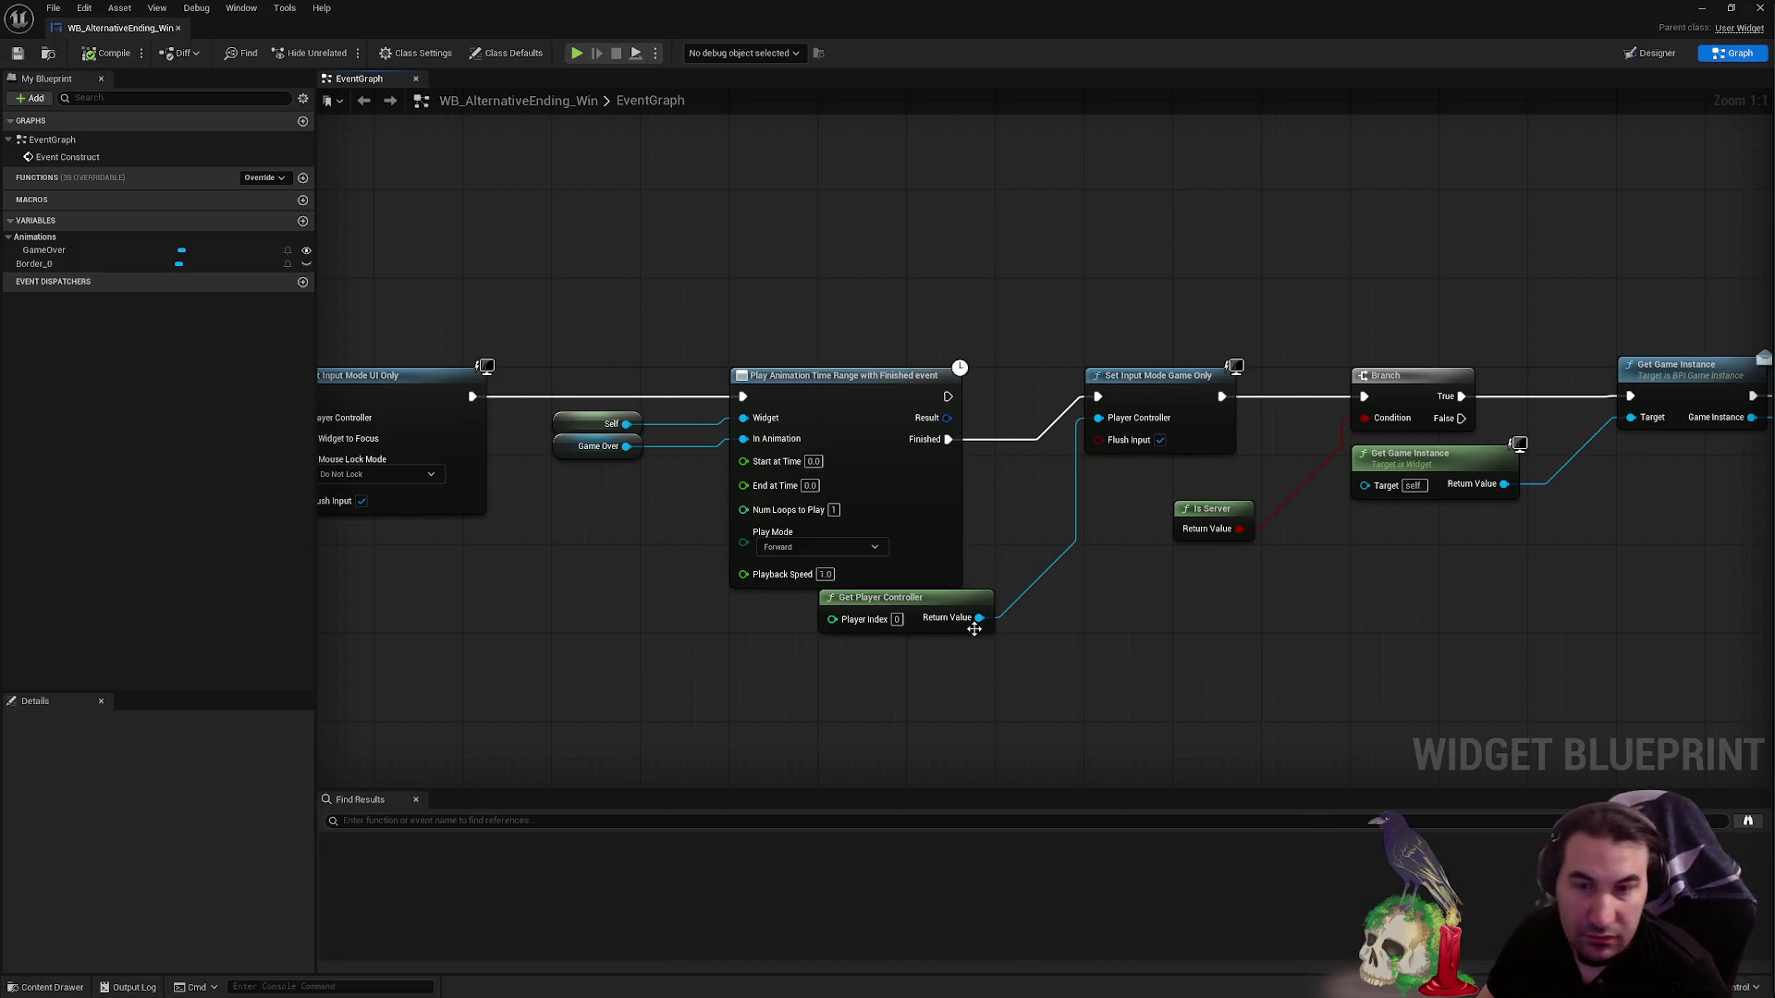
- Pan through the event graph from Event Construct to Branch, then show the RAID FAILED Designer layout
{"action": "mouse_move", "coordinate": [1095, 286]}
{"action": "left_mouse_down"}
{"action": "mouse_move", "coordinate": [818, 305]}
{"action": "mouse_move", "coordinate": [1412, 335]}
{"action": "mouse_move", "coordinate": [1062, 289]}
{"action": "mouse_move", "coordinate": [774, 291]}
{"action": "left_mouse_up"}
{"action": "mouse_move", "coordinate": [1092, 355]}
{"action": "left_mouse_down"}
{"action": "mouse_move", "coordinate": [968, 313]}
{"action": "mouse_move", "coordinate": [183, 326]}
{"action": "mouse_move", "coordinate": [1104, 352]}
{"action": "mouse_move", "coordinate": [416, 370]}
{"action": "mouse_move", "coordinate": [1063, 407]}
{"action": "mouse_move", "coordinate": [648, 388]}
{"action": "mouse_move", "coordinate": [1289, 372]}
{"action": "left_mouse_up"}
{"action": "left_click_drag", "start_coordinate": [1009, 368], "coordinate": [1366, 307]}
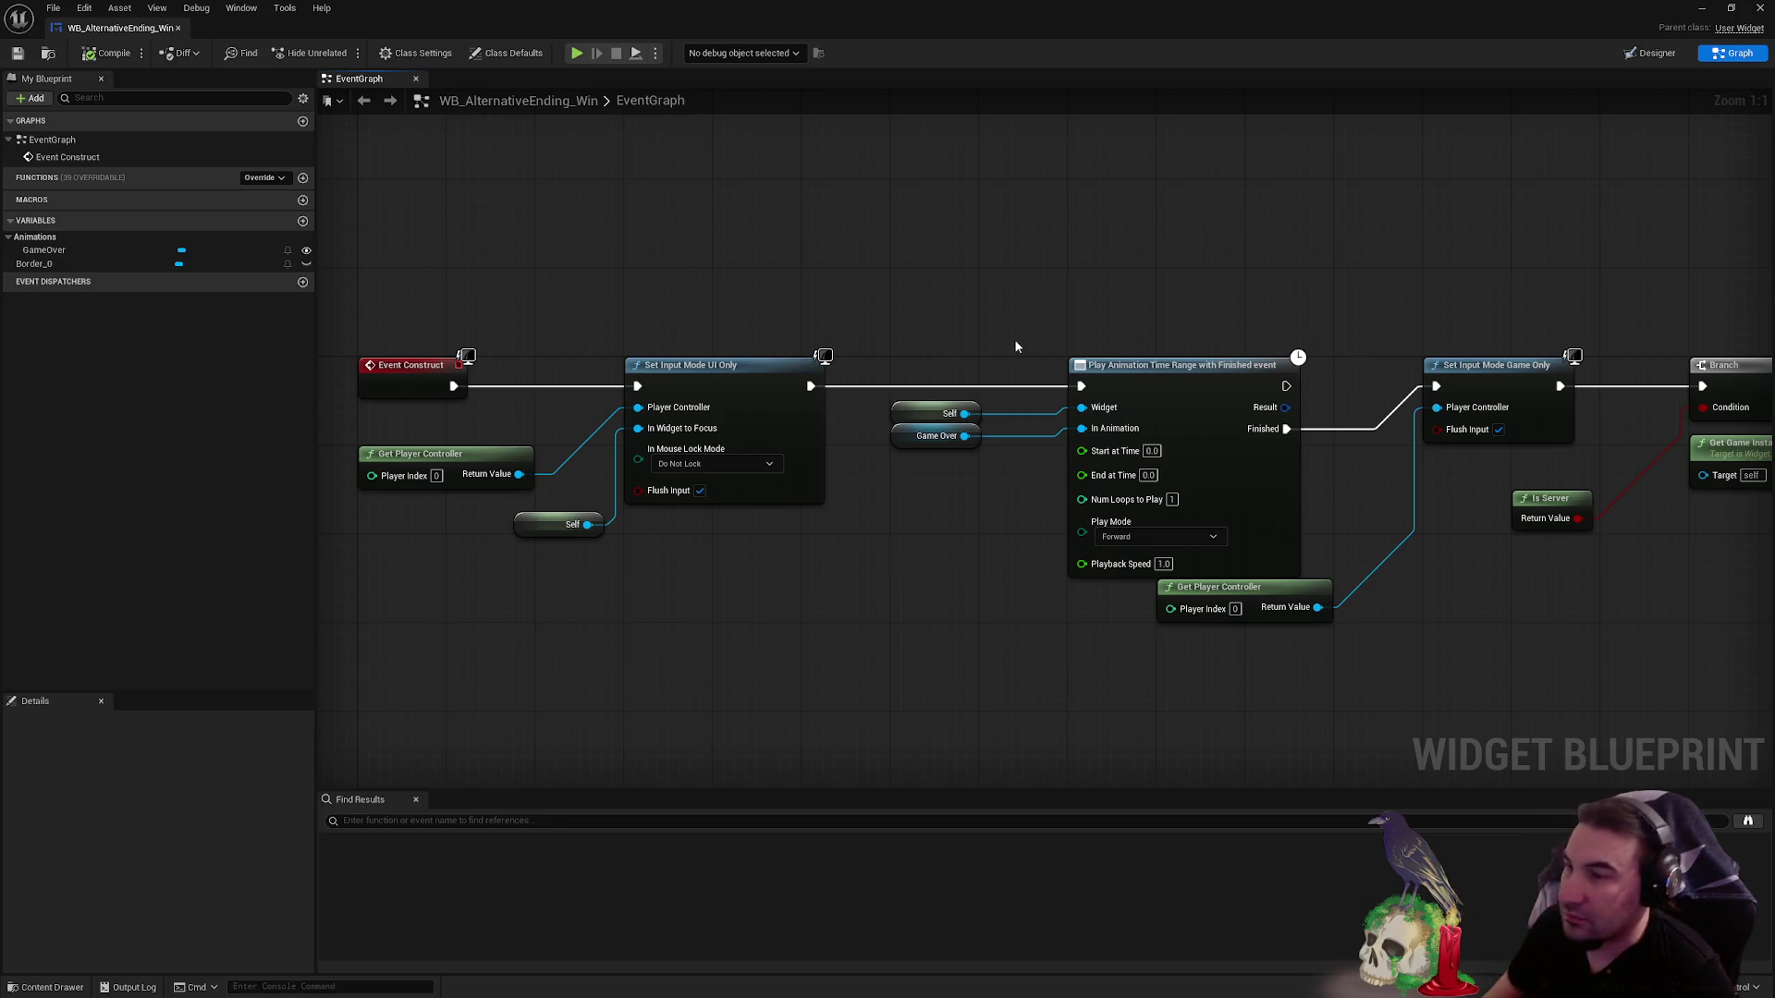
{"action": "left_click_drag", "start_coordinate": [936, 274], "coordinate": [1026, 275]}
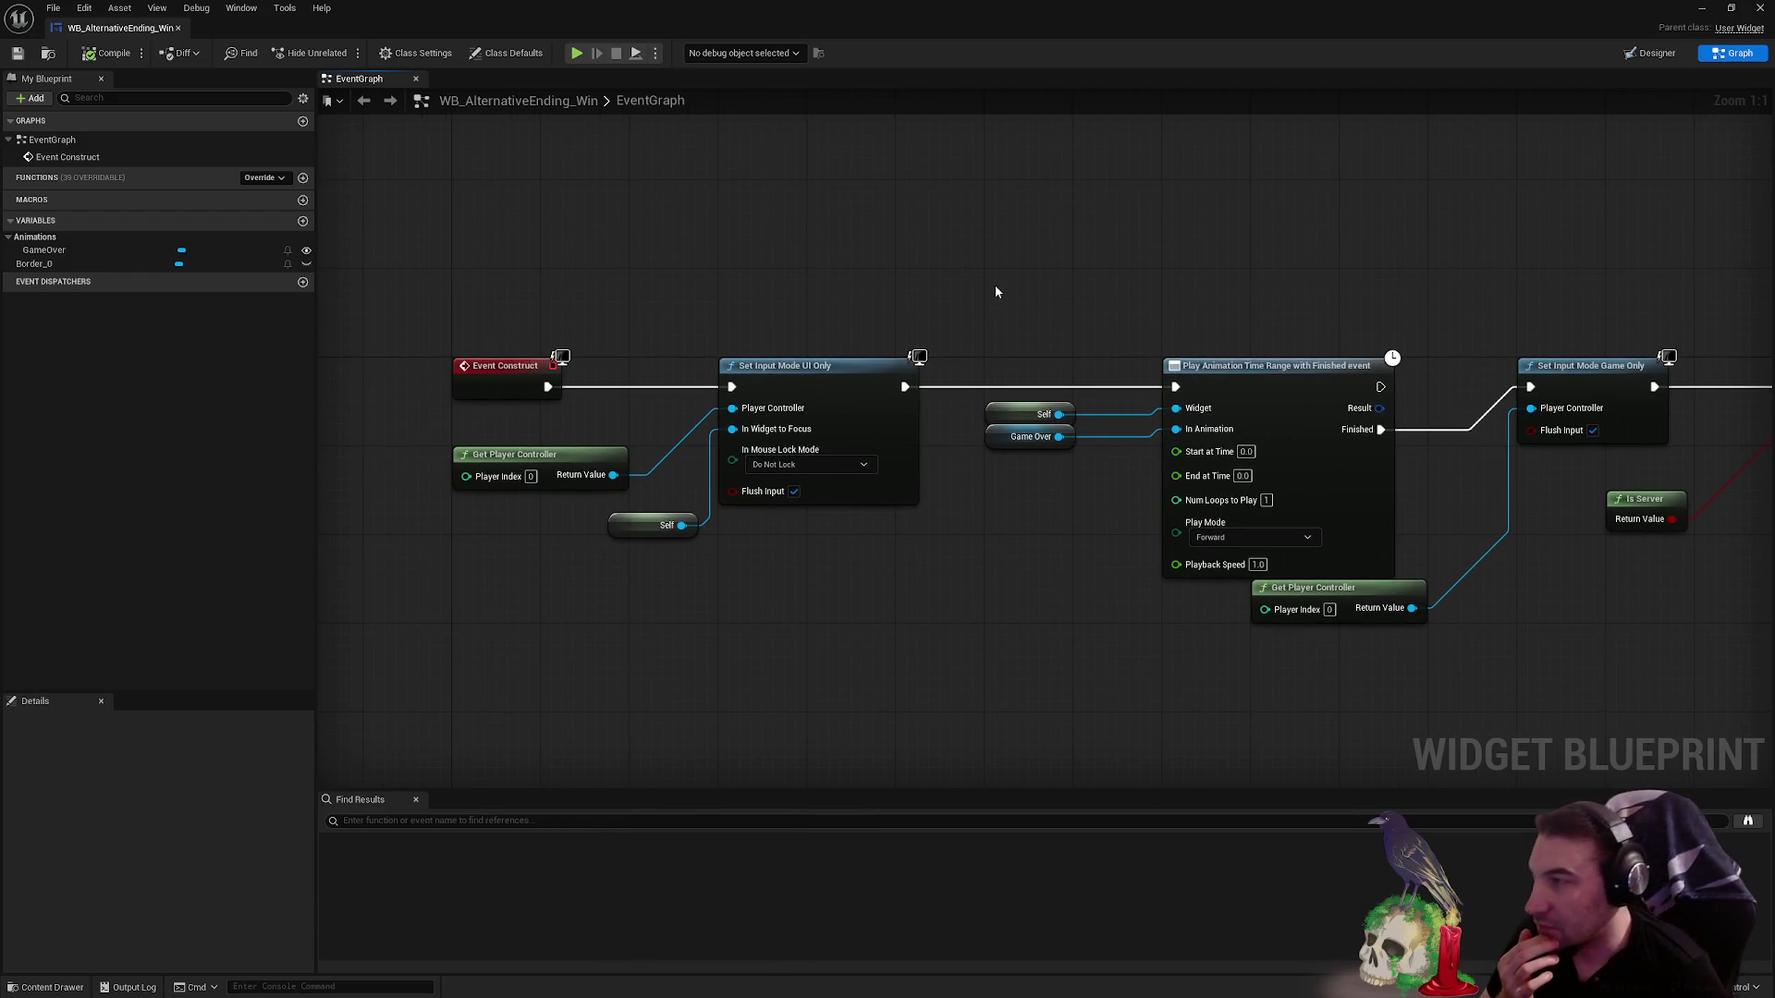
{"action": "left_click_drag", "start_coordinate": [970, 278], "coordinate": [671, 278]}
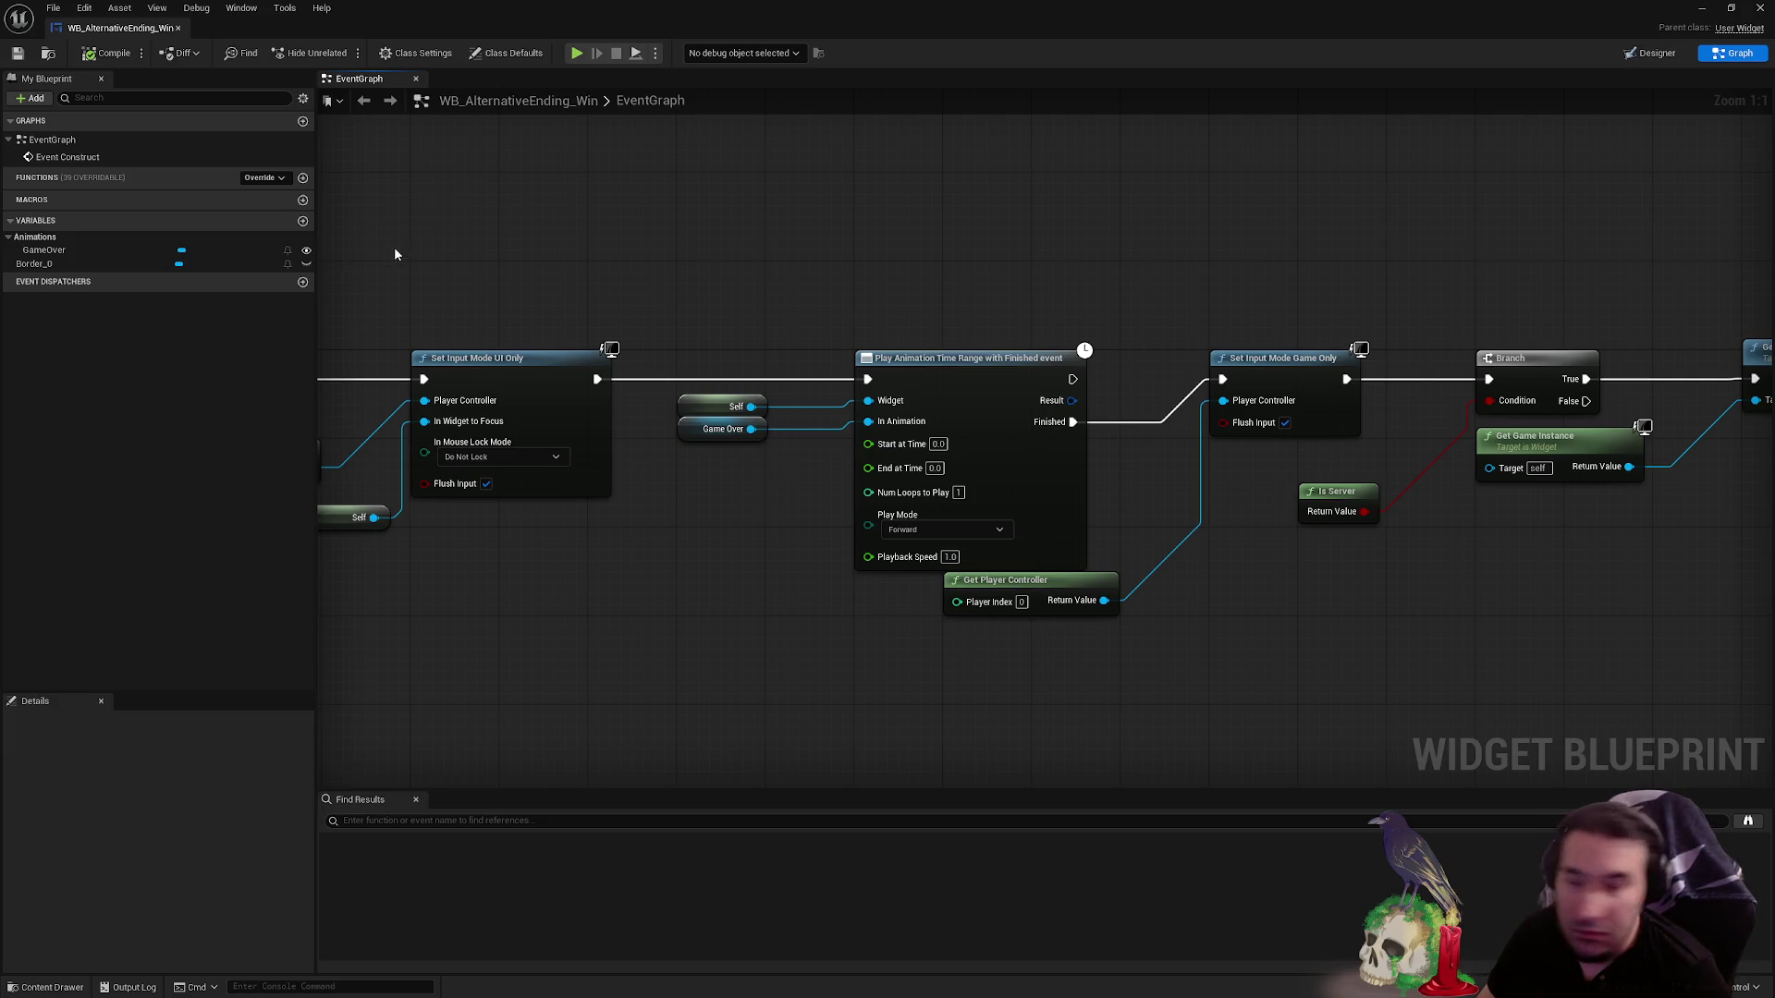
{"action": "mouse_move", "coordinate": [902, 288]}
{"action": "left_mouse_down"}
{"action": "mouse_move", "coordinate": [878, 268]}
{"action": "mouse_move", "coordinate": [444, 277]}
{"action": "mouse_move", "coordinate": [969, 308]}
{"action": "left_mouse_up"}
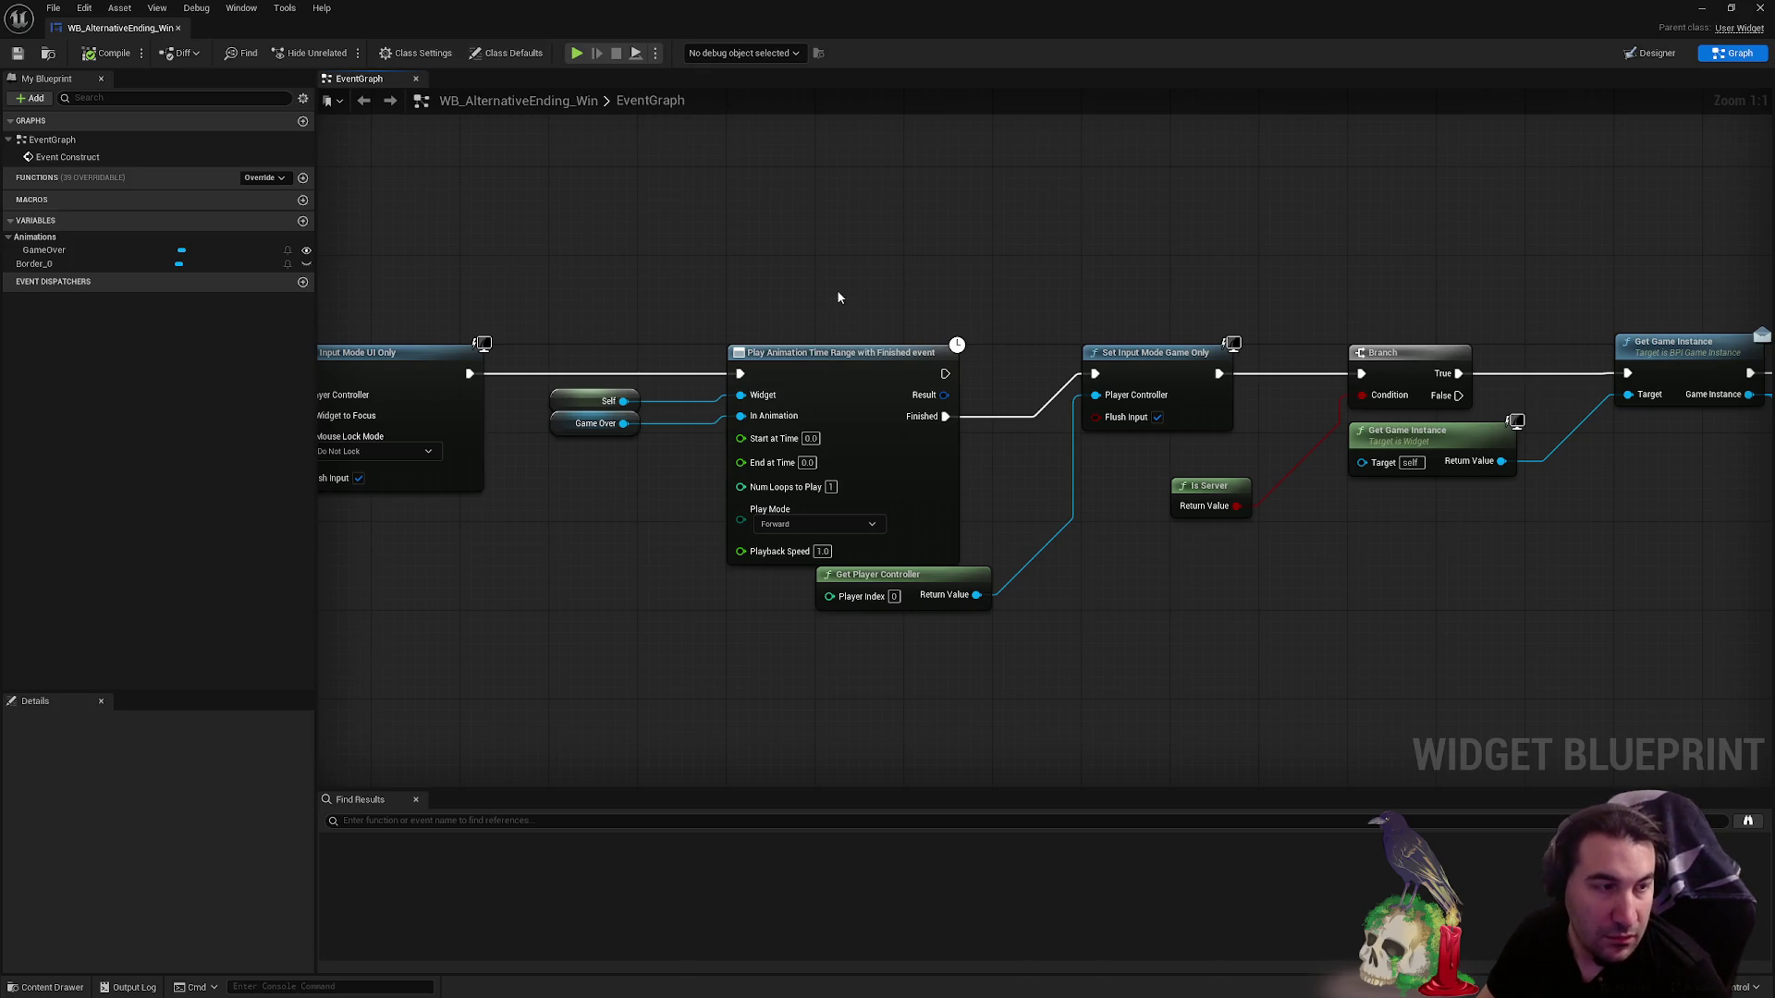
{"action": "left_click_drag", "start_coordinate": [832, 291], "coordinate": [950, 304]}
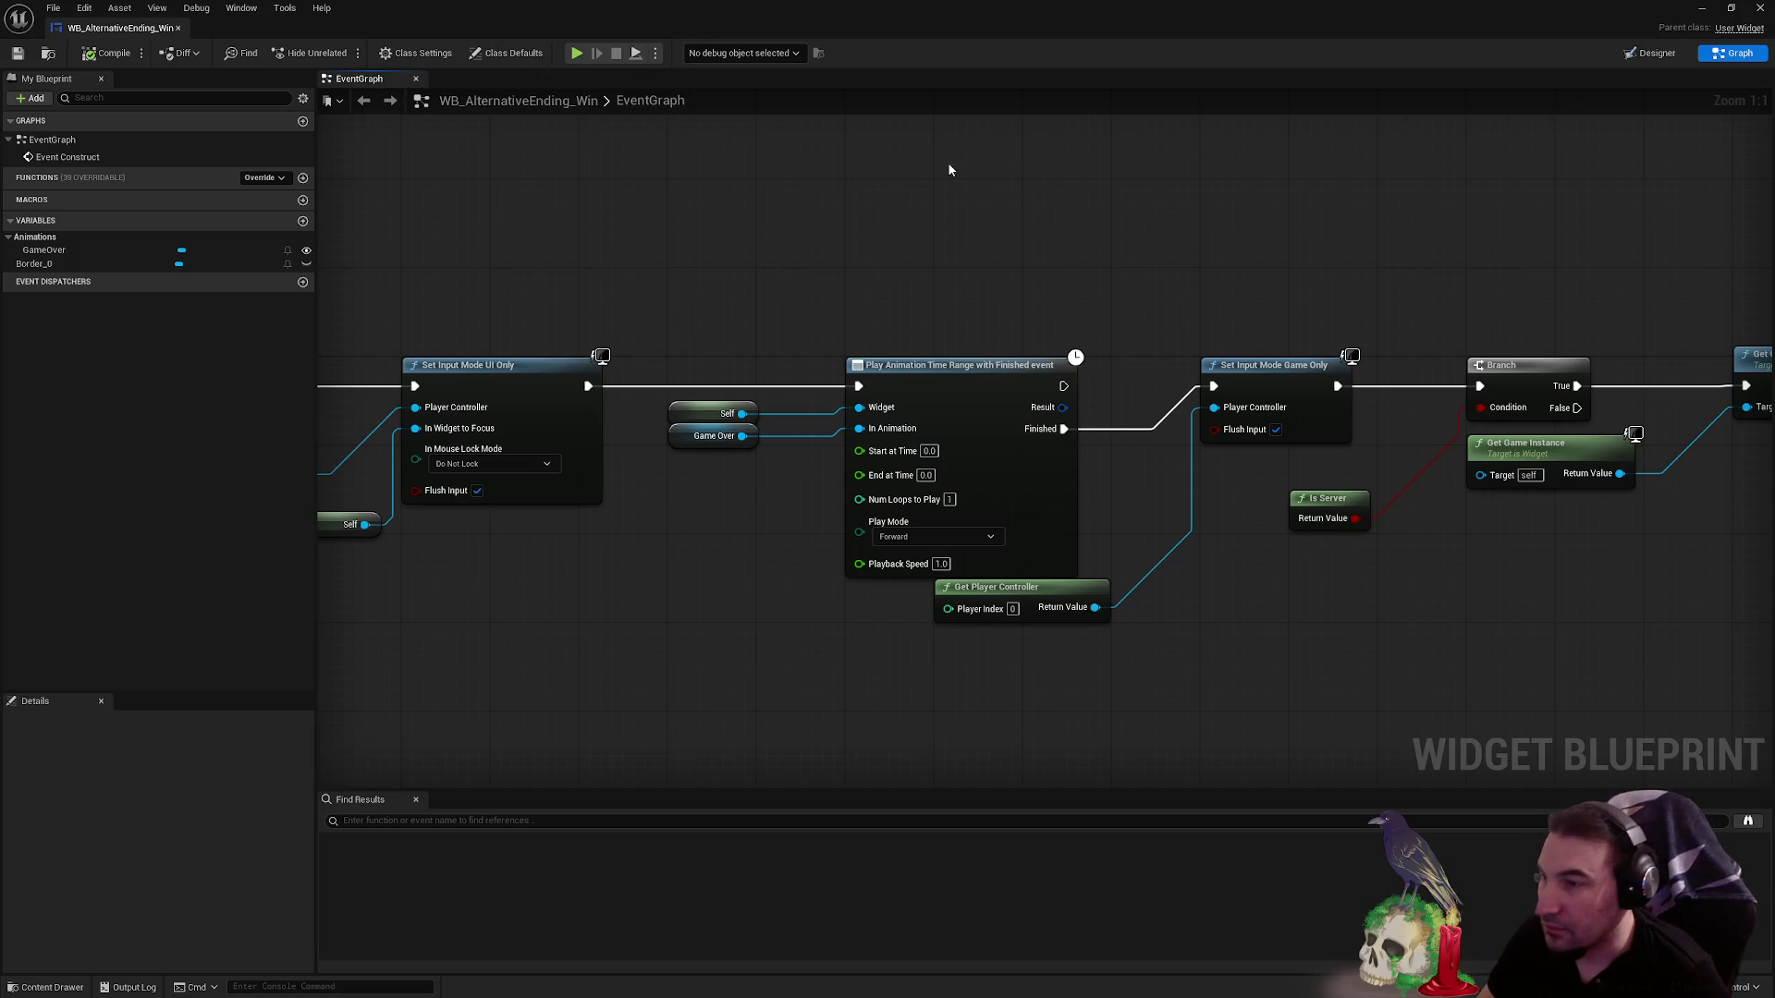
{"action": "left_click", "coordinate": [1651, 53]}
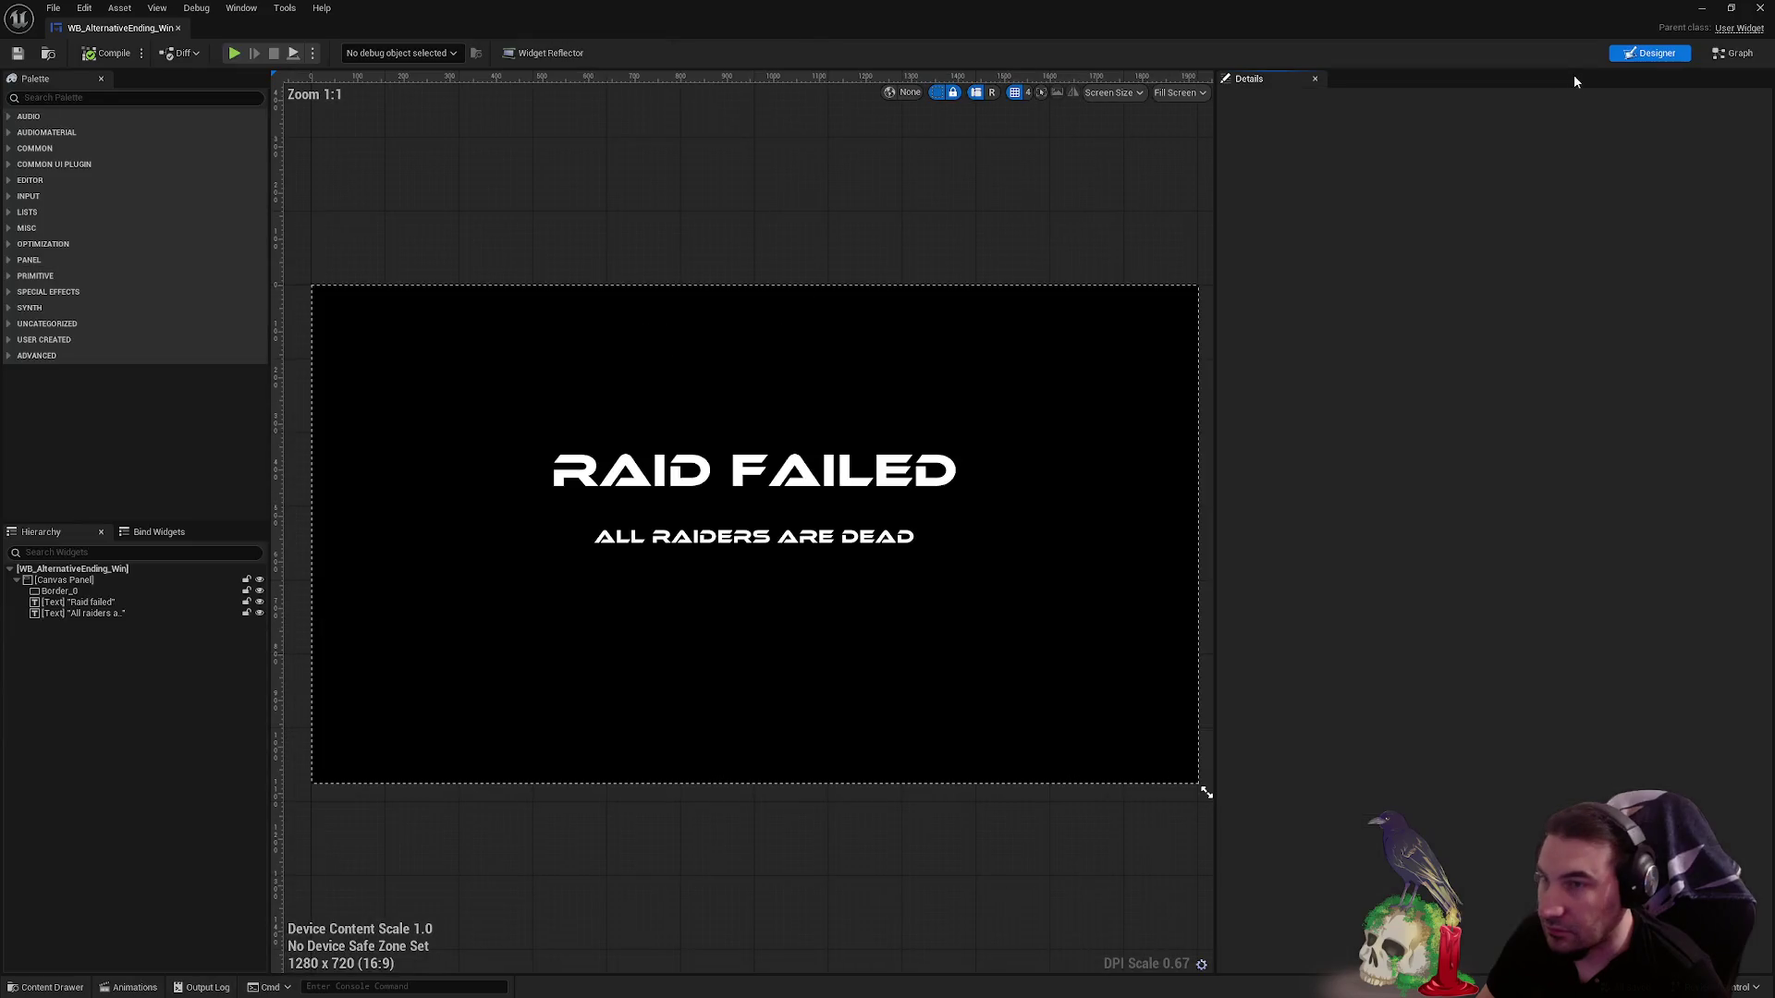
- Replace the RAID FAILED headline text with 'Escape Win' and show the animation list
{"action": "left_click", "coordinate": [610, 475]}
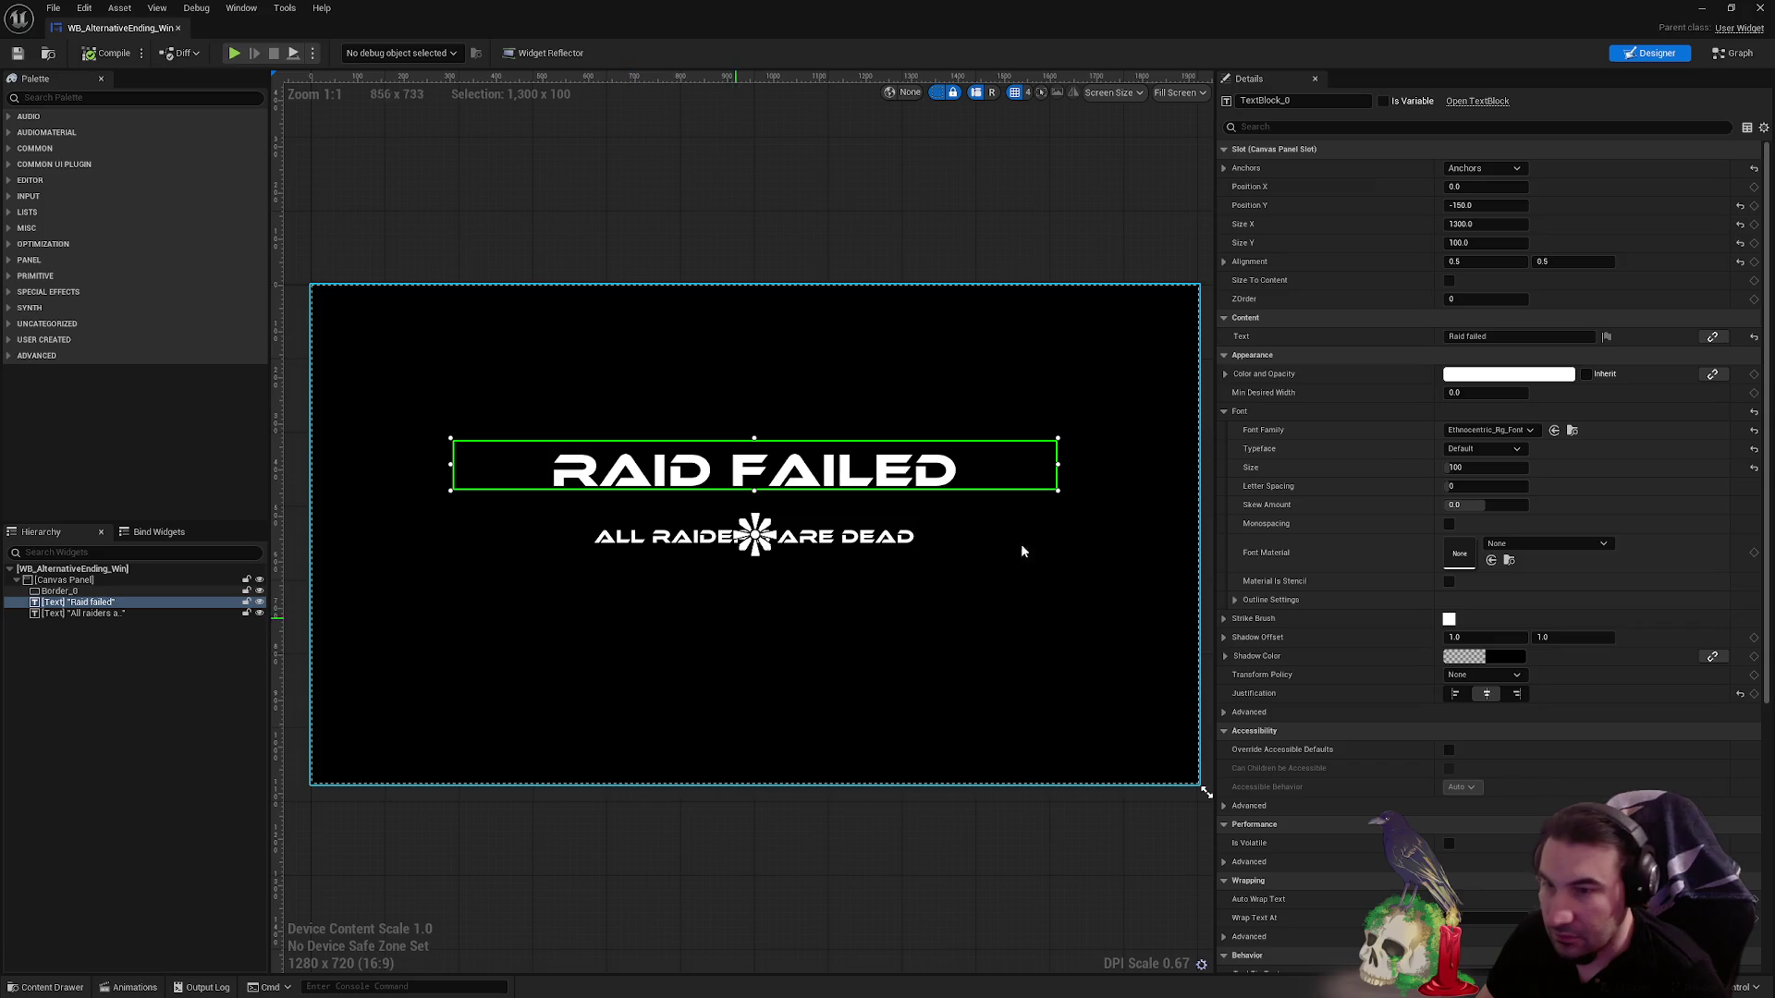
{"action": "double_click", "coordinate": [1477, 337]}
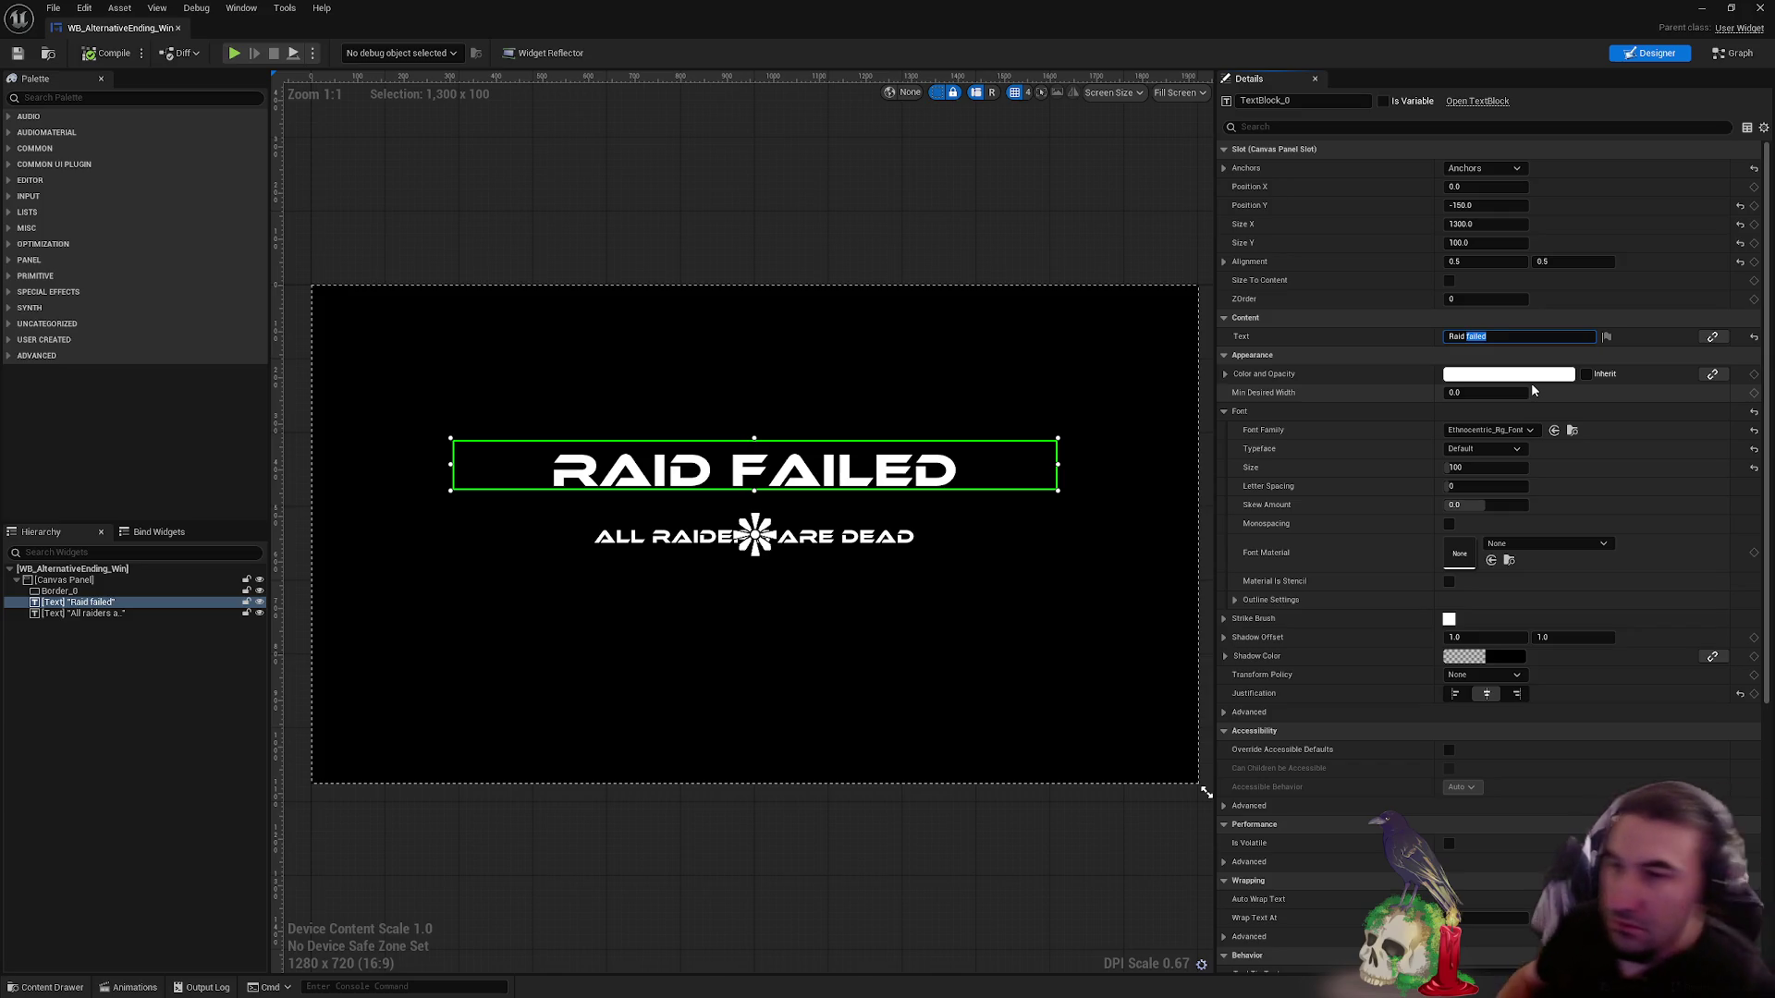
{"action": "left_click", "coordinate": [1506, 336]}
{"action": "key", "text": "ctrl+a"}
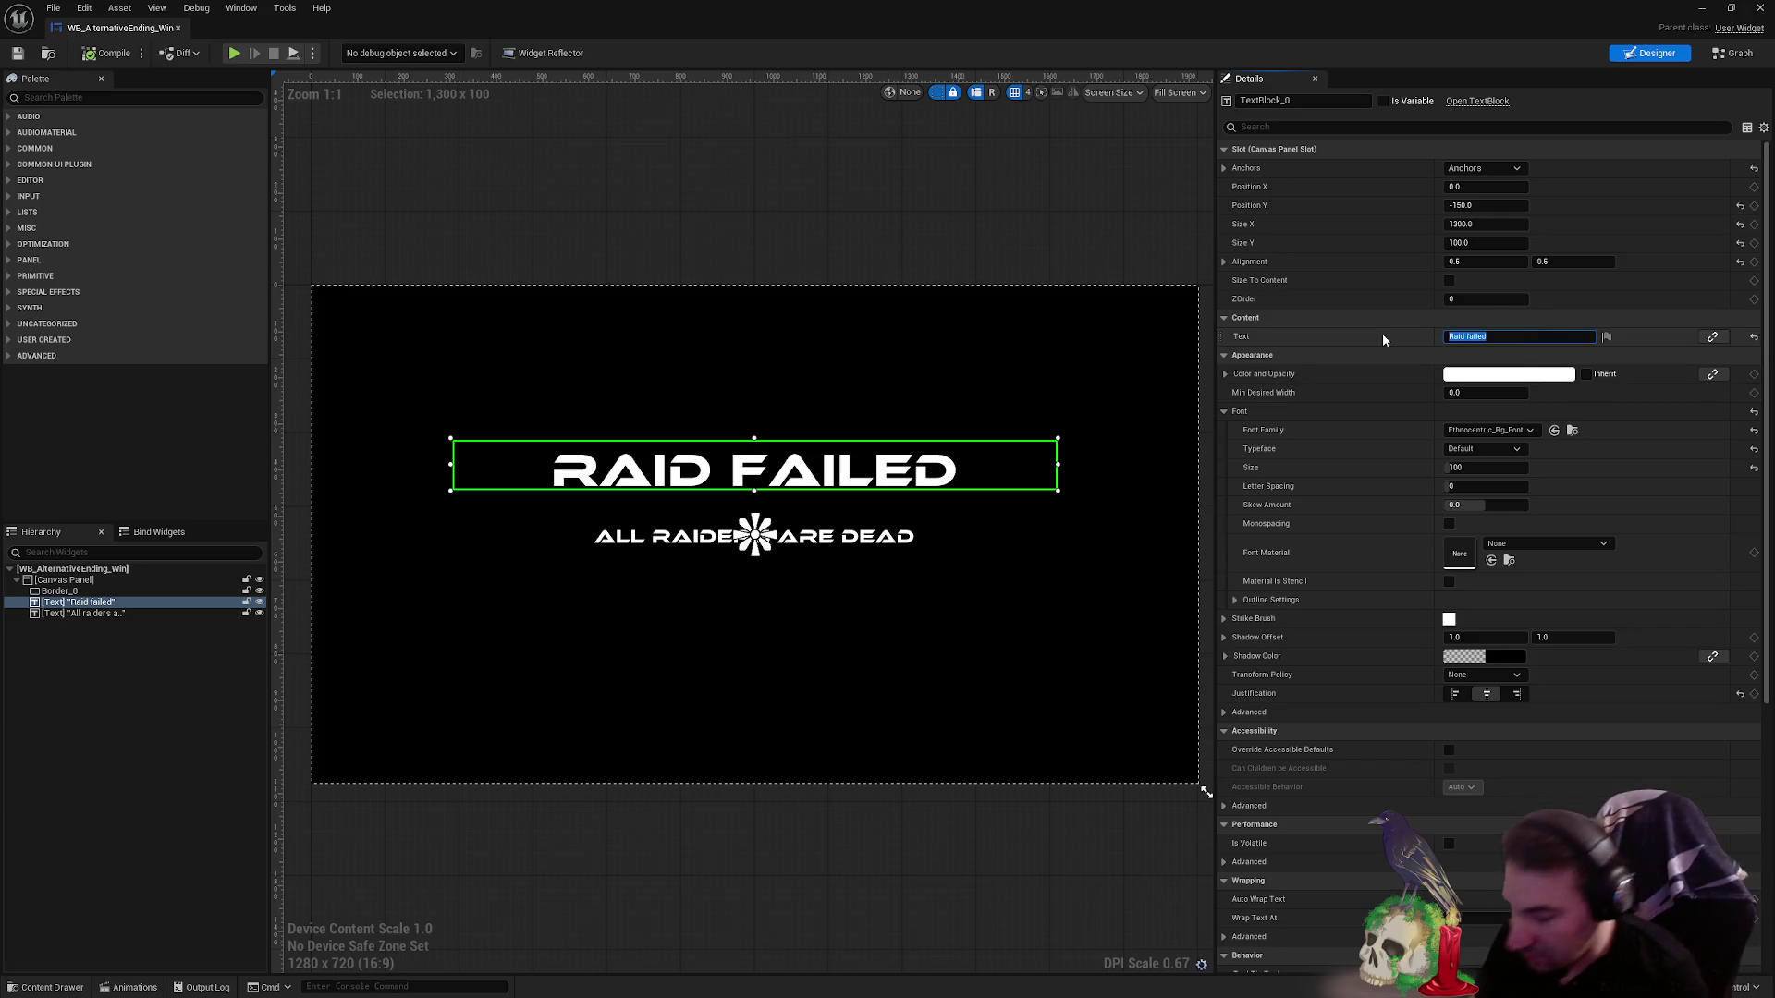
{"action": "type", "text": "Escape Win"}
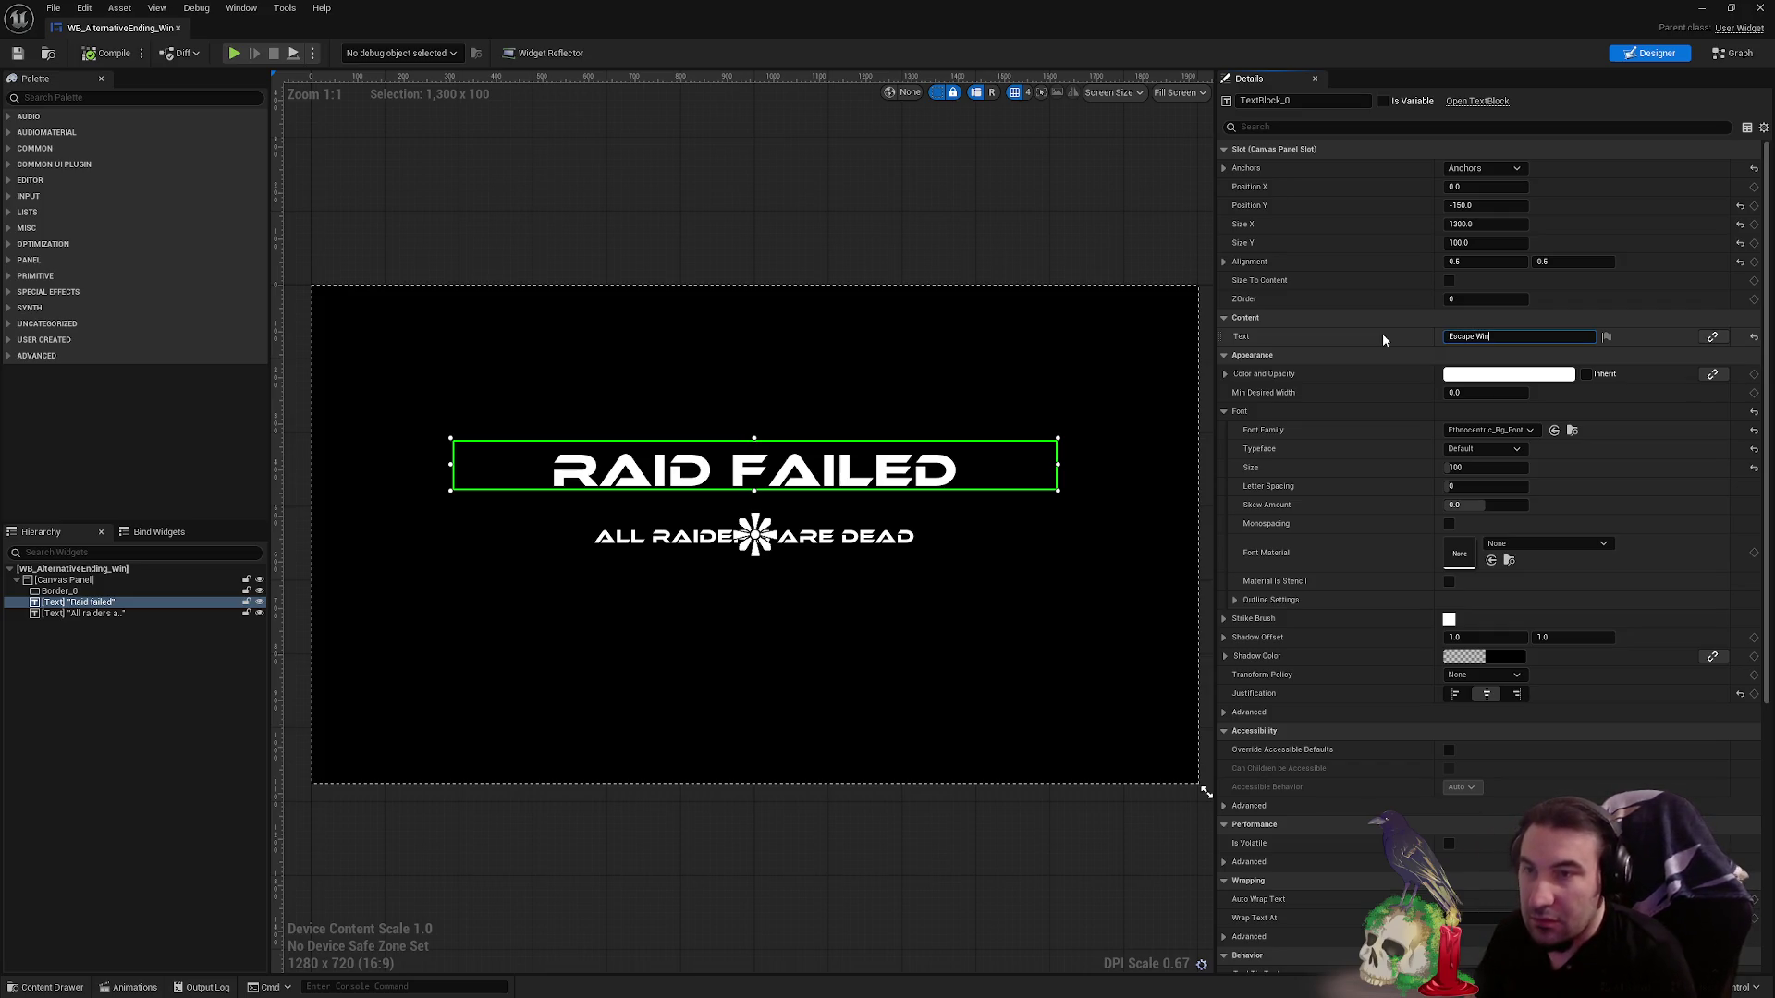
{"action": "key", "text": "Return"}
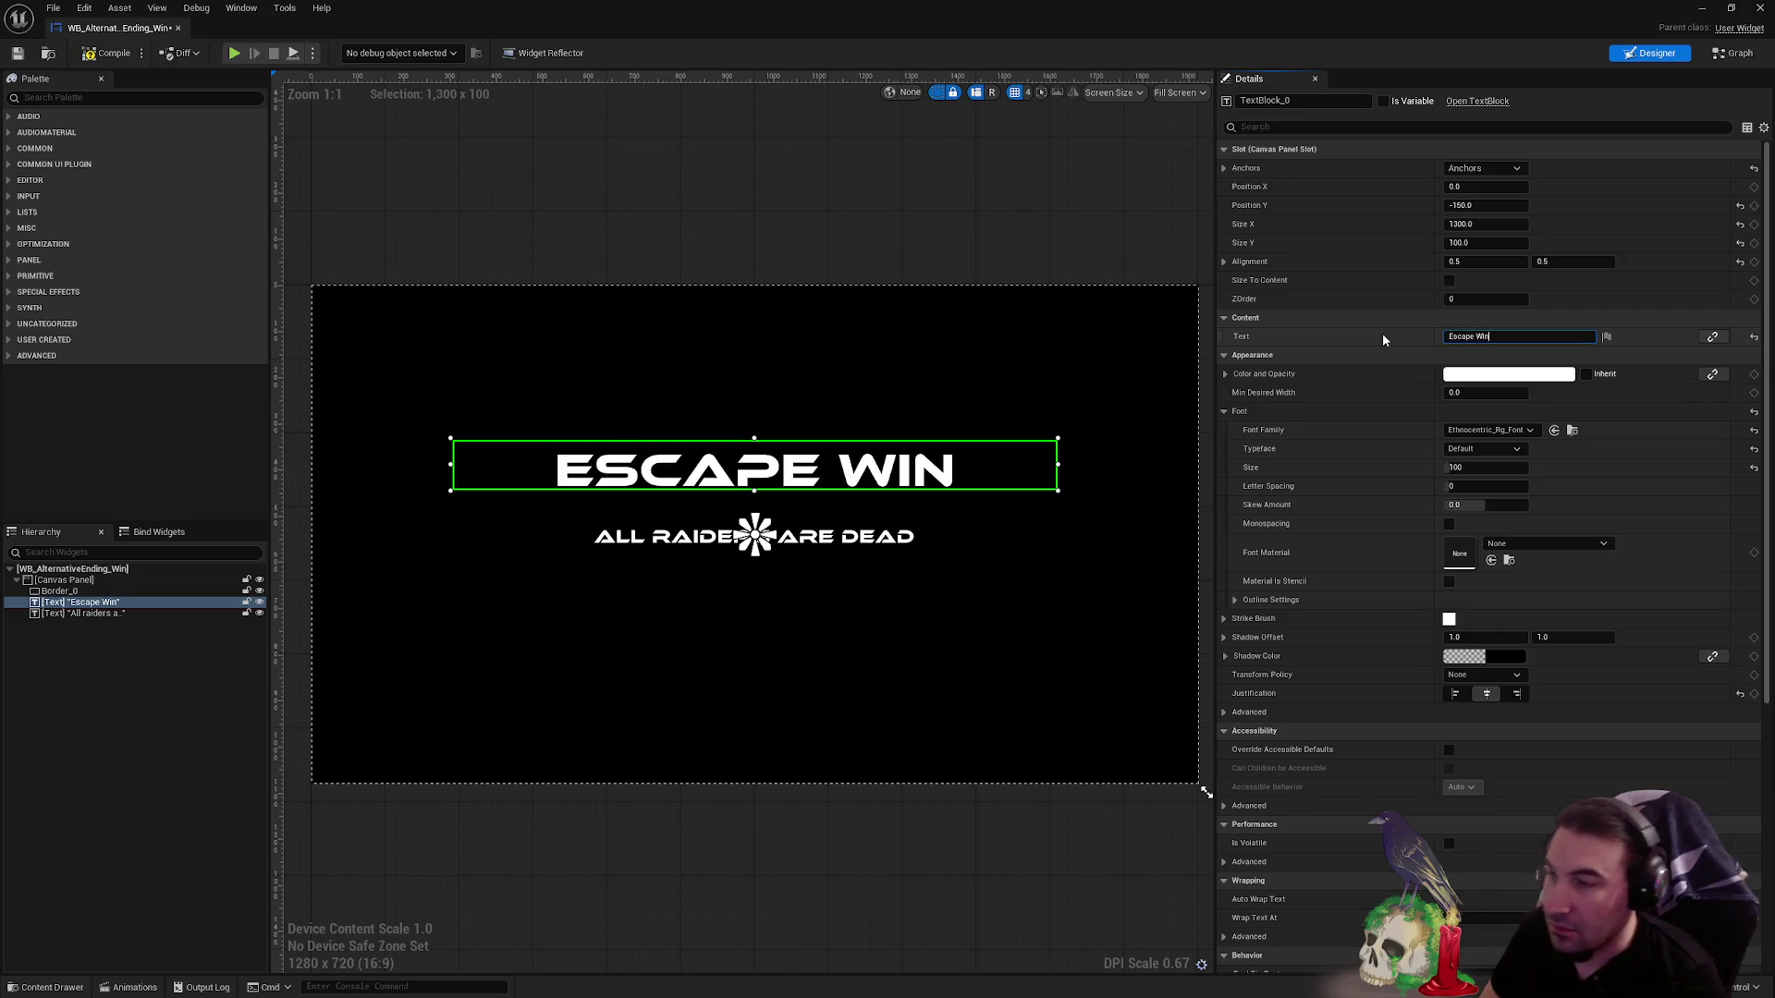
{"action": "left_click", "coordinate": [129, 987]}
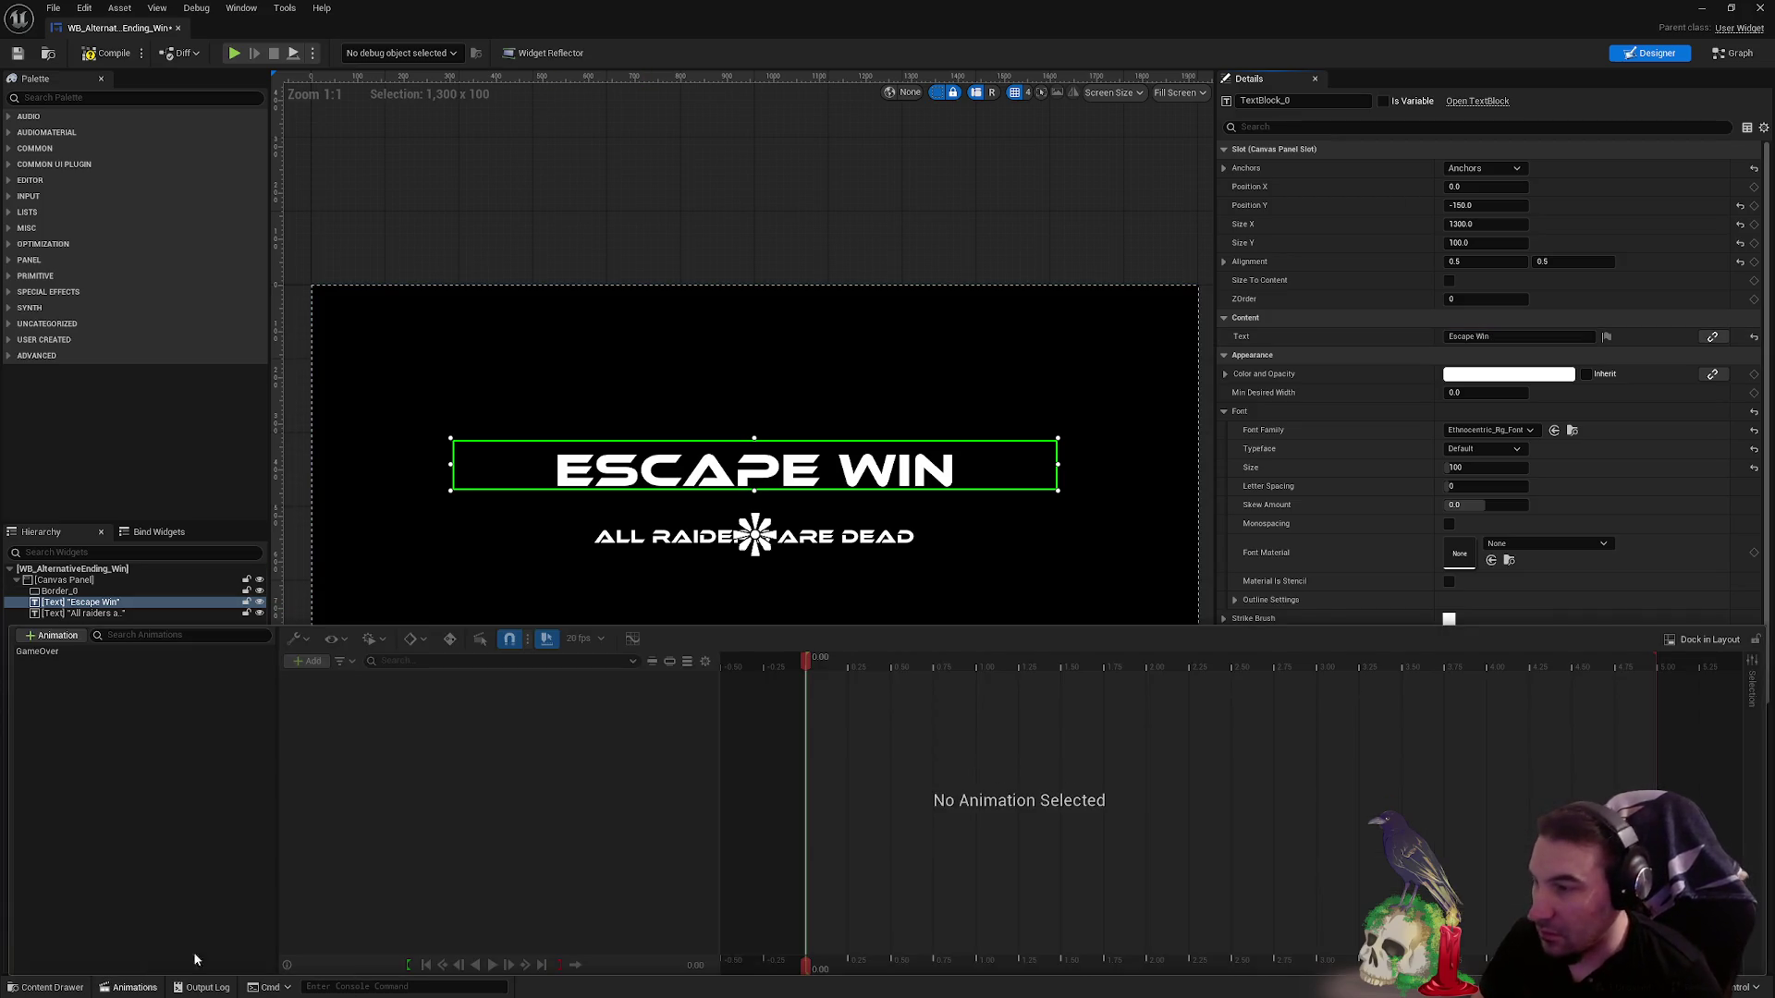
- Change the 'All raiders are dead' subtitle text to 'Why ?'
{"action": "left_click", "coordinate": [74, 653]}
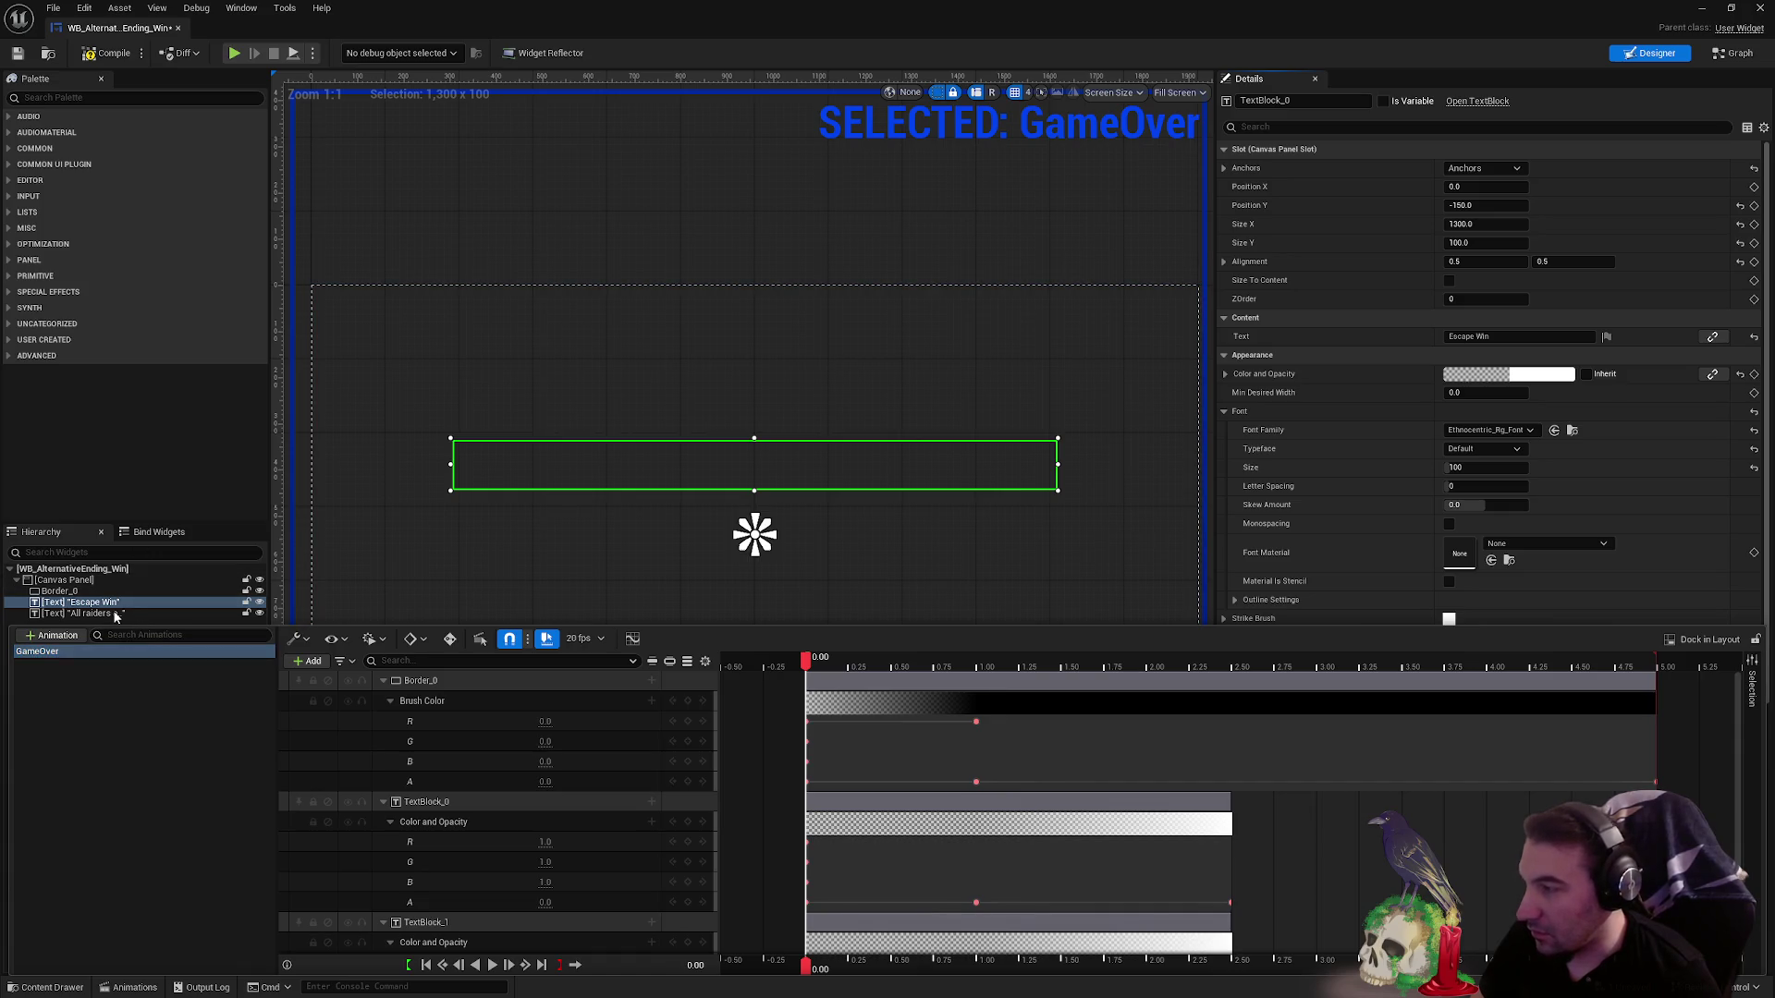
{"action": "left_click", "coordinate": [90, 592]}
{"action": "left_click", "coordinate": [83, 613]}
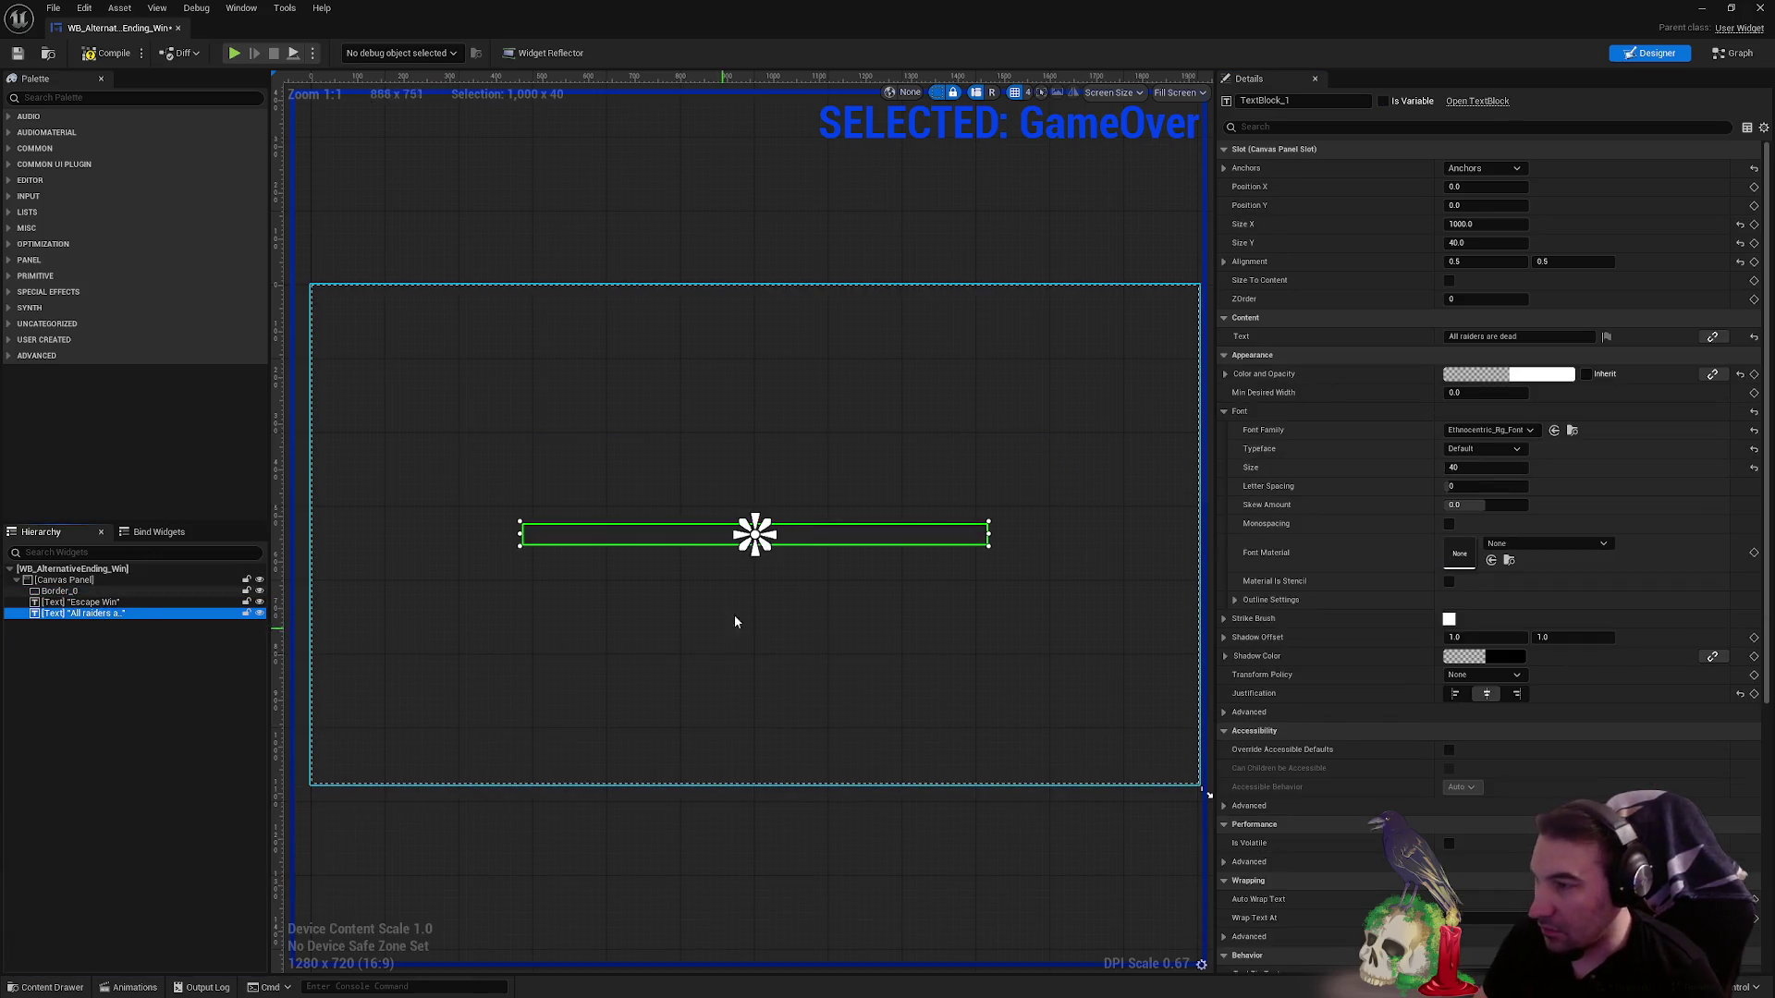
{"action": "left_click", "coordinate": [1532, 337]}
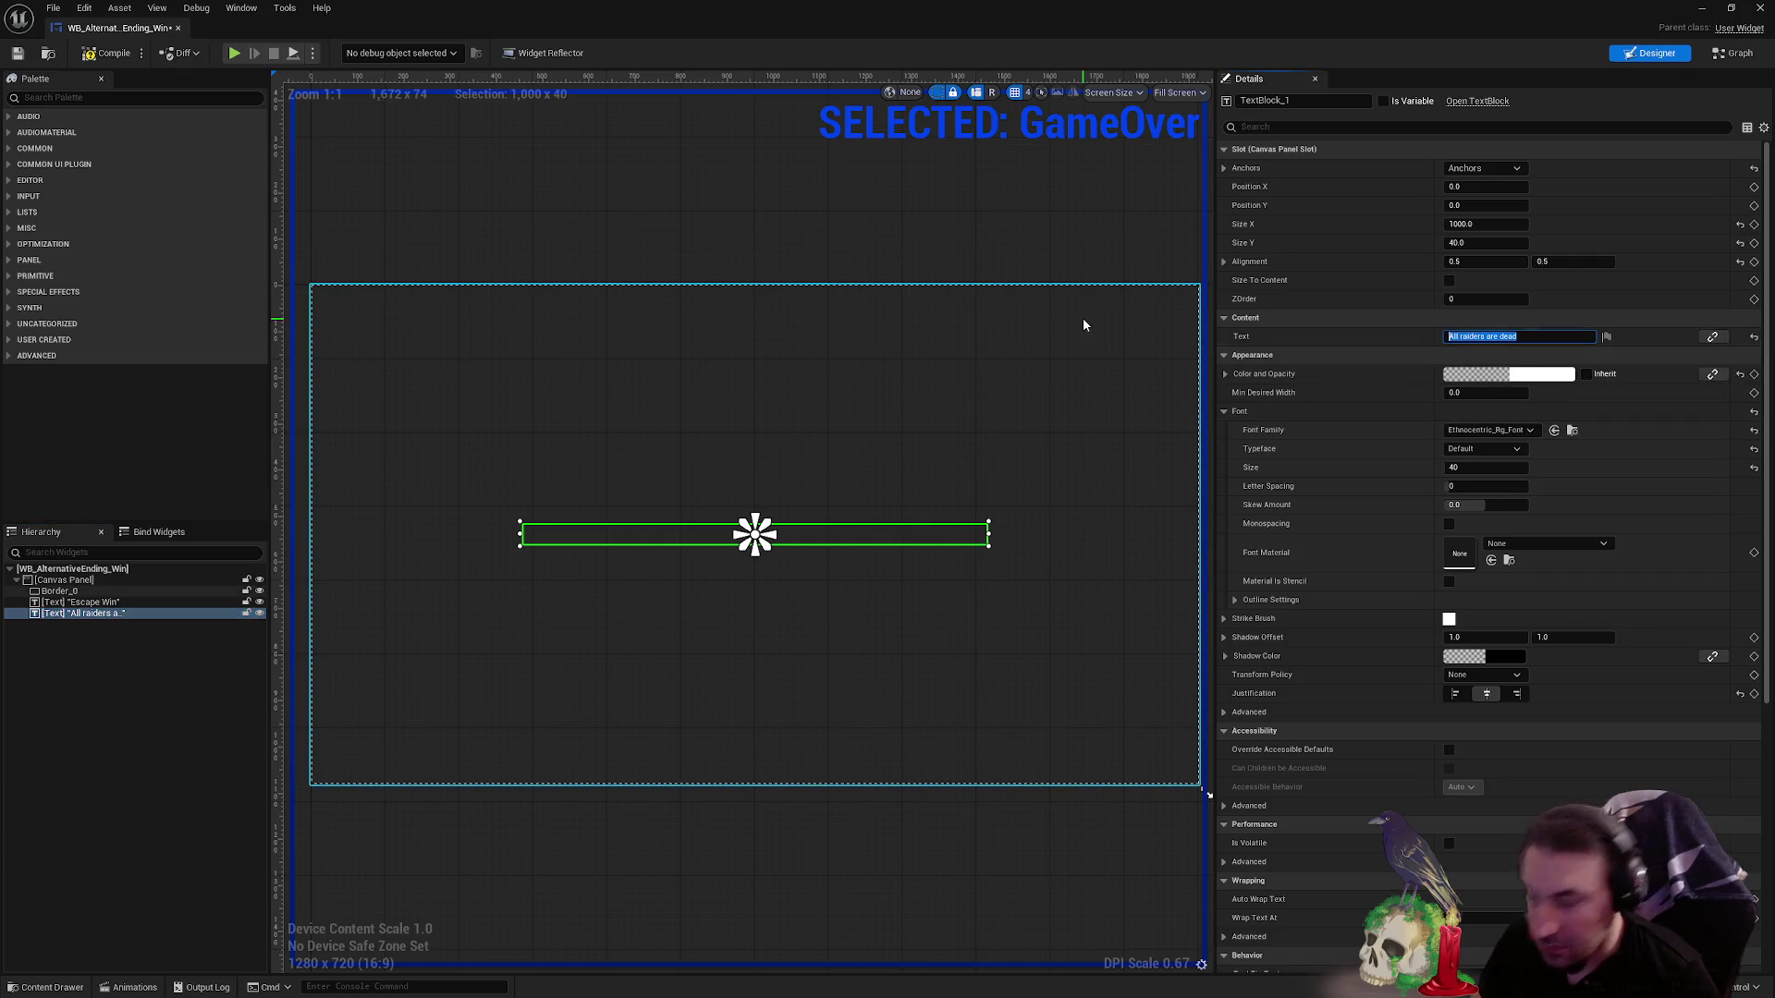
{"action": "type", "text": "Why ?"}
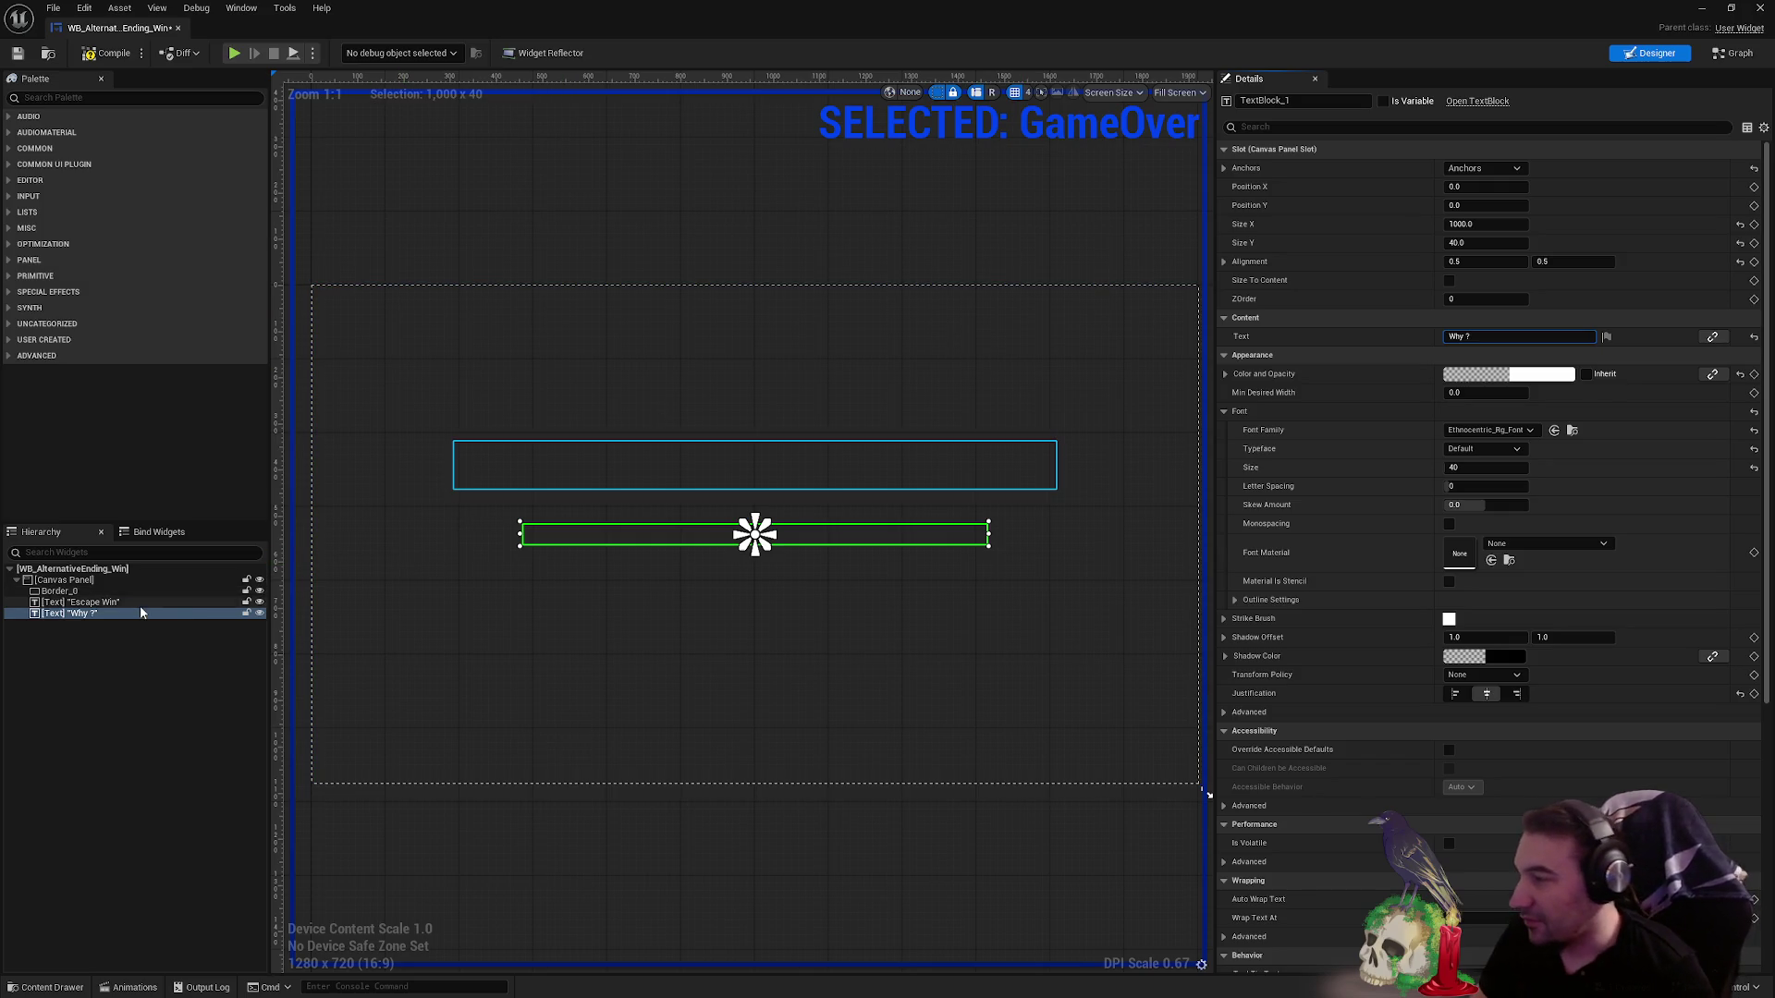
- Compile the widget blueprint and reopen the animation timeline
{"action": "left_click", "coordinate": [222, 602]}
{"action": "left_click", "coordinate": [107, 56]}
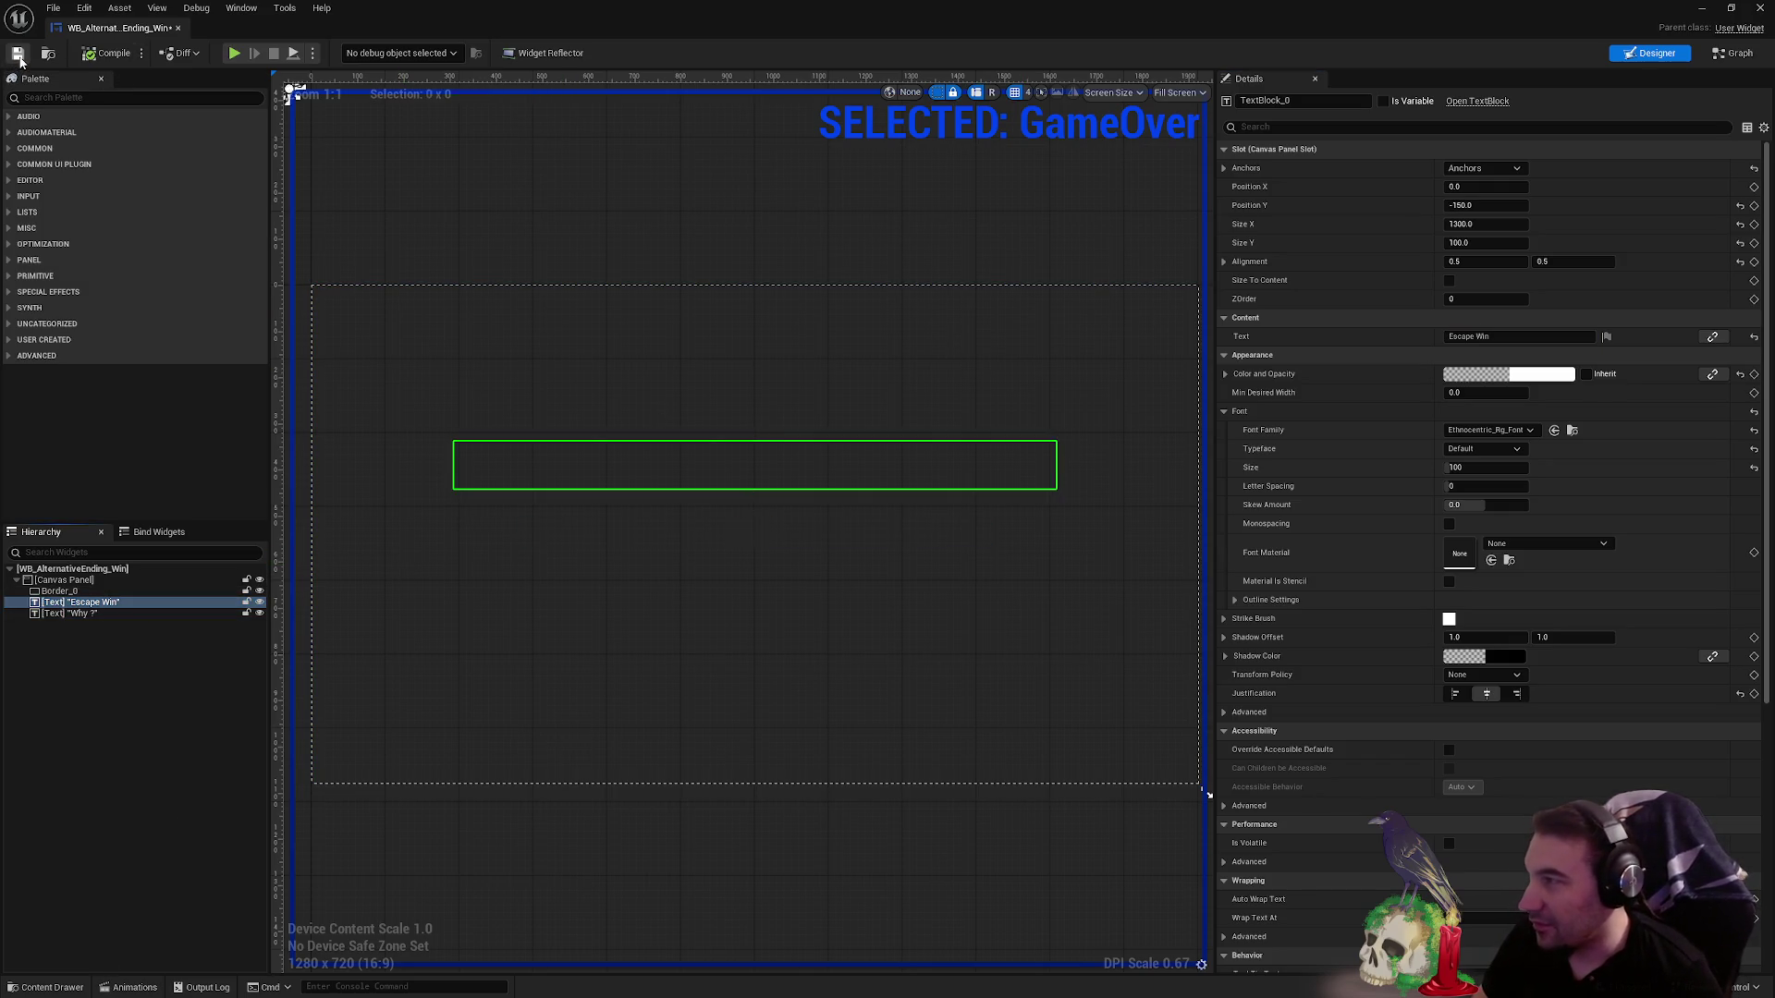
{"action": "left_click", "coordinate": [129, 987]}
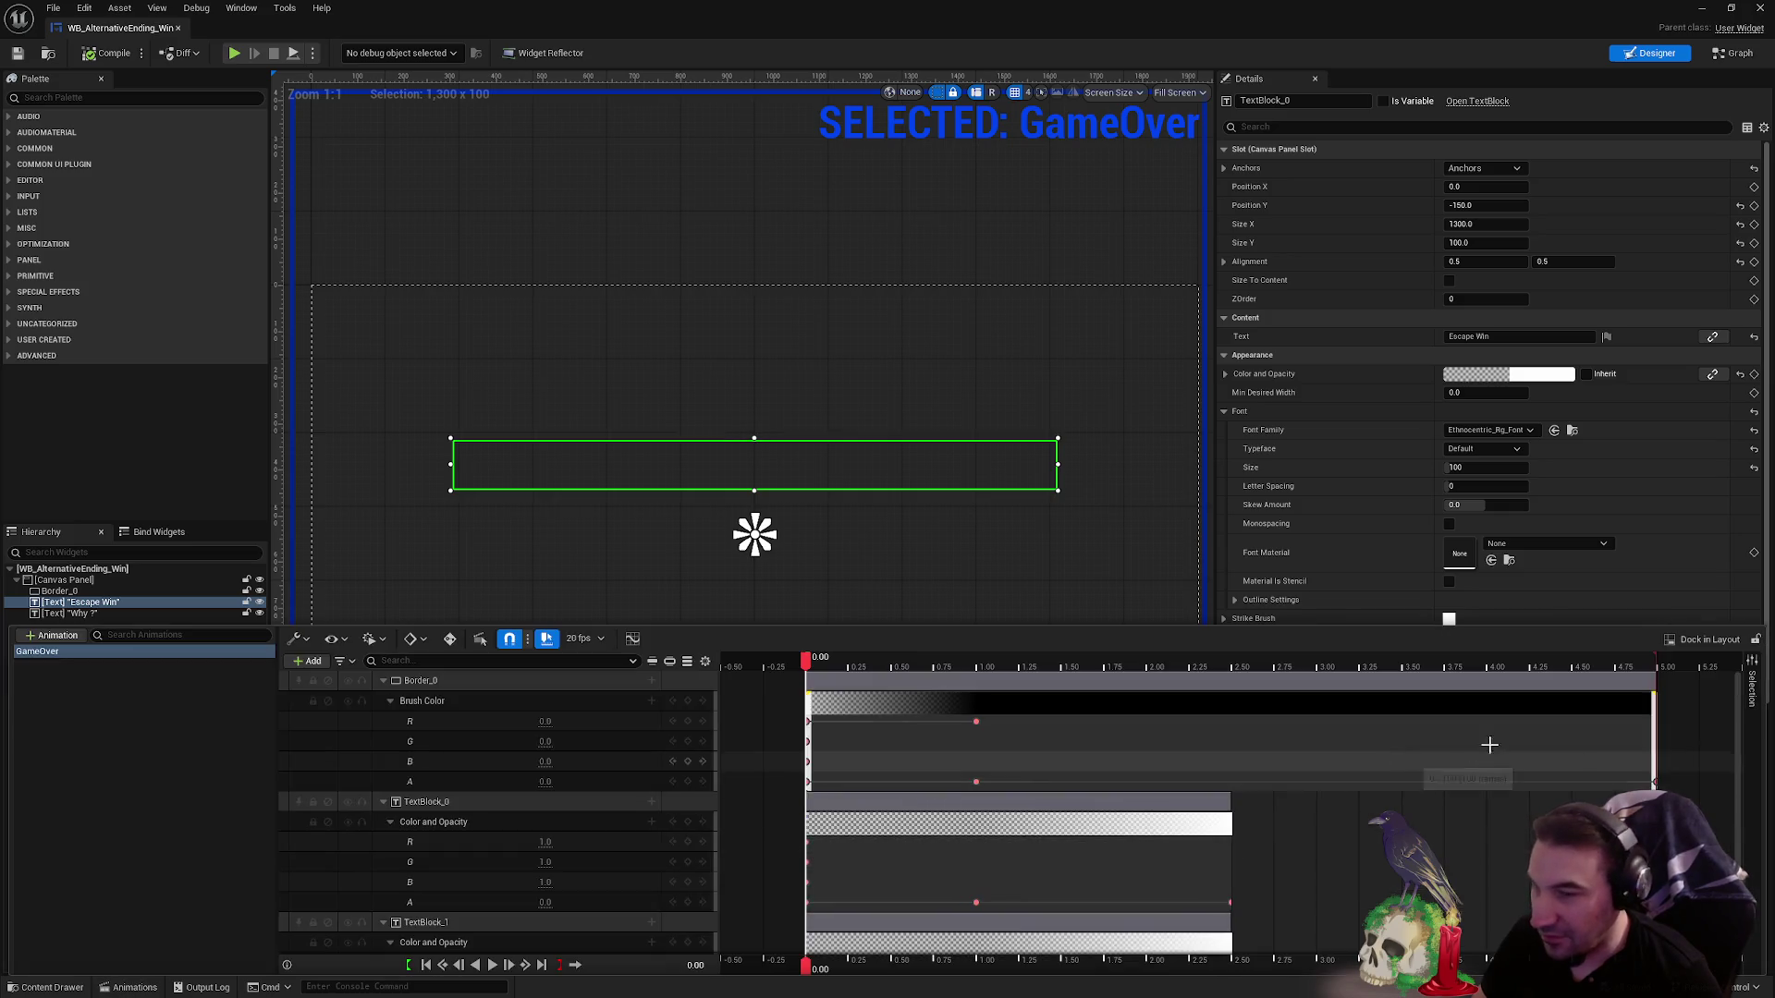
- Preview GameOver, collapse the other tracks and expand TextBlock_1's Color and Opacity channels
{"action": "mouse_move", "coordinate": [813, 662]}
{"action": "left_mouse_down"}
{"action": "mouse_move", "coordinate": [1629, 753]}
{"action": "mouse_move", "coordinate": [1099, 736]}
{"action": "mouse_move", "coordinate": [787, 700]}
{"action": "mouse_move", "coordinate": [1214, 721]}
{"action": "mouse_move", "coordinate": [1231, 668]}
{"action": "left_mouse_up"}
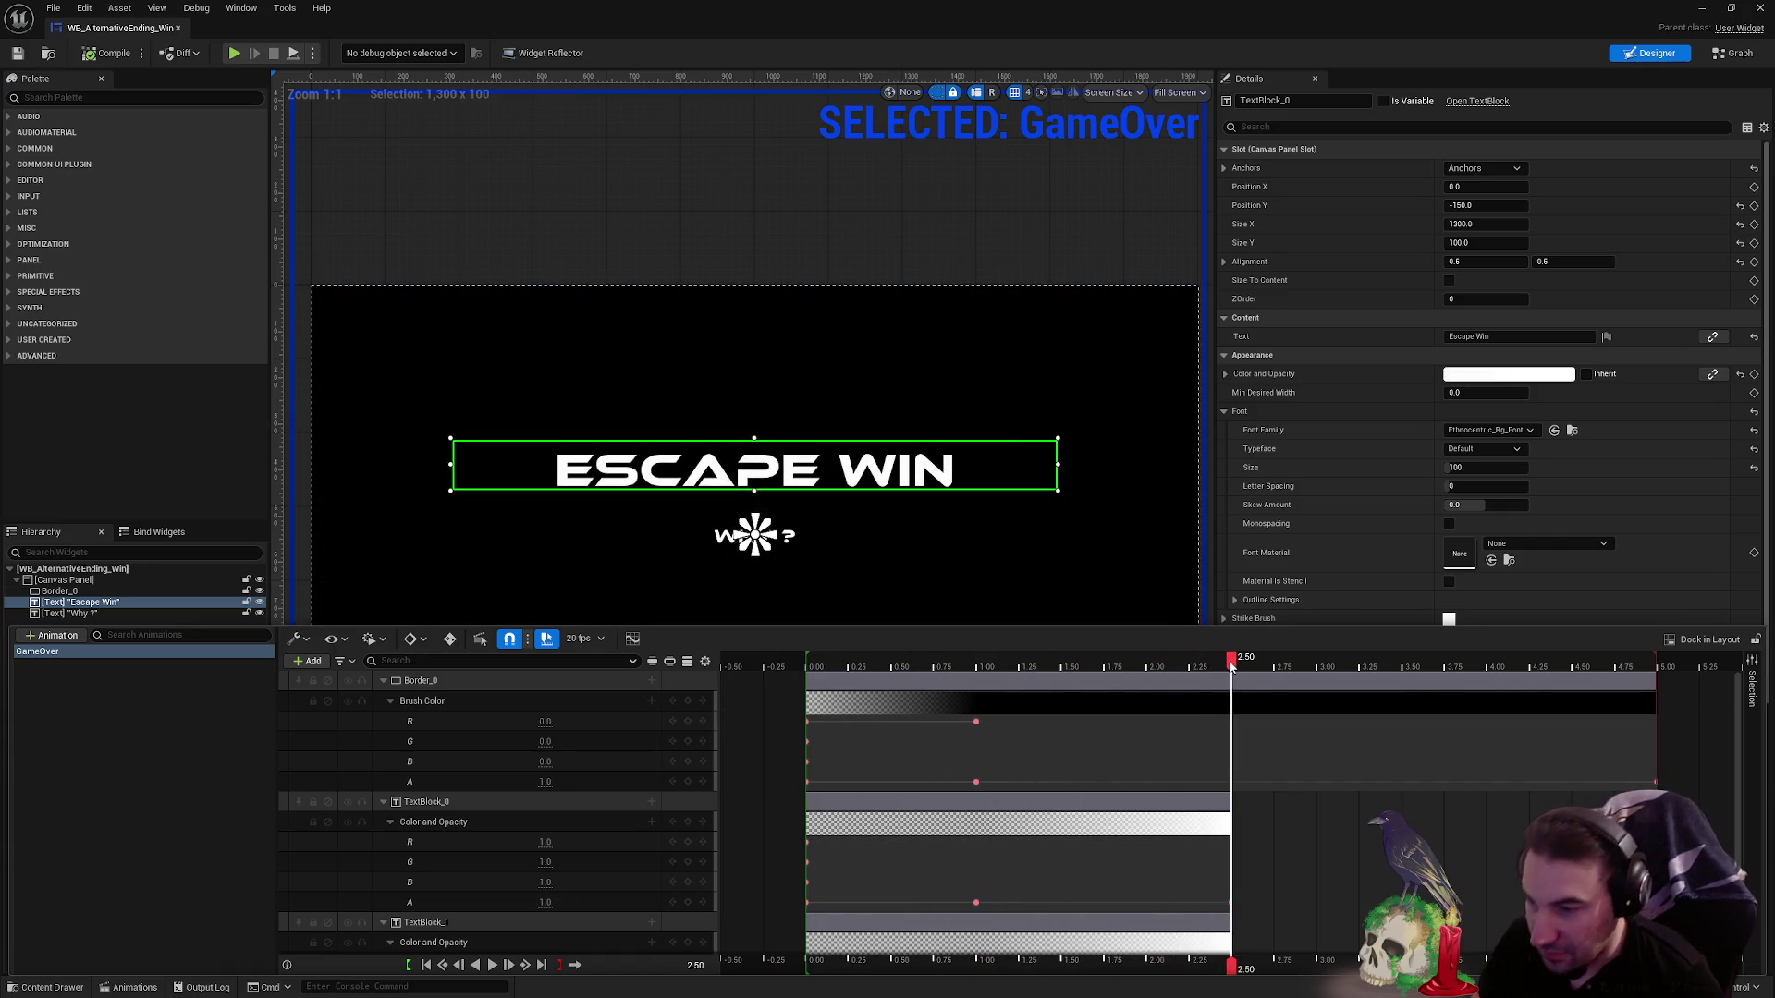
{"action": "left_click", "coordinate": [388, 701]}
{"action": "left_click", "coordinate": [387, 728]}
{"action": "left_click", "coordinate": [390, 740]}
{"action": "left_click", "coordinate": [388, 783]}
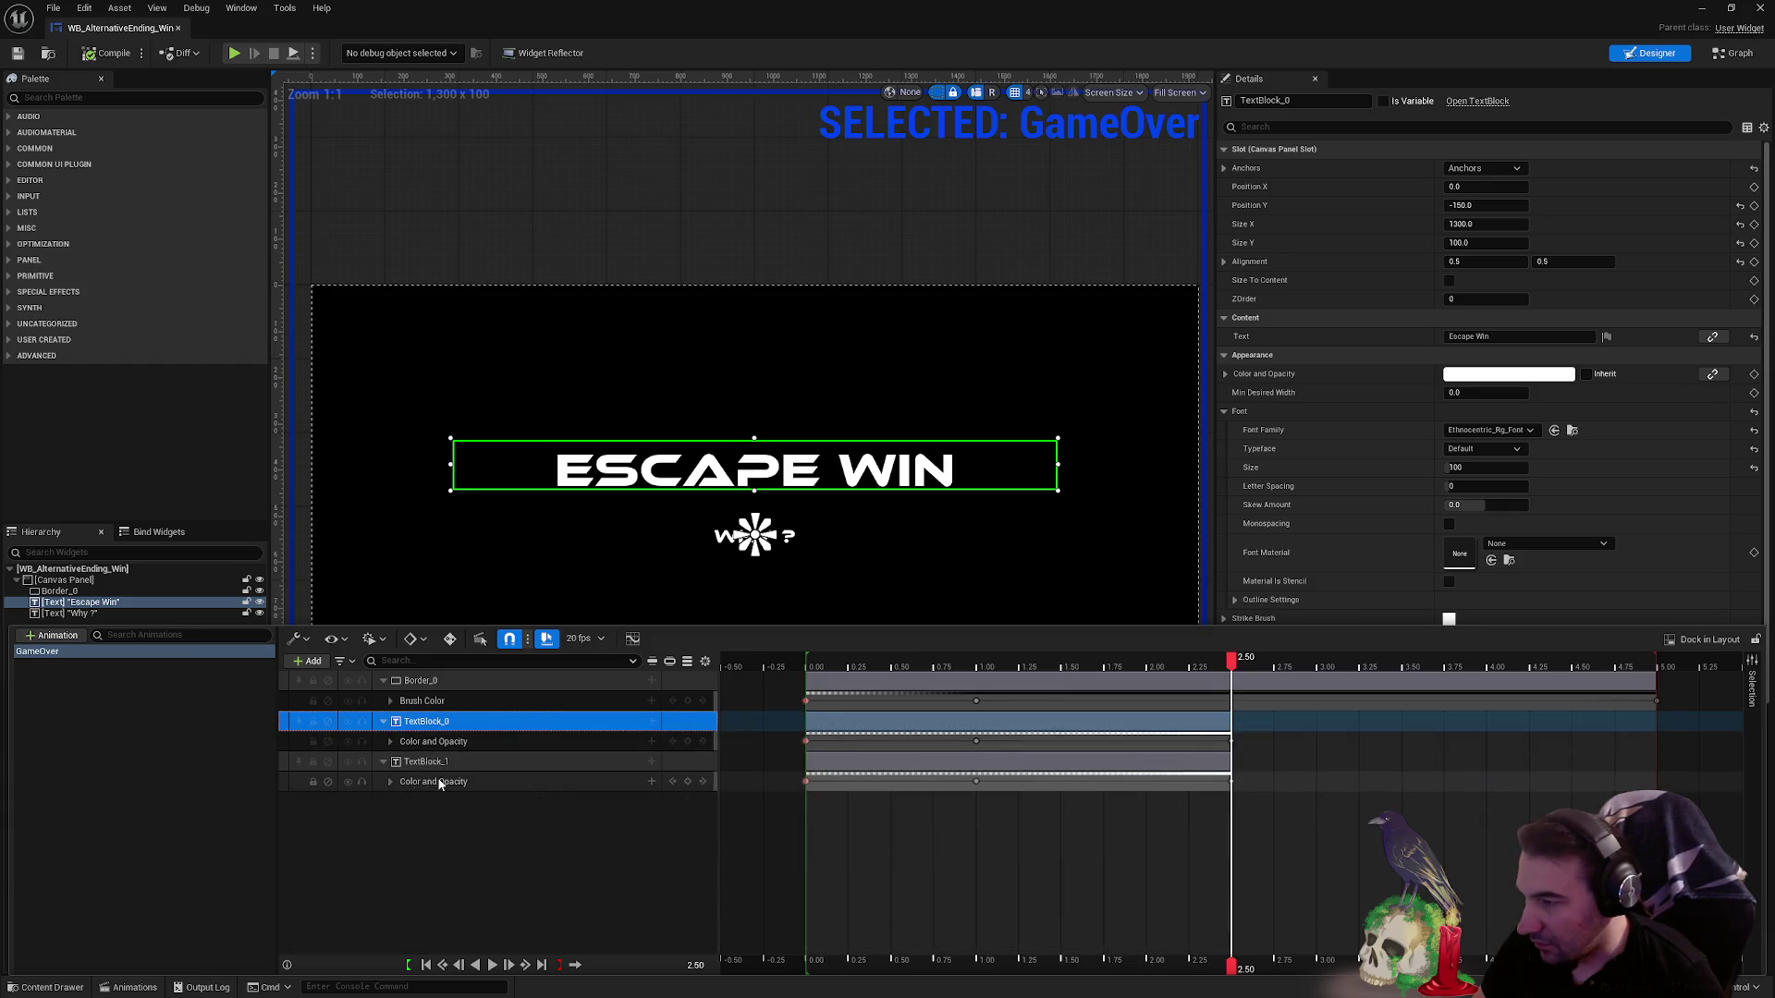
{"action": "left_click", "coordinate": [444, 742]}
{"action": "left_click", "coordinate": [499, 783]}
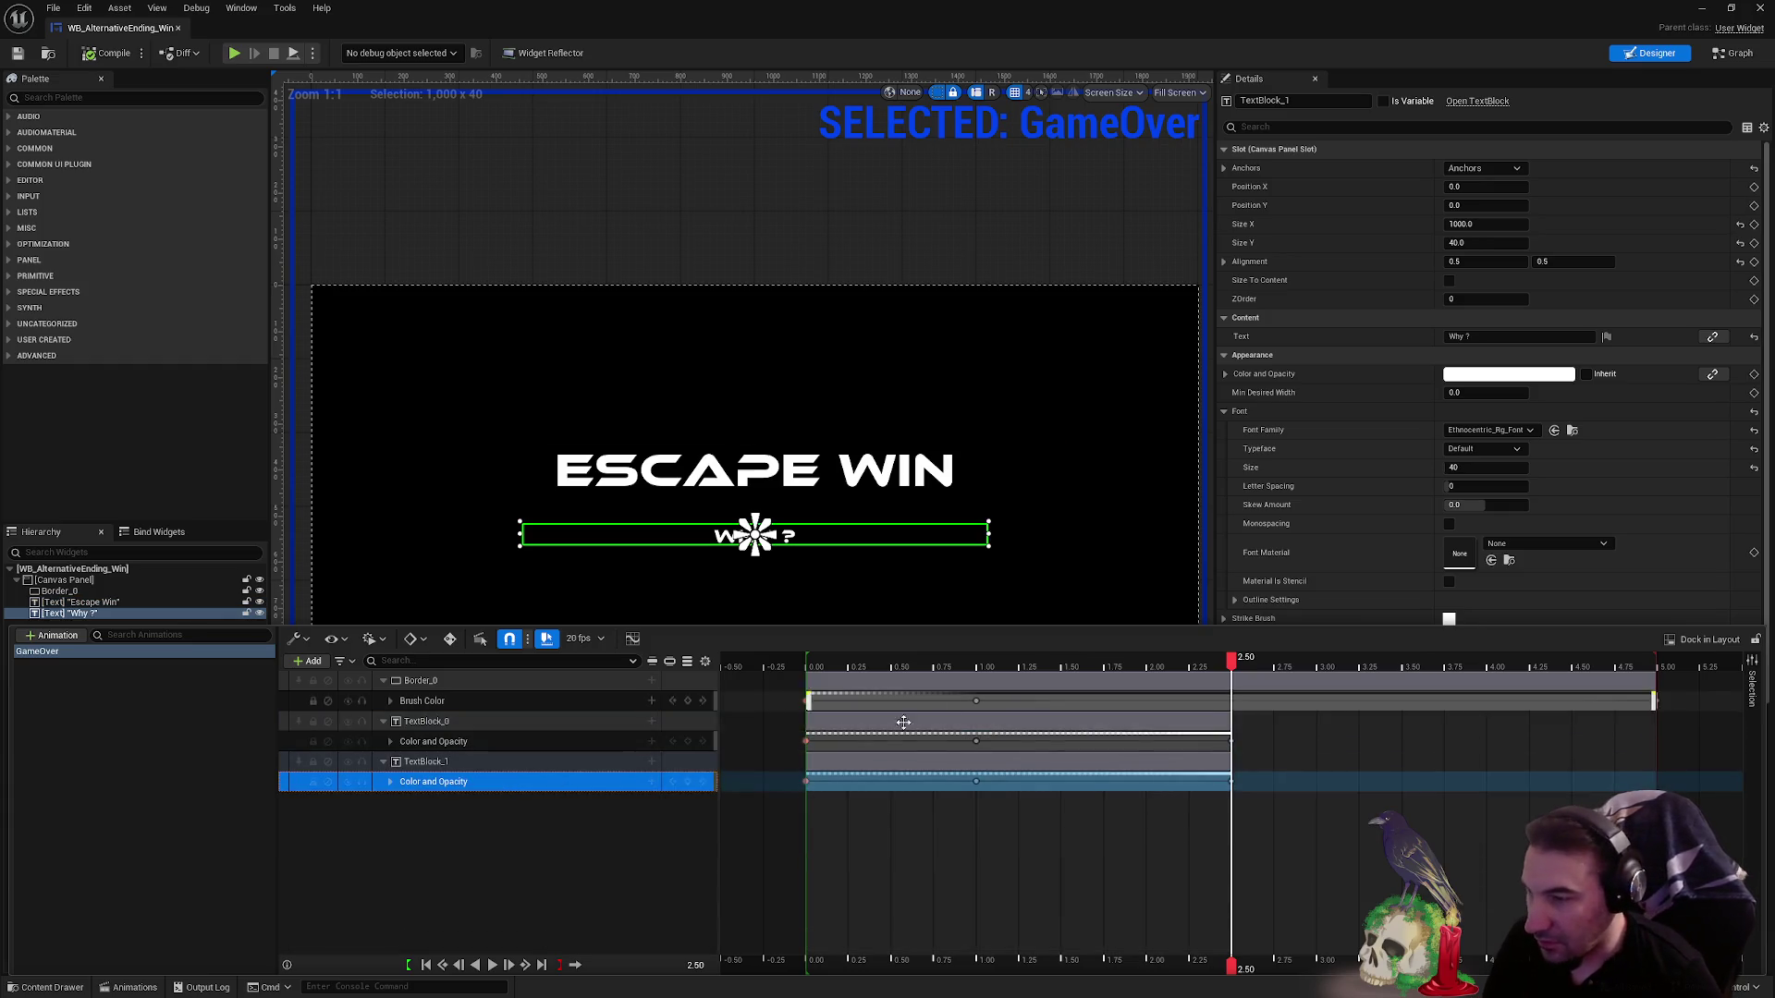
{"action": "mouse_move", "coordinate": [1218, 664]}
{"action": "left_mouse_down"}
{"action": "mouse_move", "coordinate": [839, 707]}
{"action": "mouse_move", "coordinate": [786, 730]}
{"action": "left_mouse_up"}
{"action": "left_click", "coordinate": [390, 783]}
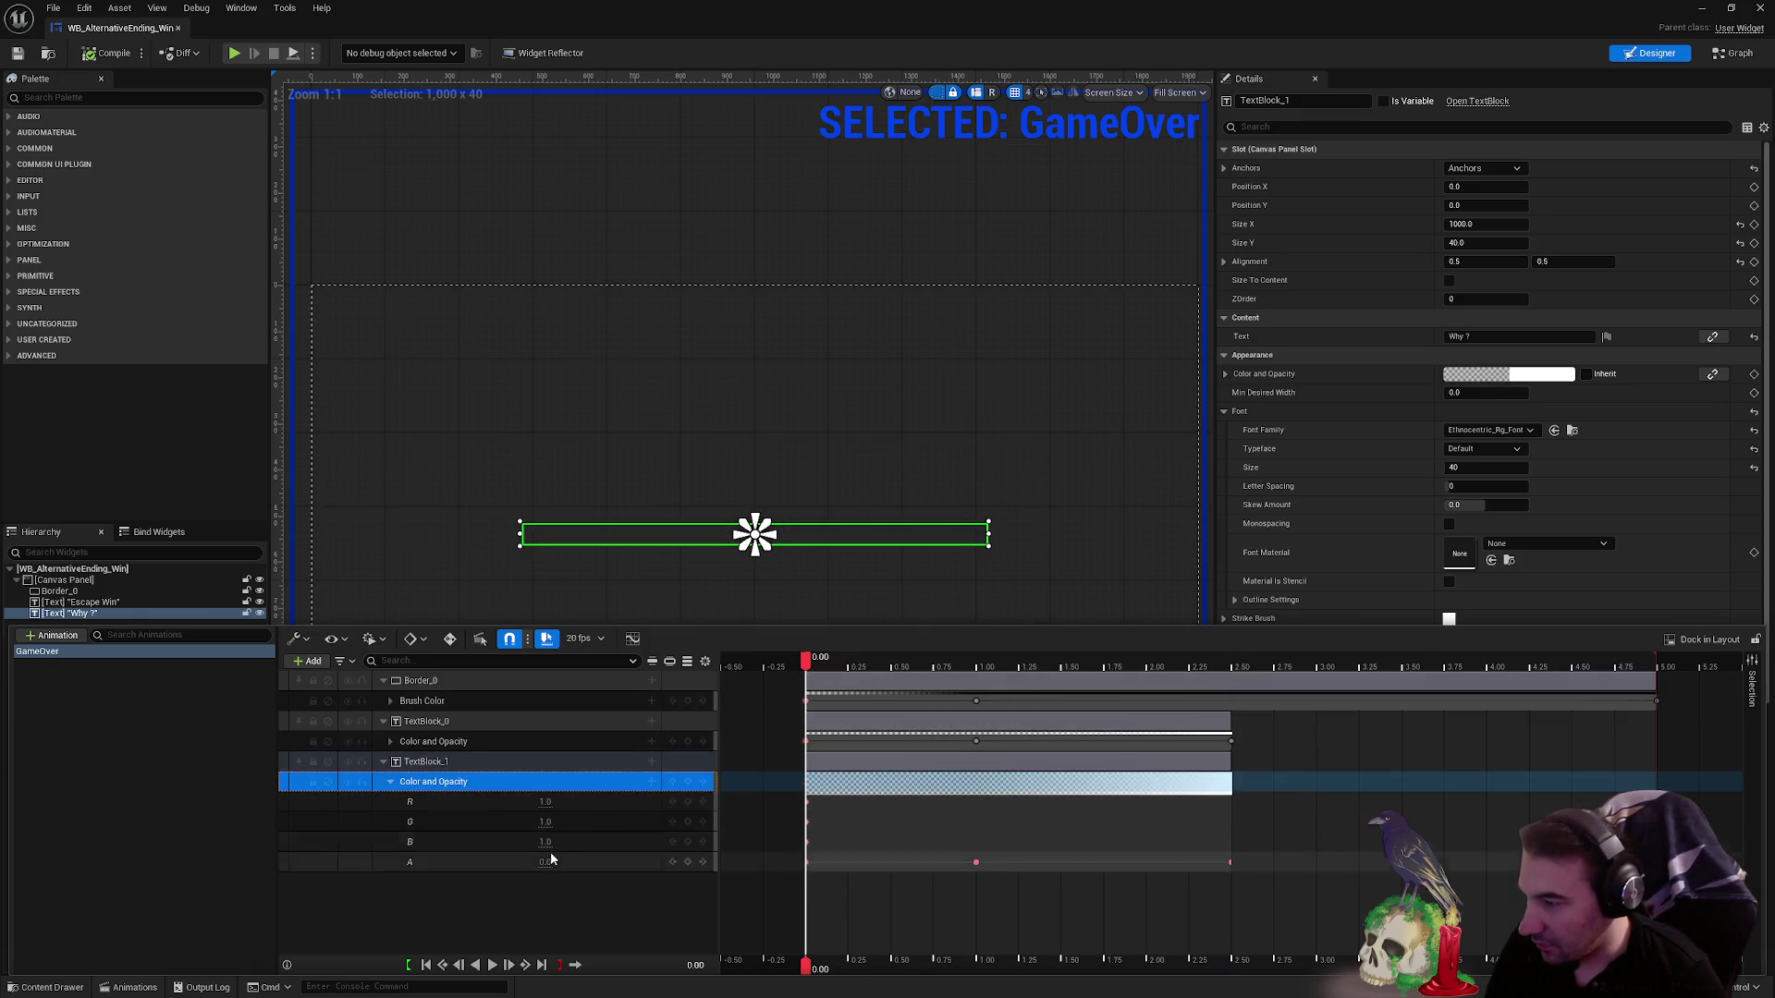
{"action": "mouse_move", "coordinate": [830, 669]}
{"action": "left_mouse_down"}
{"action": "mouse_move", "coordinate": [977, 668]}
{"action": "mouse_move", "coordinate": [1232, 712]}
{"action": "left_mouse_up"}
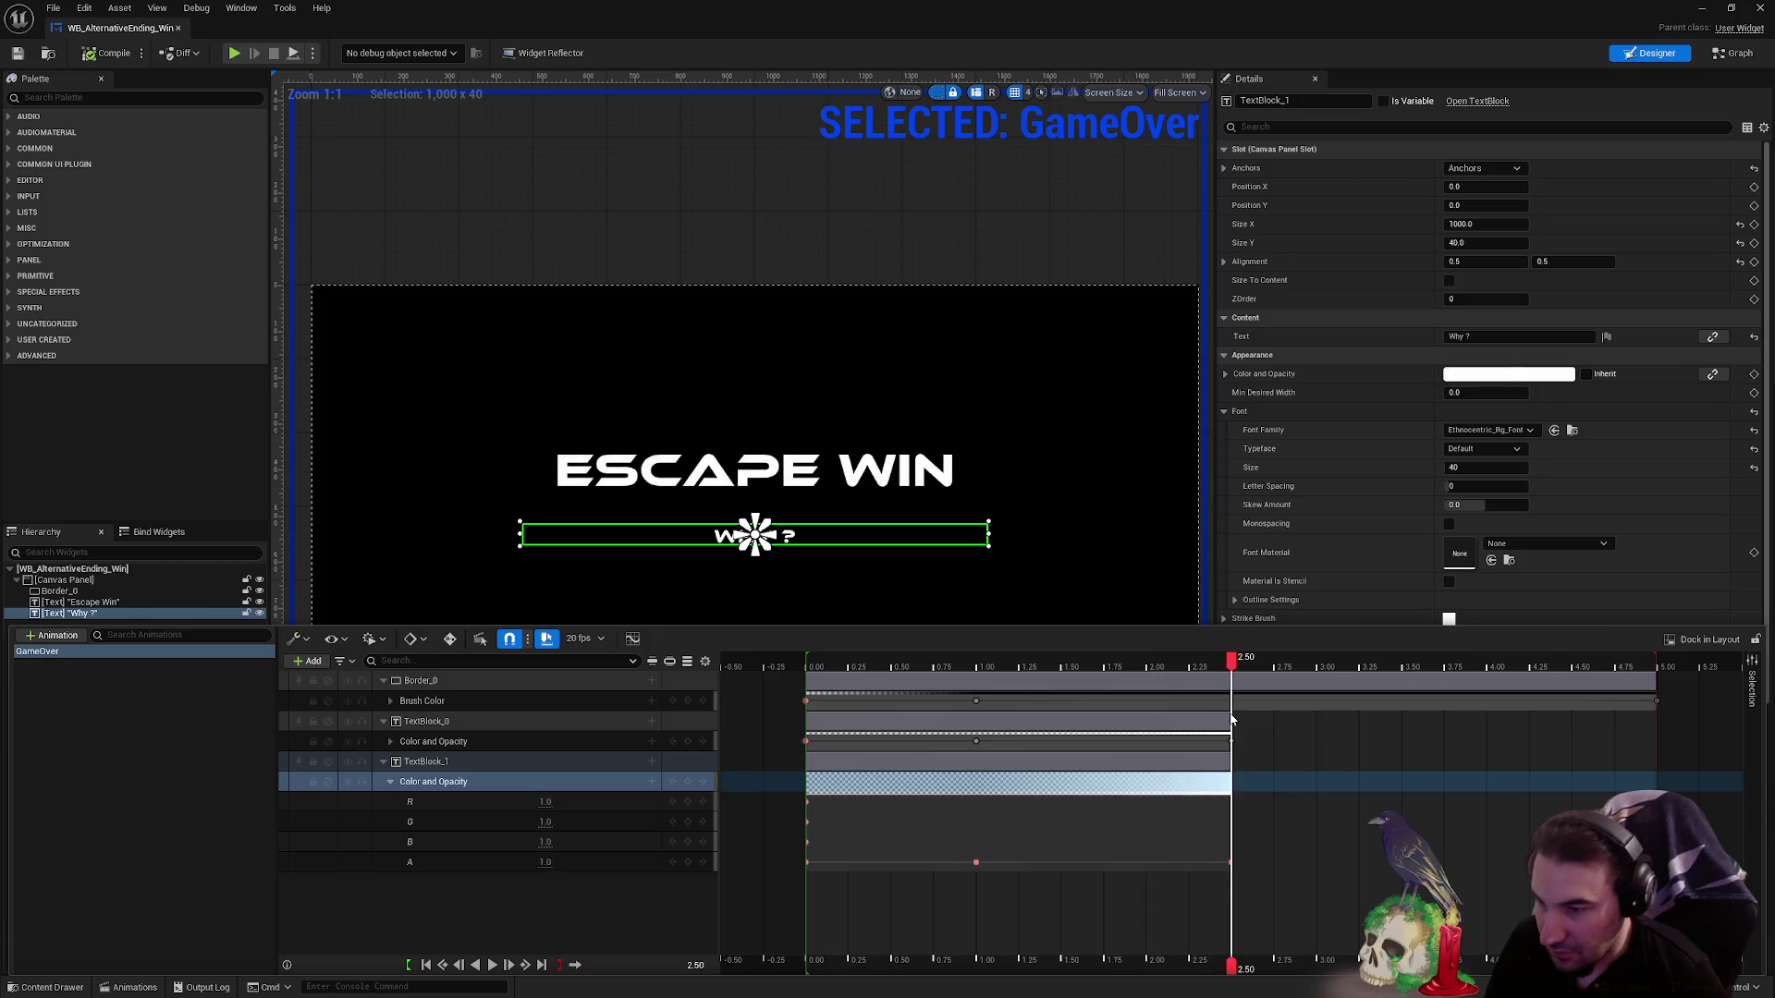
- Key the 'Why ?' text's alpha to 0 at 2.50 and 1.0 at 4.00, then compile
{"action": "left_click", "coordinate": [546, 861]}
{"action": "type", "text": "0"}
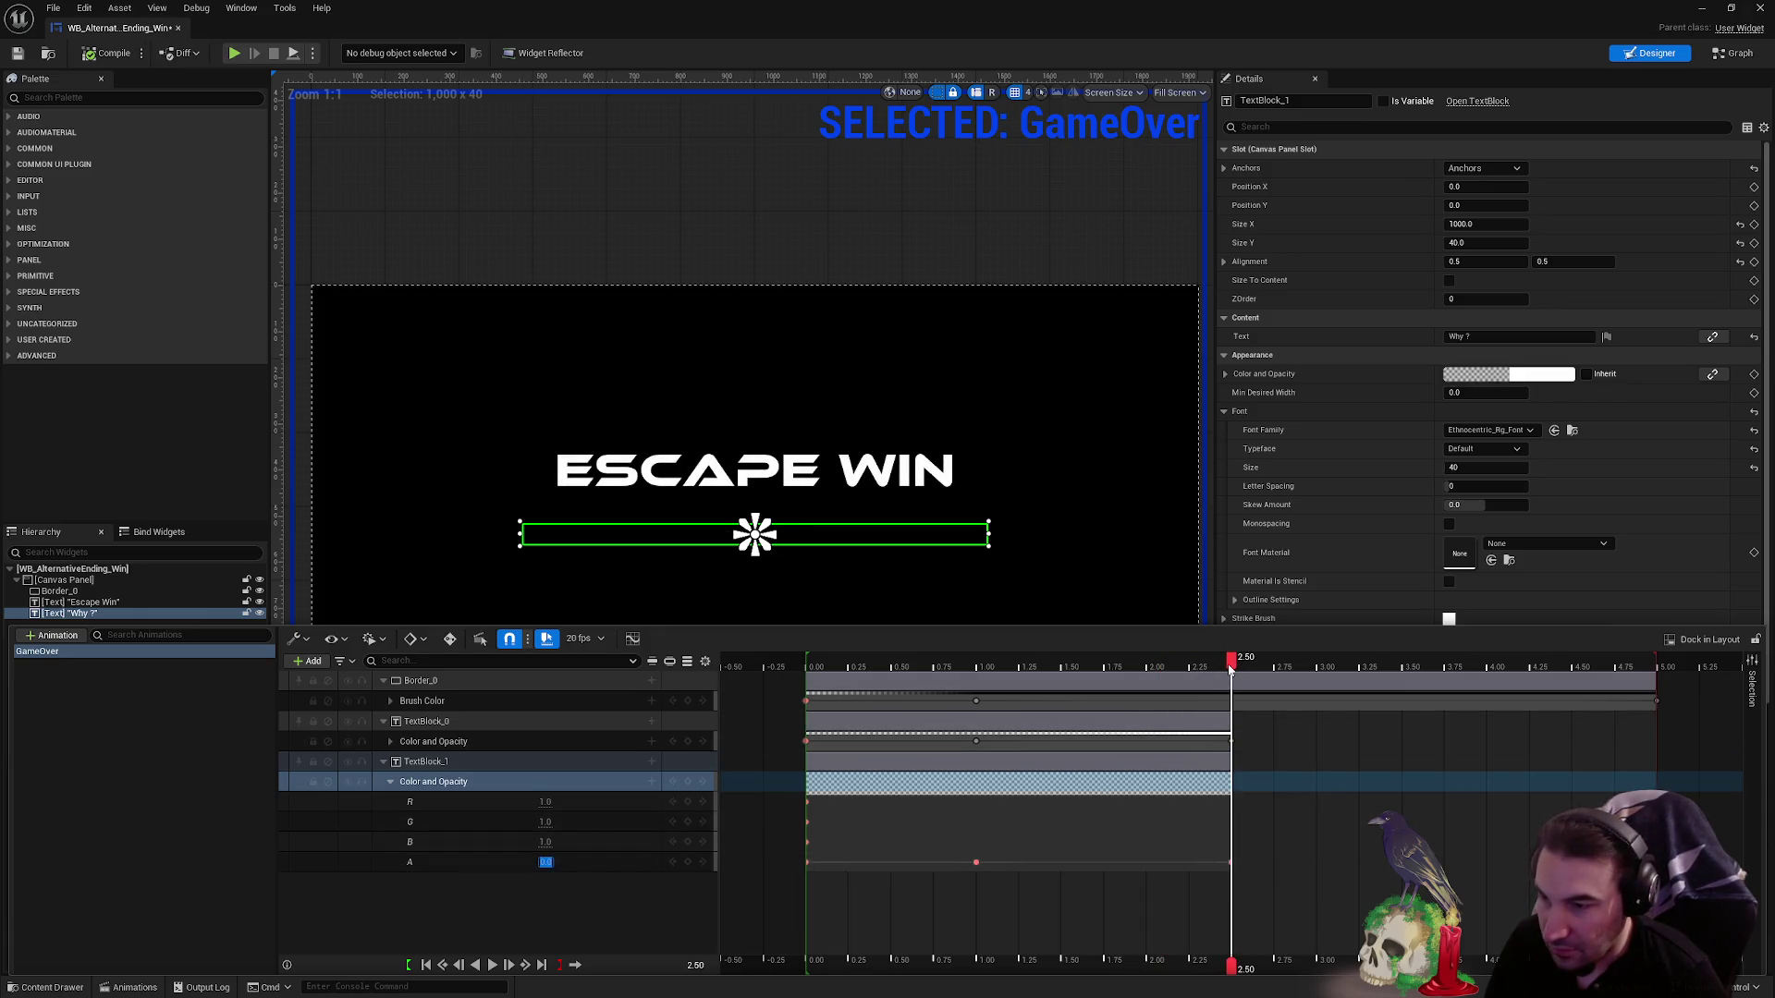
{"action": "left_click_drag", "start_coordinate": [1244, 672], "coordinate": [1610, 714]}
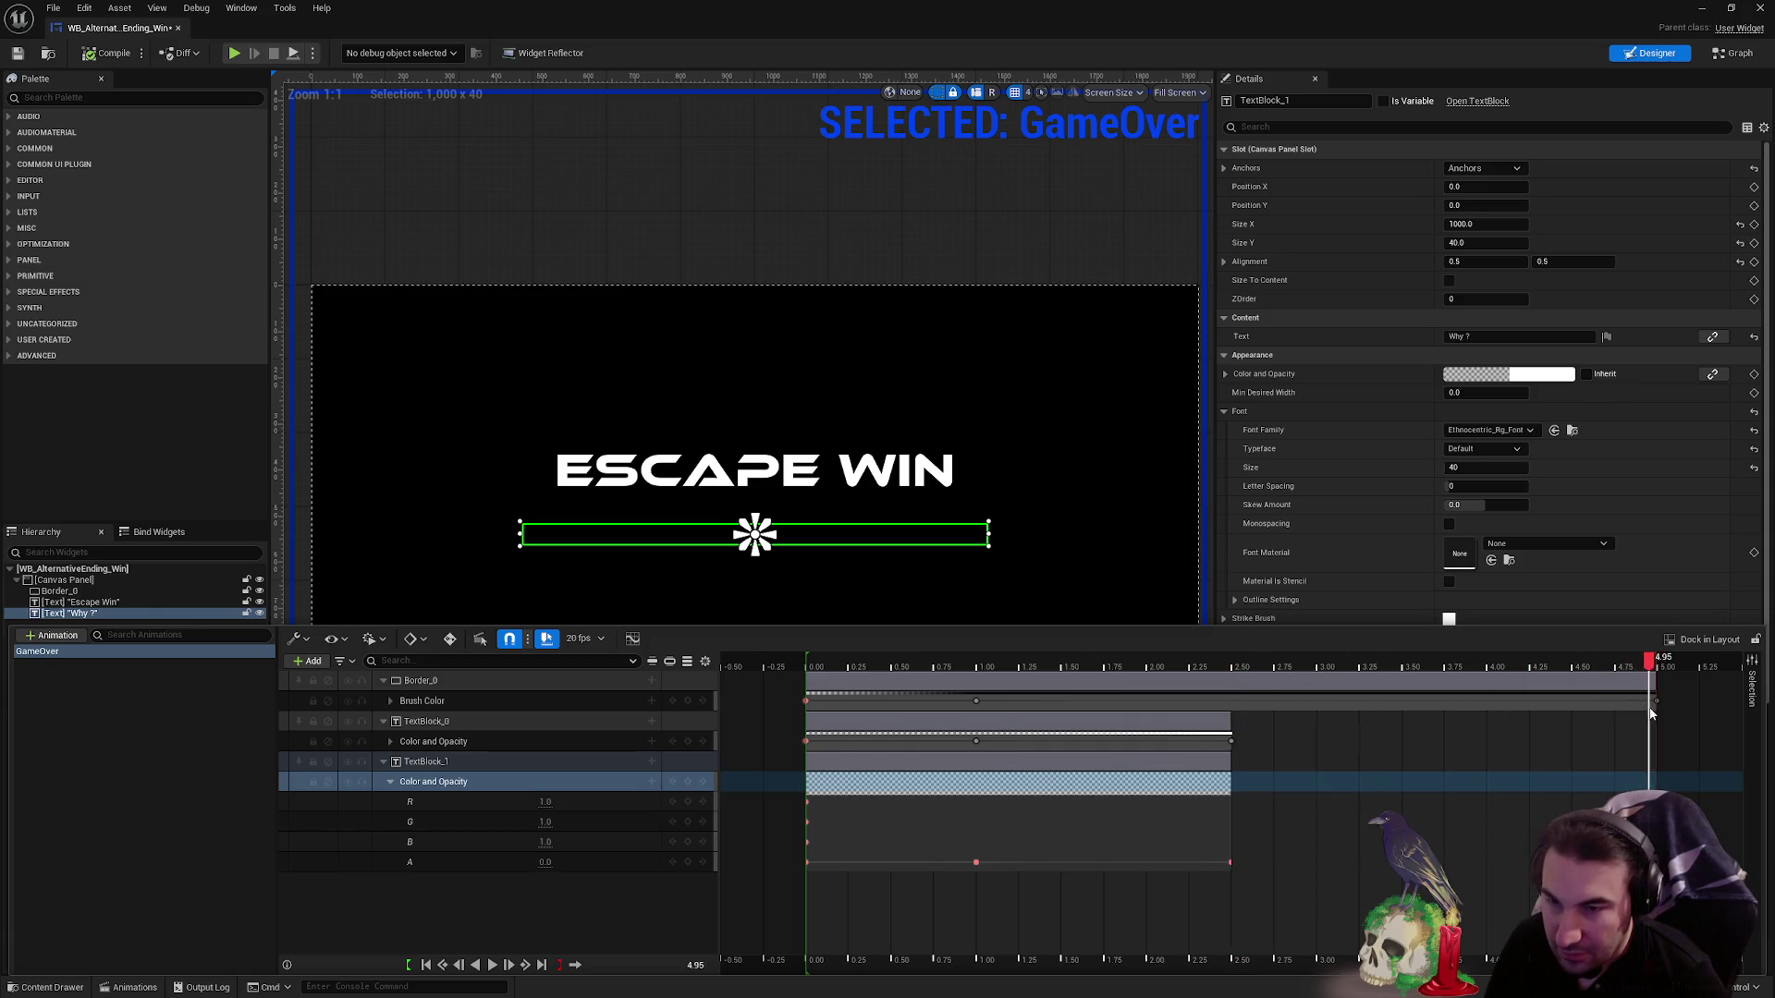
{"action": "left_click", "coordinate": [1629, 669]}
{"action": "mouse_move", "coordinate": [1629, 670]}
{"action": "left_mouse_down"}
{"action": "mouse_move", "coordinate": [1406, 668]}
{"action": "mouse_move", "coordinate": [1485, 668]}
{"action": "left_mouse_up"}
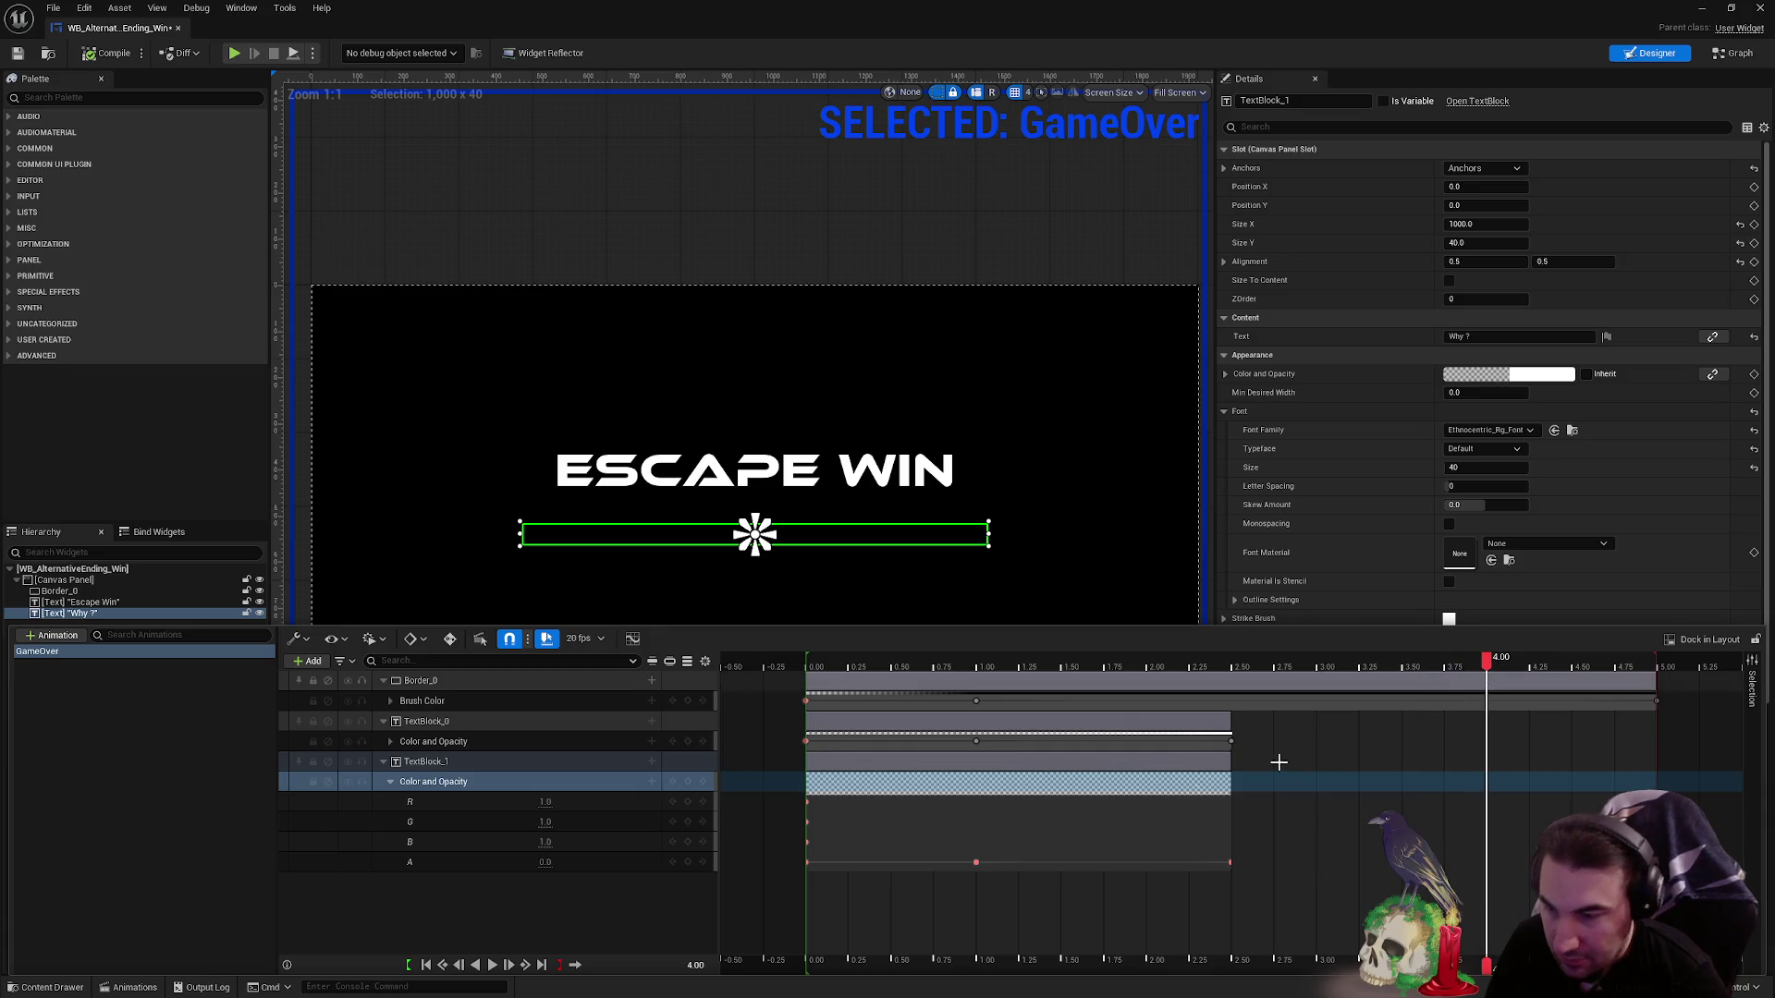
{"action": "left_click_drag", "start_coordinate": [546, 865], "coordinate": [610, 884]}
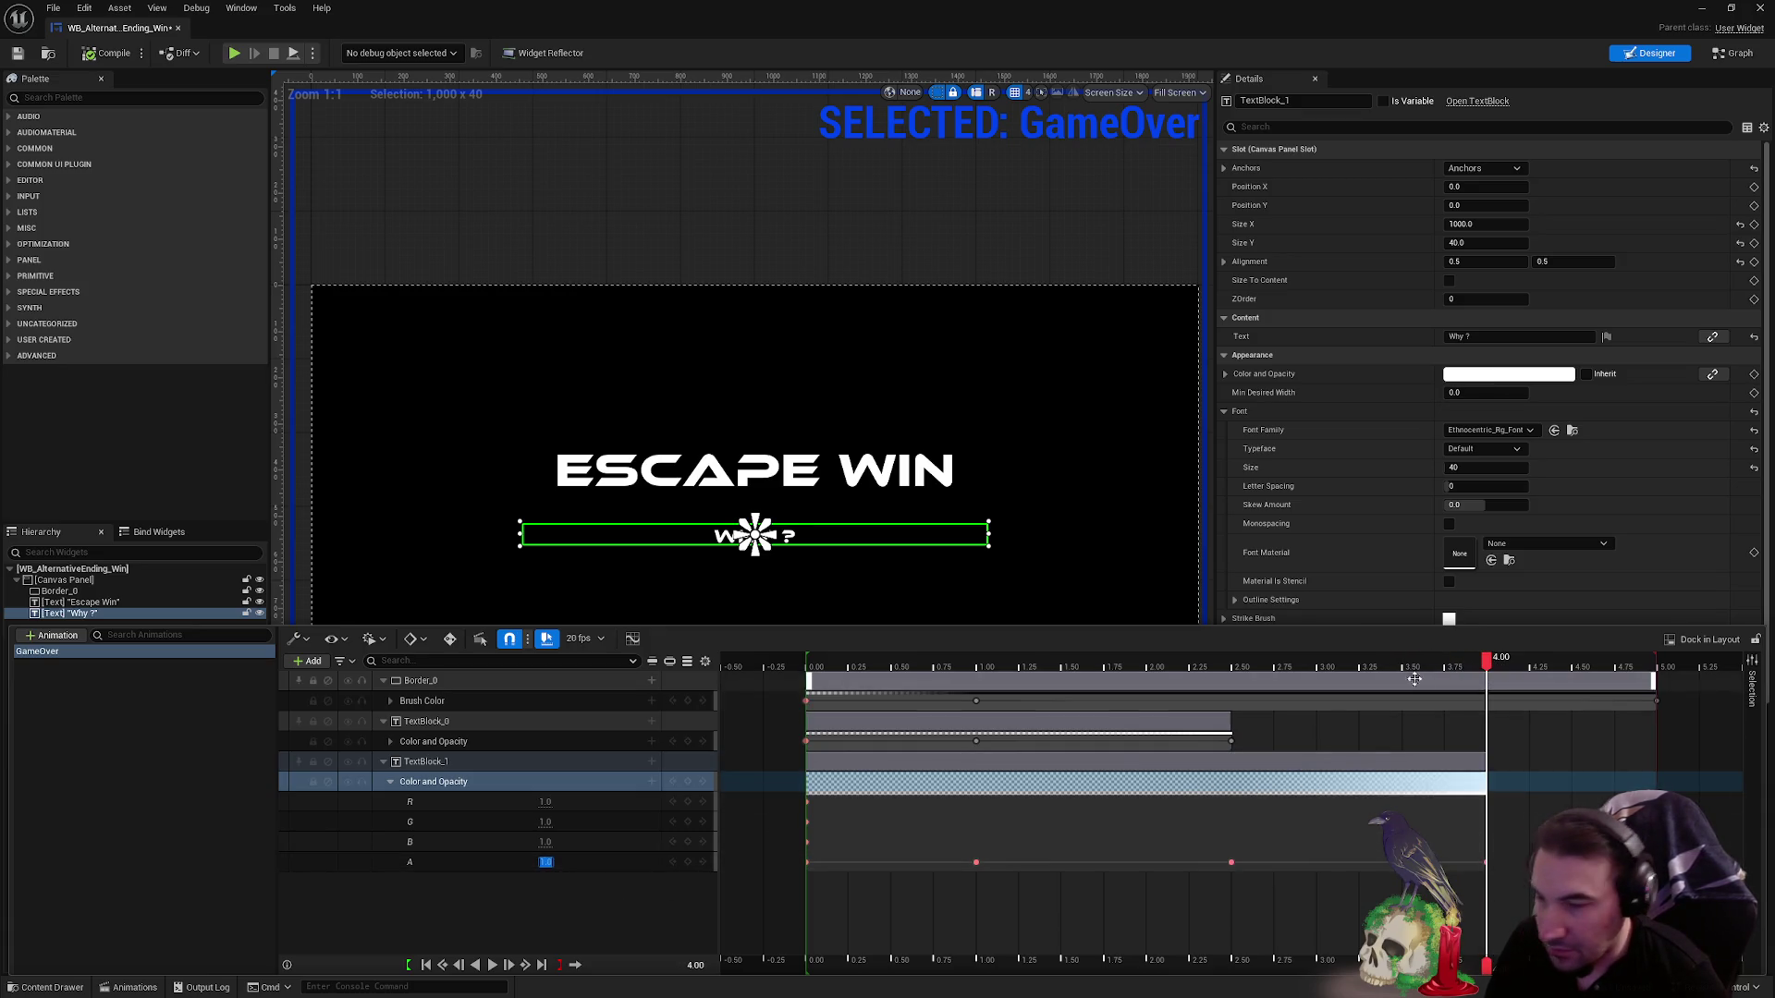
{"action": "mouse_move", "coordinate": [1485, 668]}
{"action": "left_mouse_down"}
{"action": "mouse_move", "coordinate": [832, 667]}
{"action": "mouse_move", "coordinate": [986, 691]}
{"action": "mouse_move", "coordinate": [1523, 709]}
{"action": "left_mouse_up"}
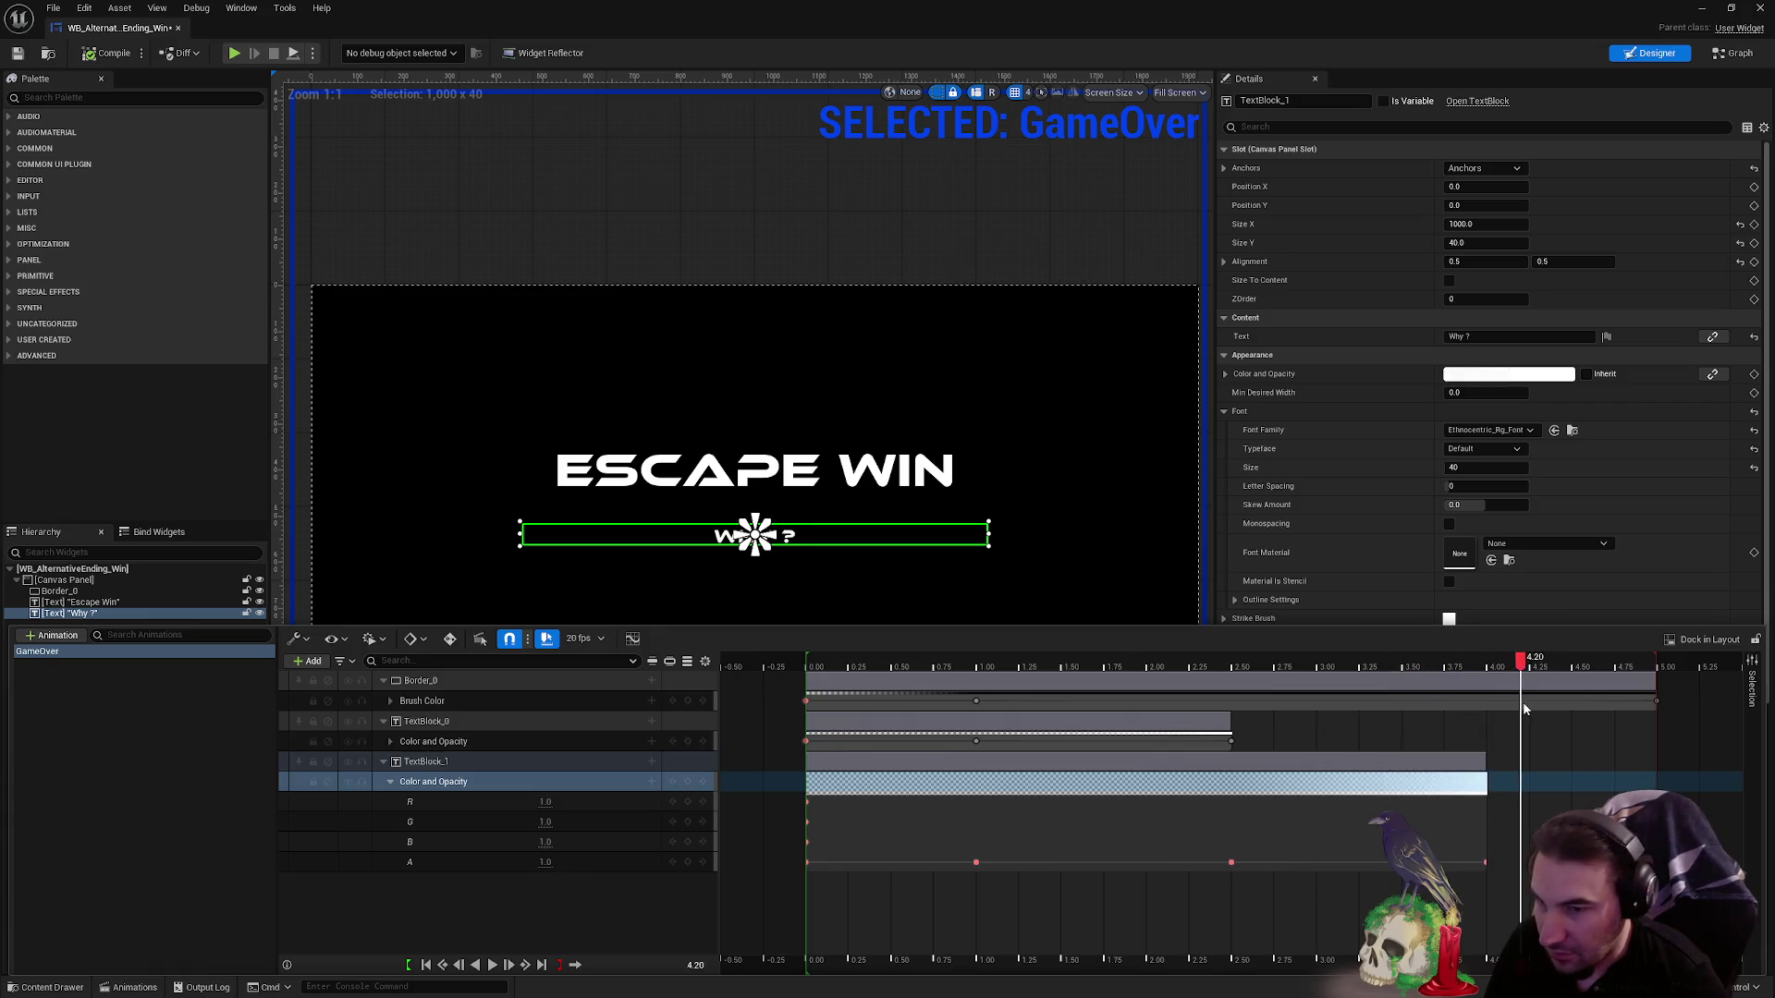
{"action": "left_click_drag", "start_coordinate": [1644, 710], "coordinate": [1656, 705]}
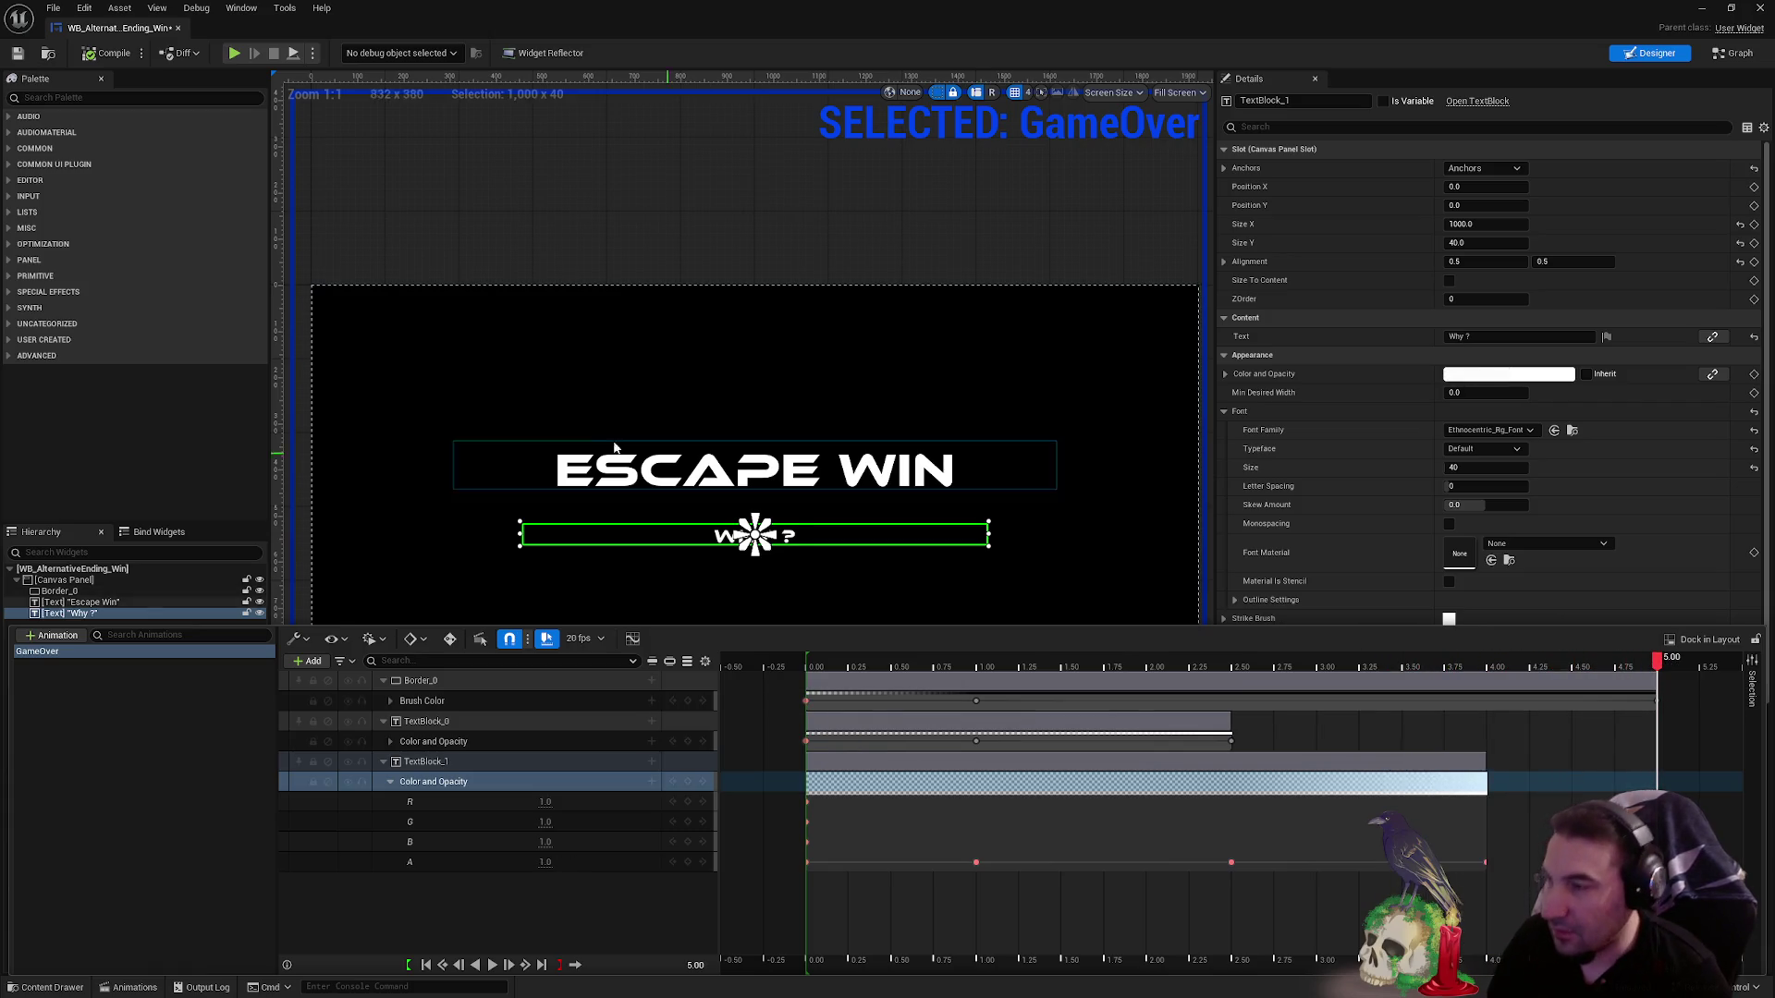
{"action": "left_click", "coordinate": [113, 53]}
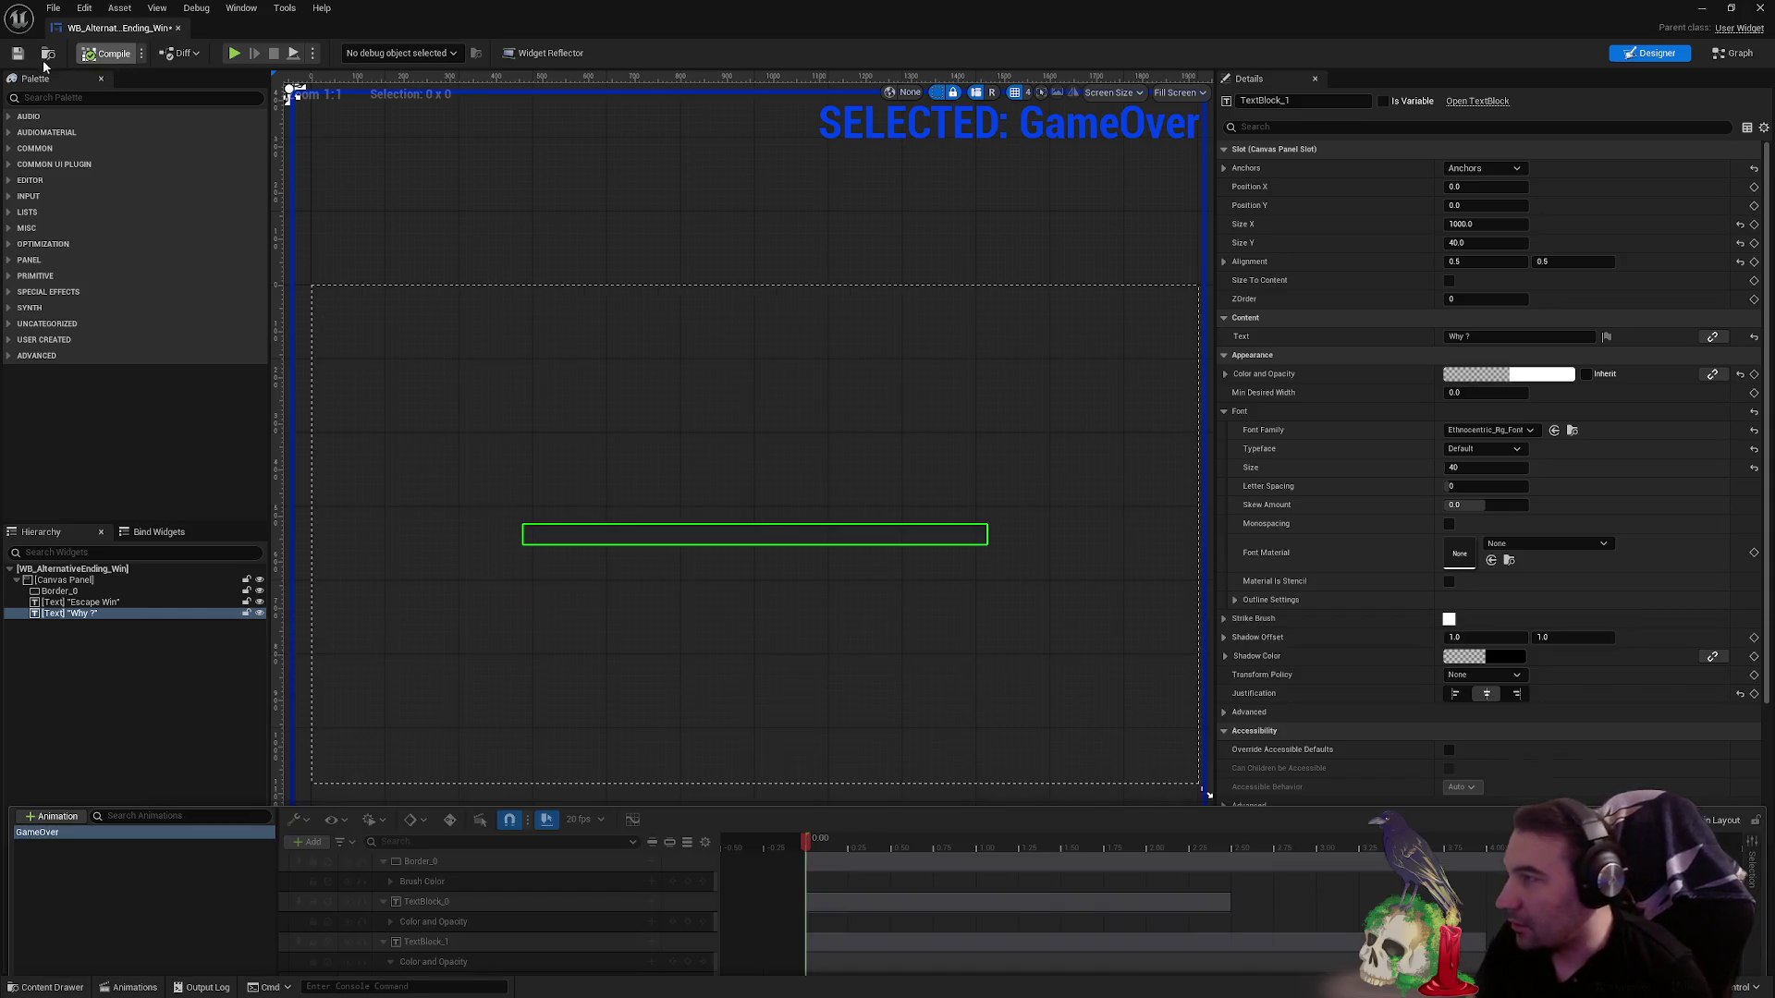
- Save the widget, review the GameOver animation timeline, then minimize the widget editor
{"action": "left_click", "coordinate": [19, 53]}
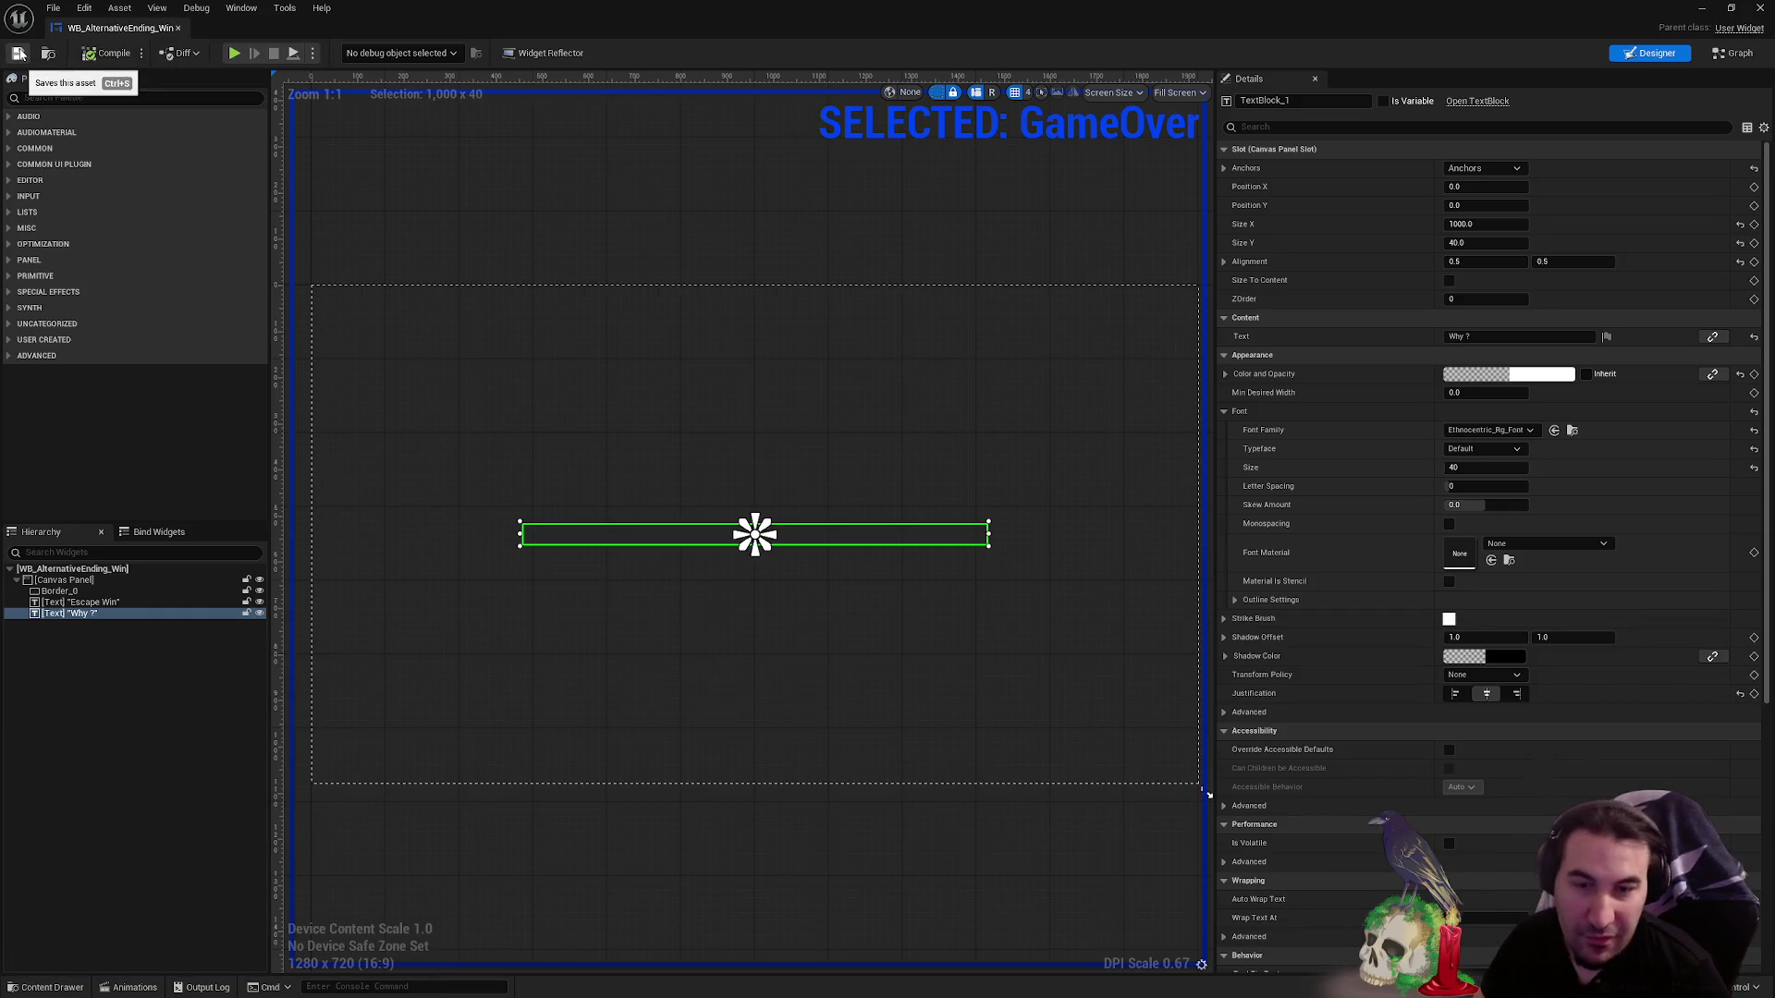
{"action": "left_click", "coordinate": [134, 988]}
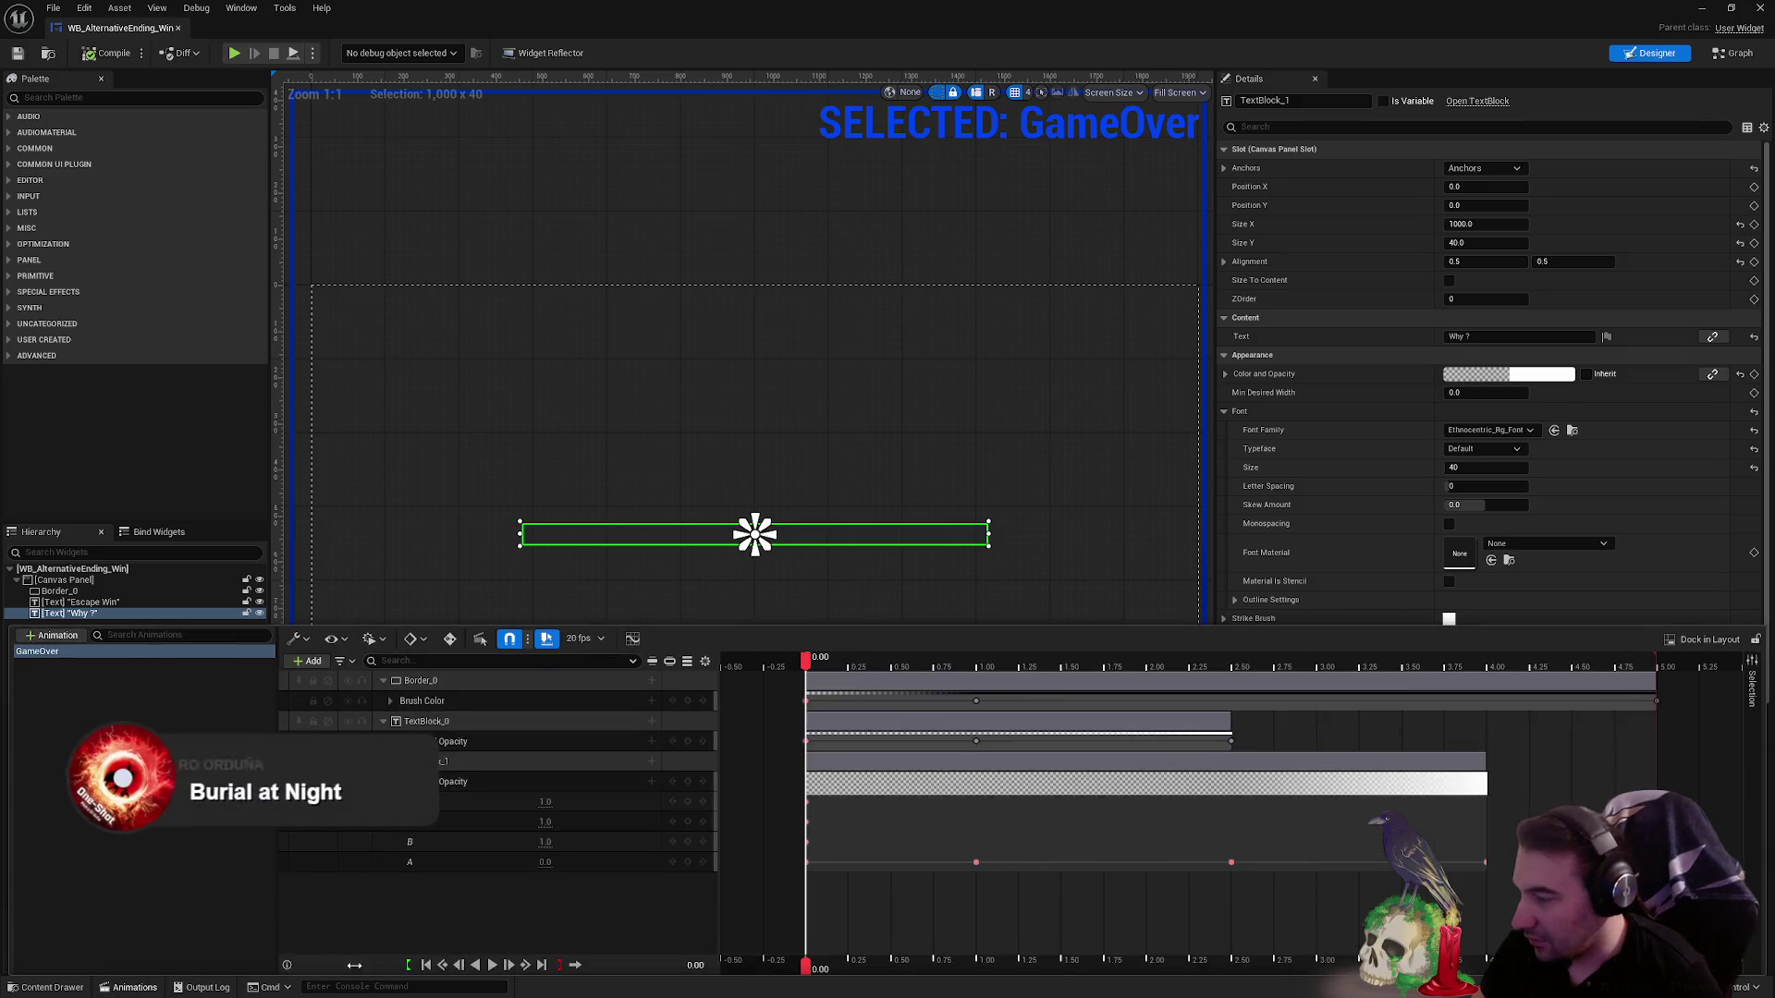
{"action": "scroll", "coordinate": [919, 317], "scroll_direction": "down", "scroll_amount": 3}
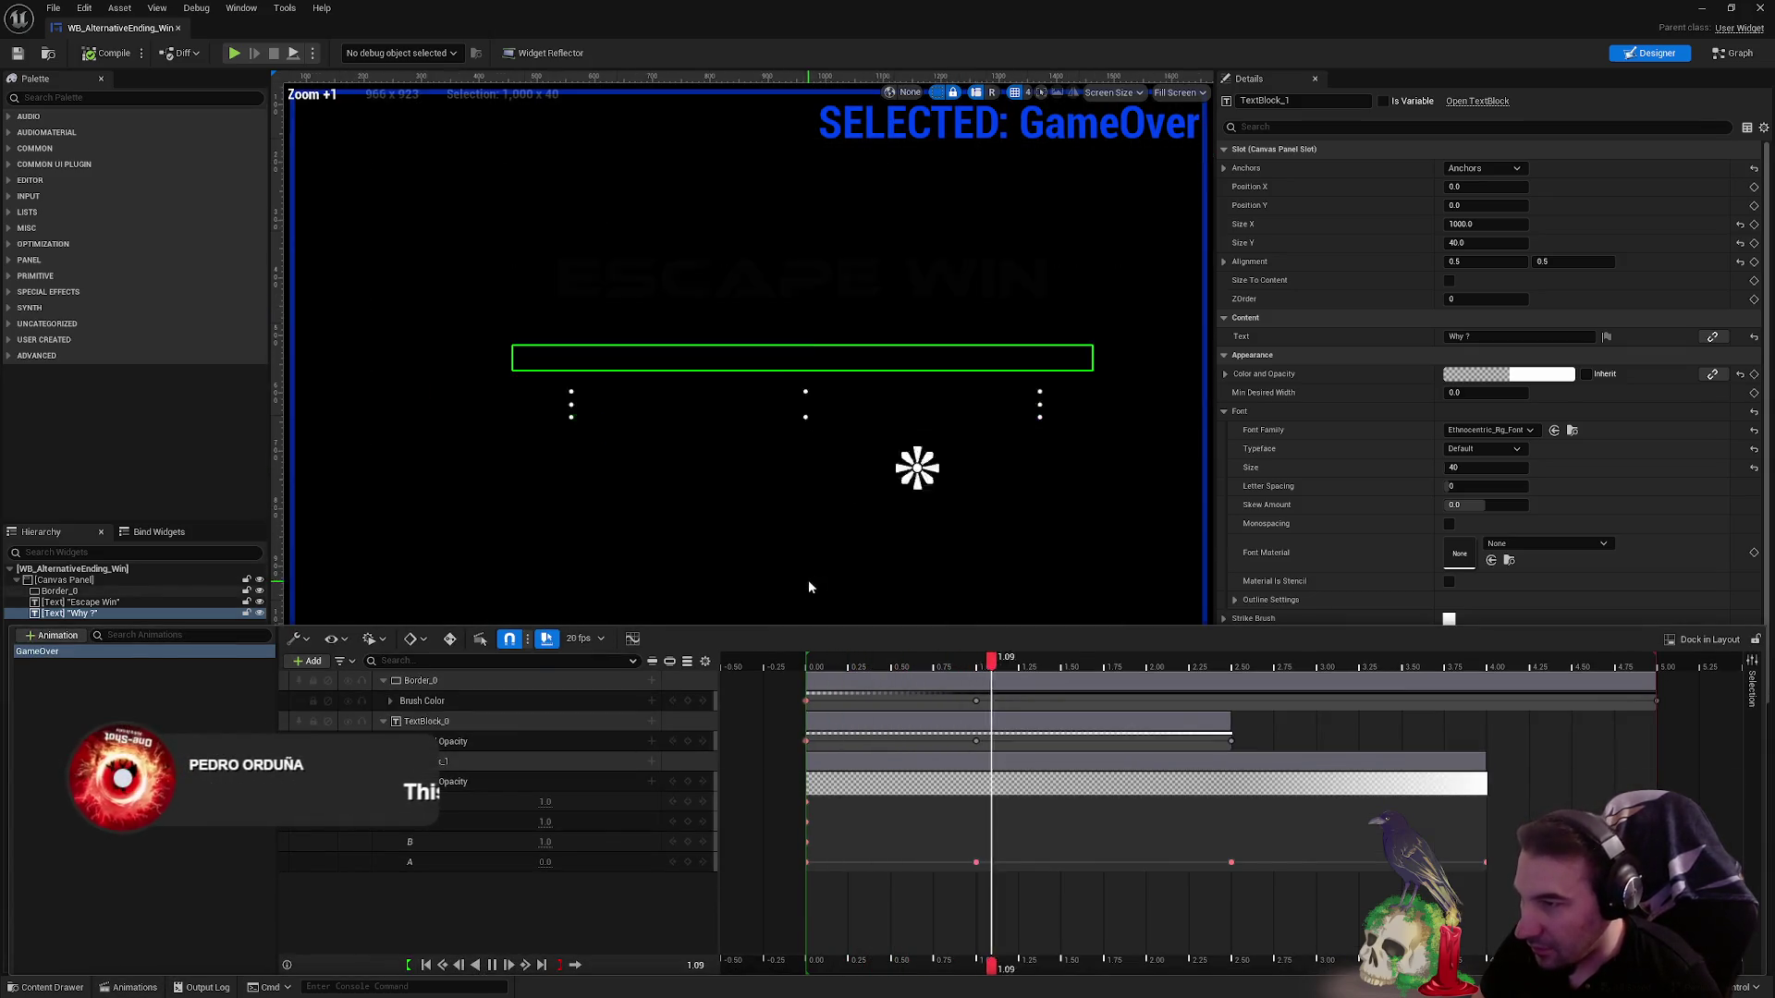
{"action": "scroll", "coordinate": [946, 129], "scroll_direction": "up", "scroll_amount": 2}
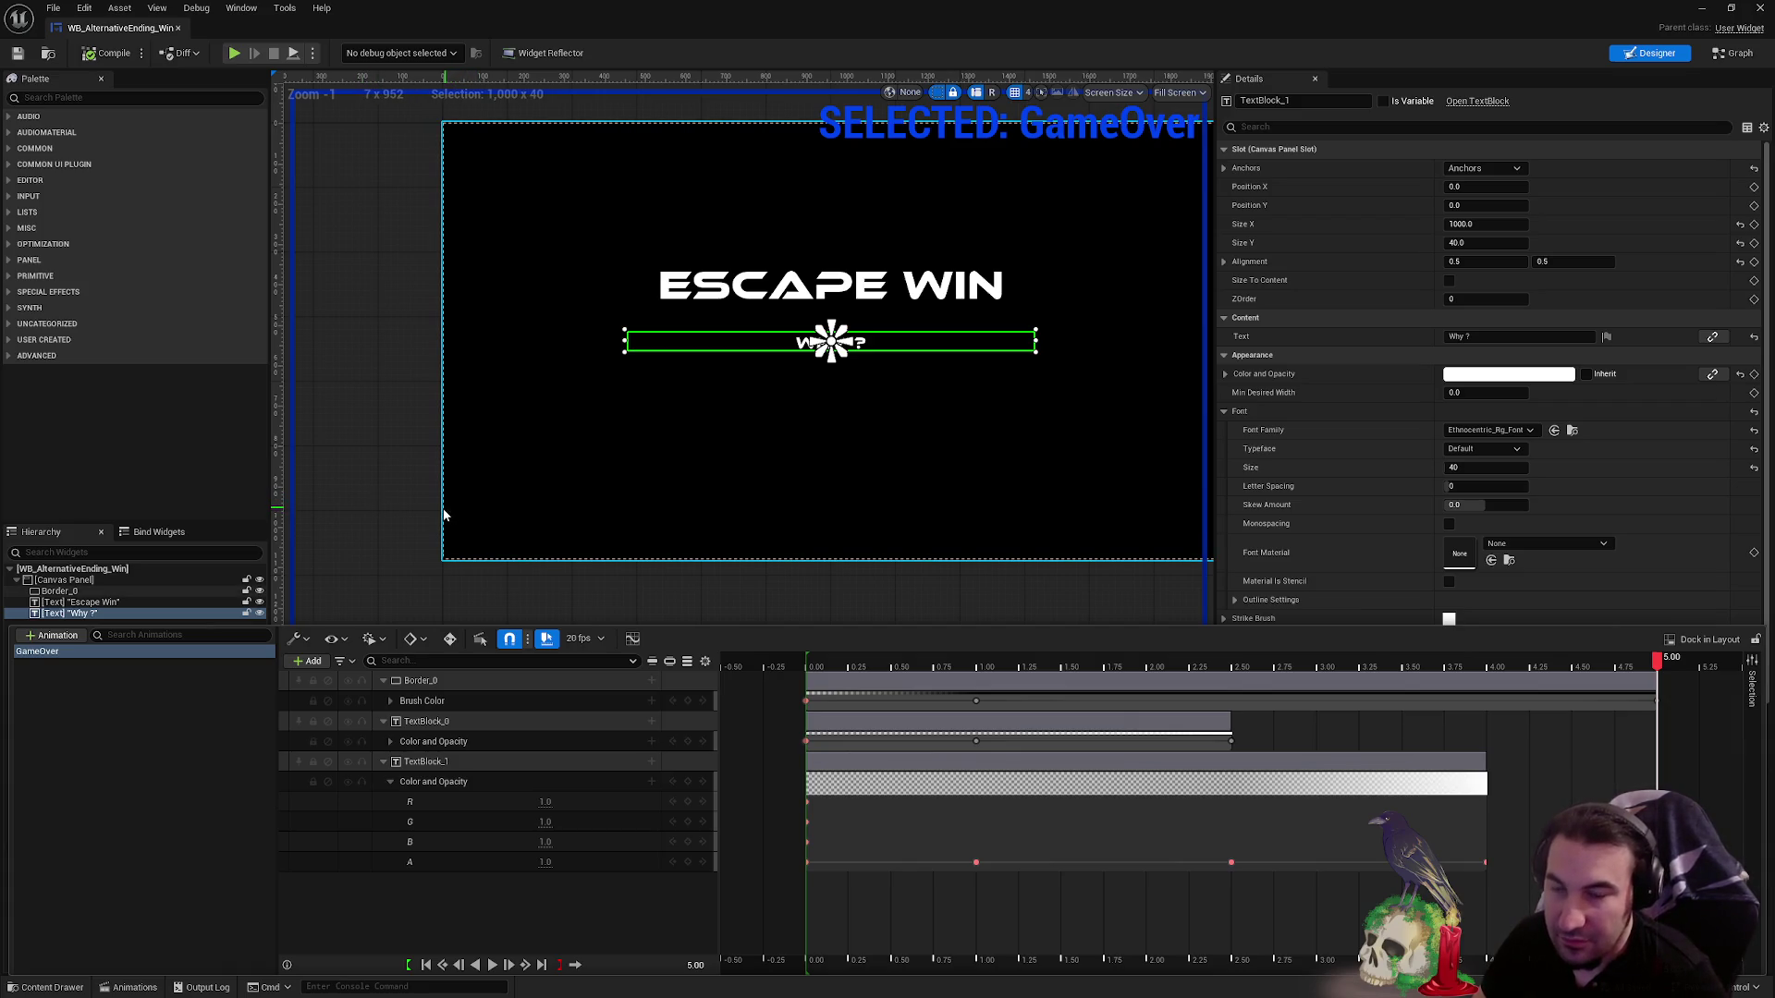
{"action": "key", "text": "super+Down"}
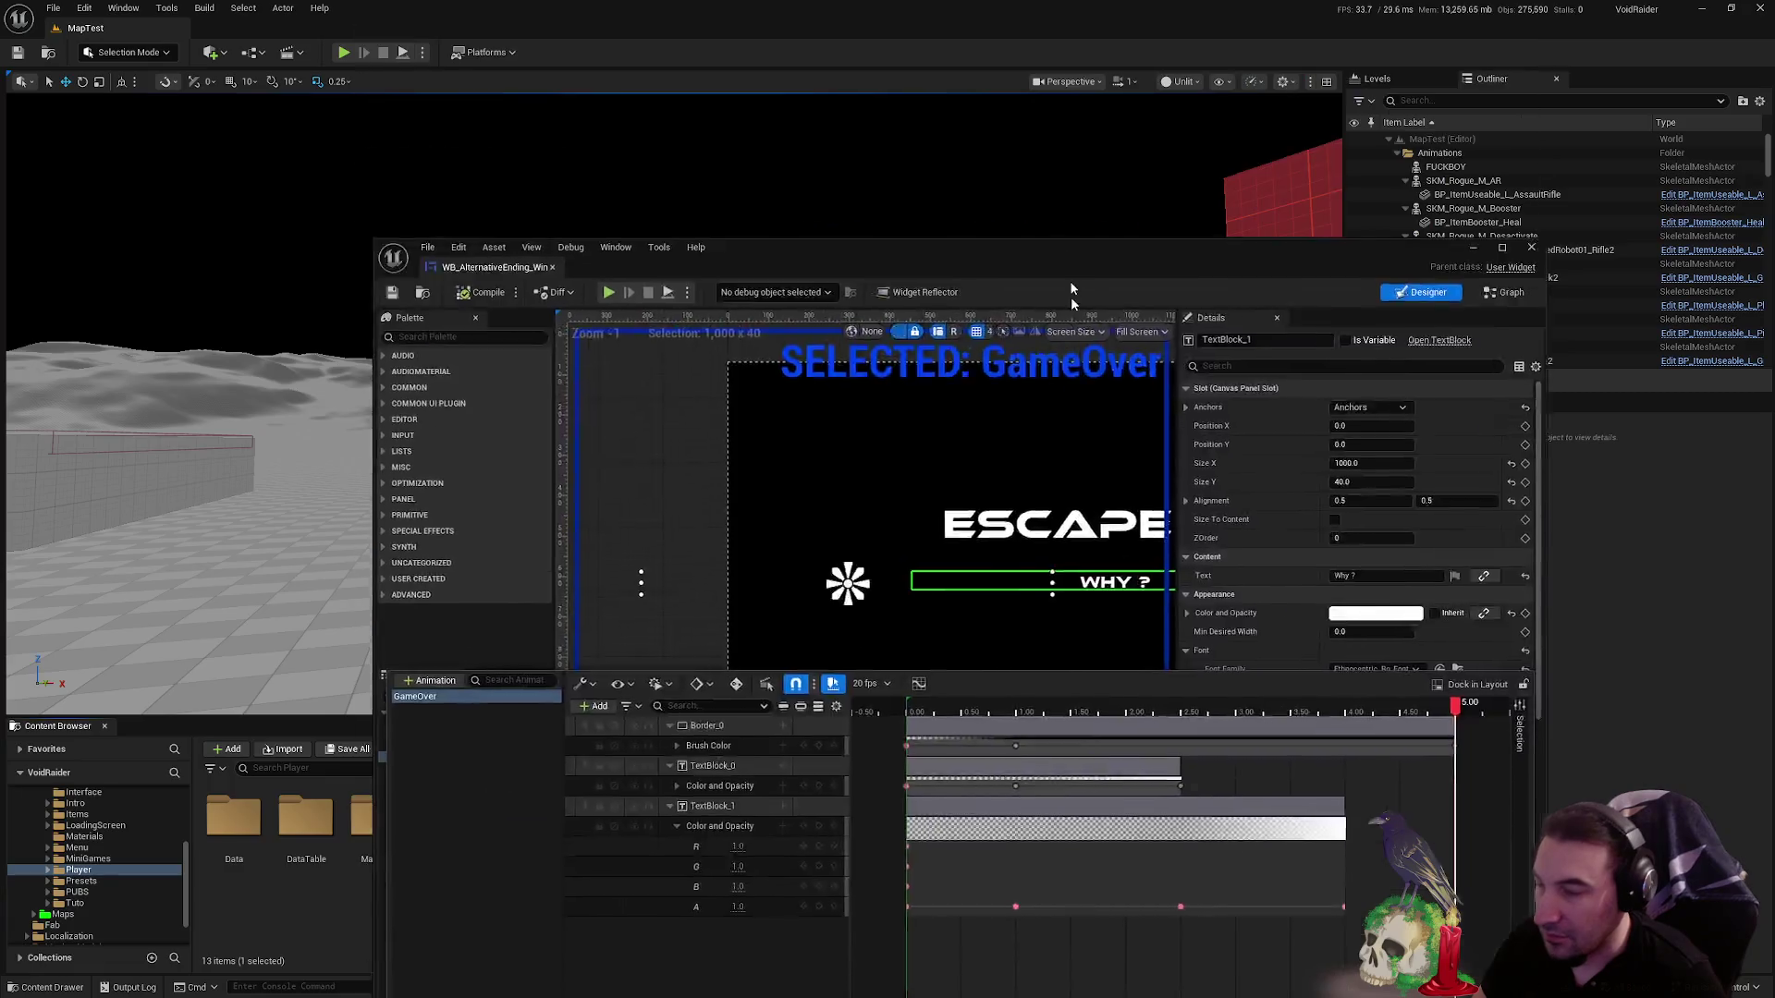
- Browse the Content Browser to the Menu > Presets folder and select WB_Credits
{"action": "right_click", "coordinate": [758, 887]}
{"action": "key", "text": "Escape"}
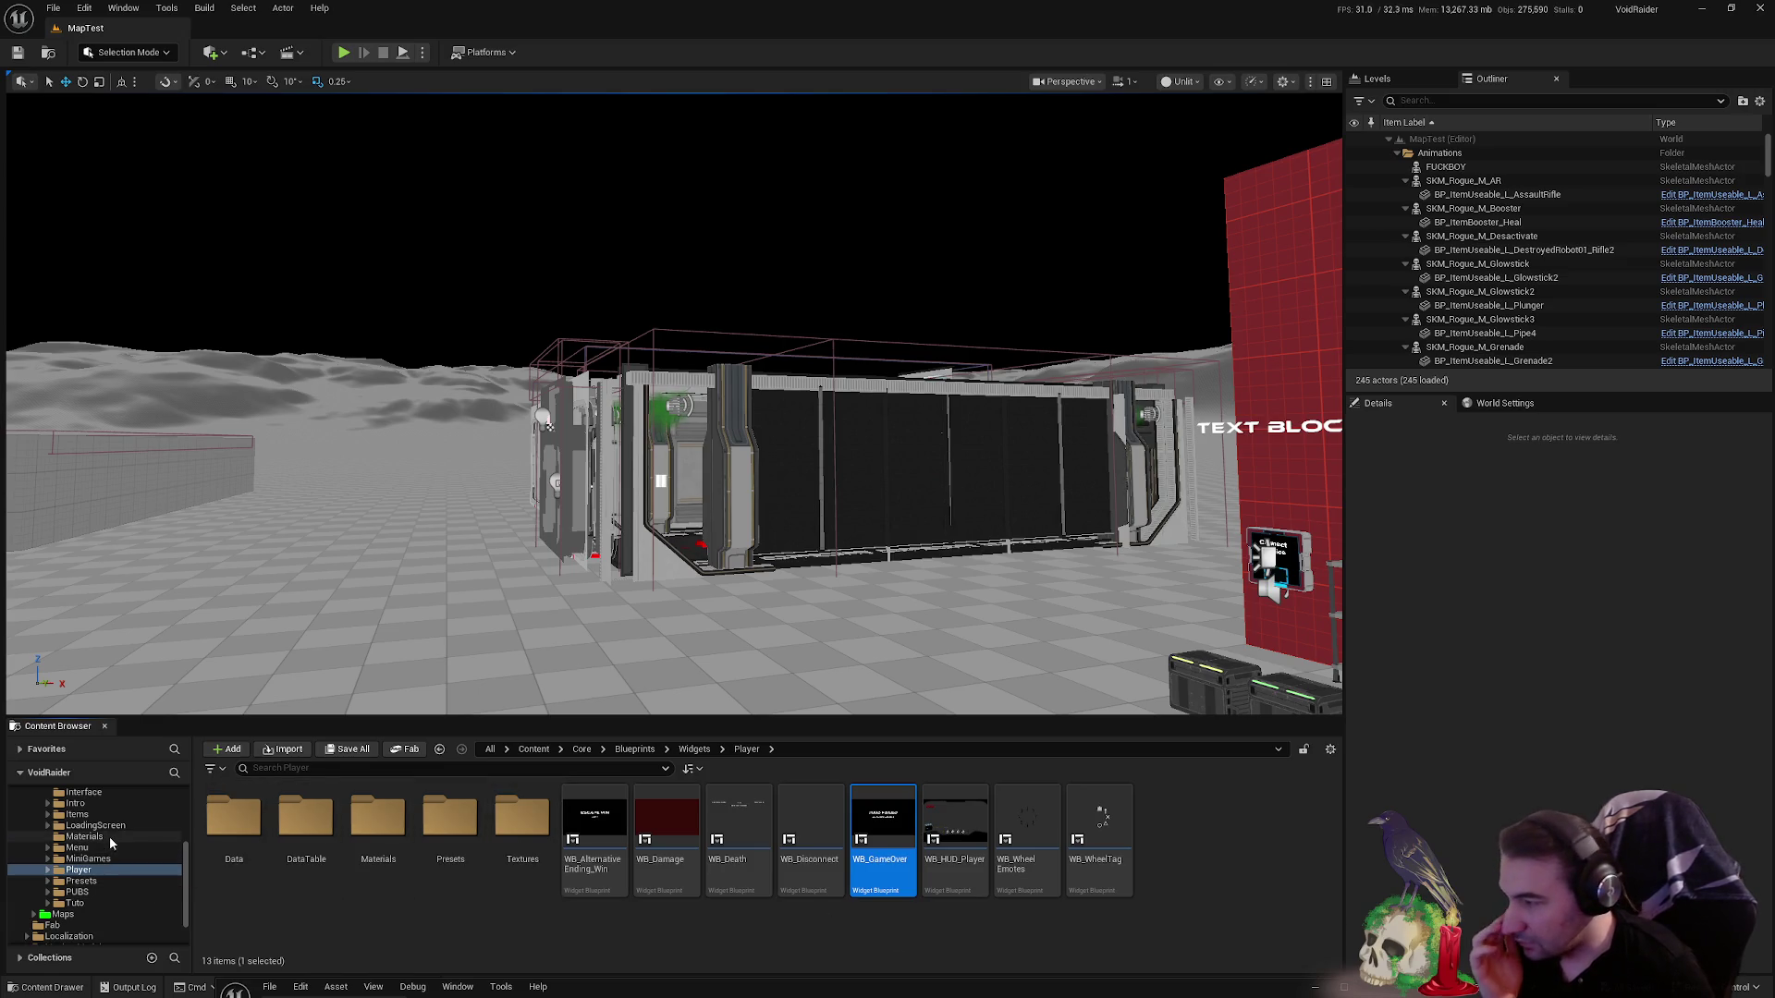
{"action": "scroll", "coordinate": [110, 843], "scroll_direction": "up", "scroll_amount": 2}
{"action": "left_click", "coordinate": [88, 881]}
{"action": "left_click", "coordinate": [128, 848]}
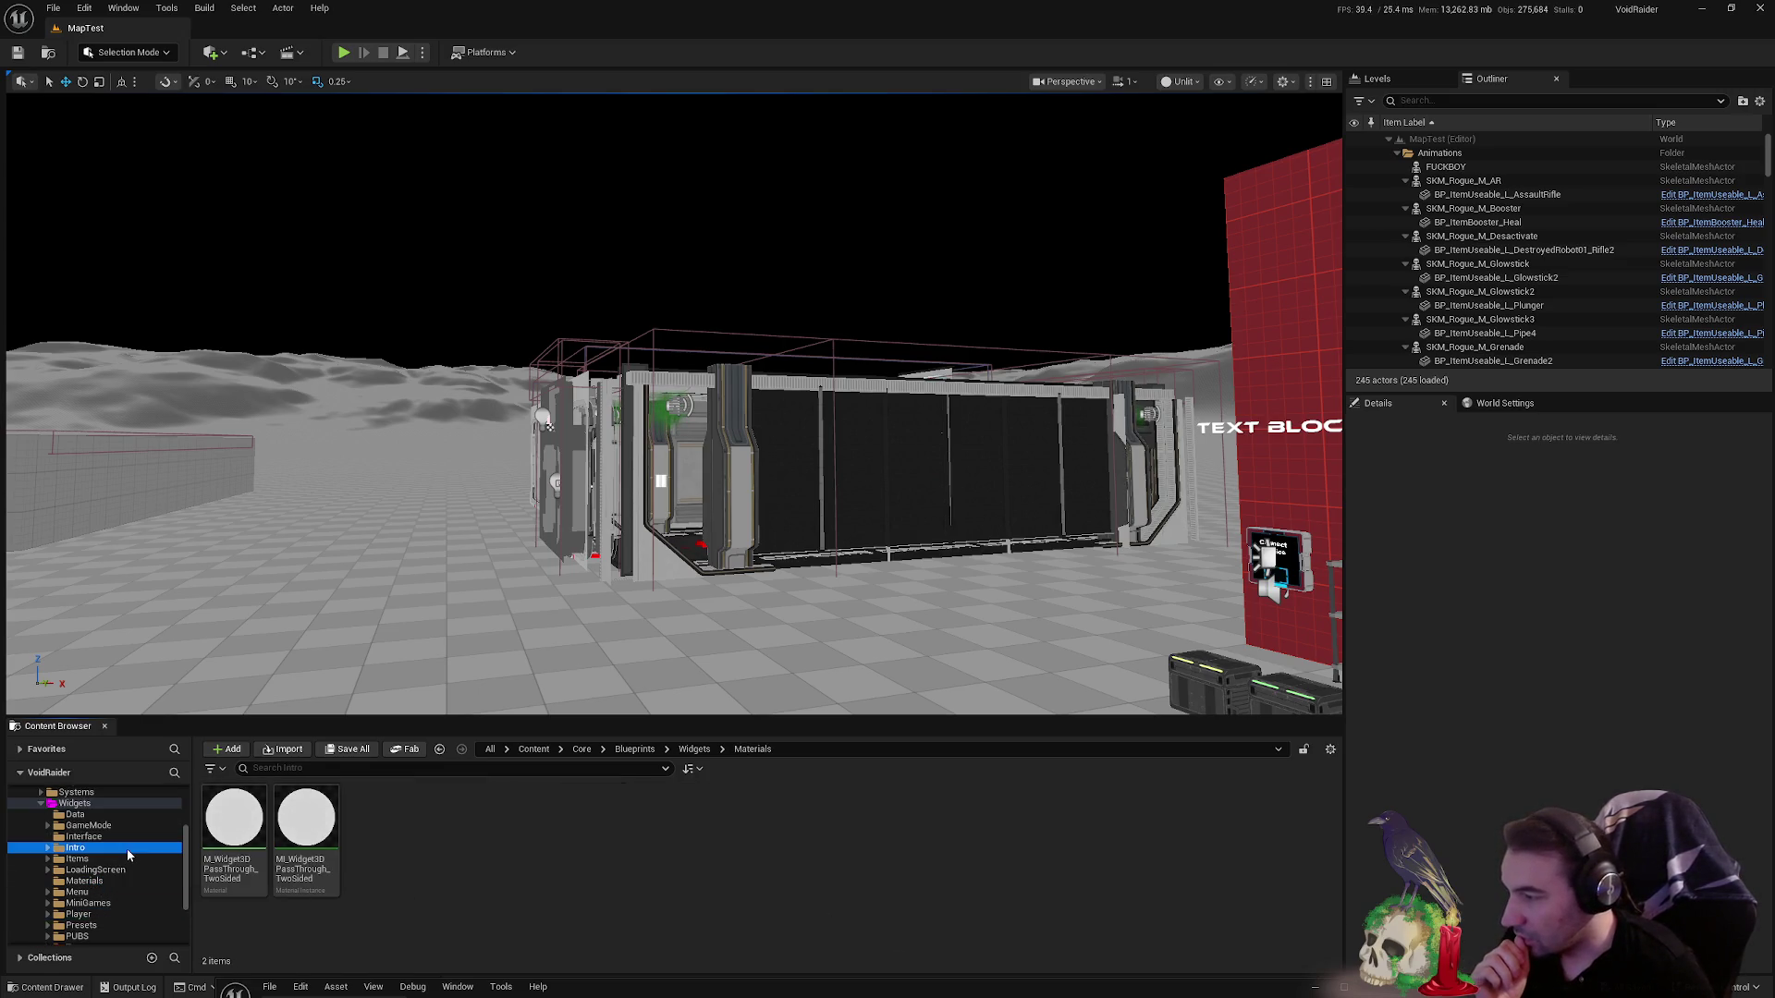
{"action": "left_click", "coordinate": [125, 869]}
{"action": "left_click", "coordinate": [129, 880]}
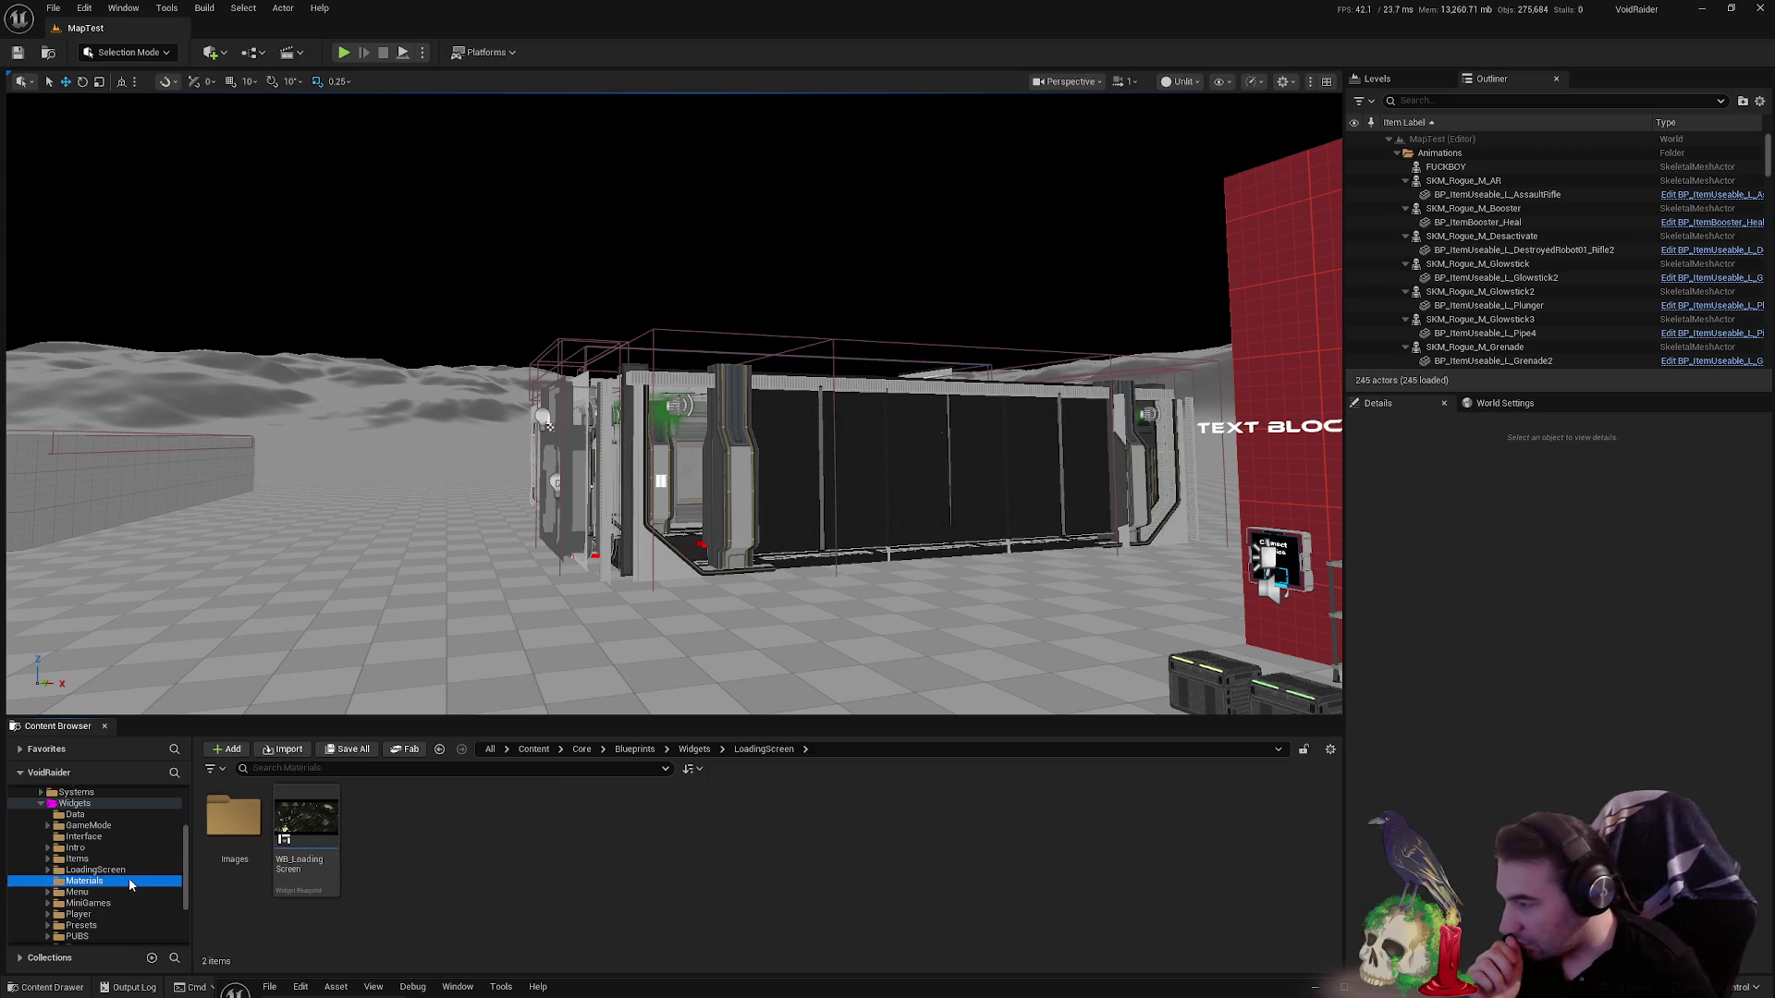
{"action": "left_click", "coordinate": [124, 837]}
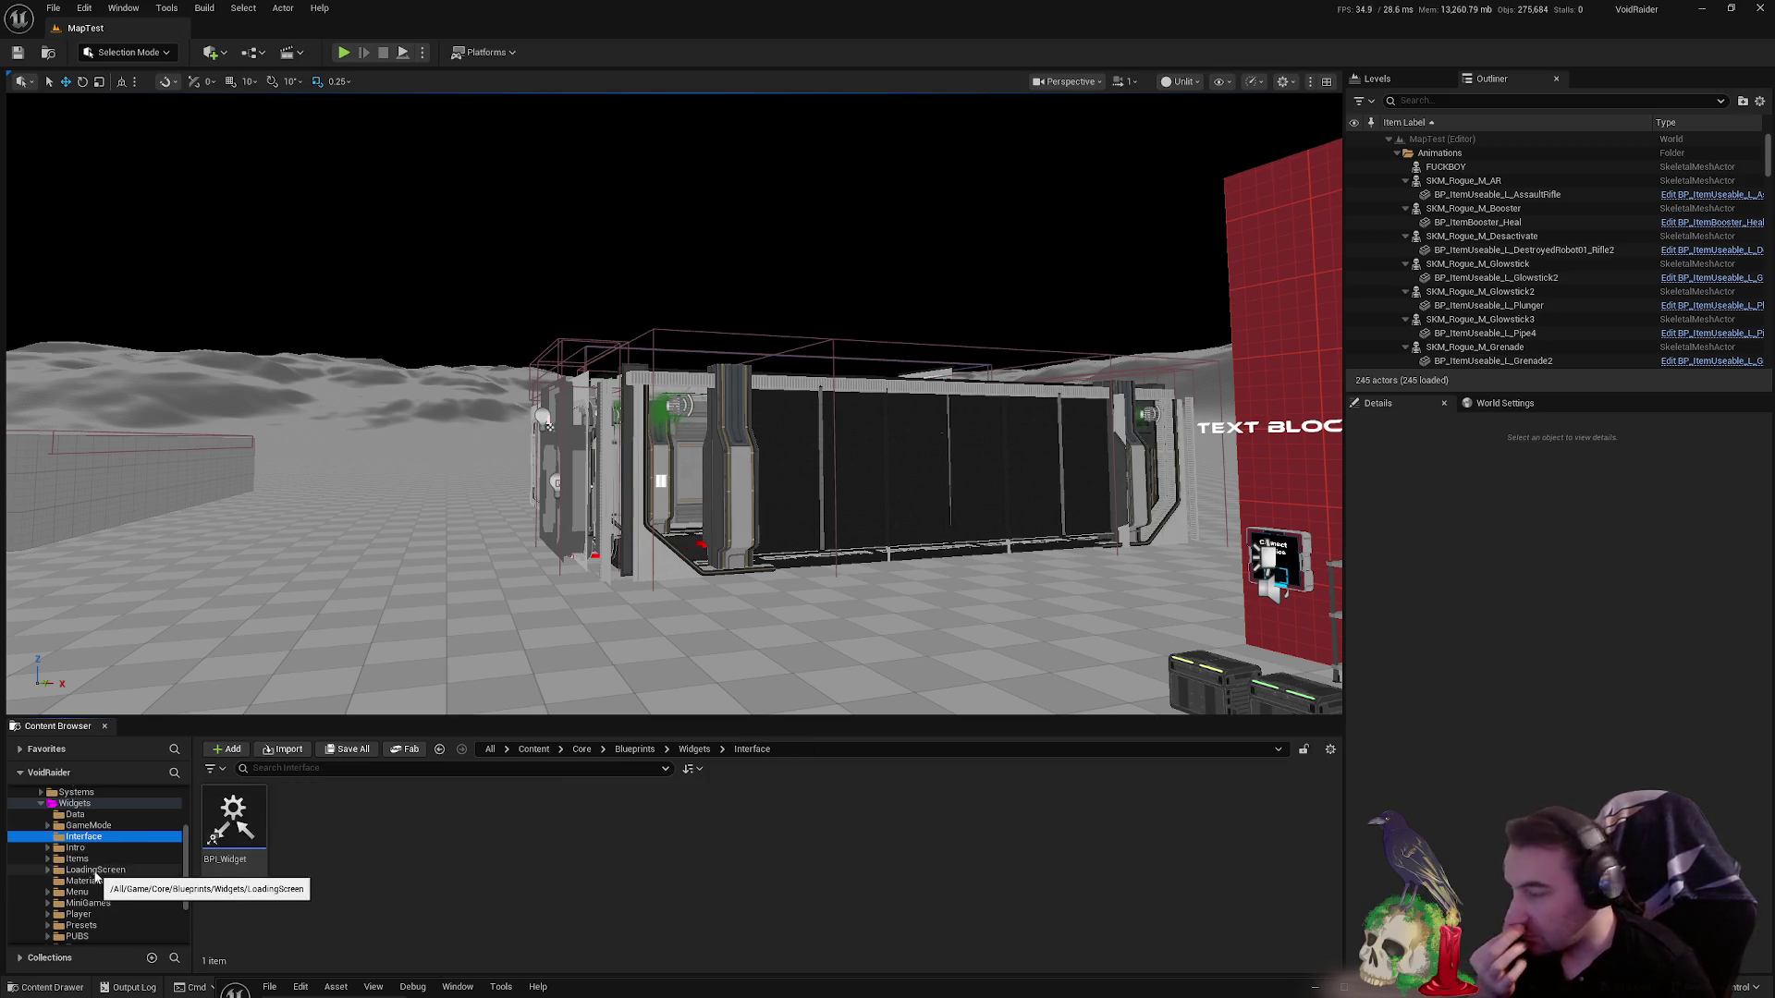
{"action": "left_click", "coordinate": [96, 872]}
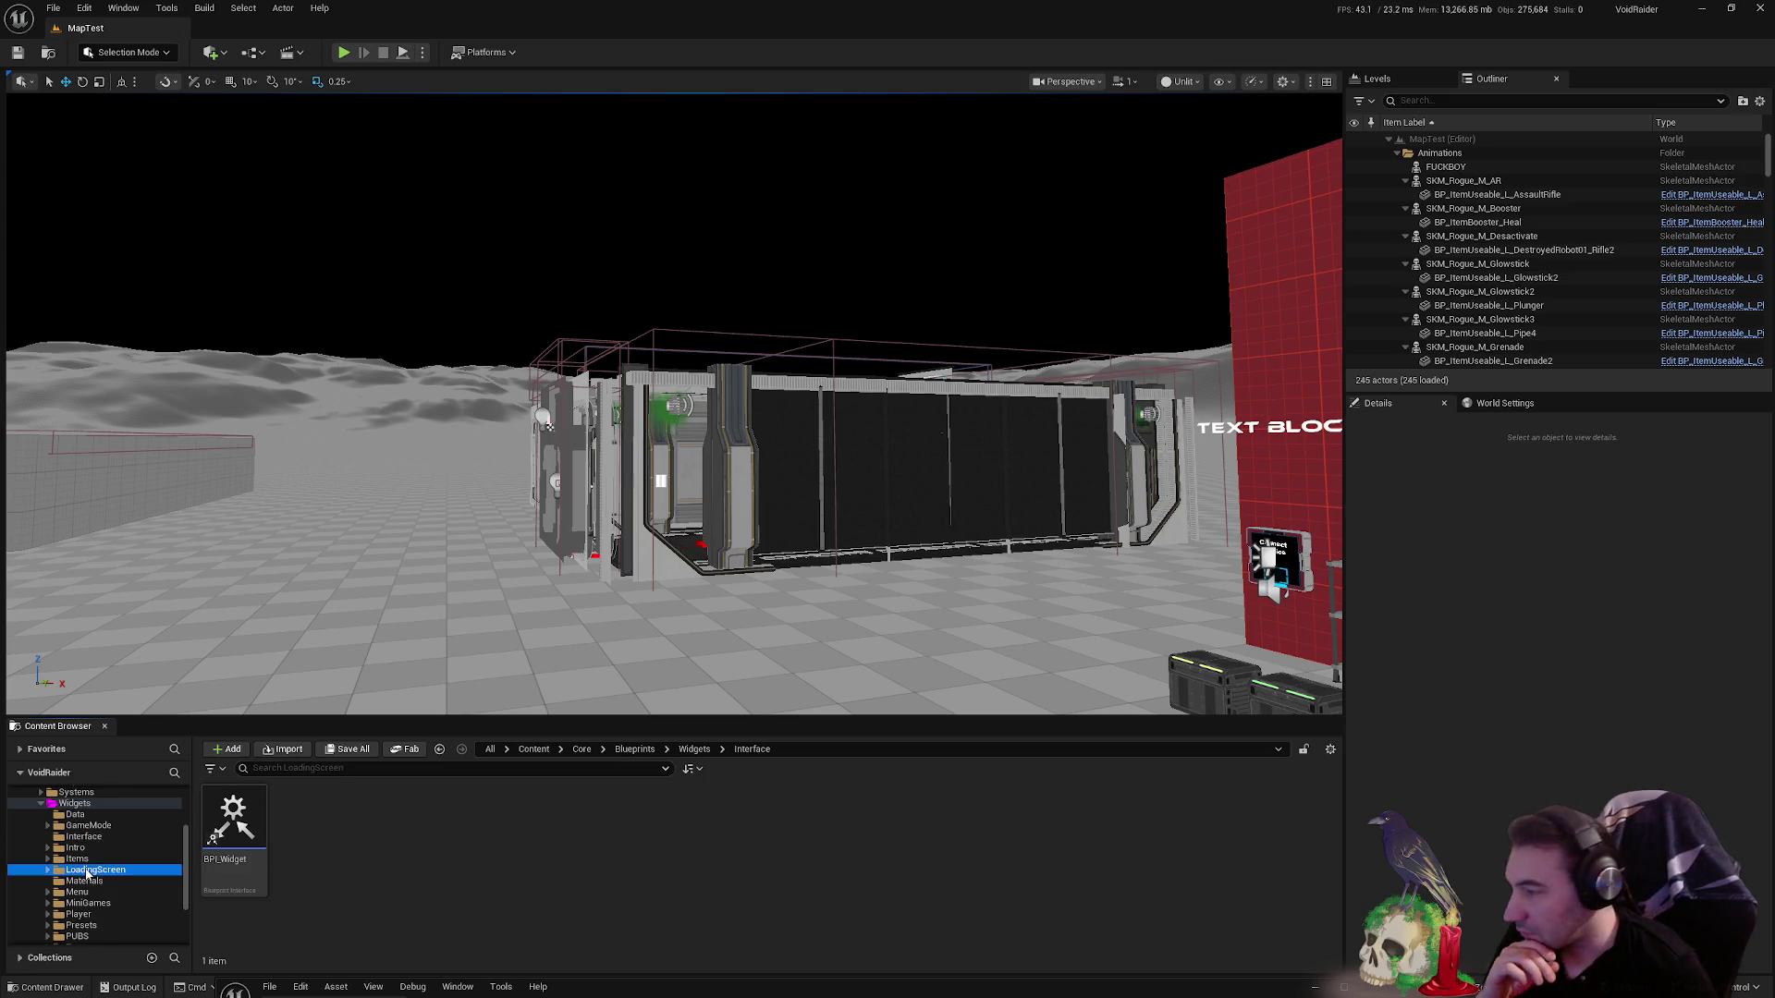
{"action": "left_click", "coordinate": [118, 893]}
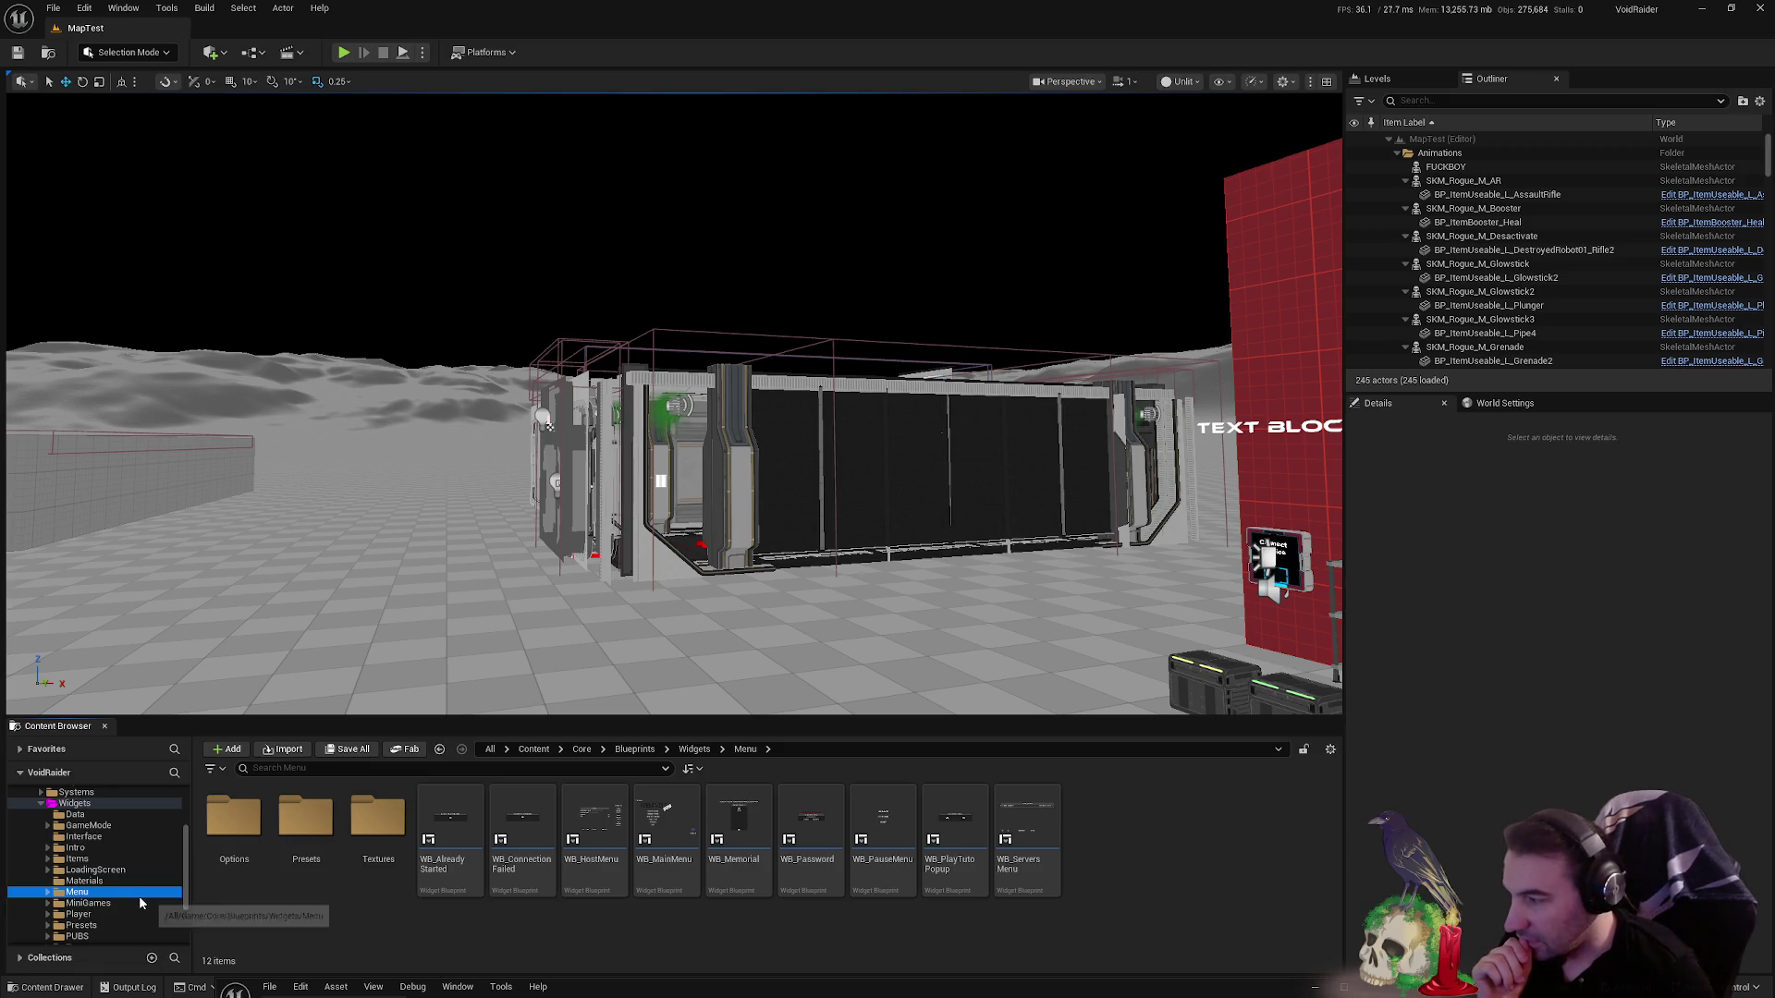
{"action": "double_click", "coordinate": [305, 843]}
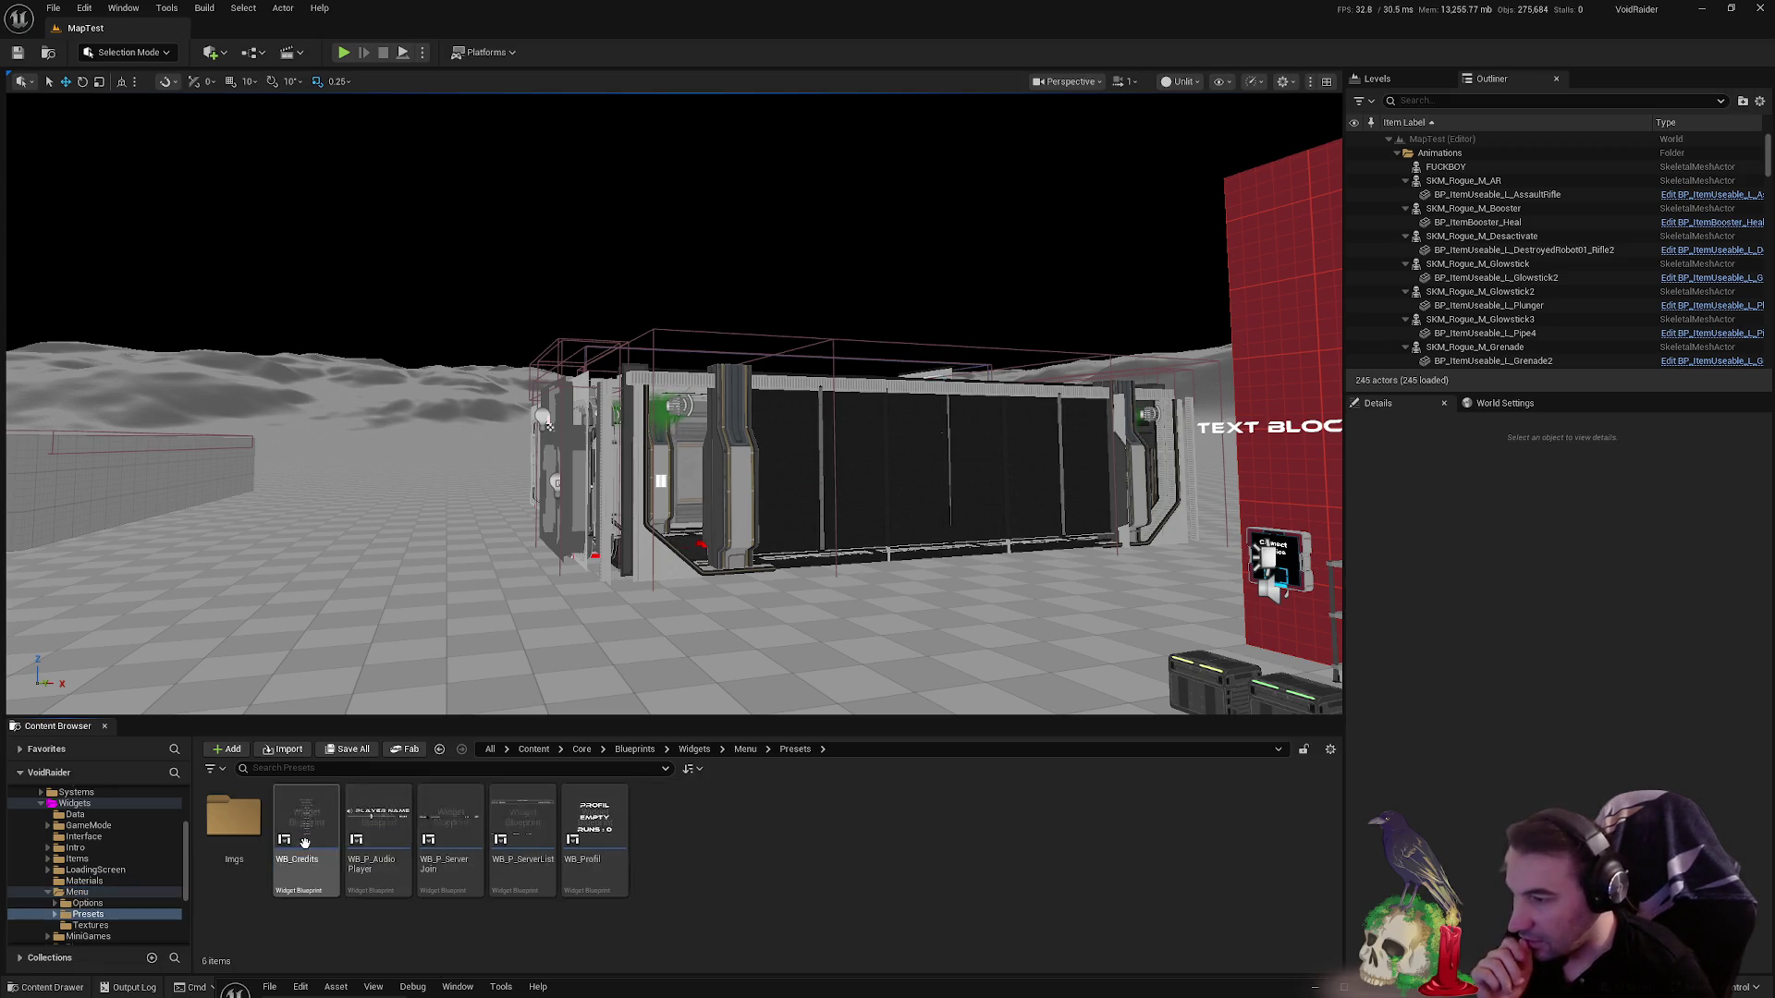
{"action": "left_click", "coordinate": [328, 830]}
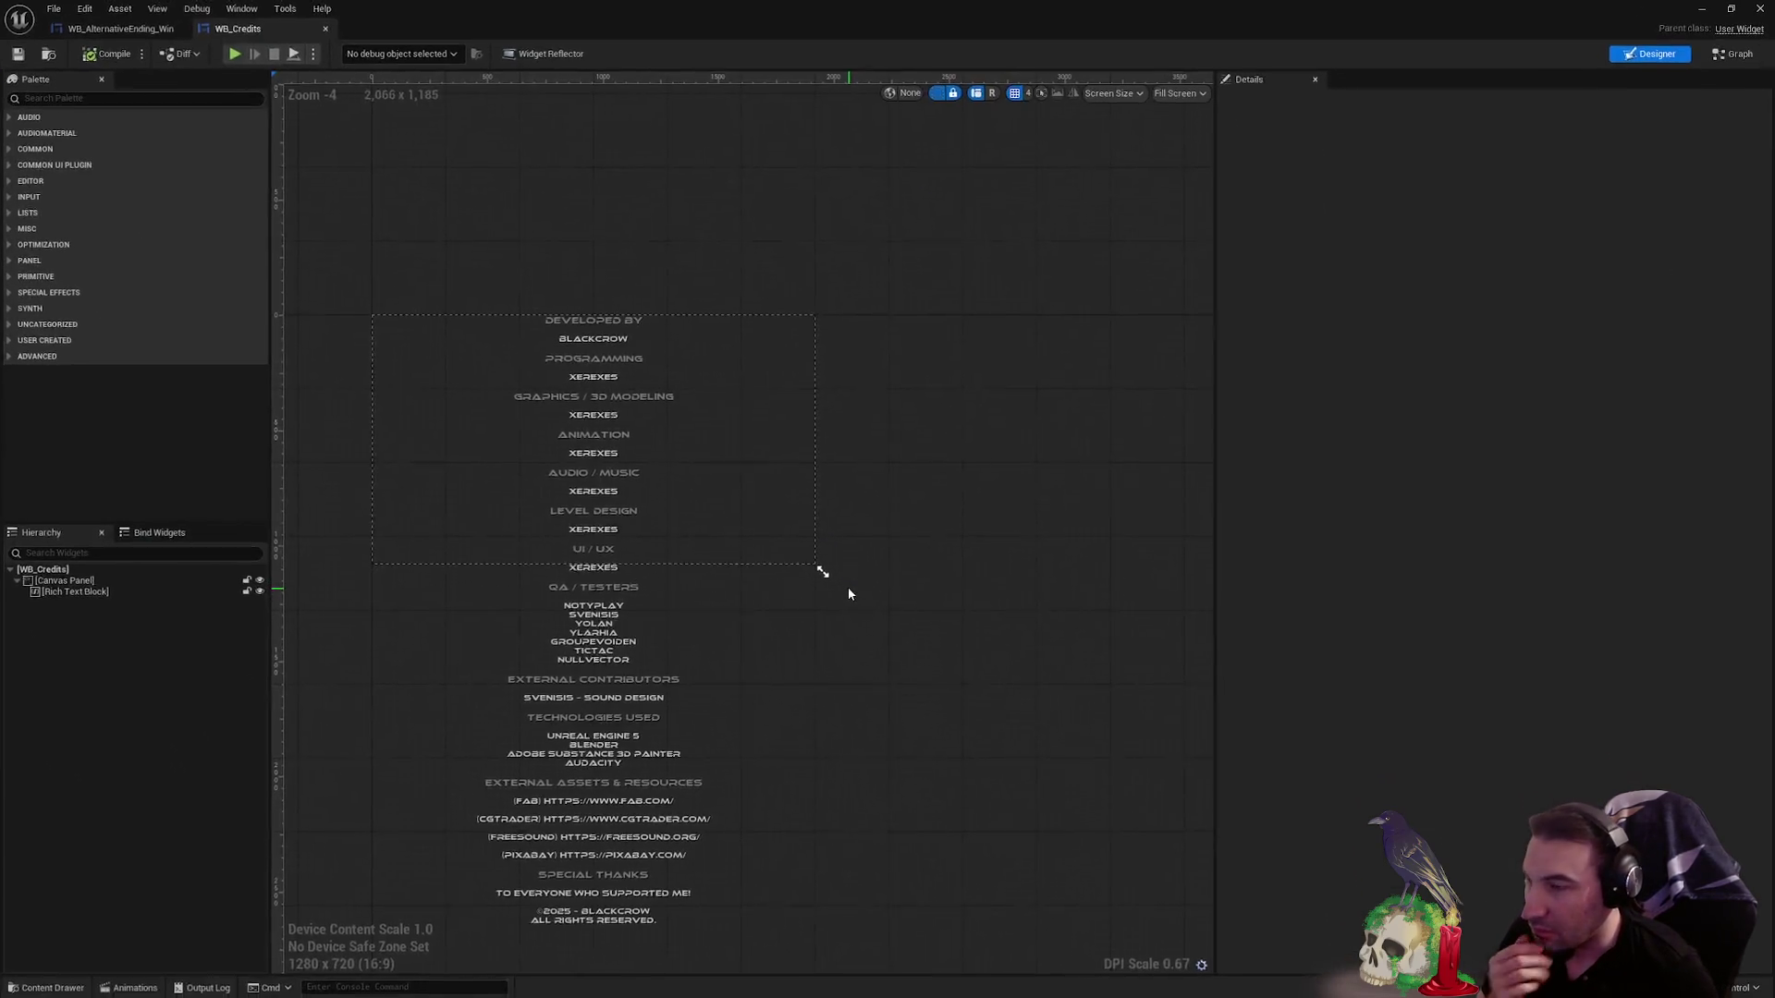
- Switch WB_Credits to its Graph and zoom in on the Play Animation and Return Credits nodes
{"action": "left_click", "coordinate": [1731, 57]}
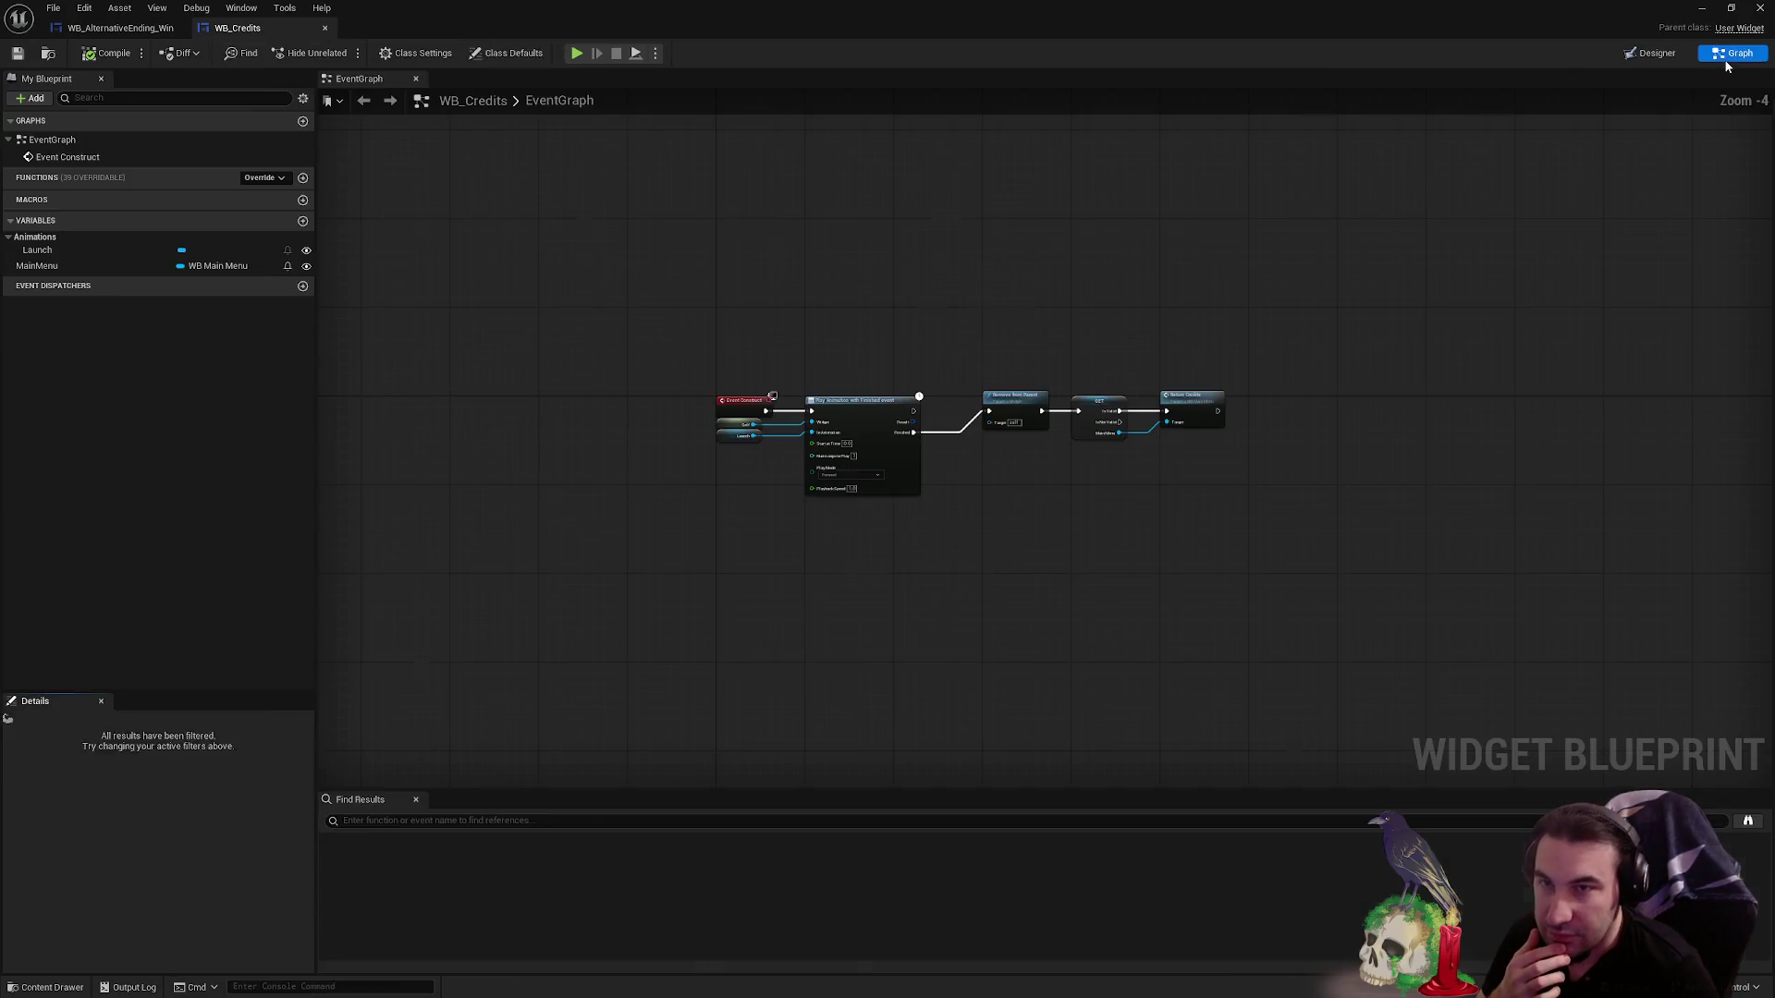
{"action": "scroll", "coordinate": [830, 294], "scroll_direction": "up", "scroll_amount": 2}
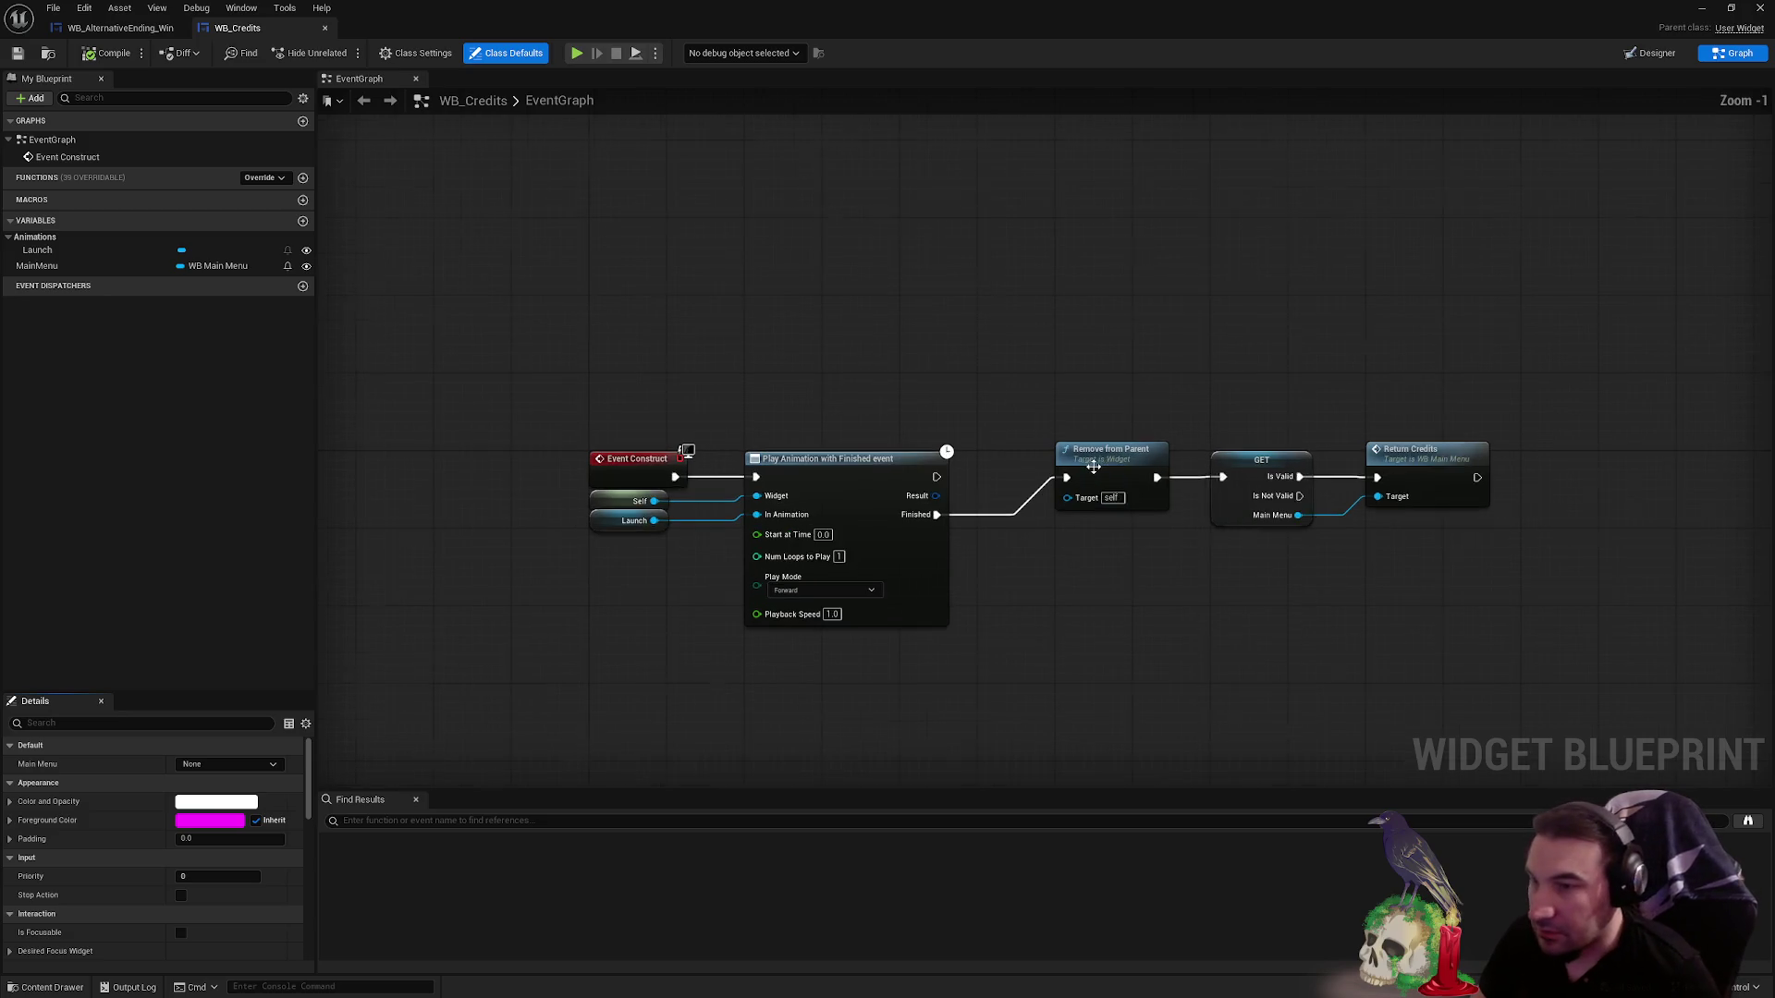
{"action": "scroll", "coordinate": [1045, 443], "scroll_direction": "up", "scroll_amount": 1}
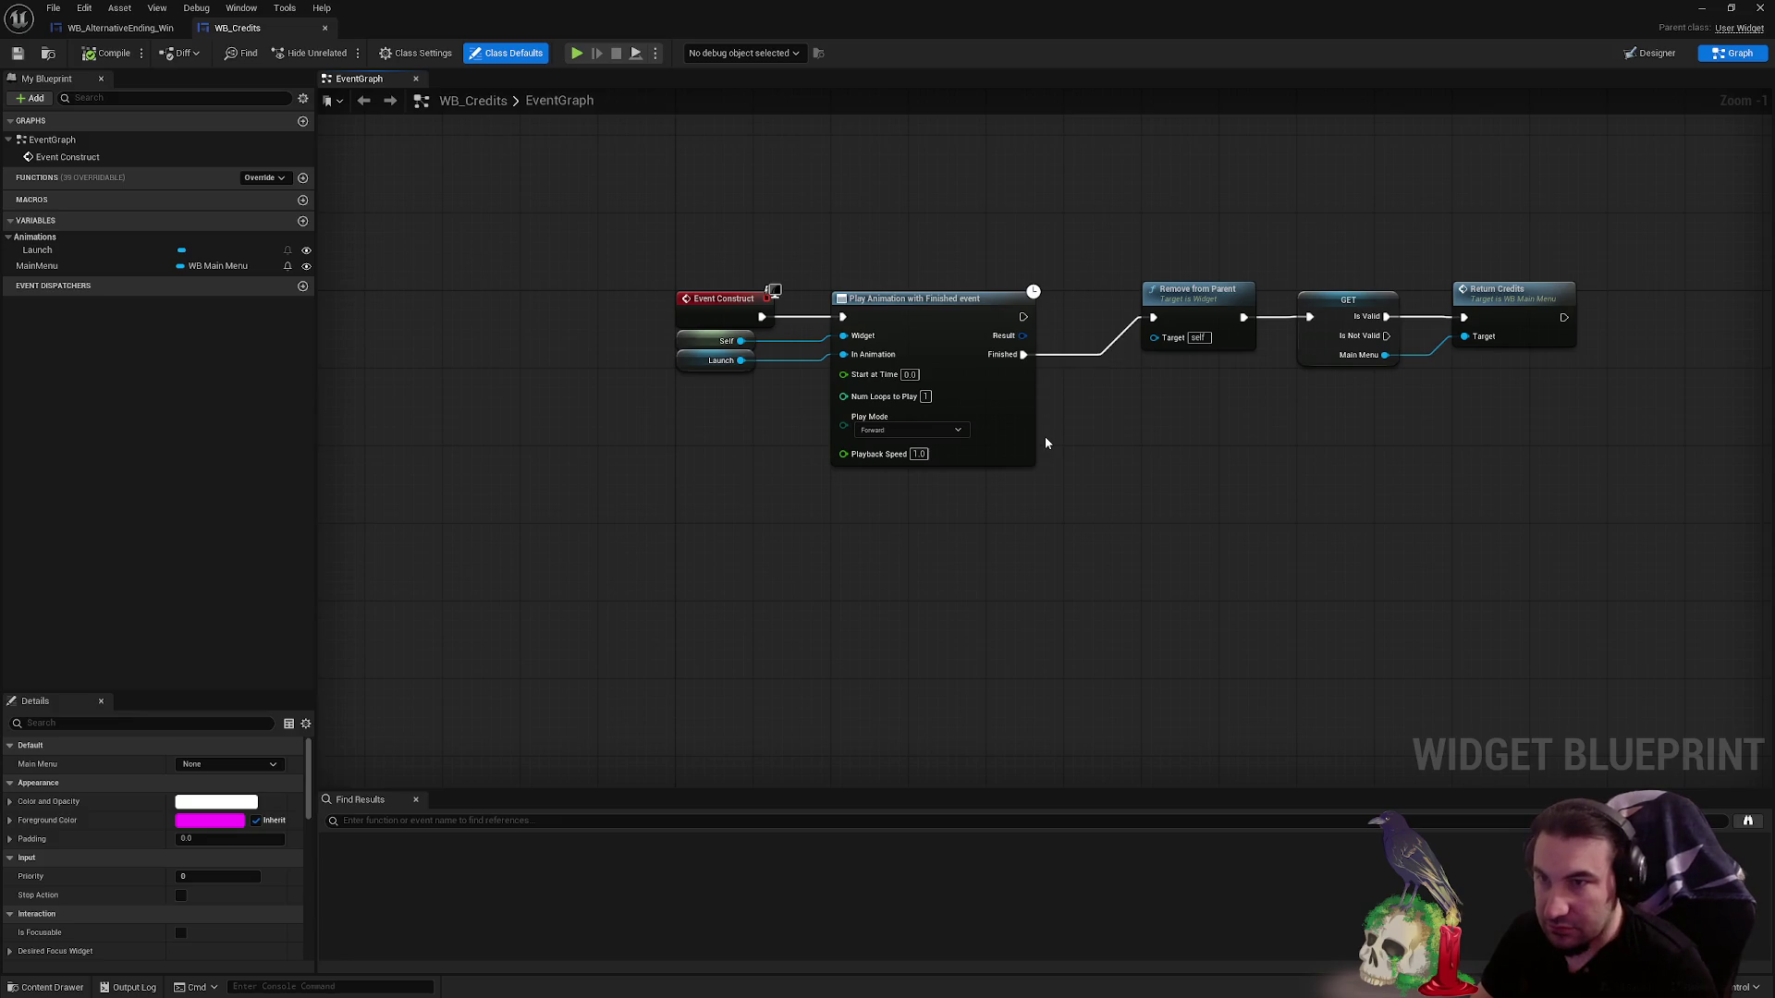
{"action": "left_click_drag", "start_coordinate": [1046, 443], "coordinate": [996, 505]}
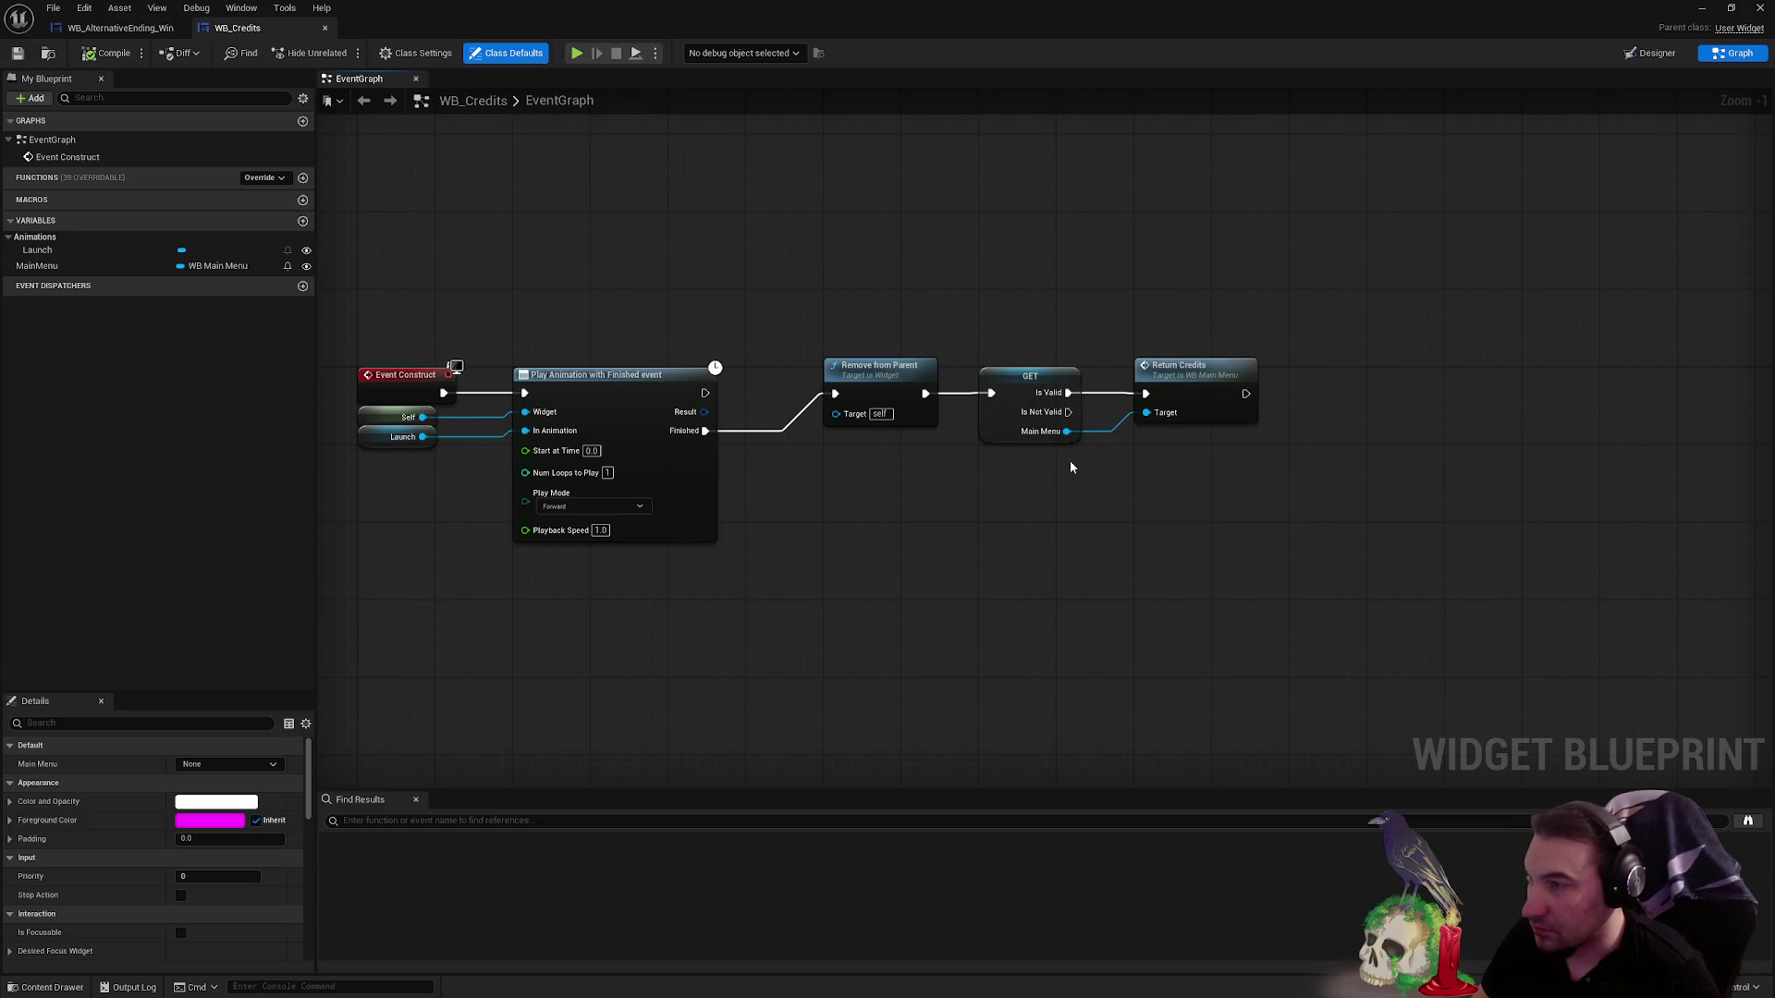
{"action": "scroll", "coordinate": [943, 448], "scroll_direction": "up", "scroll_amount": 1}
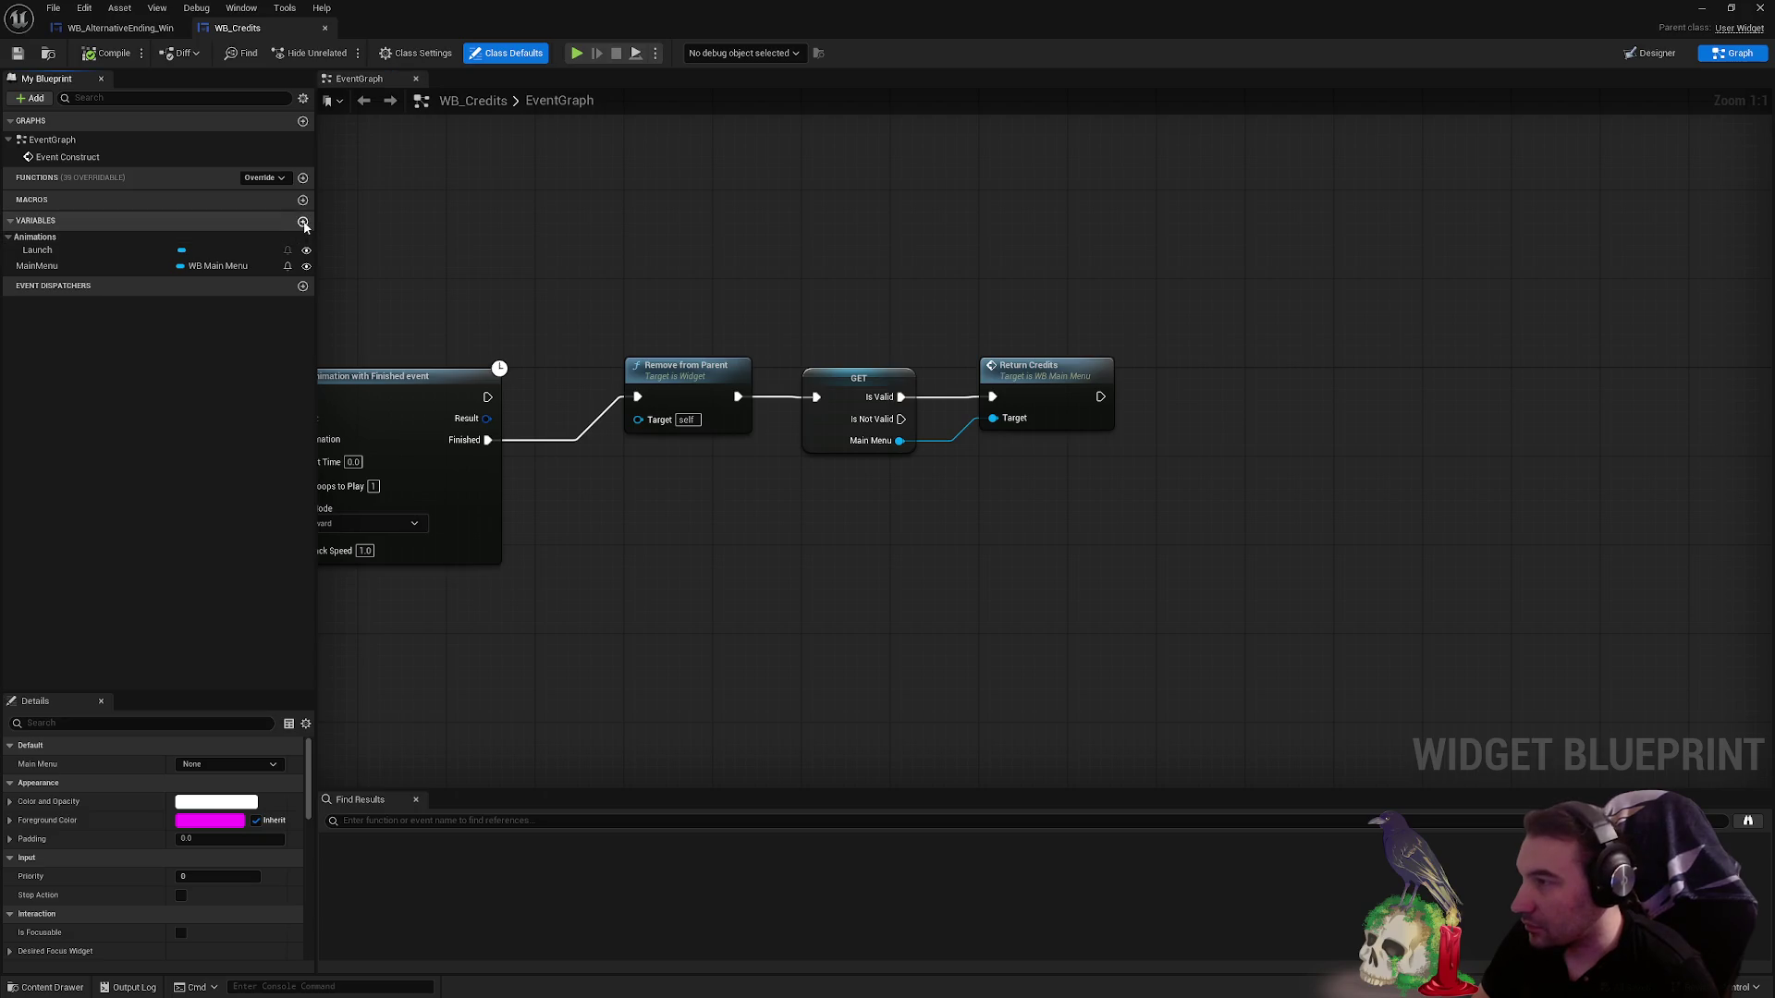
- Add an AEWin variable of type WB Alternative Ending Win, Instance Editable and Expose on Spawn
{"action": "left_click", "coordinate": [302, 220]}
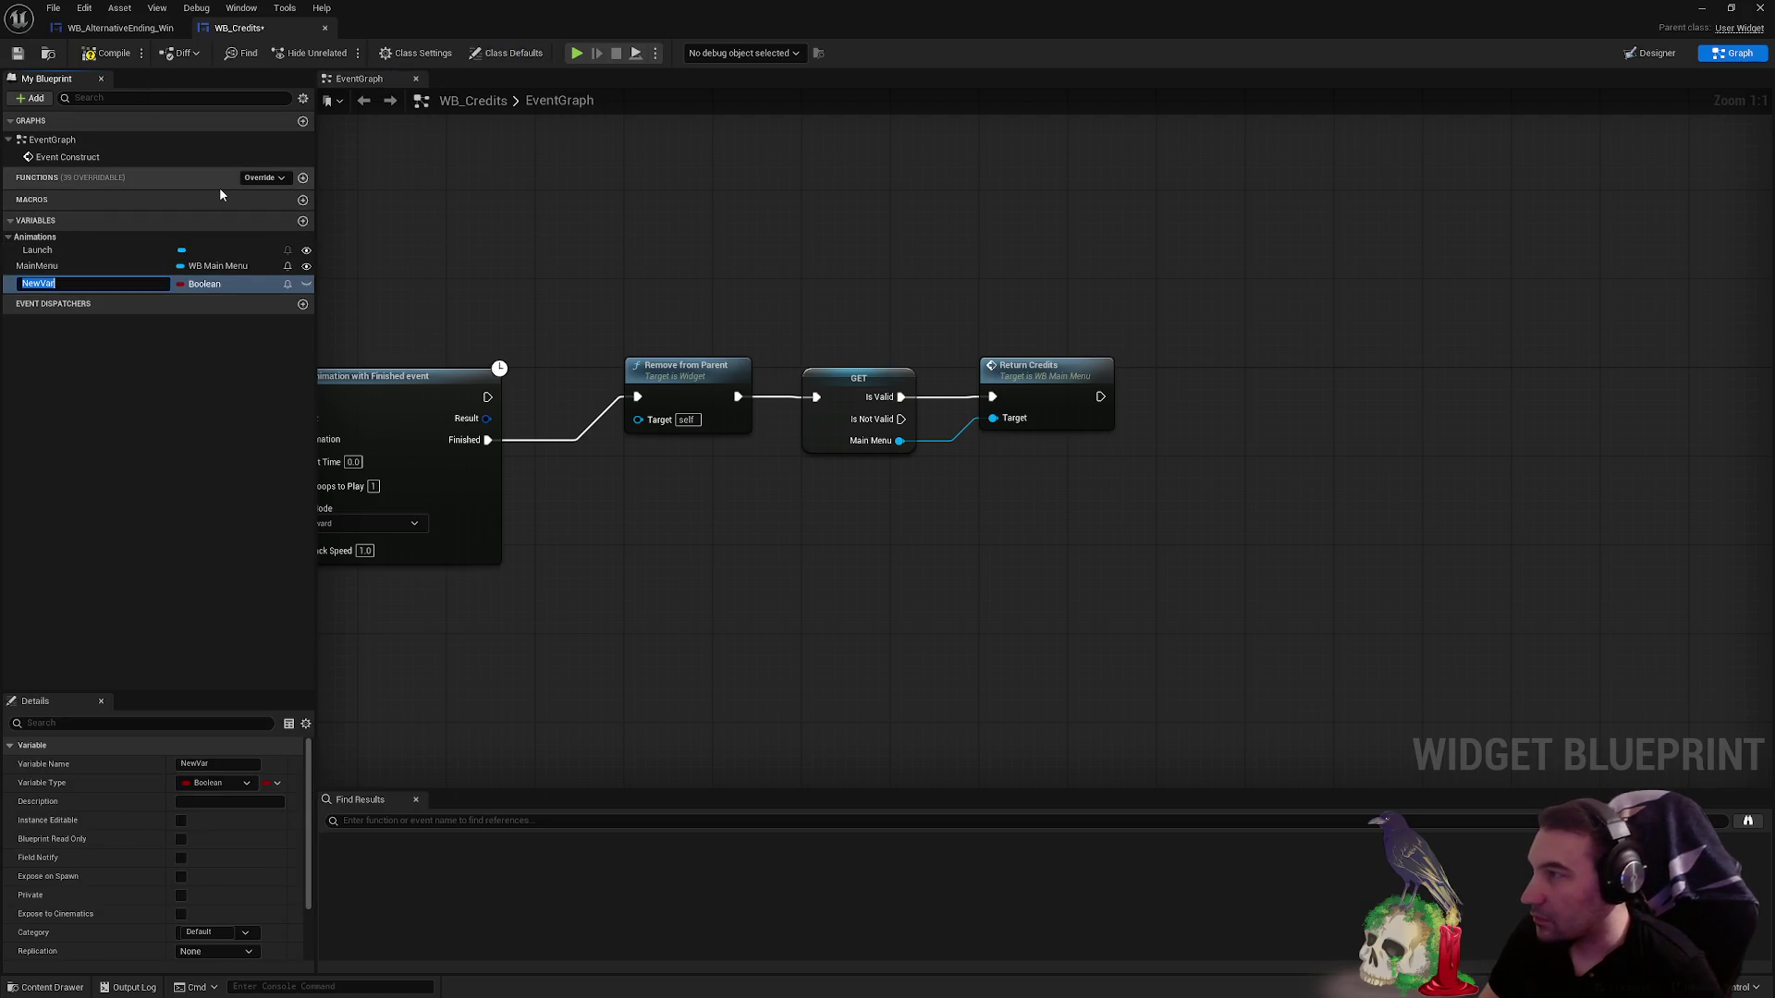
{"action": "type", "text": "AEWi"}
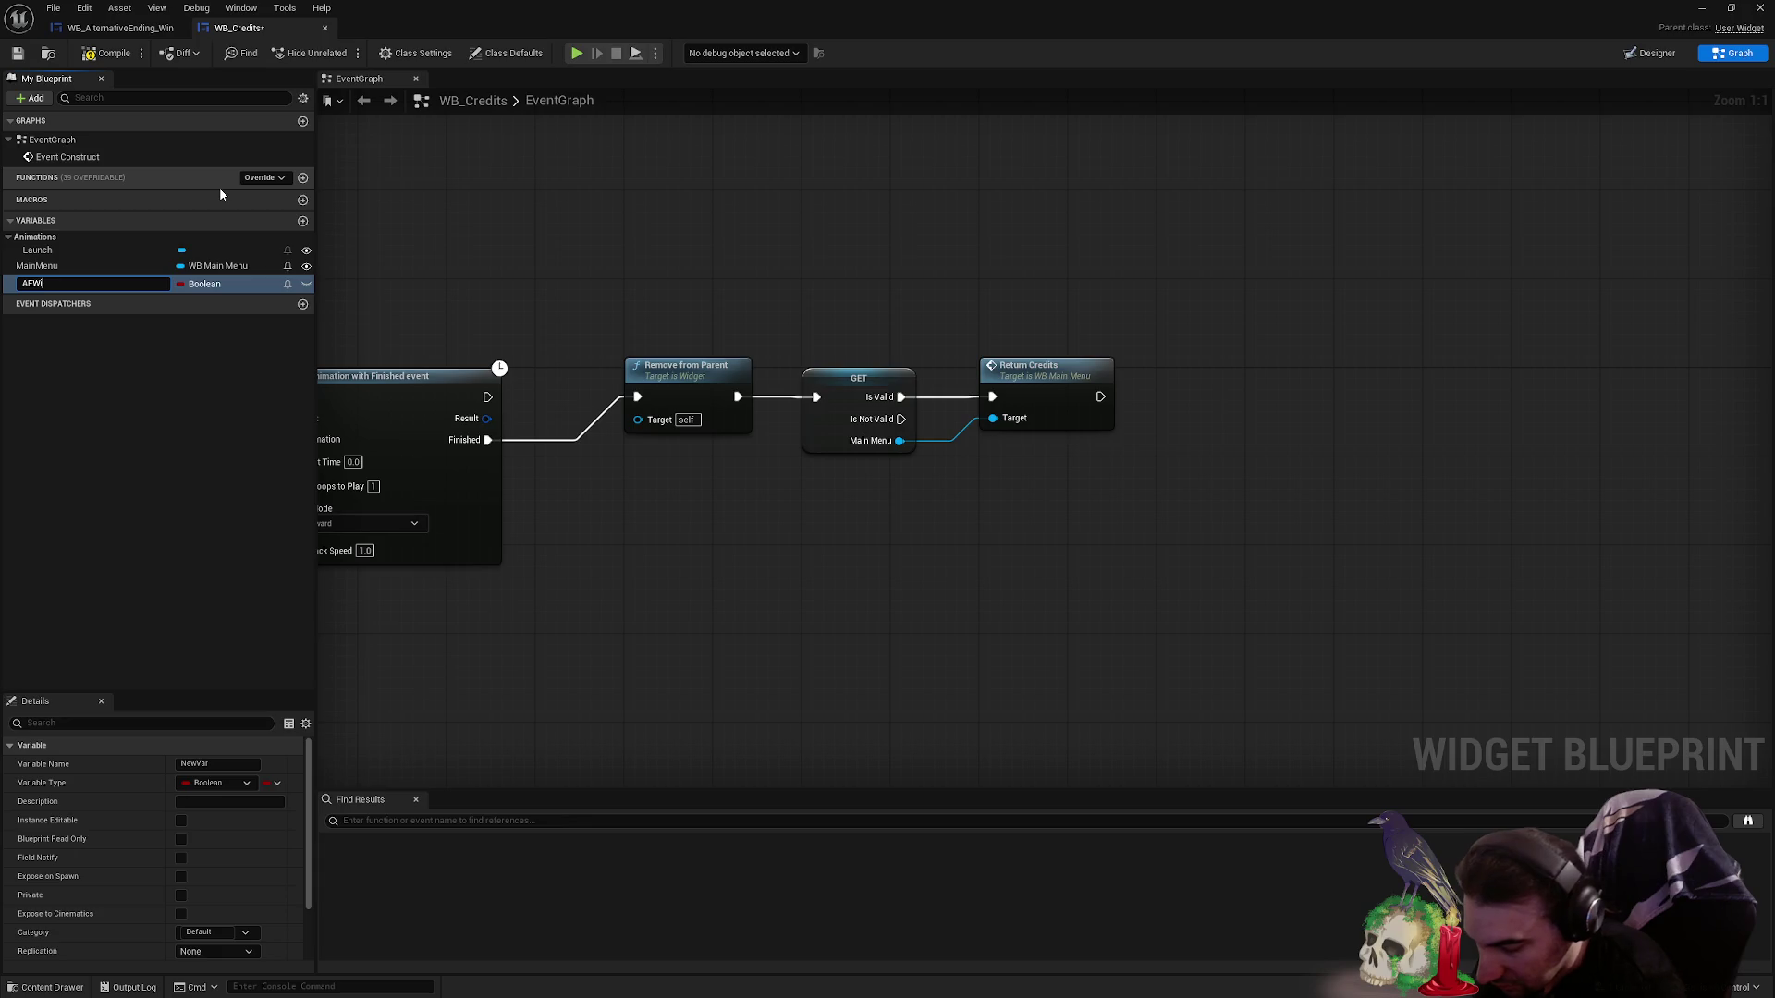
{"action": "type", "text": "n"}
{"action": "key", "text": "Return"}
{"action": "left_click", "coordinate": [207, 284]}
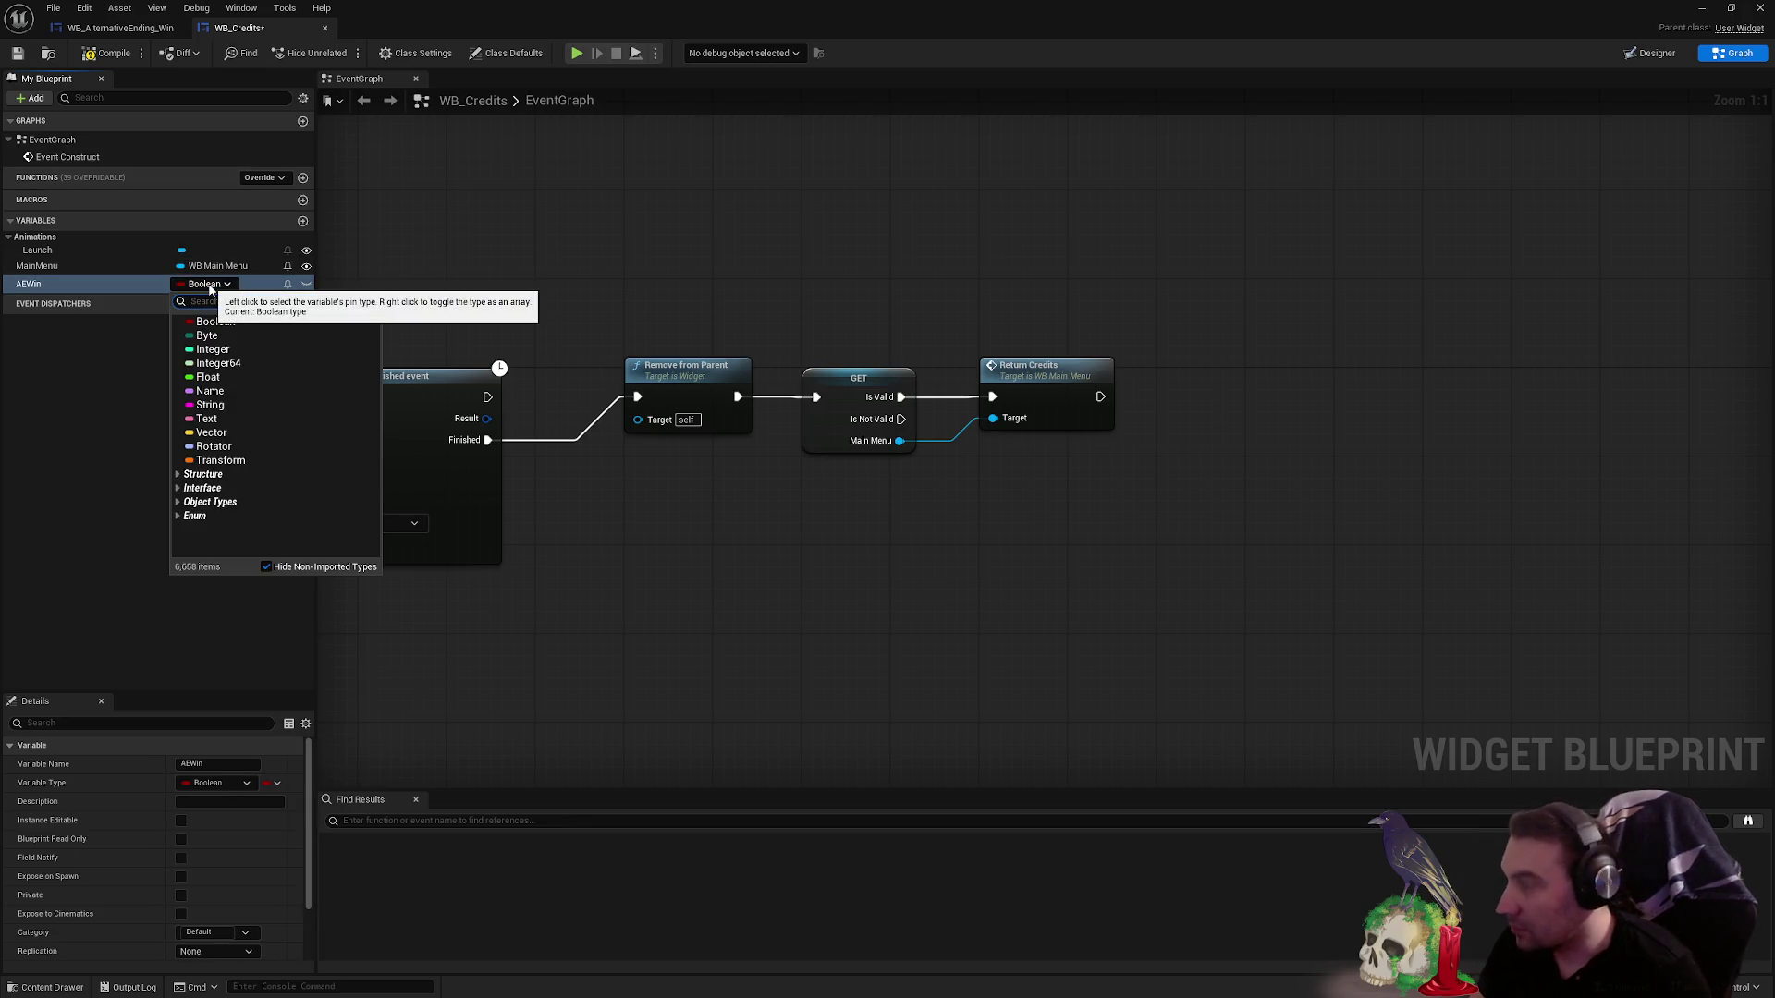
{"action": "type", "text": "WB_Al"}
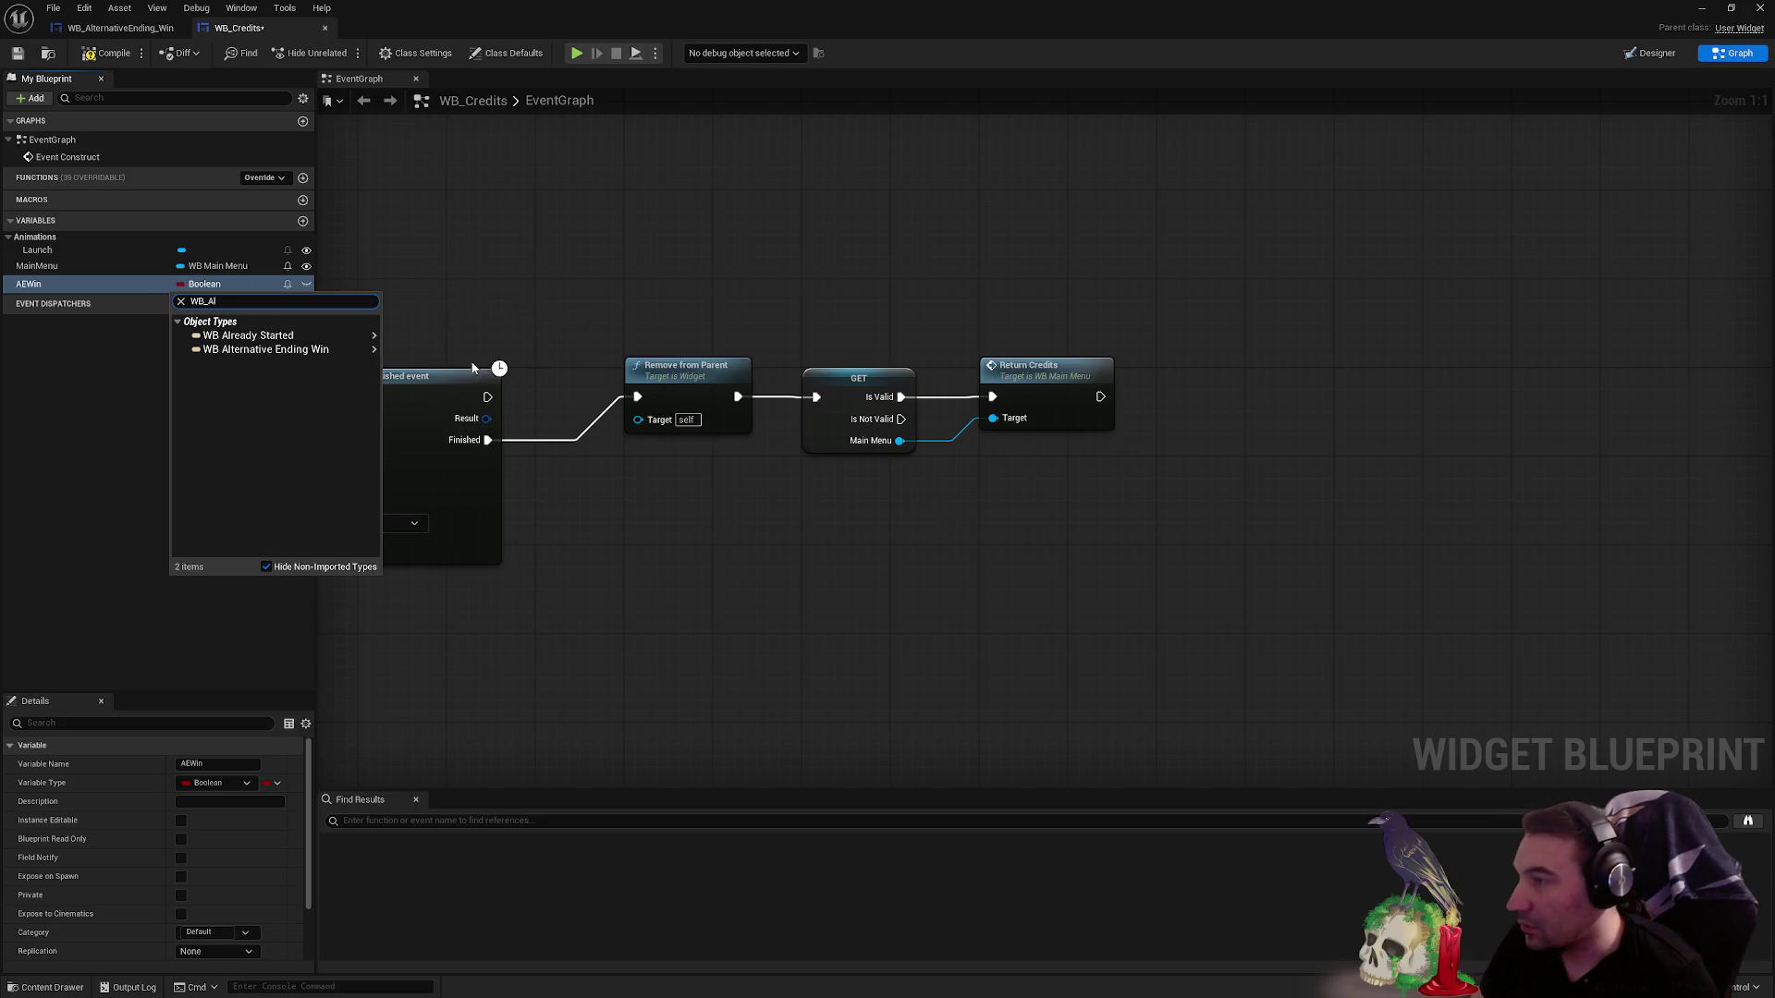
{"action": "left_click", "coordinate": [407, 358]}
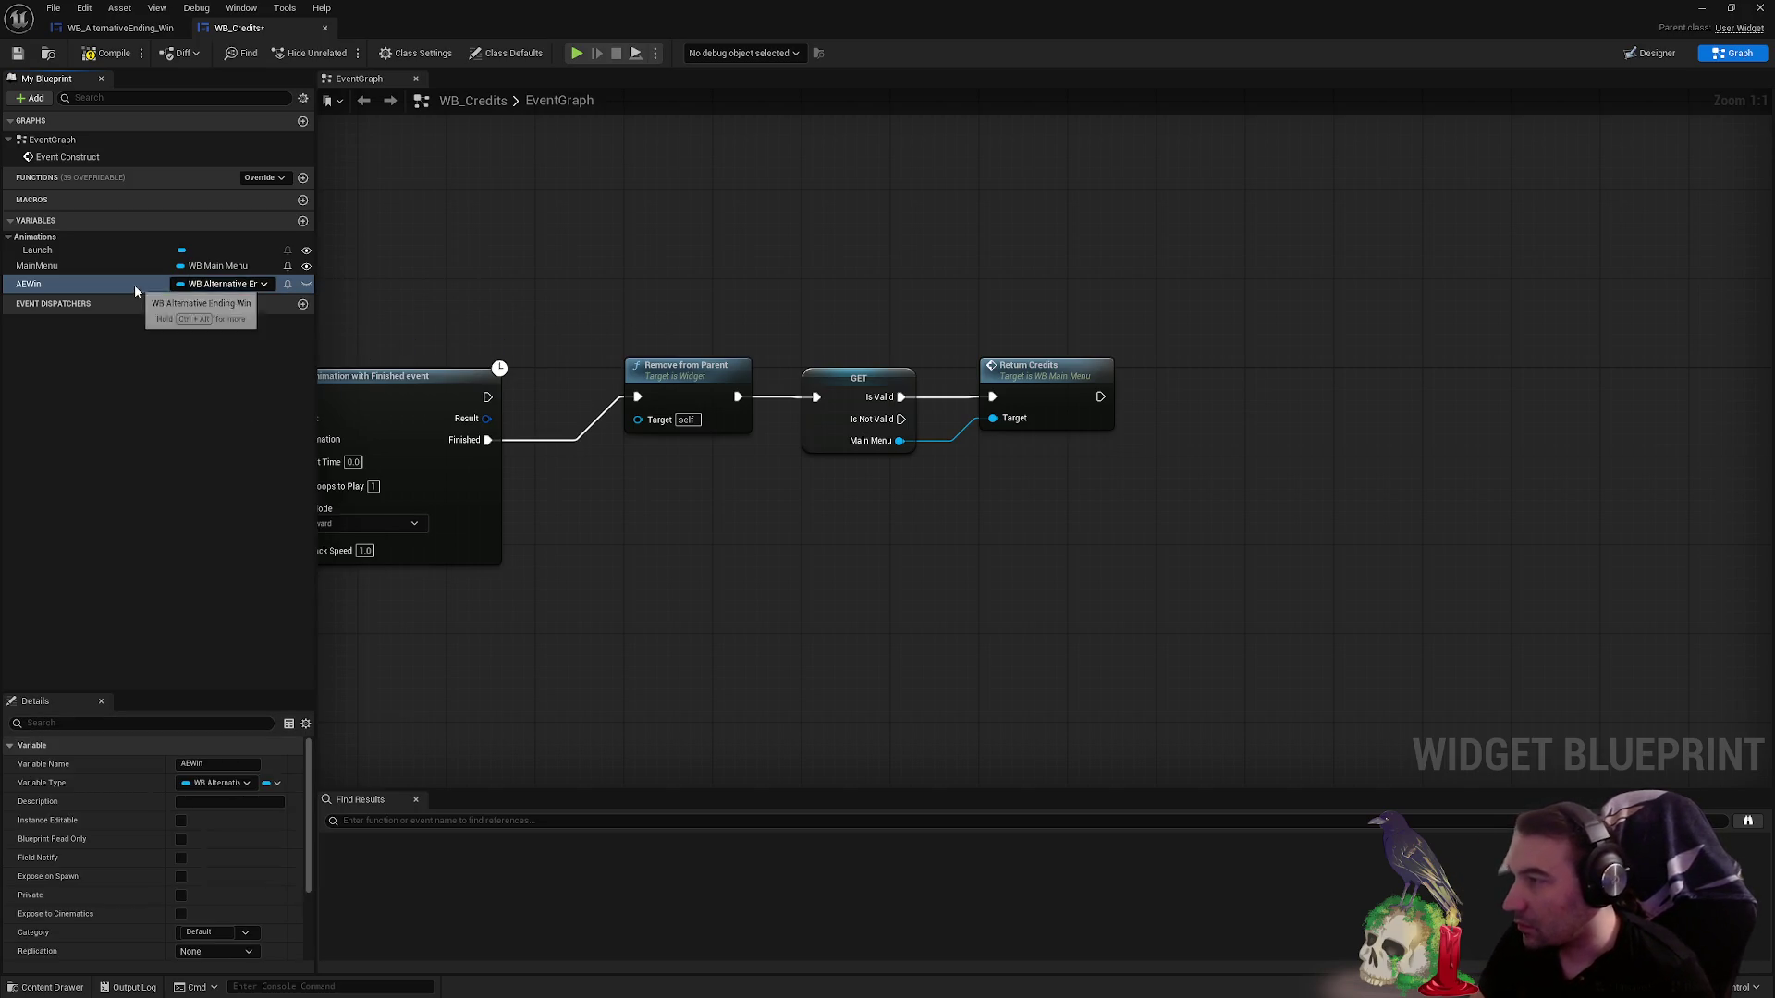
{"action": "left_click", "coordinate": [305, 285]}
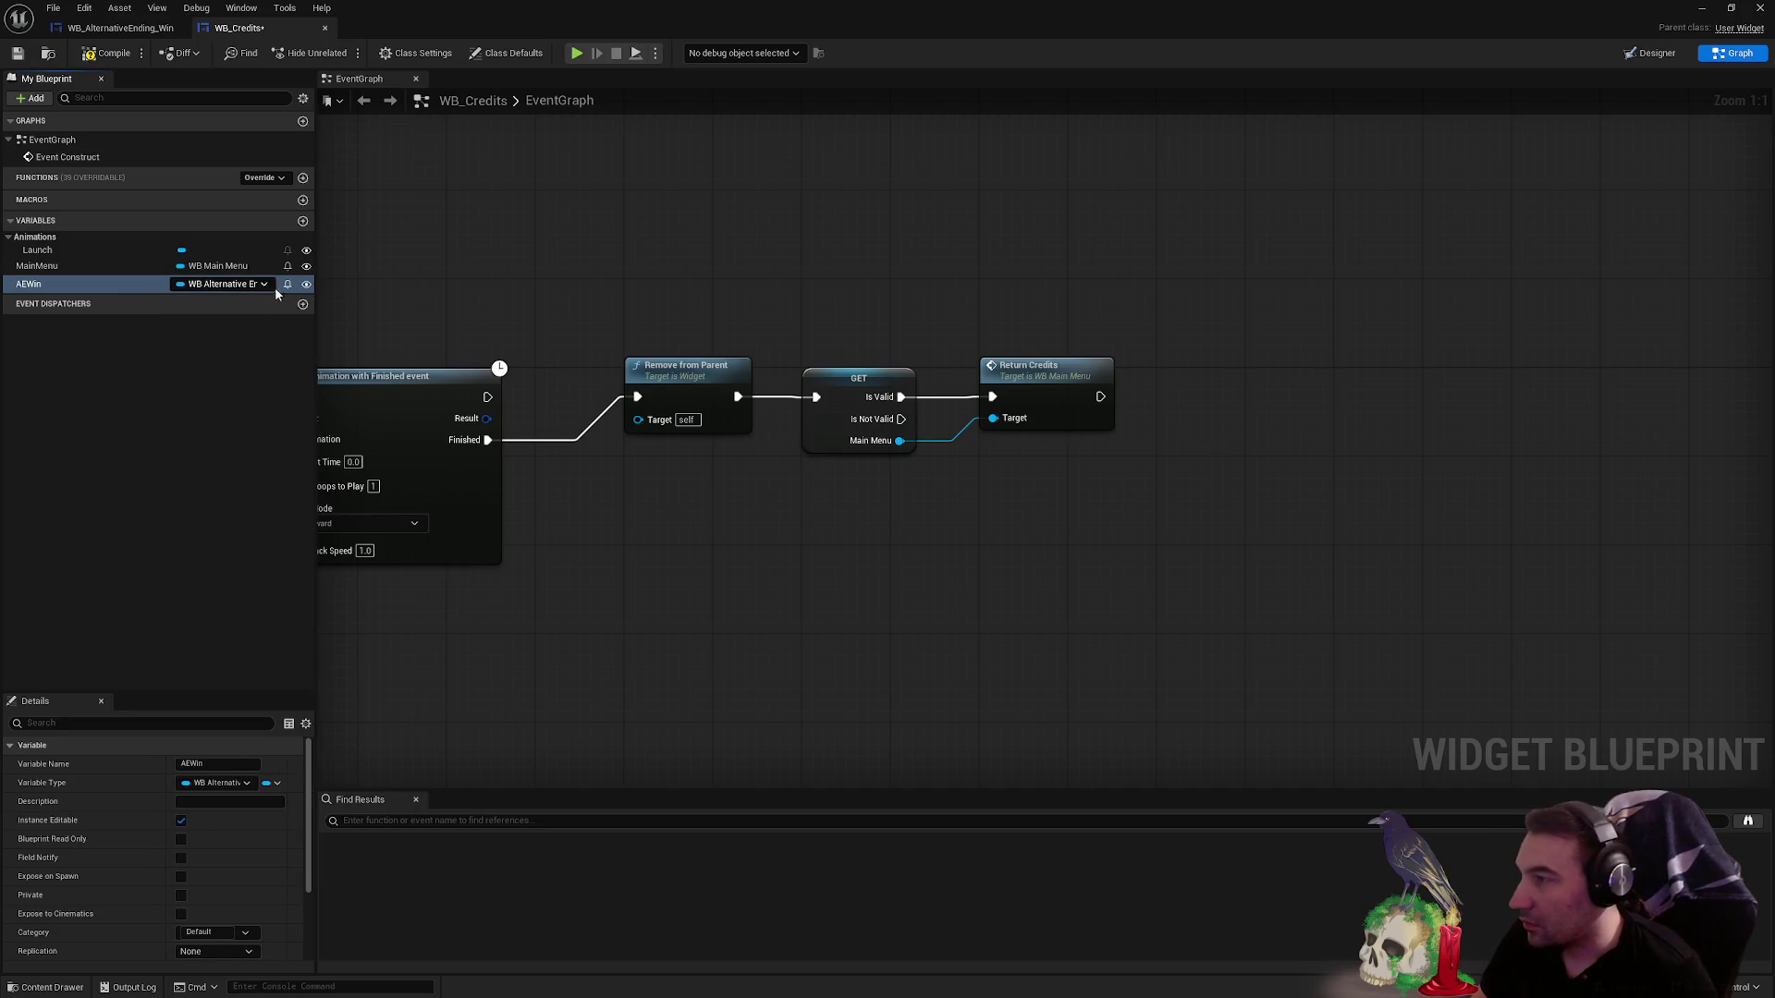
{"action": "left_click", "coordinate": [181, 877]}
- Wire a validated Get of AEWin after Main Menu's Is Not Valid output, then compile
{"action": "mouse_move", "coordinate": [92, 284]}
{"action": "left_mouse_down"}
{"action": "mouse_move", "coordinate": [970, 566]}
{"action": "mouse_move", "coordinate": [997, 592]}
{"action": "mouse_move", "coordinate": [1032, 478]}
{"action": "mouse_move", "coordinate": [899, 426]}
{"action": "left_mouse_up"}
{"action": "right_click", "coordinate": [1018, 566]}
{"action": "left_click", "coordinate": [1066, 713]}
{"action": "left_click", "coordinate": [994, 487]}
{"action": "mouse_move", "coordinate": [1022, 478]}
{"action": "left_mouse_down"}
{"action": "mouse_move", "coordinate": [831, 614]}
{"action": "mouse_move", "coordinate": [843, 568]}
{"action": "mouse_move", "coordinate": [820, 527]}
{"action": "mouse_move", "coordinate": [805, 543]}
{"action": "mouse_move", "coordinate": [958, 565]}
{"action": "left_mouse_up"}
{"action": "double_click", "coordinate": [837, 518]}
{"action": "double_click", "coordinate": [834, 524]}
{"action": "left_click", "coordinate": [1069, 569]}
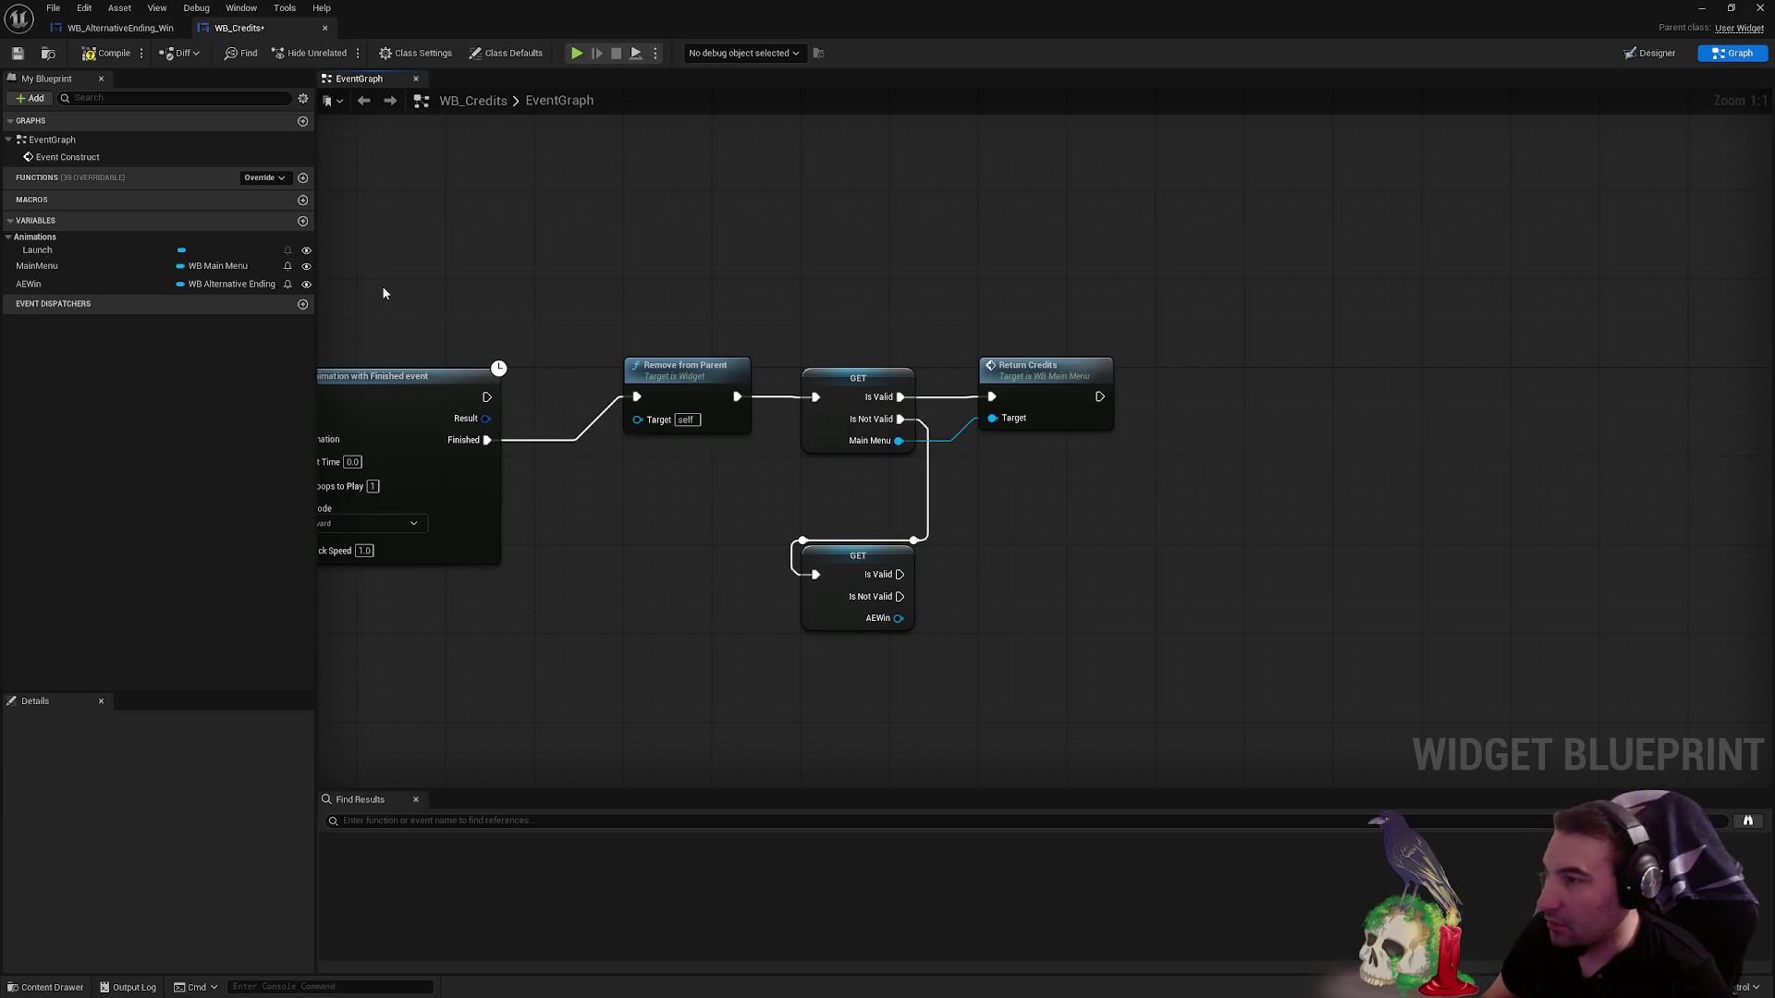
{"action": "left_click", "coordinate": [124, 56]}
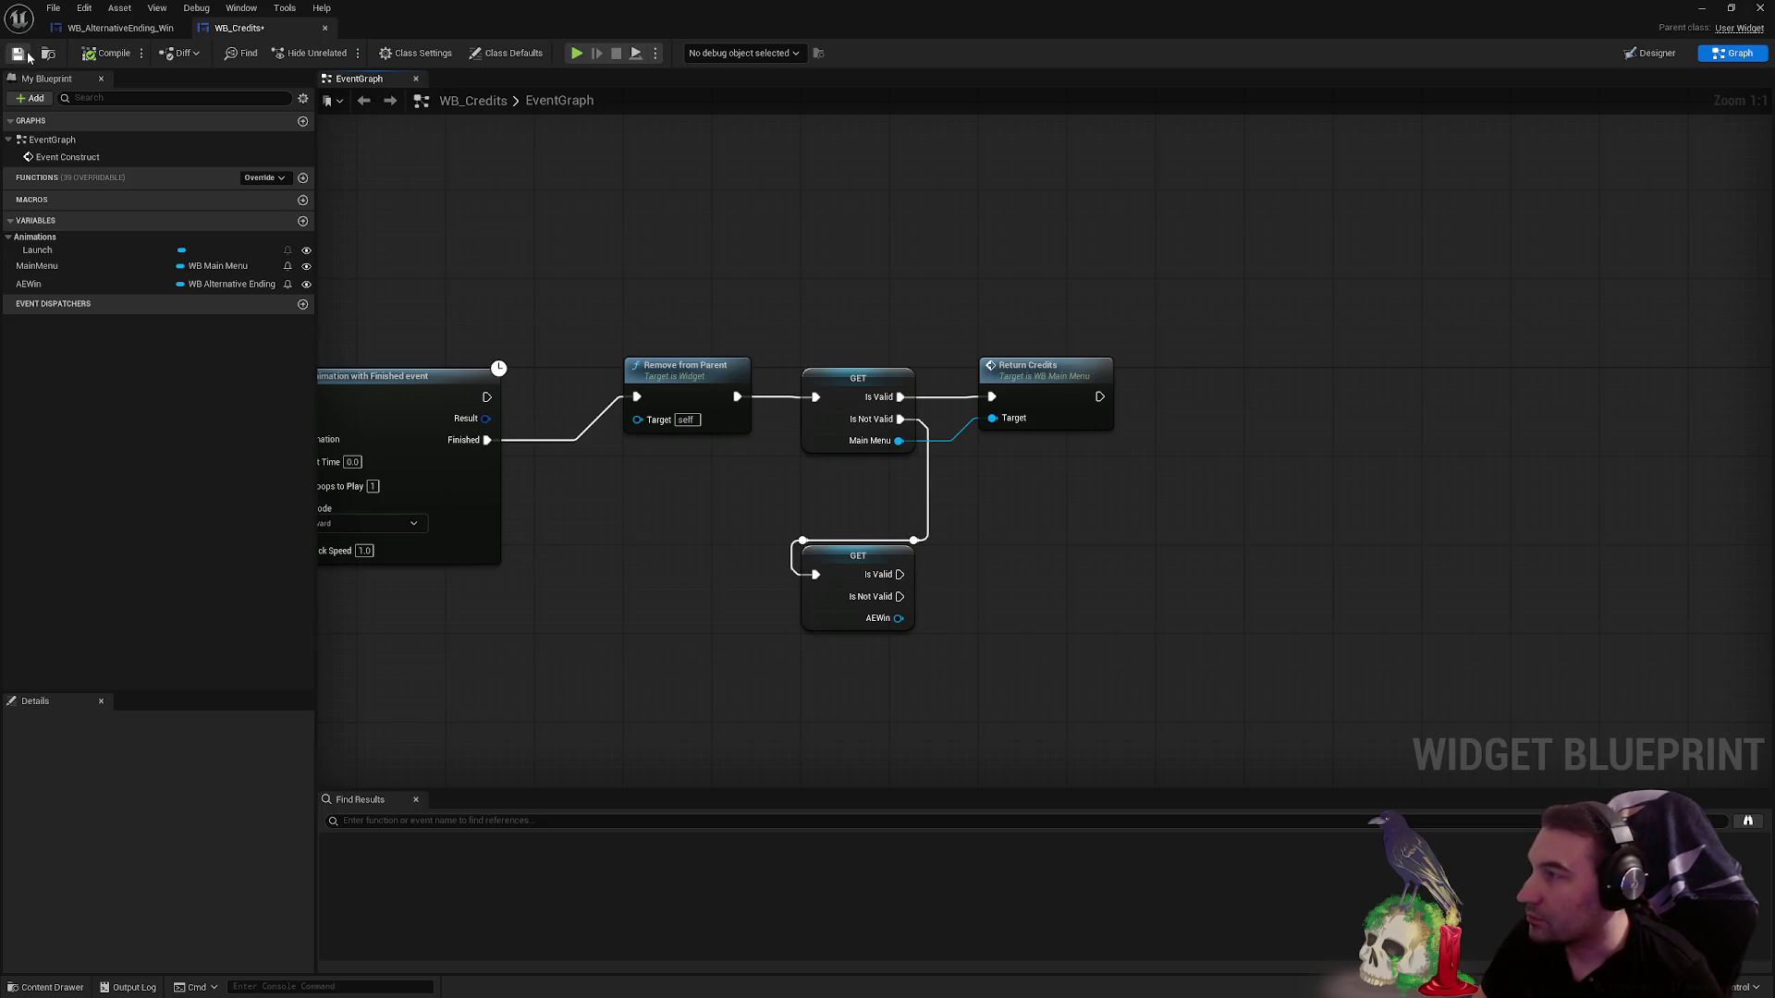
- Save WB_Credits, then open and save WB_AlternativeEnding_Win's event graph
{"action": "left_click", "coordinate": [19, 54]}
{"action": "left_click", "coordinate": [120, 28]}
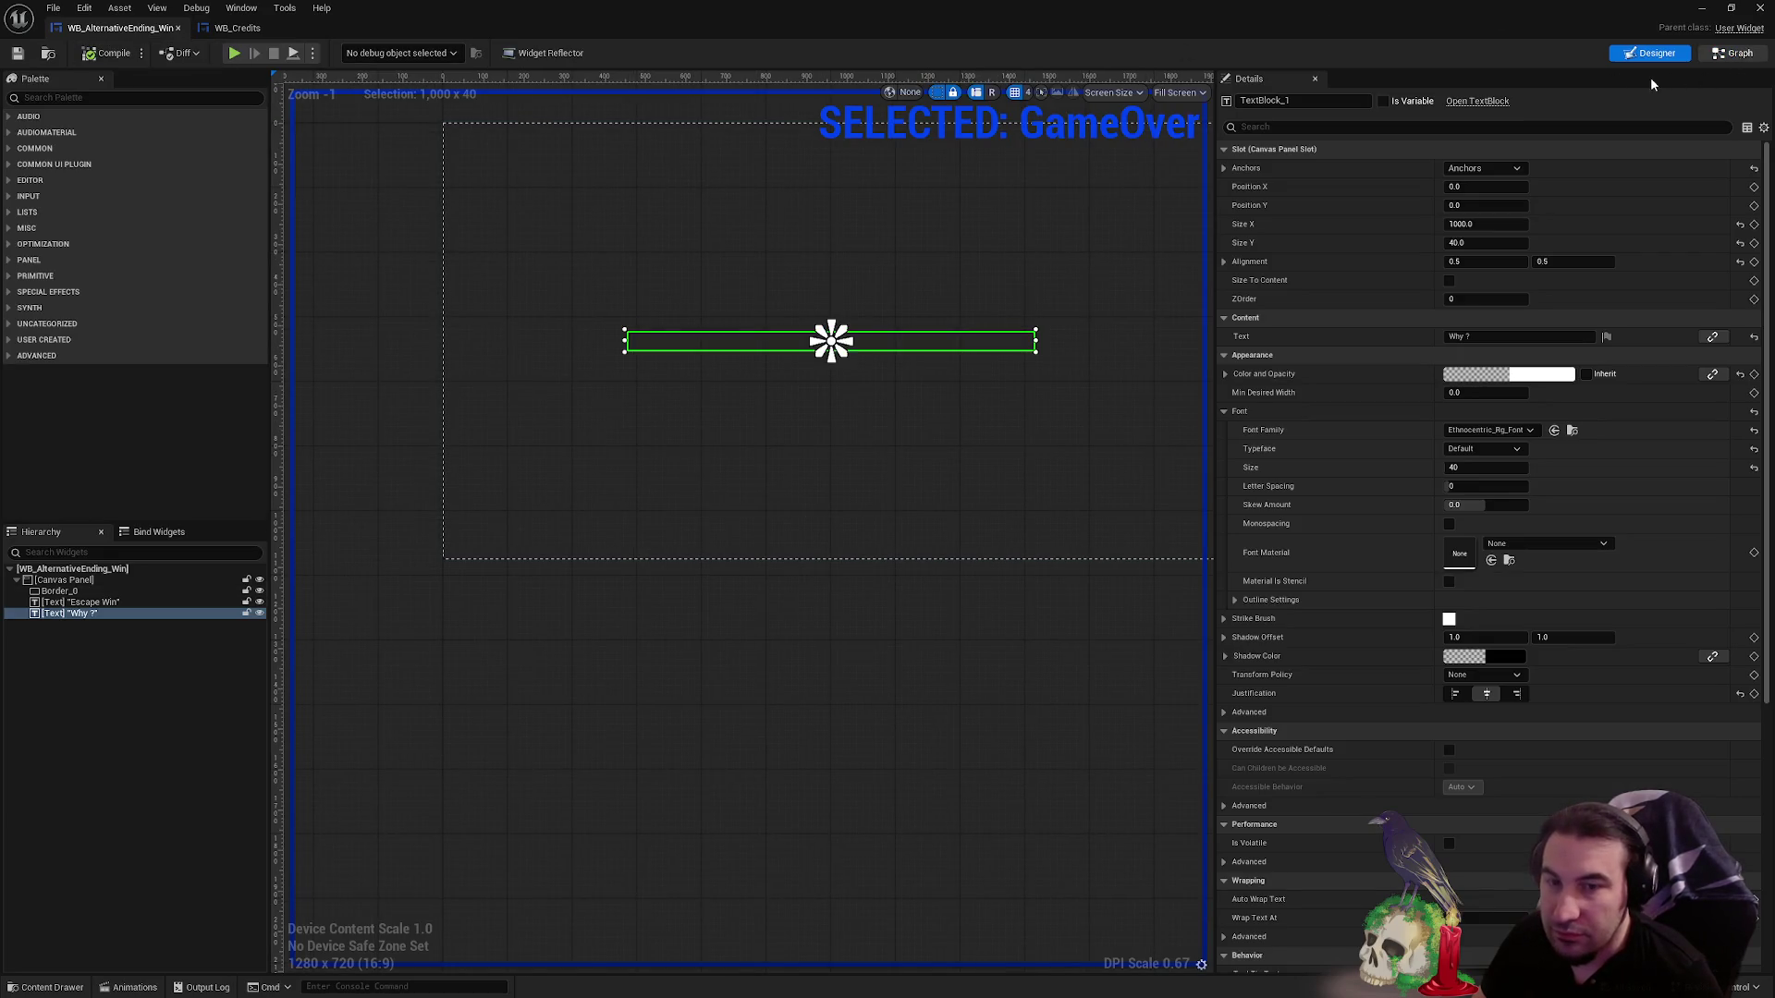
{"action": "left_click", "coordinate": [1733, 53]}
{"action": "key", "text": "super"}
{"action": "mouse_move", "coordinate": [825, 983]}
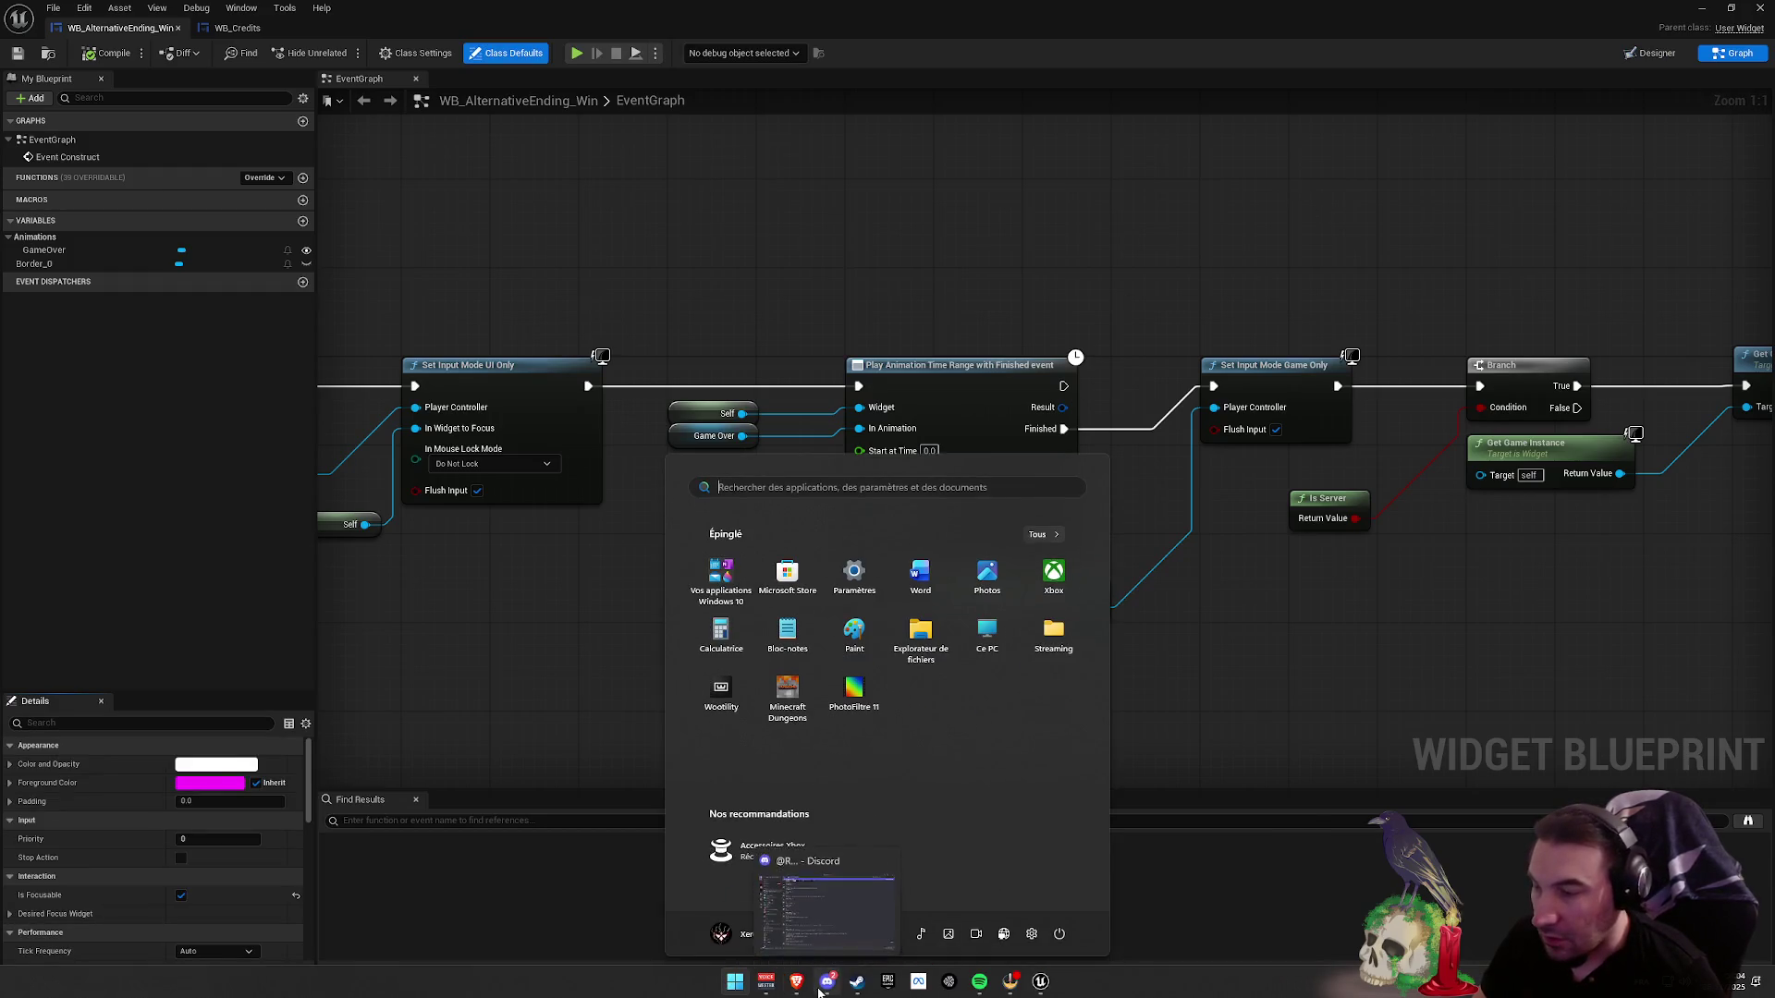
{"action": "key", "text": "super"}
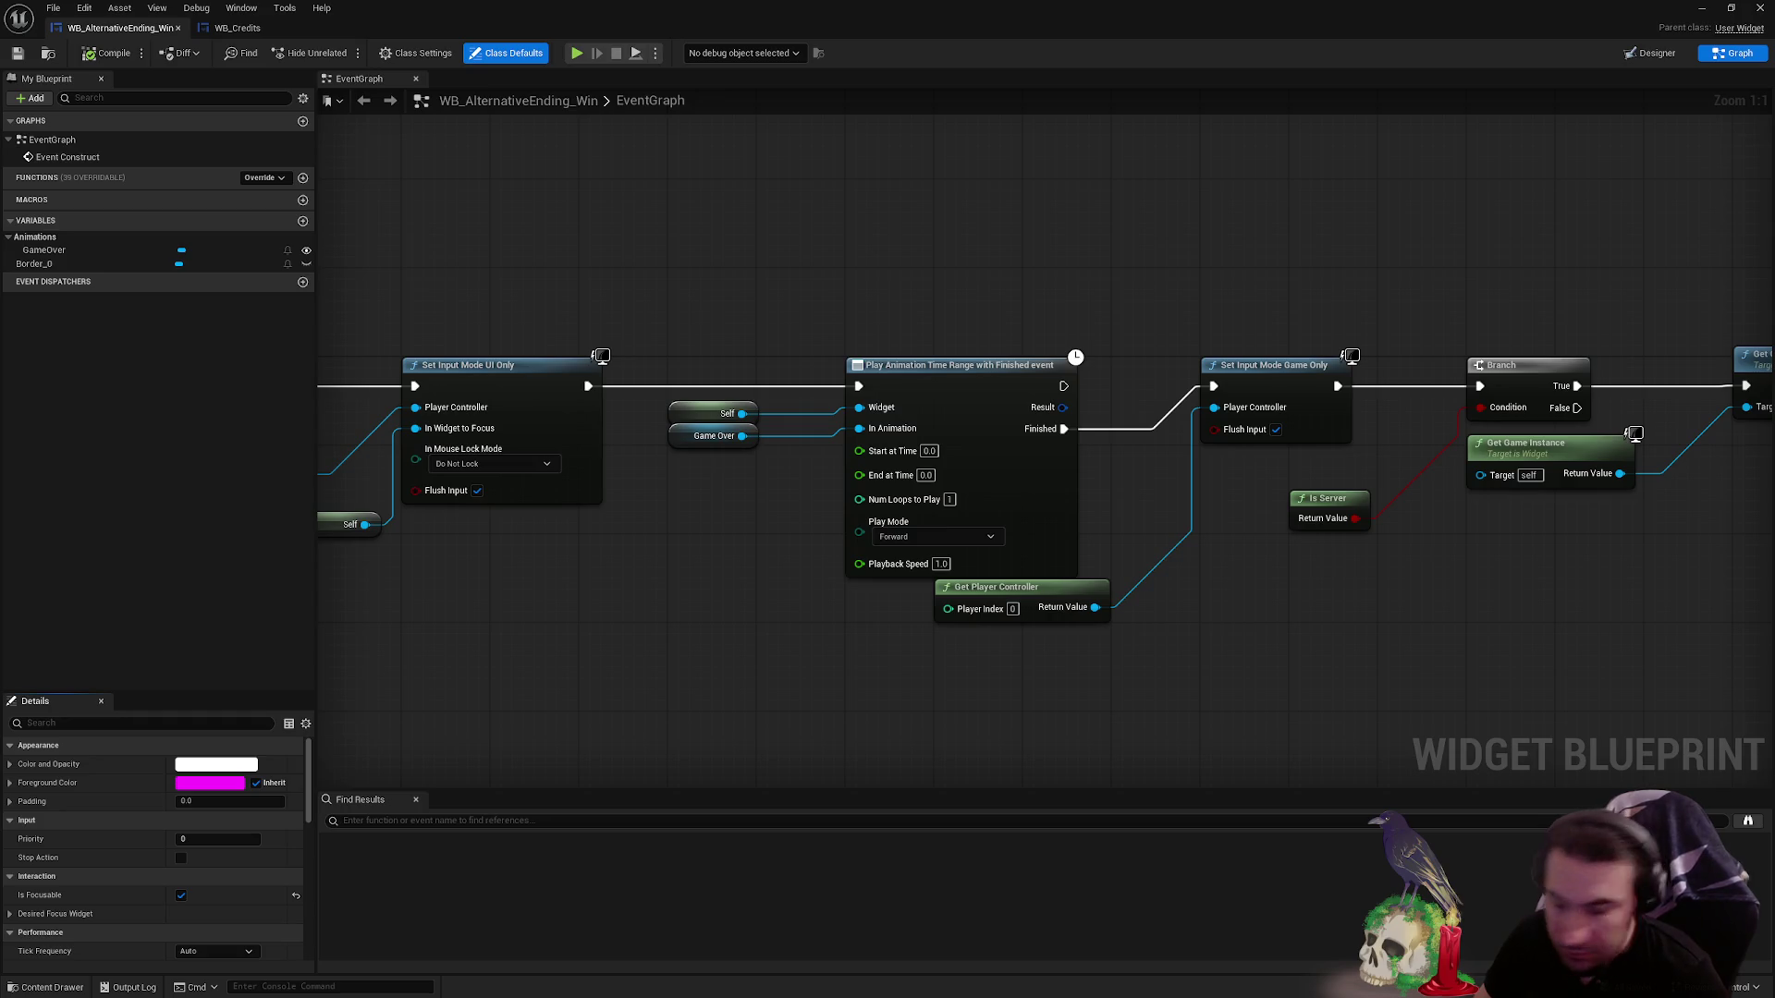
{"action": "key", "text": "super"}
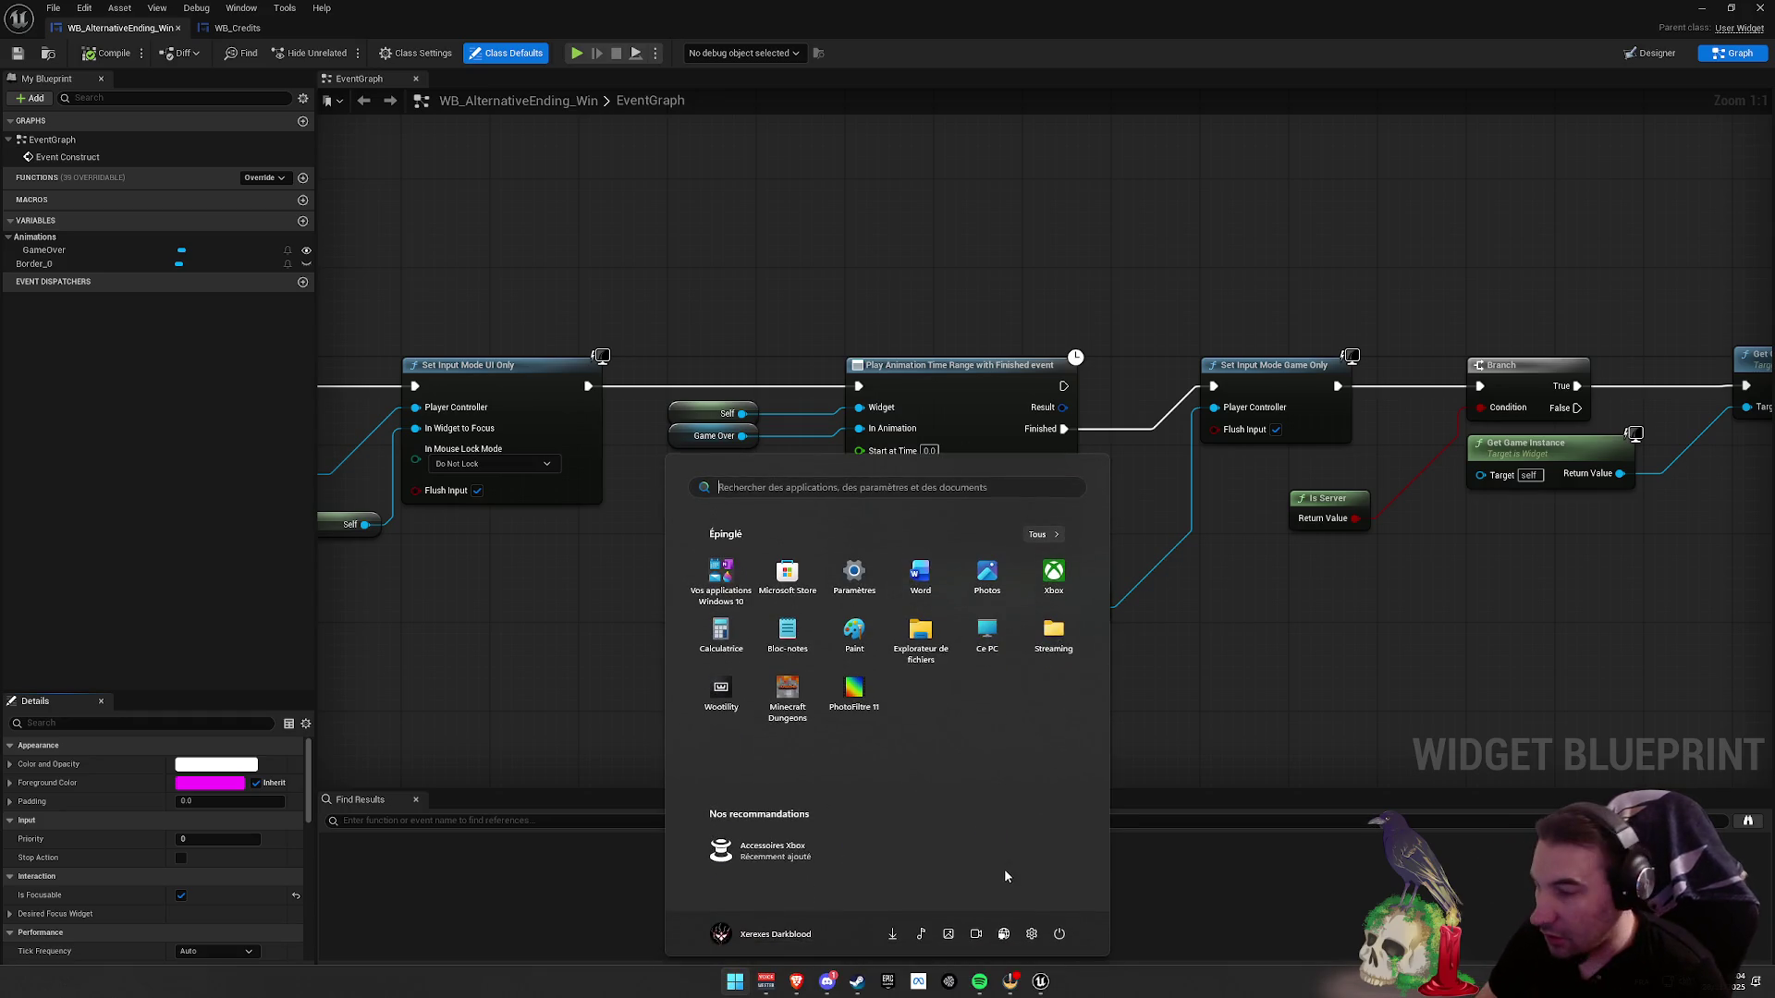
{"action": "key", "text": "super"}
{"action": "key", "text": "super"}
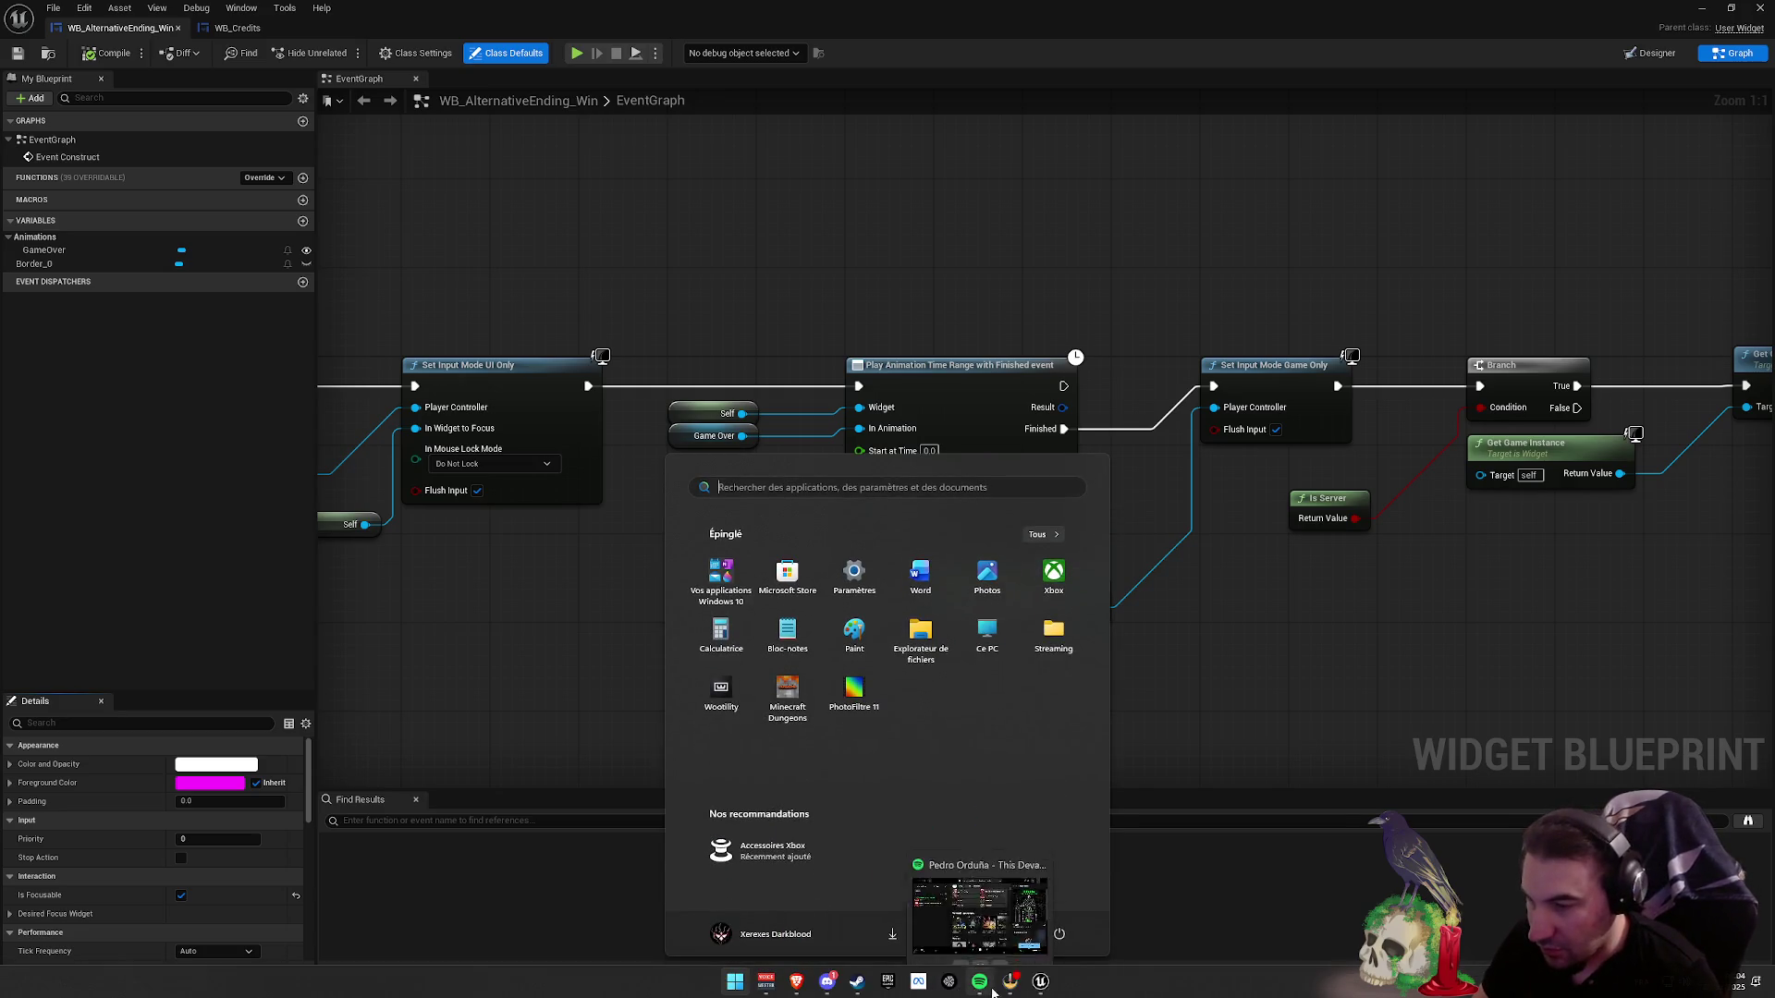
{"action": "key", "text": "super"}
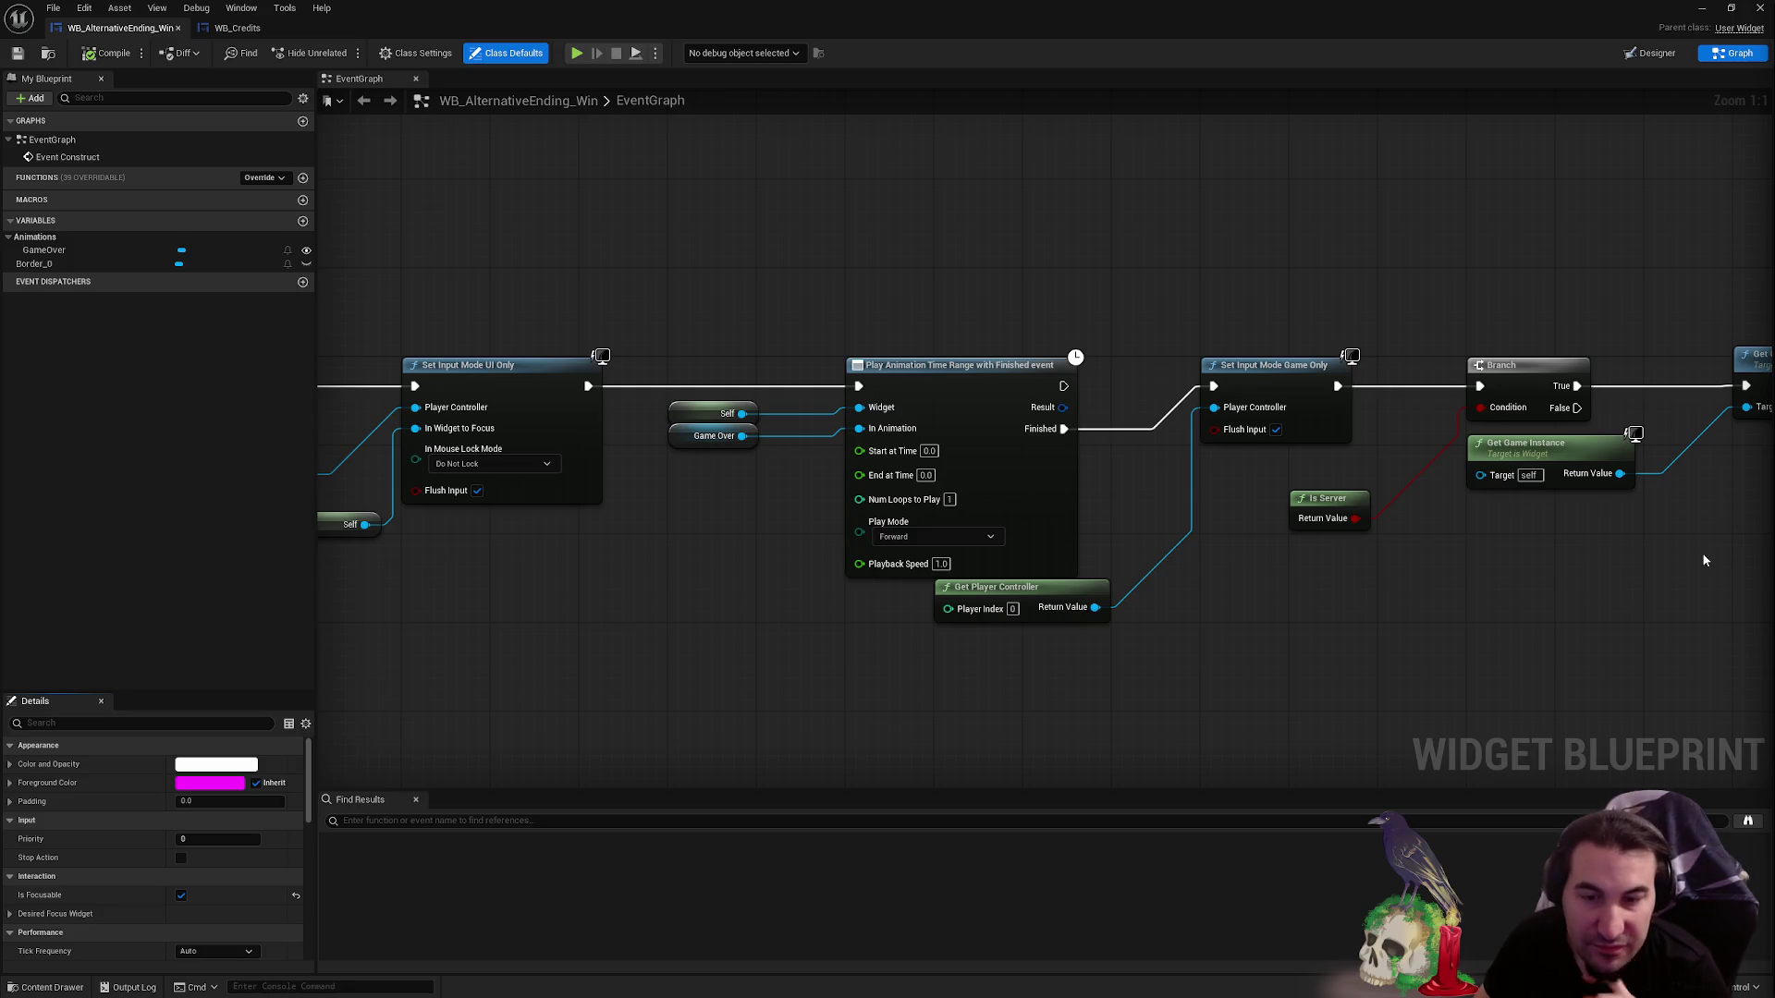
{"action": "left_click_drag", "start_coordinate": [1283, 523], "coordinate": [1061, 519]}
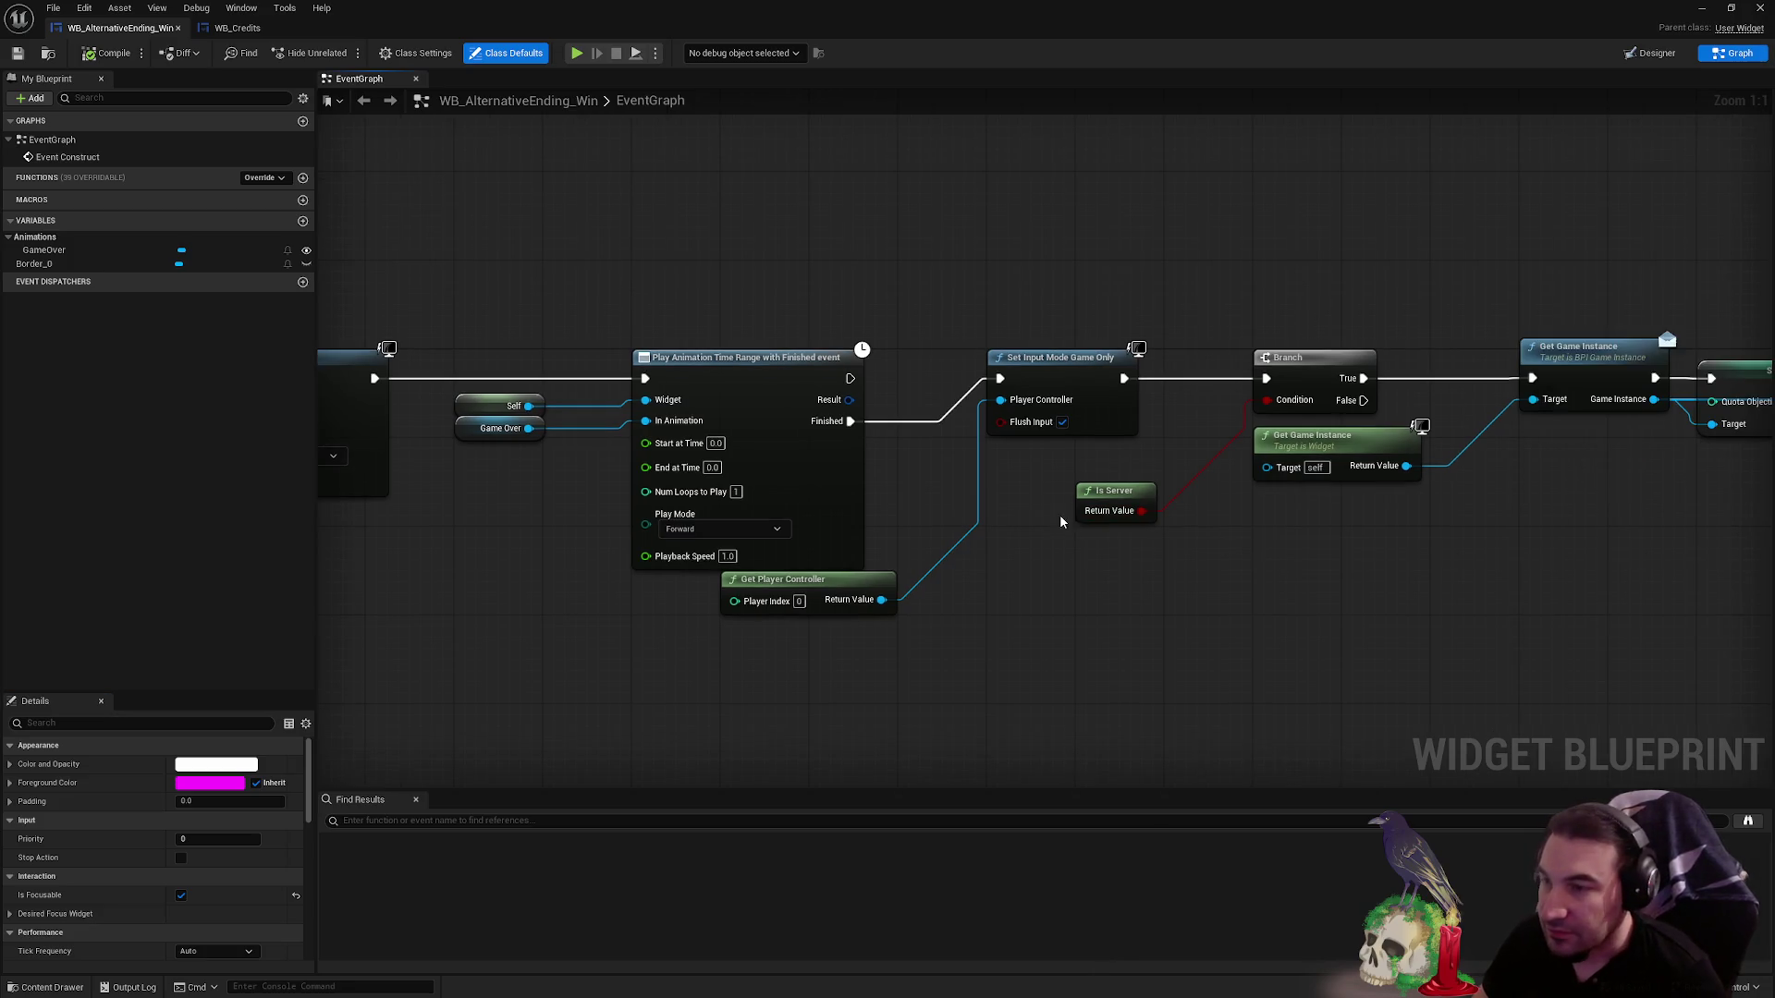
{"action": "left_click_drag", "start_coordinate": [840, 582], "coordinate": [840, 626]}
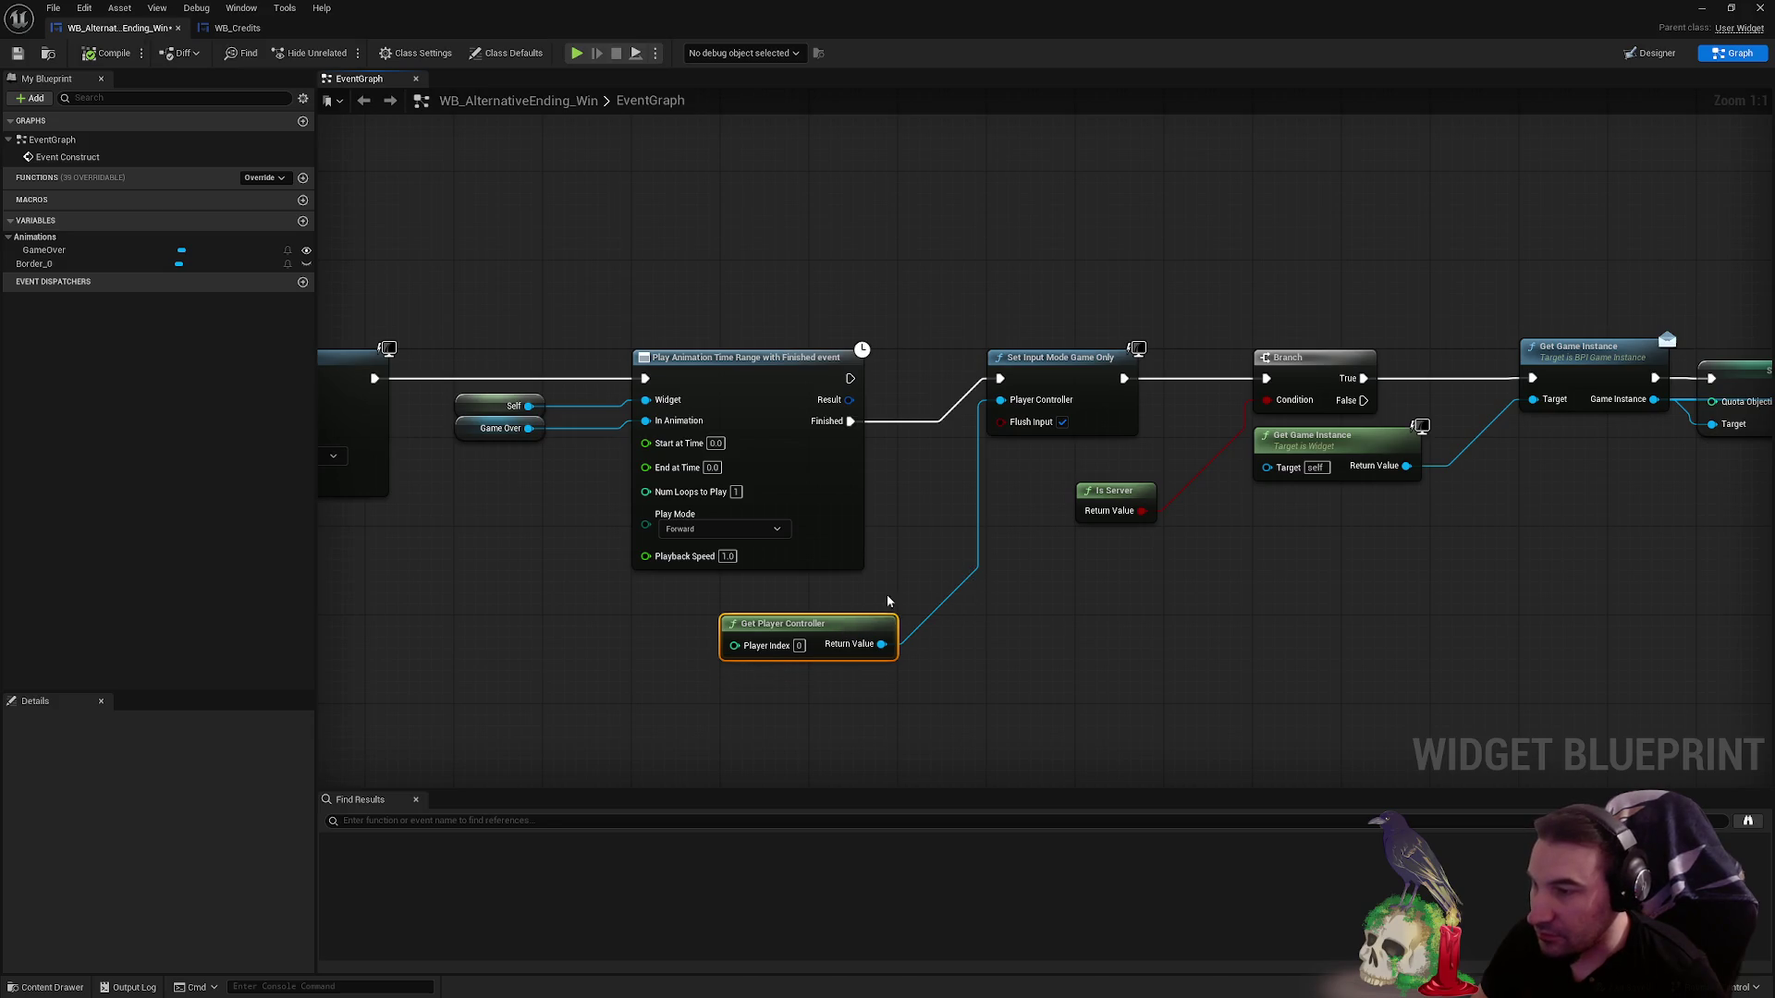
{"action": "left_click_drag", "start_coordinate": [1044, 530], "coordinate": [961, 502]}
{"action": "left_click", "coordinate": [18, 52]}
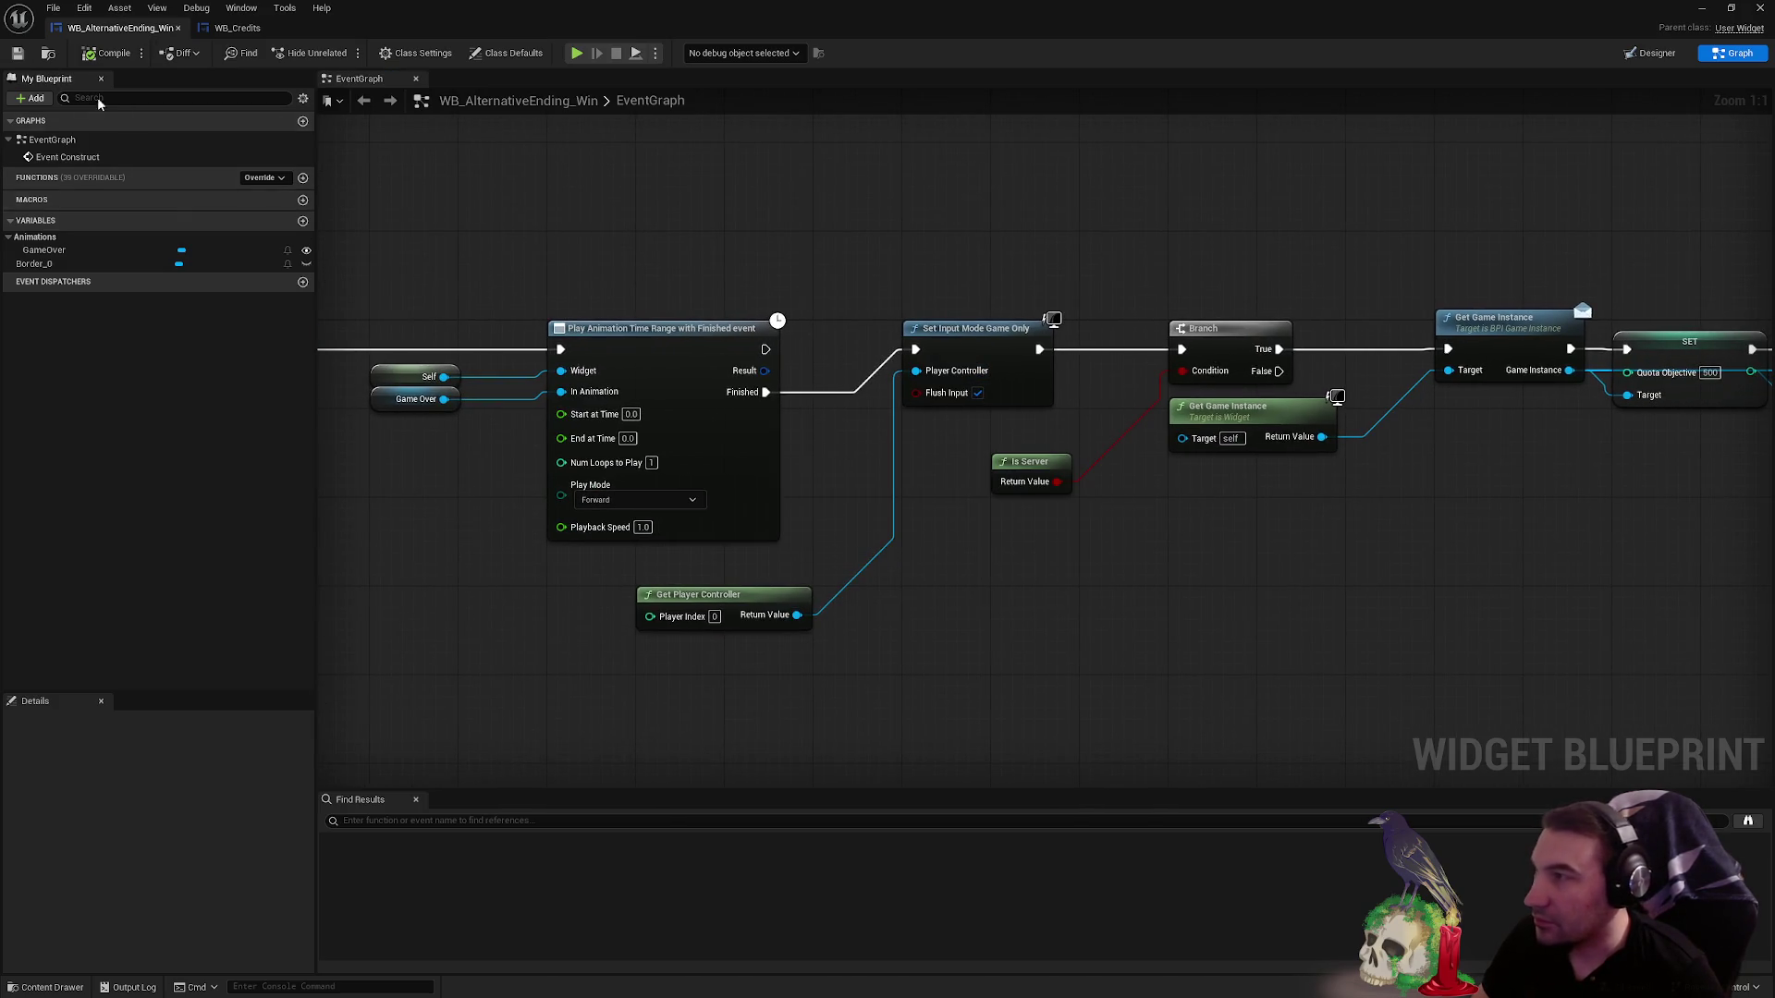
- Select the nodes from Set Input Mode Game Only onward and cut them from the graph
{"action": "mouse_move", "coordinate": [1113, 430]}
{"action": "left_mouse_down"}
{"action": "mouse_move", "coordinate": [725, 484]}
{"action": "mouse_move", "coordinate": [1415, 484]}
{"action": "left_mouse_up"}
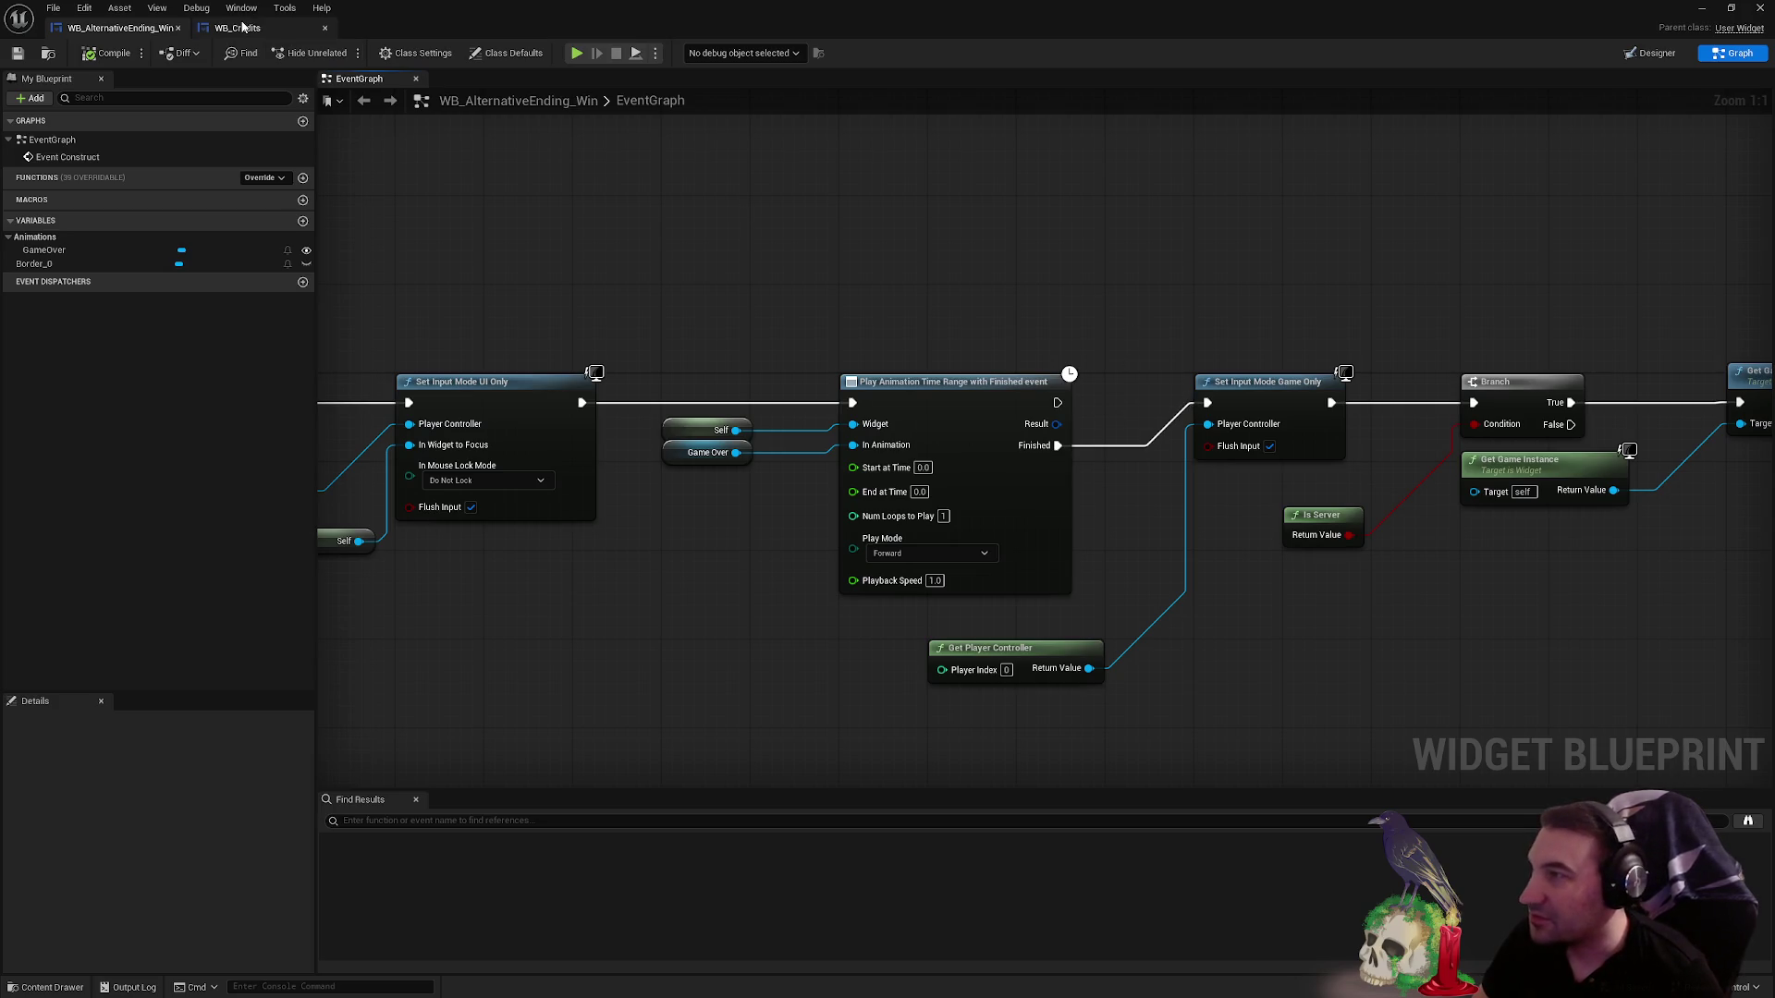
{"action": "left_click", "coordinate": [237, 28]}
{"action": "left_click", "coordinate": [132, 29]}
{"action": "left_click_drag", "start_coordinate": [780, 277], "coordinate": [777, 437]}
{"action": "left_click", "coordinate": [754, 462]}
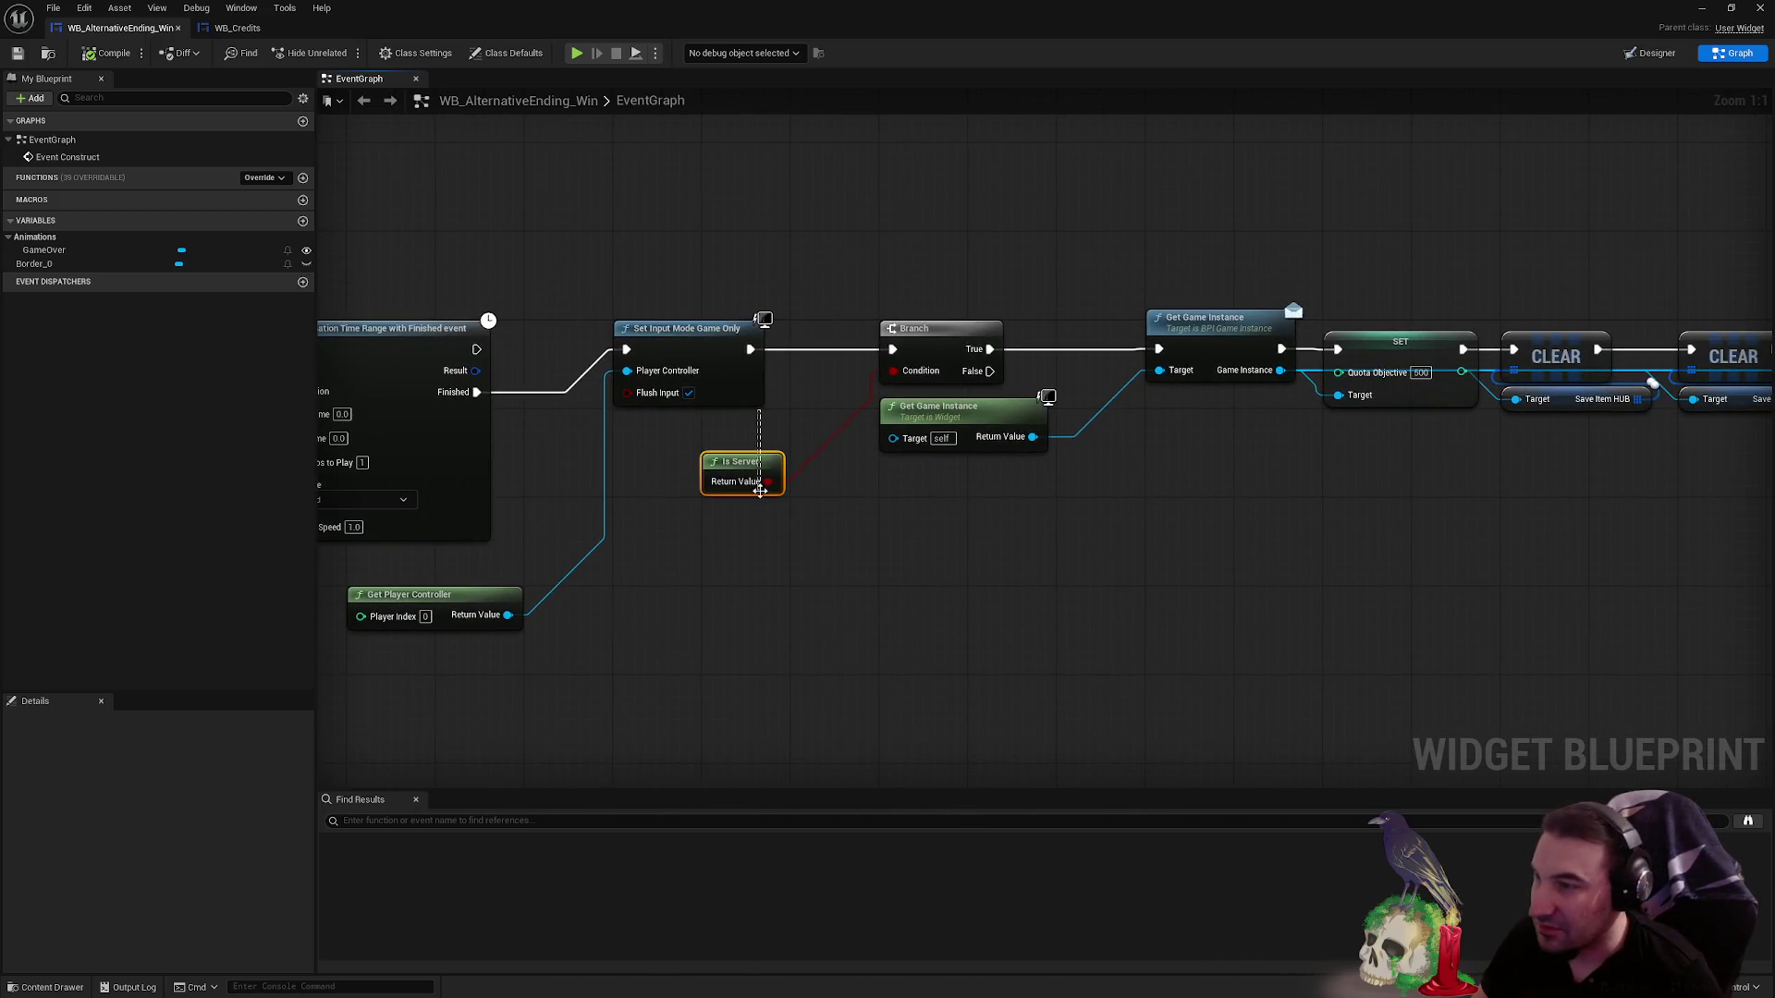
{"action": "scroll", "coordinate": [833, 453], "scroll_direction": "down", "scroll_amount": 1}
{"action": "mouse_move", "coordinate": [897, 455]}
{"action": "left_mouse_down"}
{"action": "mouse_move", "coordinate": [1268, 478]}
{"action": "mouse_move", "coordinate": [1221, 471]}
{"action": "left_mouse_up"}
{"action": "left_click", "coordinate": [998, 370], "text": "ctrl"}
{"action": "left_click_drag", "start_coordinate": [925, 658], "coordinate": [832, 593]}
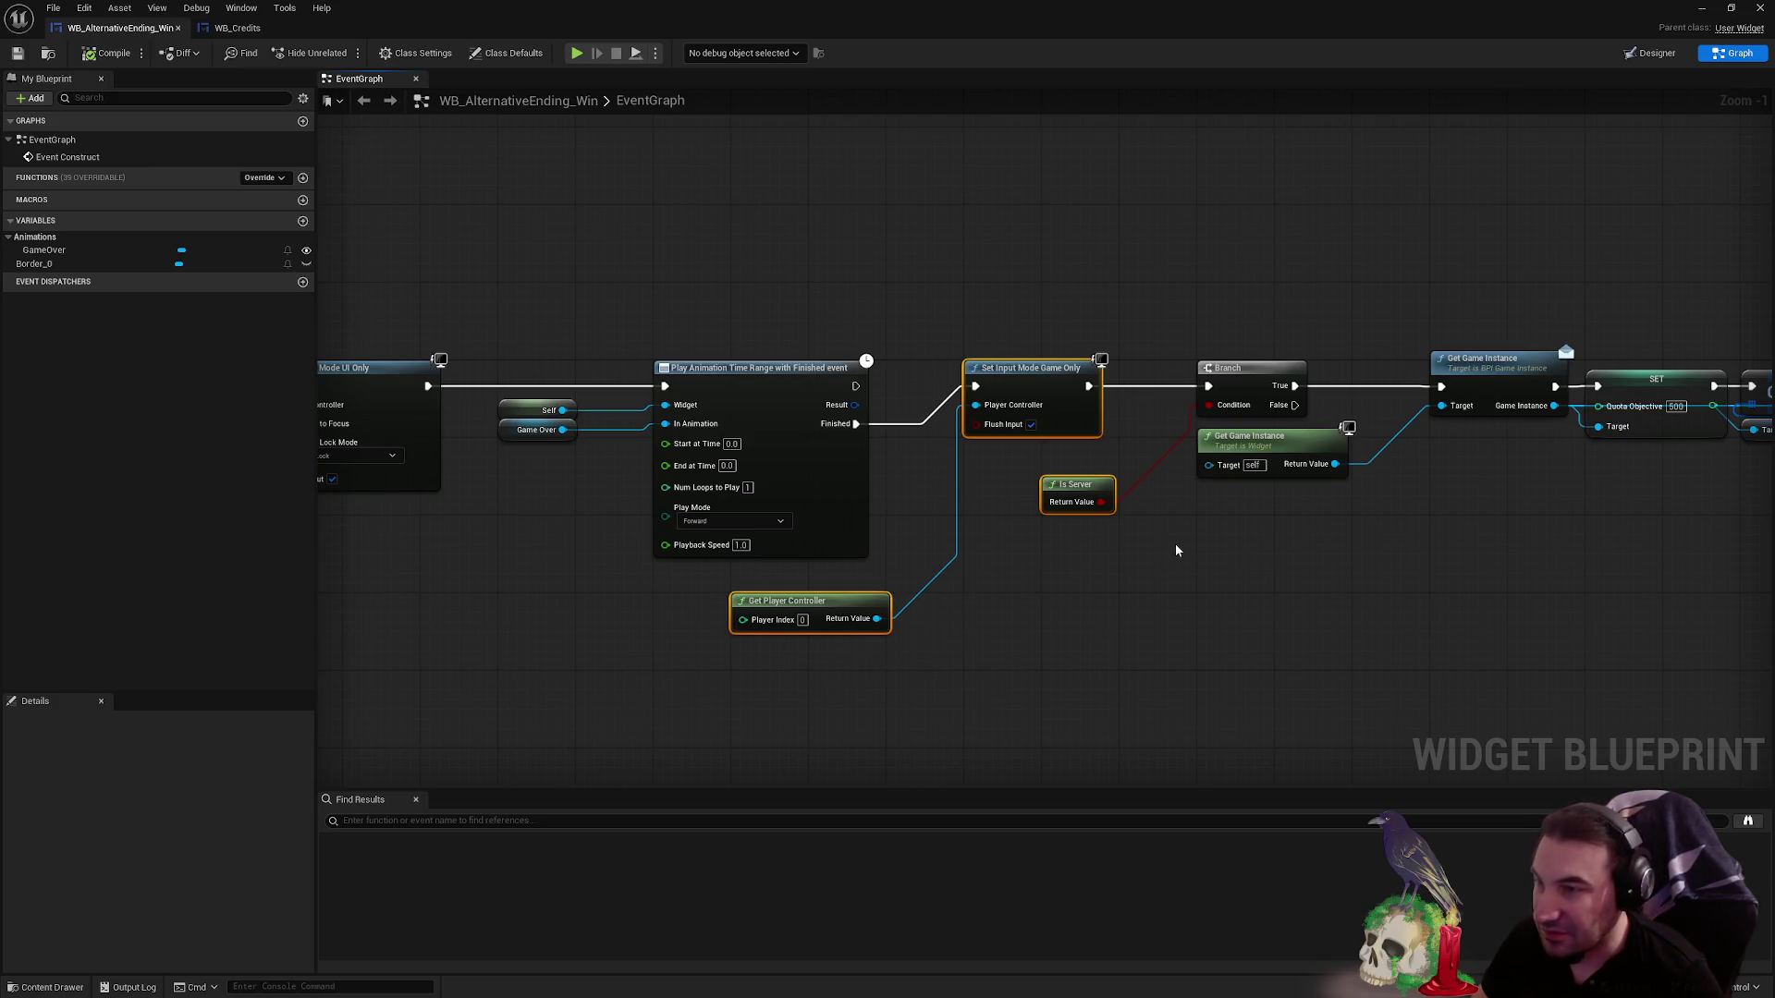
{"action": "left_click_drag", "start_coordinate": [1177, 550], "coordinate": [1098, 547]}
{"action": "scroll", "coordinate": [925, 397], "scroll_direction": "down", "scroll_amount": 2}
{"action": "mouse_move", "coordinate": [906, 396]}
{"action": "left_mouse_down"}
{"action": "mouse_move", "coordinate": [1772, 625]}
{"action": "mouse_move", "coordinate": [1571, 639]}
{"action": "left_mouse_up"}
{"action": "mouse_move", "coordinate": [1246, 523]}
{"action": "left_mouse_down"}
{"action": "mouse_move", "coordinate": [1042, 484]}
{"action": "mouse_move", "coordinate": [1385, 524]}
{"action": "left_mouse_up"}
{"action": "key", "text": "Delete"}
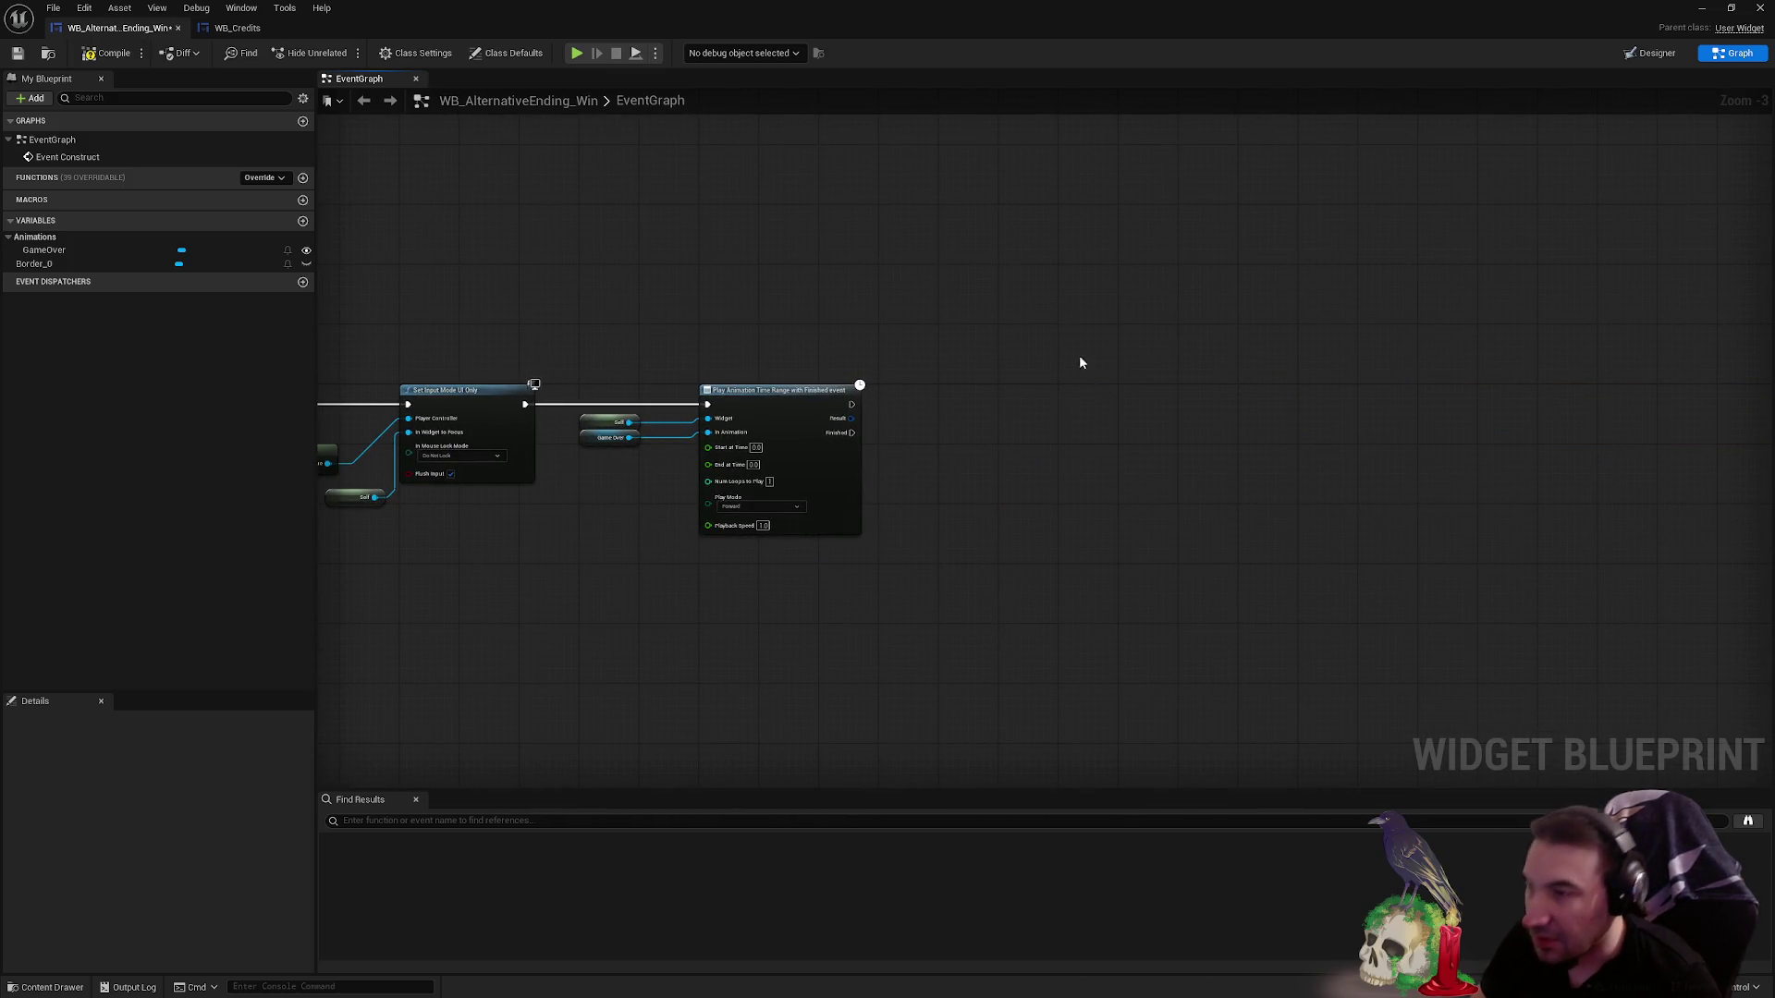
{"action": "left_click", "coordinate": [238, 28]}
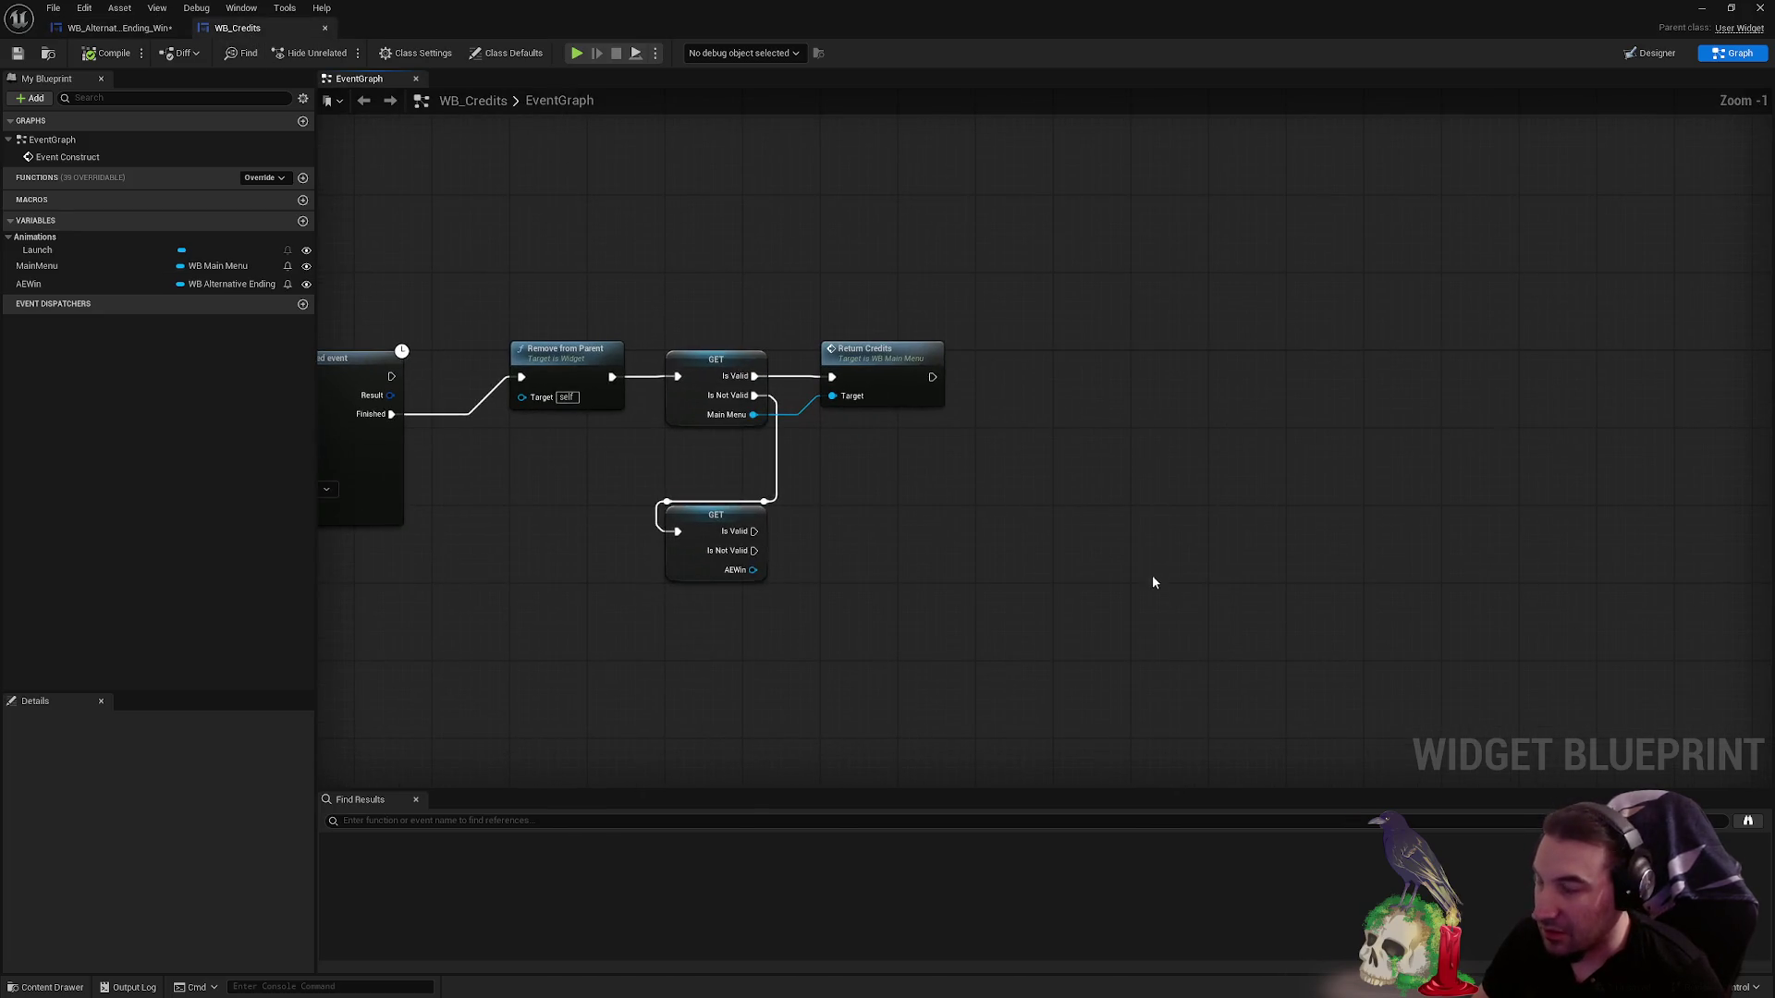
- Paste the cut chain into WB_Credits and run Set Input Mode Game Only when AEWin is valid
{"action": "key", "text": "ctrl+v"}
{"action": "mouse_move", "coordinate": [546, 585]}
{"action": "left_mouse_down"}
{"action": "mouse_move", "coordinate": [1257, 615]}
{"action": "mouse_move", "coordinate": [1370, 534]}
{"action": "mouse_move", "coordinate": [1318, 512]}
{"action": "left_mouse_up"}
{"action": "mouse_move", "coordinate": [874, 520]}
{"action": "left_mouse_down"}
{"action": "mouse_move", "coordinate": [952, 529]}
{"action": "mouse_move", "coordinate": [755, 532]}
{"action": "left_mouse_up"}
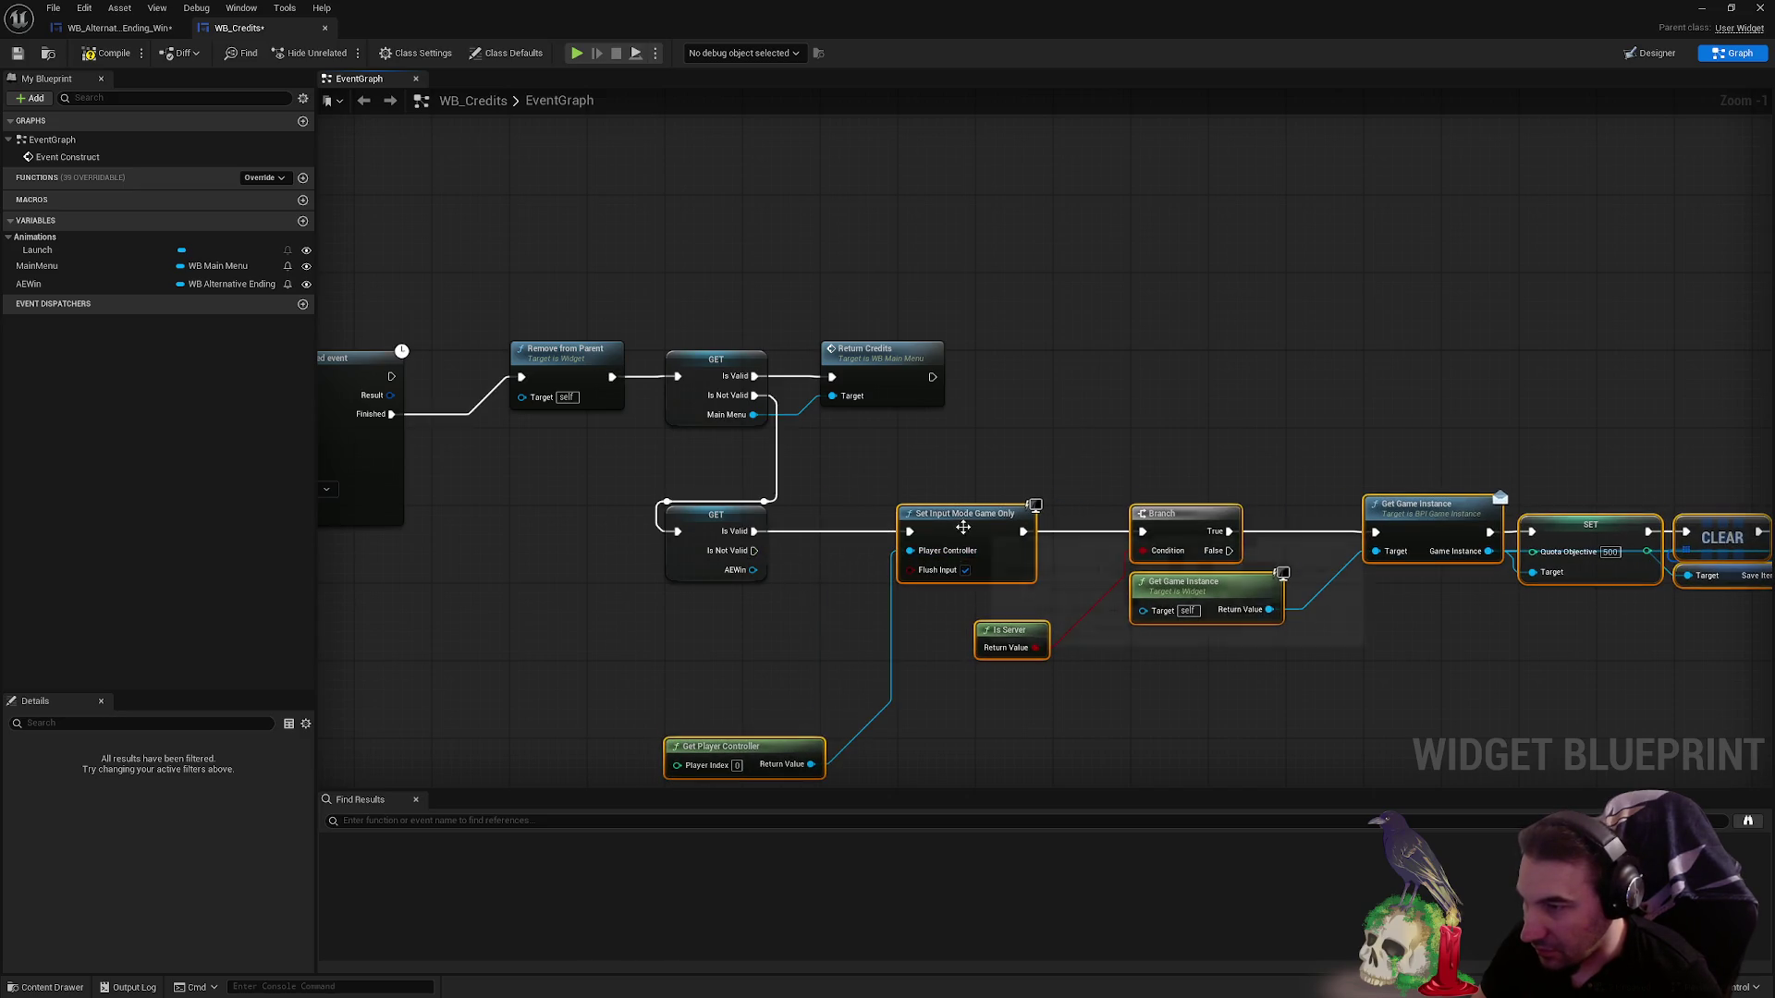
{"action": "left_click", "coordinate": [742, 728]}
{"action": "left_click_drag", "start_coordinate": [731, 747], "coordinate": [730, 631]}
{"action": "mouse_move", "coordinate": [1162, 592]}
{"action": "left_mouse_down"}
{"action": "mouse_move", "coordinate": [1005, 451]}
{"action": "mouse_move", "coordinate": [911, 483]}
{"action": "mouse_move", "coordinate": [523, 476]}
{"action": "left_mouse_up"}
{"action": "scroll", "coordinate": [1004, 451], "scroll_direction": "down", "scroll_amount": 2}
{"action": "mouse_move", "coordinate": [1202, 462]}
{"action": "left_mouse_down"}
{"action": "mouse_move", "coordinate": [438, 462]}
{"action": "mouse_move", "coordinate": [1499, 508]}
{"action": "left_mouse_up"}
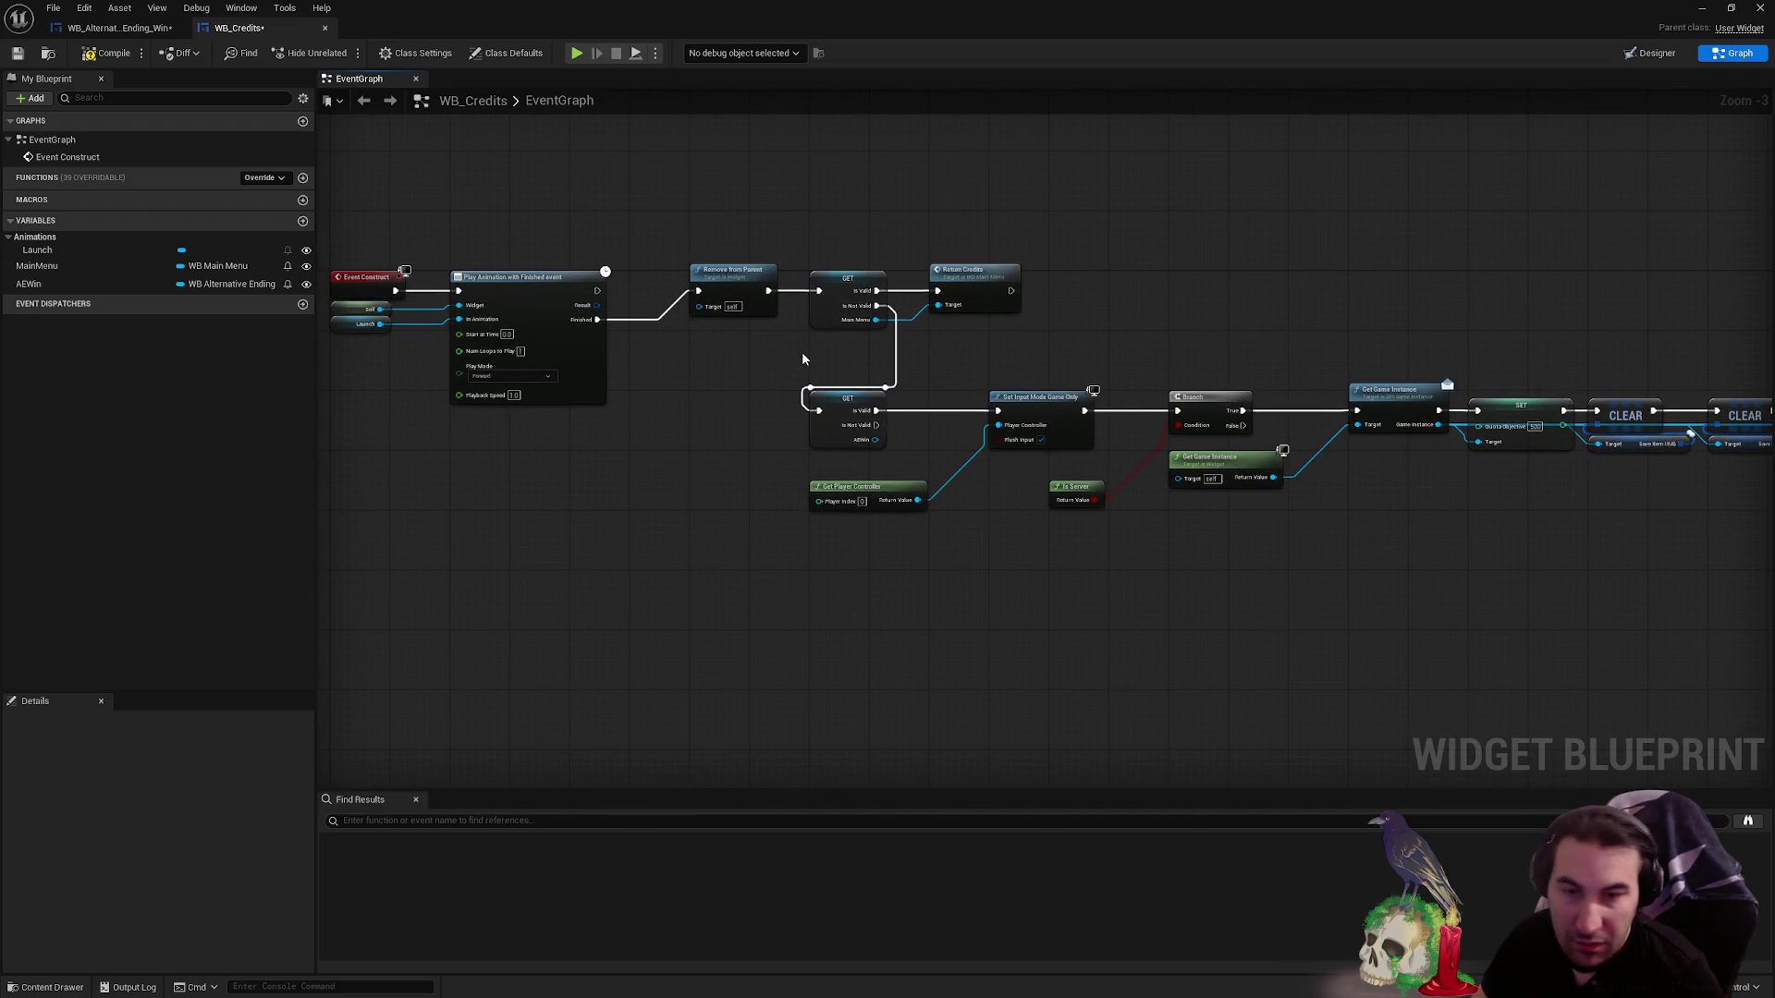
{"action": "scroll", "coordinate": [781, 342], "scroll_direction": "up", "scroll_amount": 3}
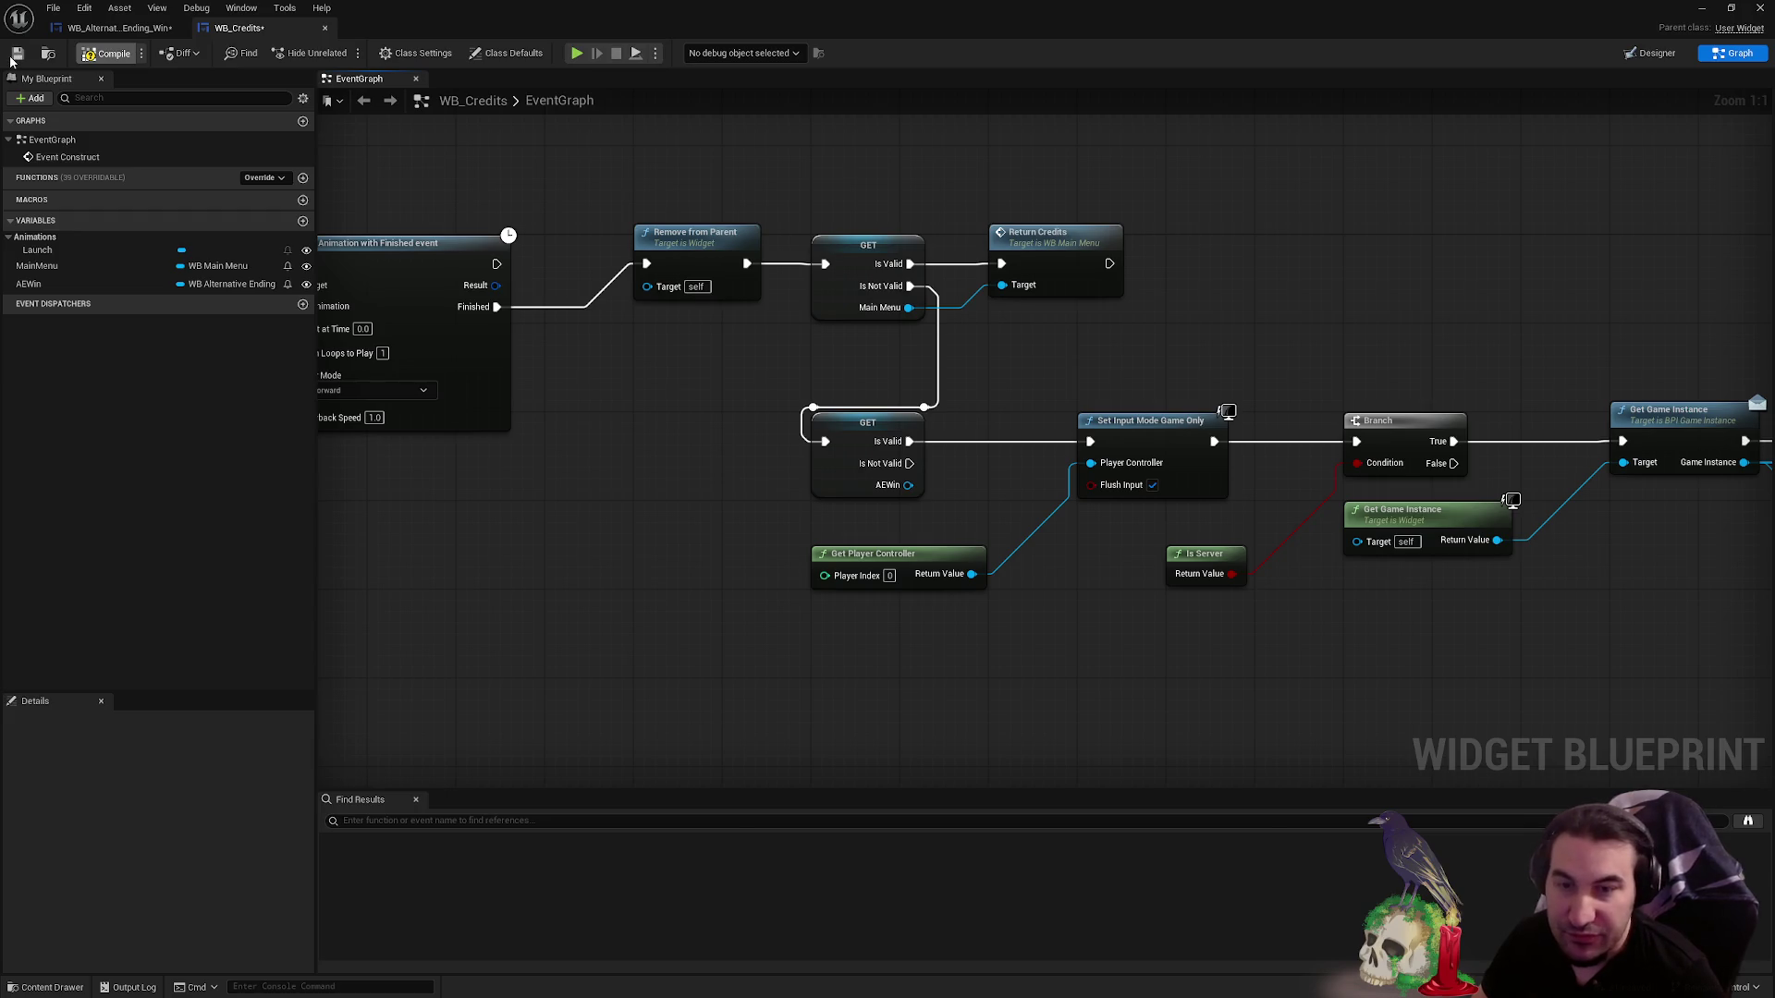
- Save WB_Credits and bring up the action list in WB_AlternativeEnding_Win's graph
{"action": "left_click", "coordinate": [14, 55]}
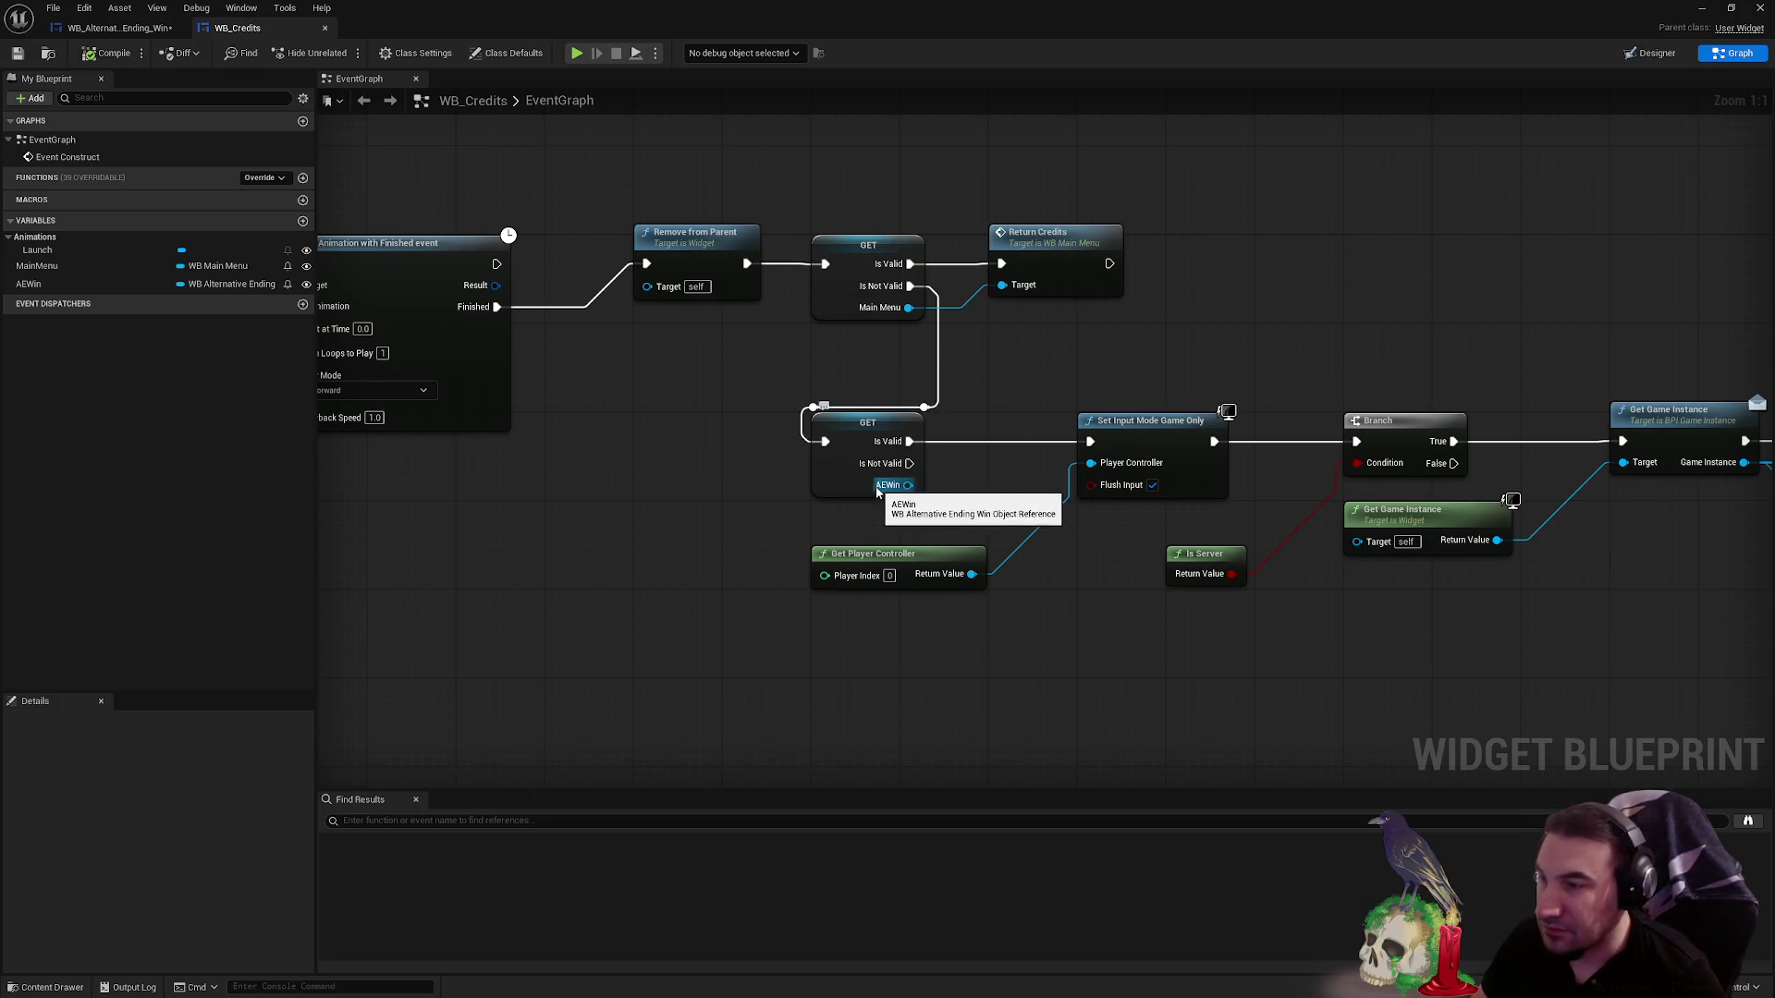
{"action": "left_click", "coordinate": [118, 28]}
{"action": "right_click", "coordinate": [964, 439]}
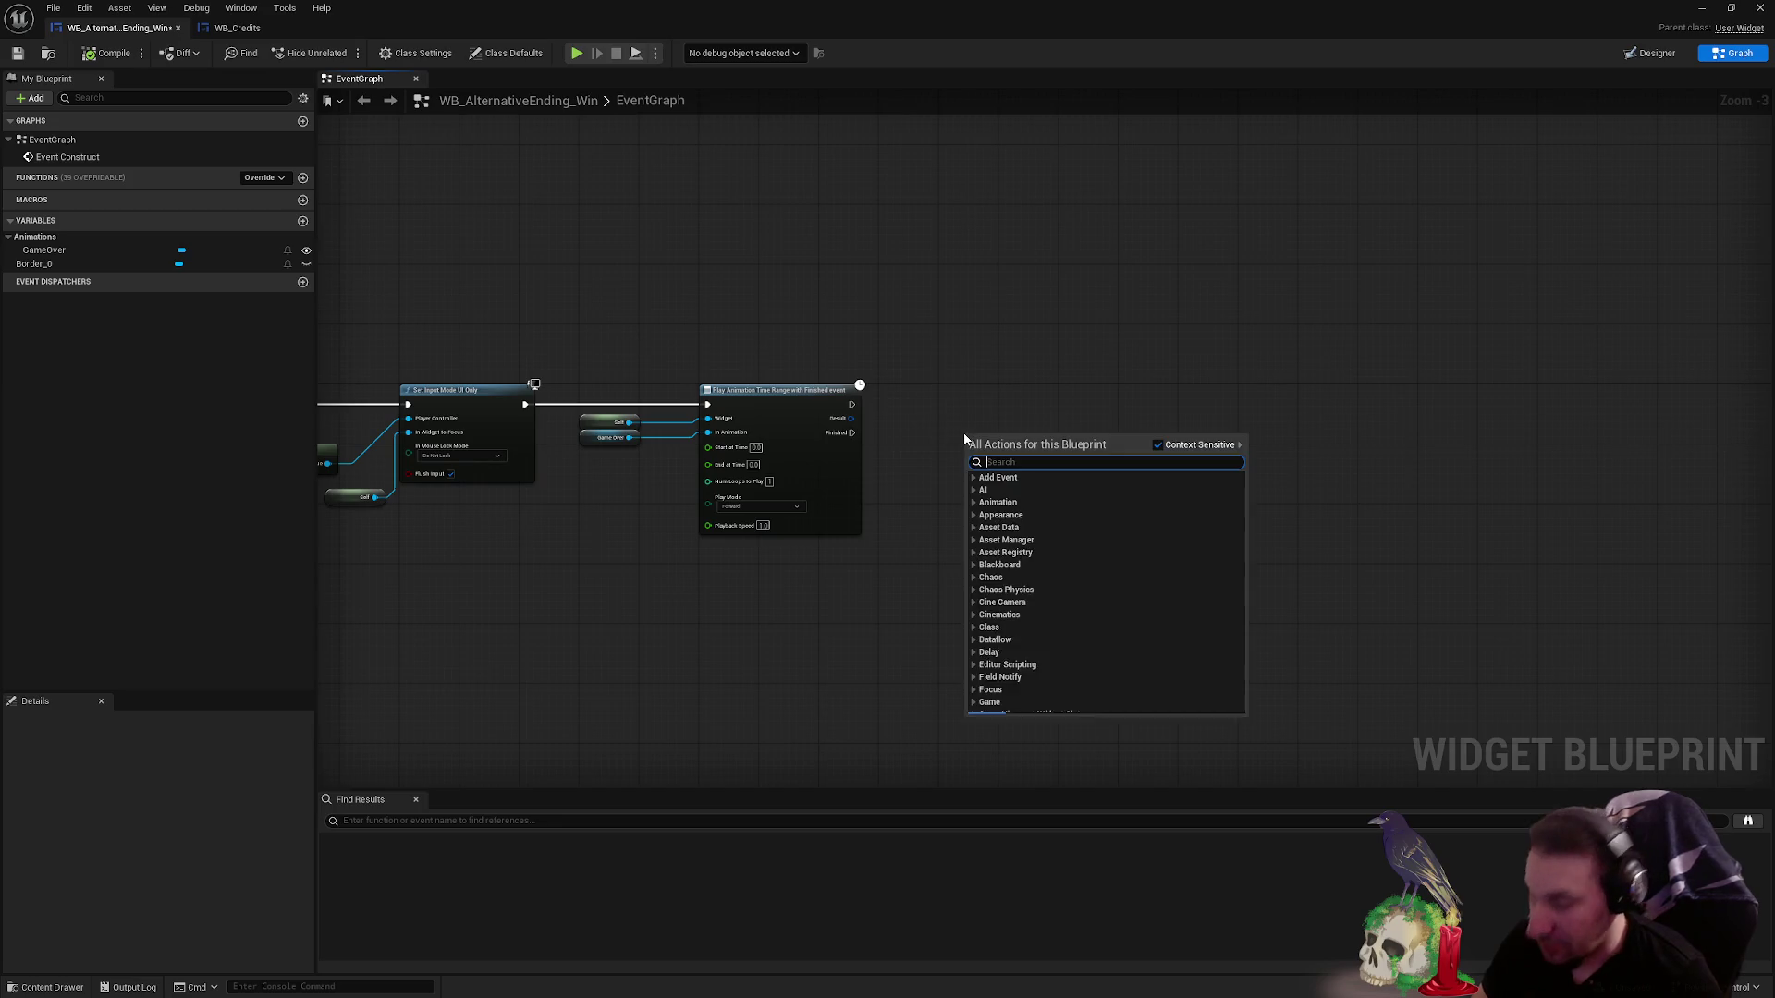
- On the animation's Finished event, create a WB_Credits widget with AEWin set to Self
{"action": "type", "text": "create"}
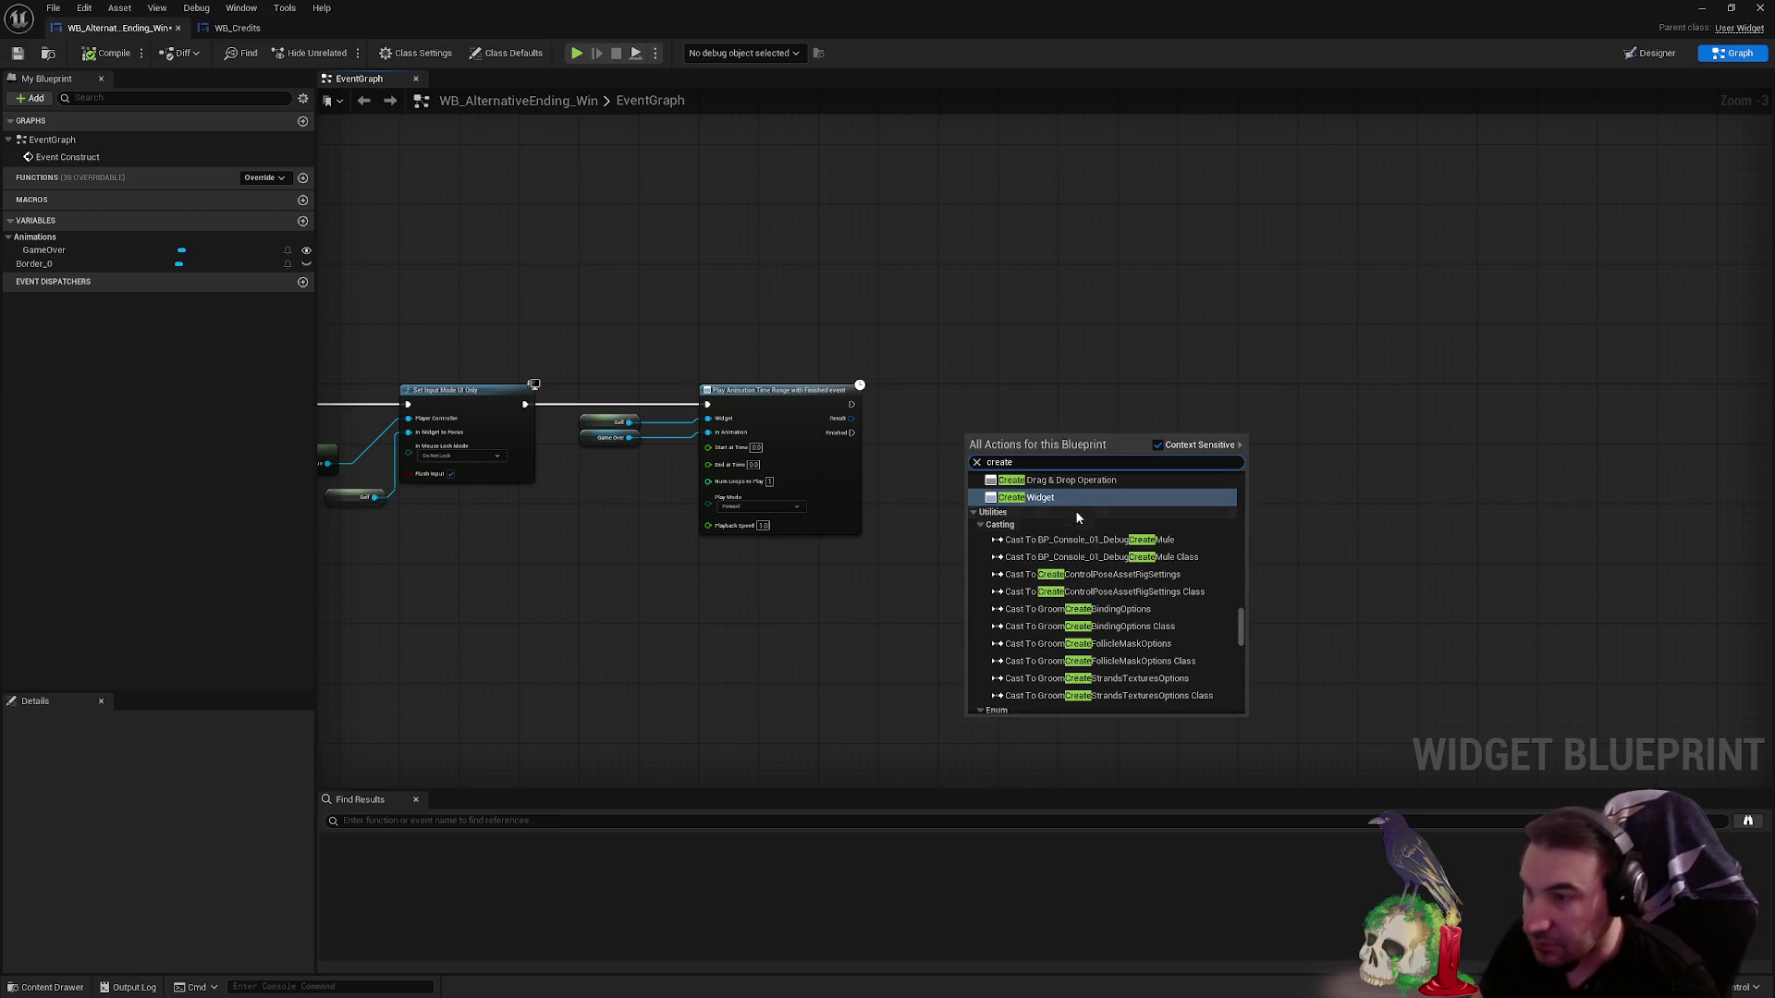
{"action": "left_click", "coordinate": [1058, 499]}
{"action": "scroll", "coordinate": [950, 442], "scroll_direction": "up", "scroll_amount": 3}
{"action": "mouse_move", "coordinate": [801, 431]}
{"action": "left_mouse_down"}
{"action": "mouse_move", "coordinate": [983, 455]}
{"action": "mouse_move", "coordinate": [995, 378]}
{"action": "left_mouse_up"}
{"action": "left_click", "coordinate": [996, 425]}
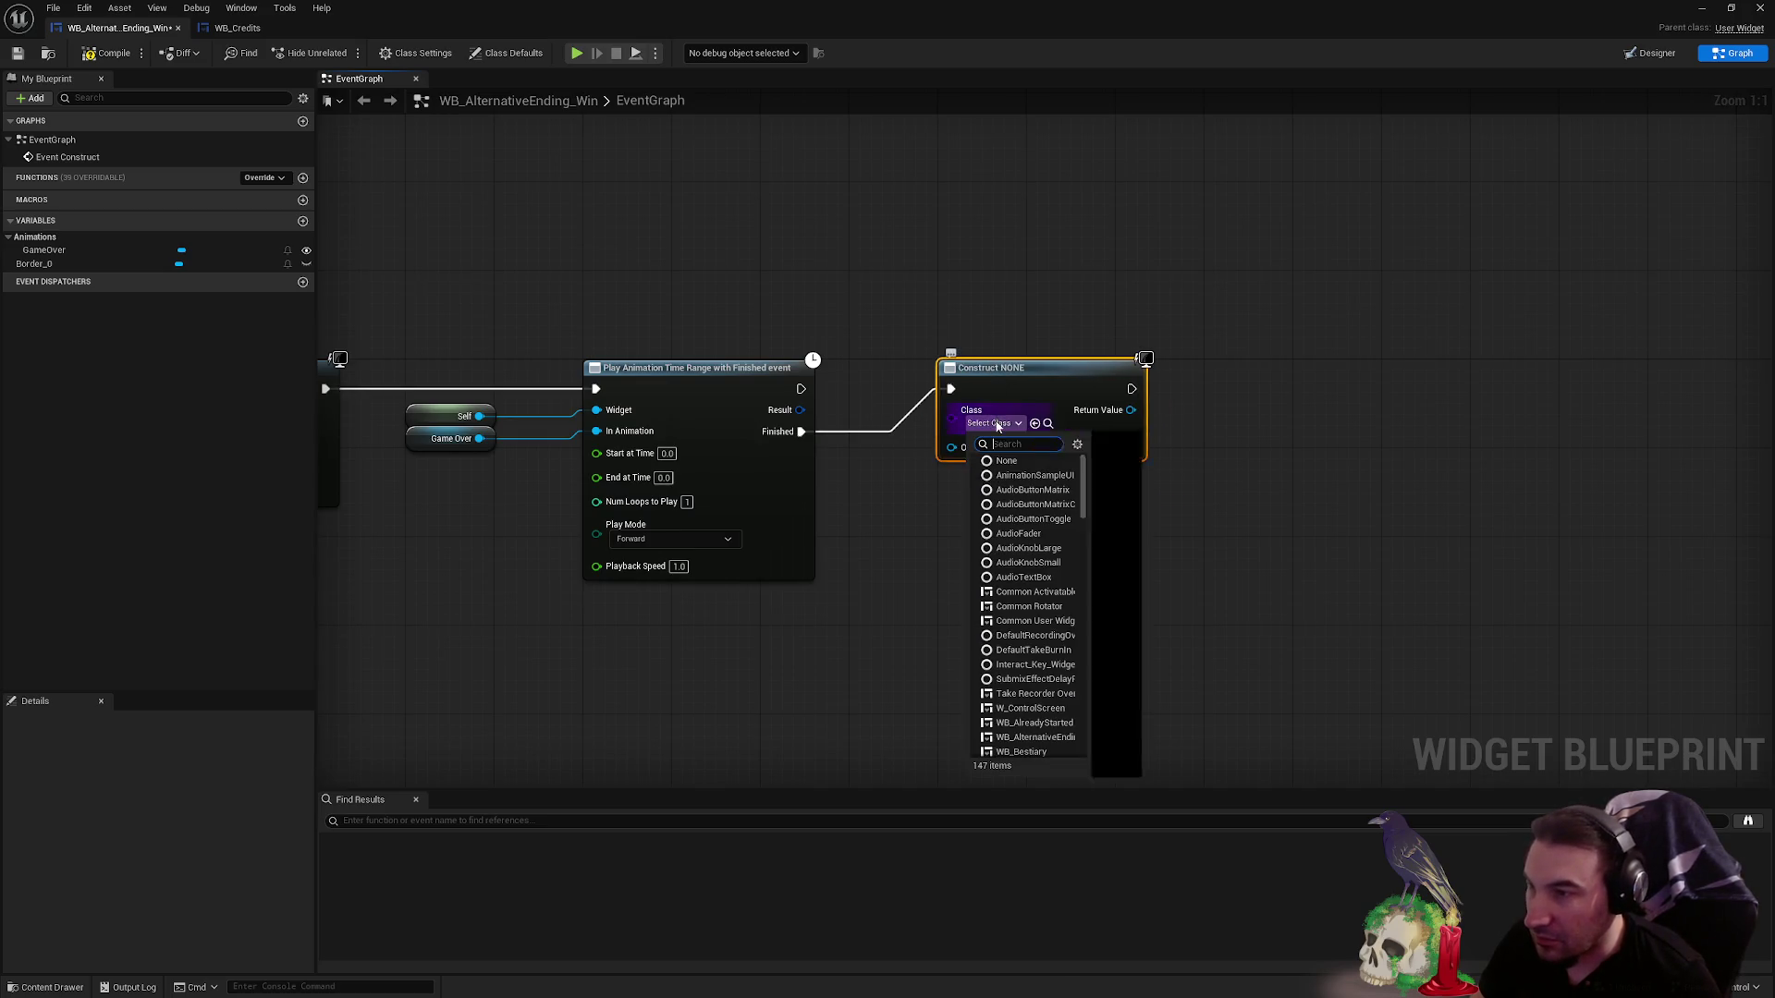
{"action": "type", "text": "cred"}
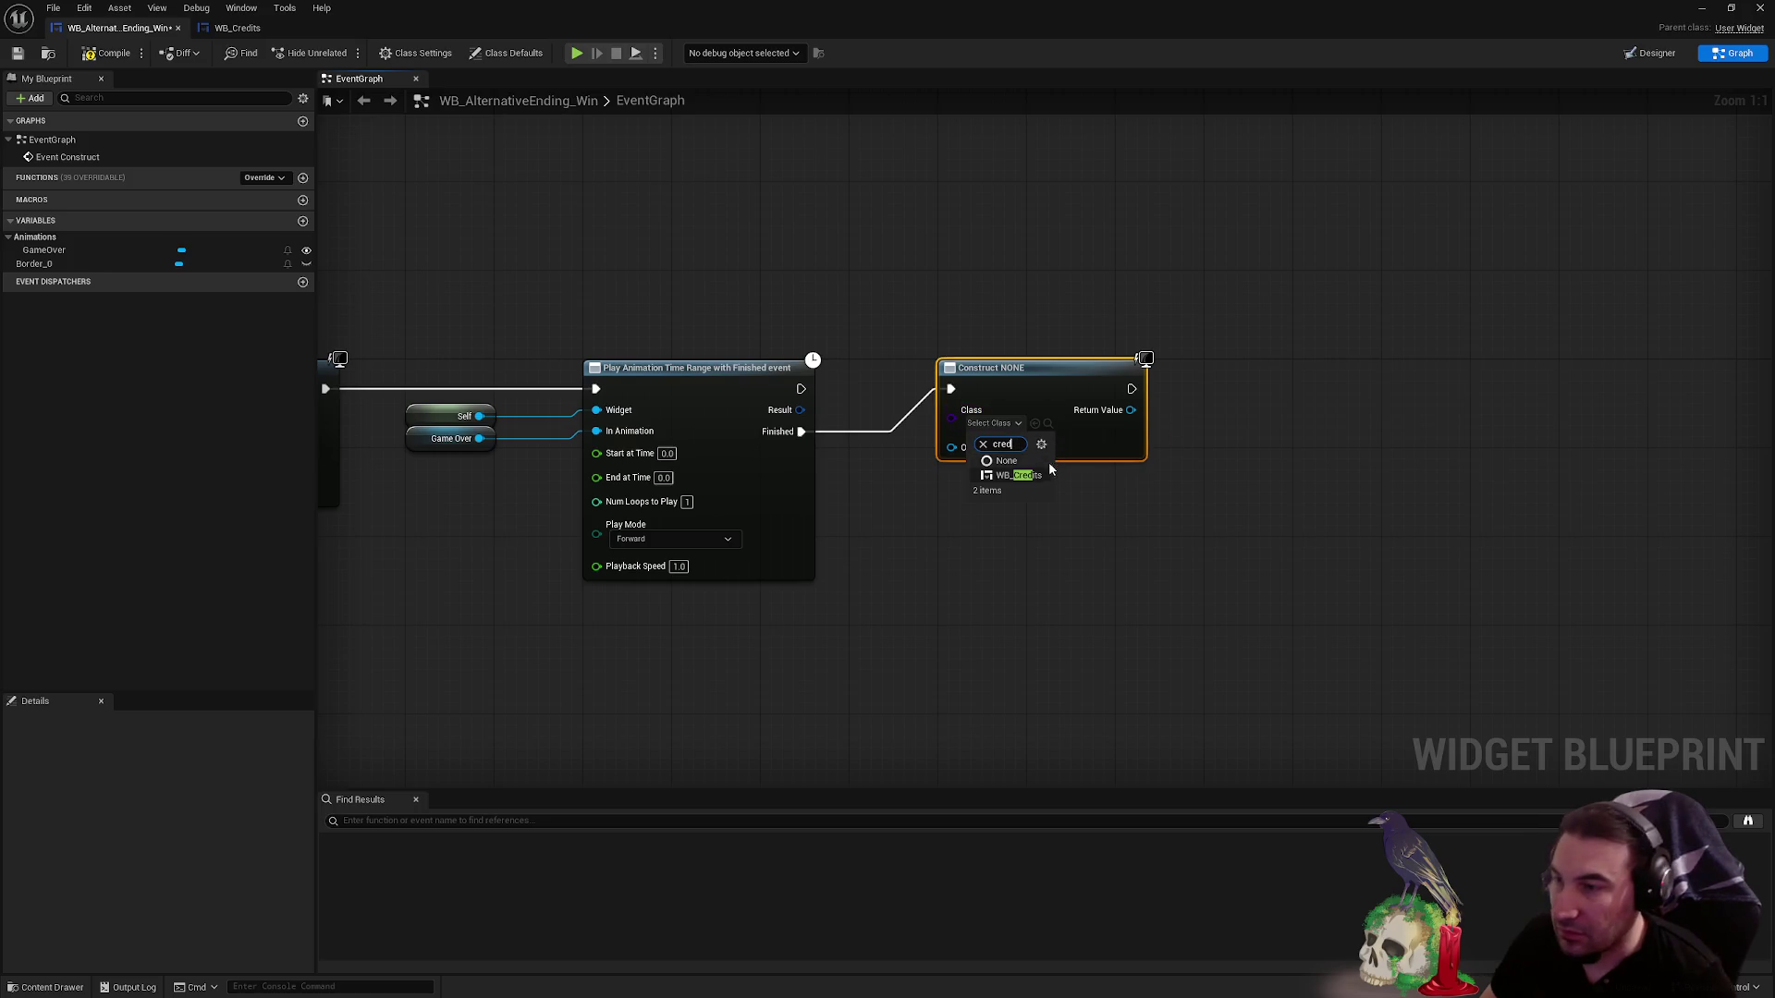
{"action": "left_click", "coordinate": [1017, 475]}
{"action": "mouse_move", "coordinate": [1095, 440]}
{"action": "left_mouse_down"}
{"action": "mouse_move", "coordinate": [822, 486]}
{"action": "mouse_move", "coordinate": [1062, 422]}
{"action": "left_mouse_up"}
{"action": "mouse_move", "coordinate": [918, 497]}
{"action": "left_mouse_down"}
{"action": "mouse_move", "coordinate": [889, 550]}
{"action": "mouse_move", "coordinate": [1122, 471]}
{"action": "mouse_move", "coordinate": [964, 374]}
{"action": "mouse_move", "coordinate": [1127, 427]}
{"action": "left_mouse_up"}
{"action": "type", "text": "sel"}
{"action": "left_click", "coordinate": [961, 654]}
- Add the created WB_Credits widget to the viewport
{"action": "type", "text": "add to viewport"}
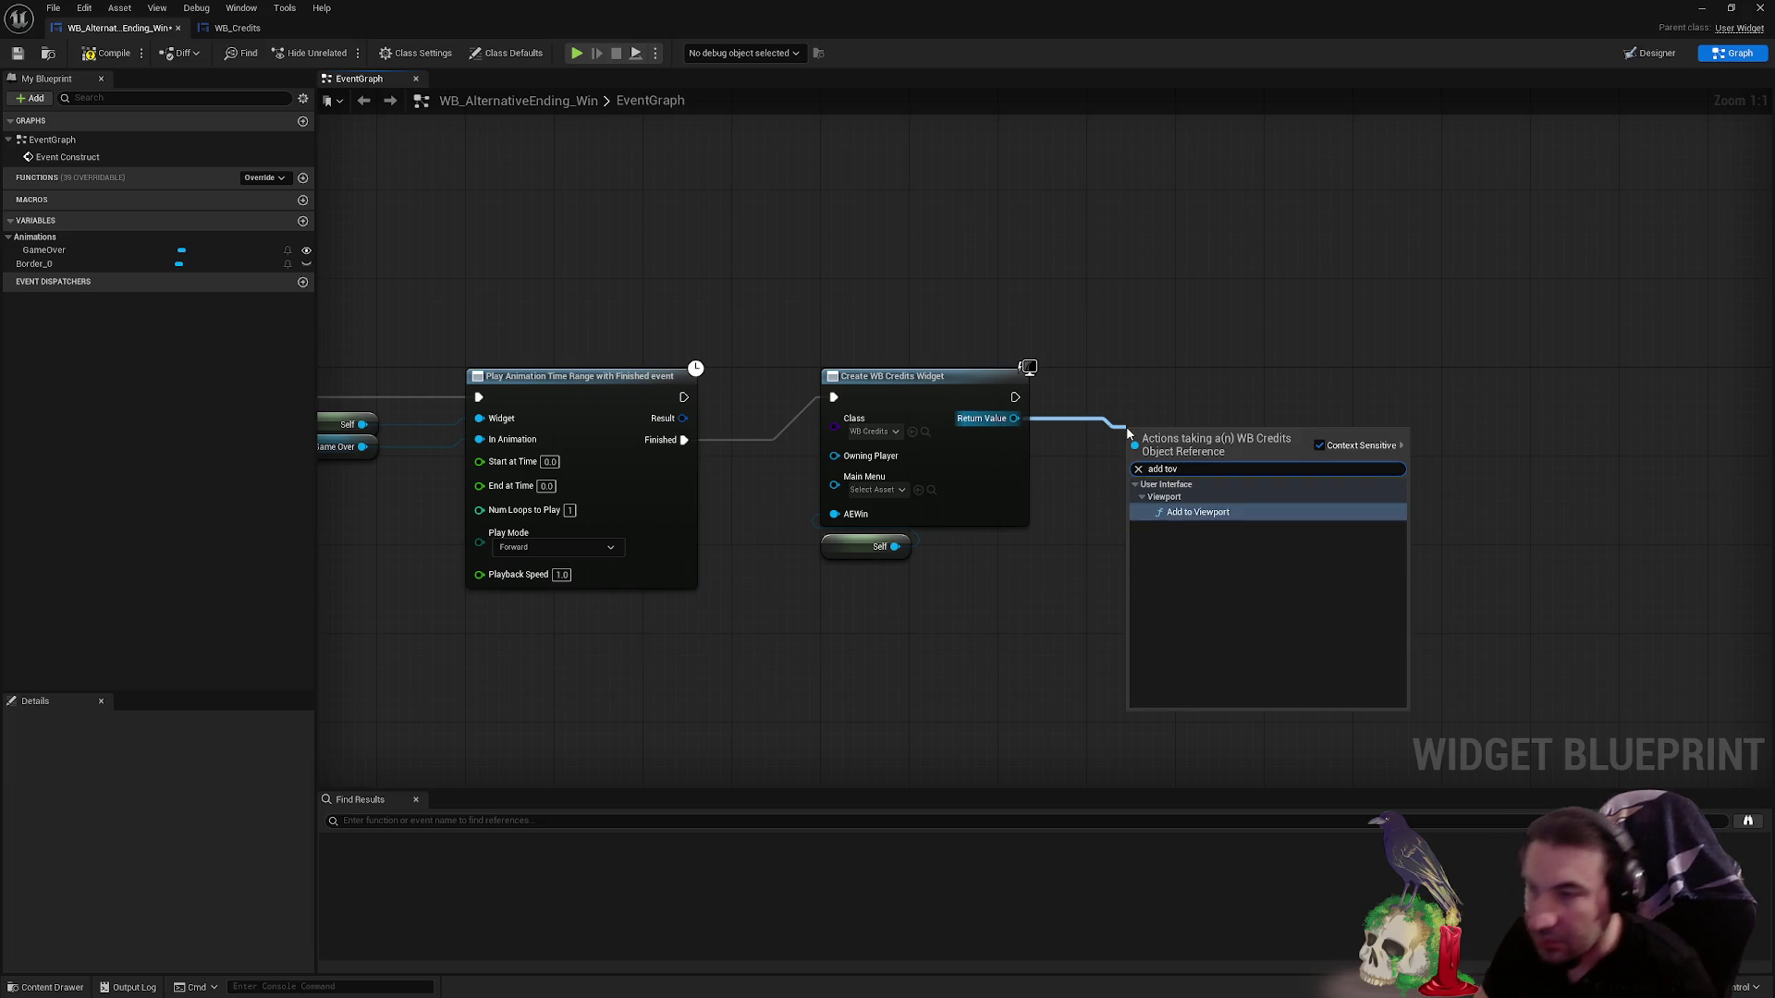
{"action": "key", "text": "Return"}
{"action": "left_click", "coordinate": [1149, 447]}
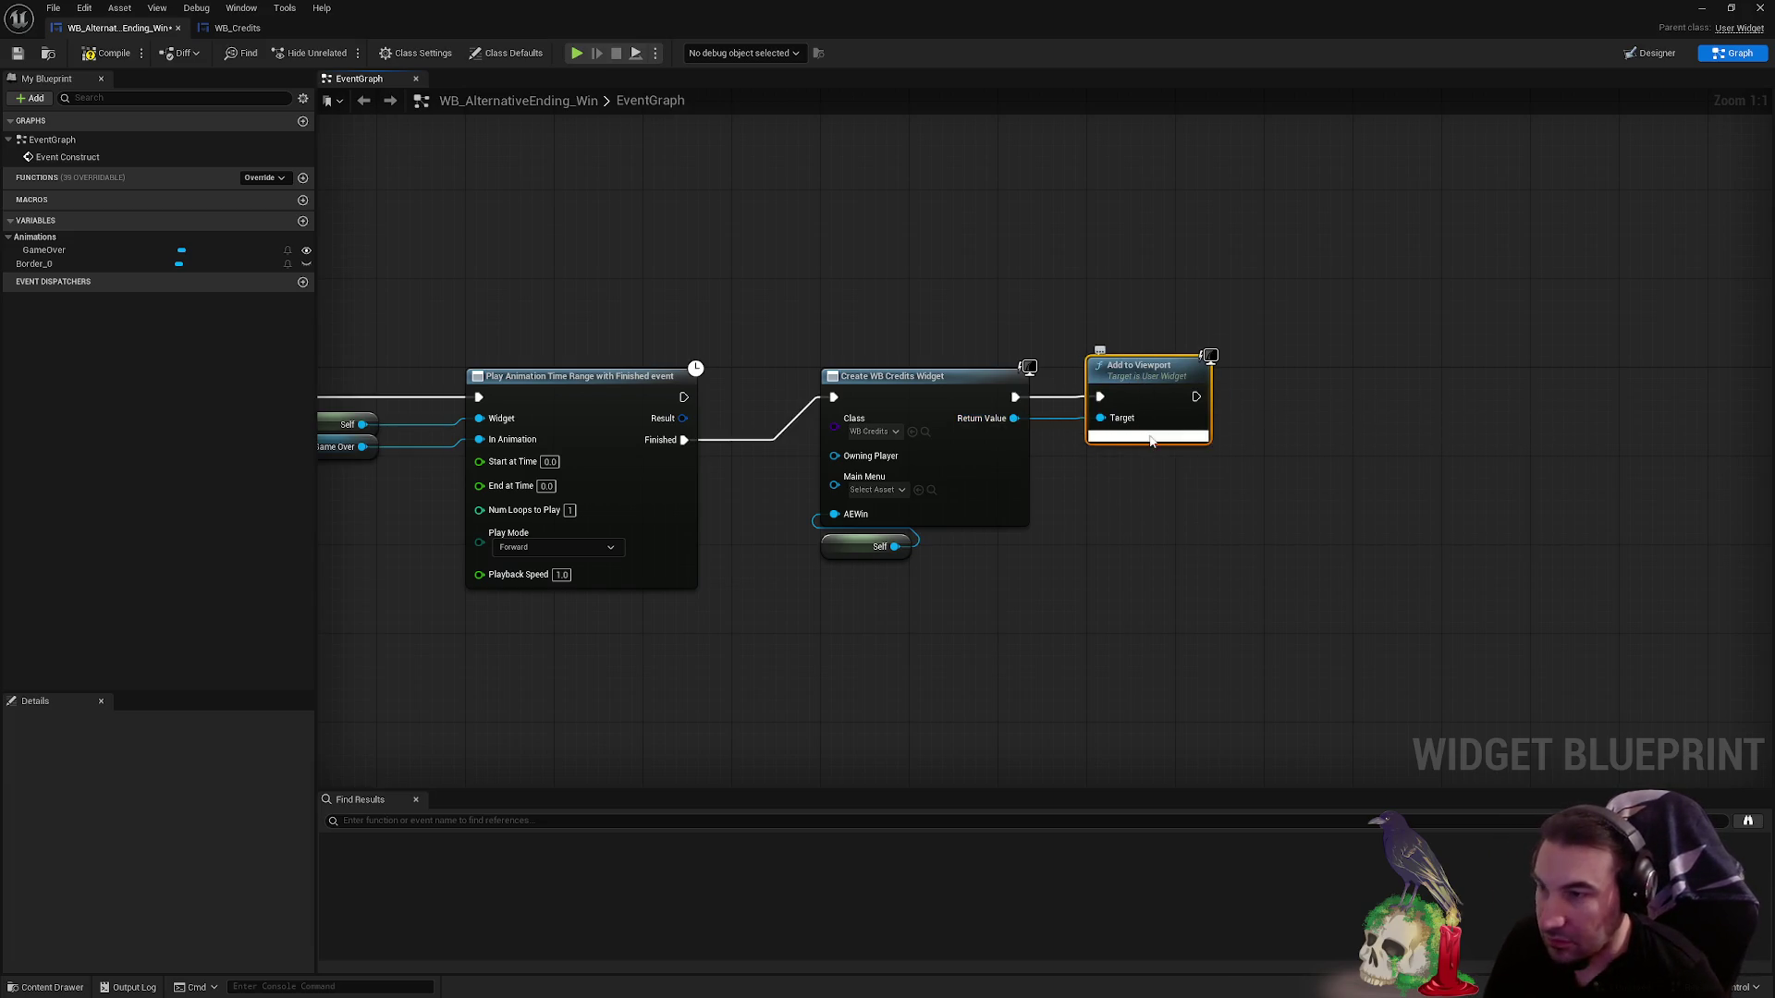
{"action": "left_click", "coordinate": [1149, 459]}
{"action": "left_click", "coordinate": [1222, 513]}
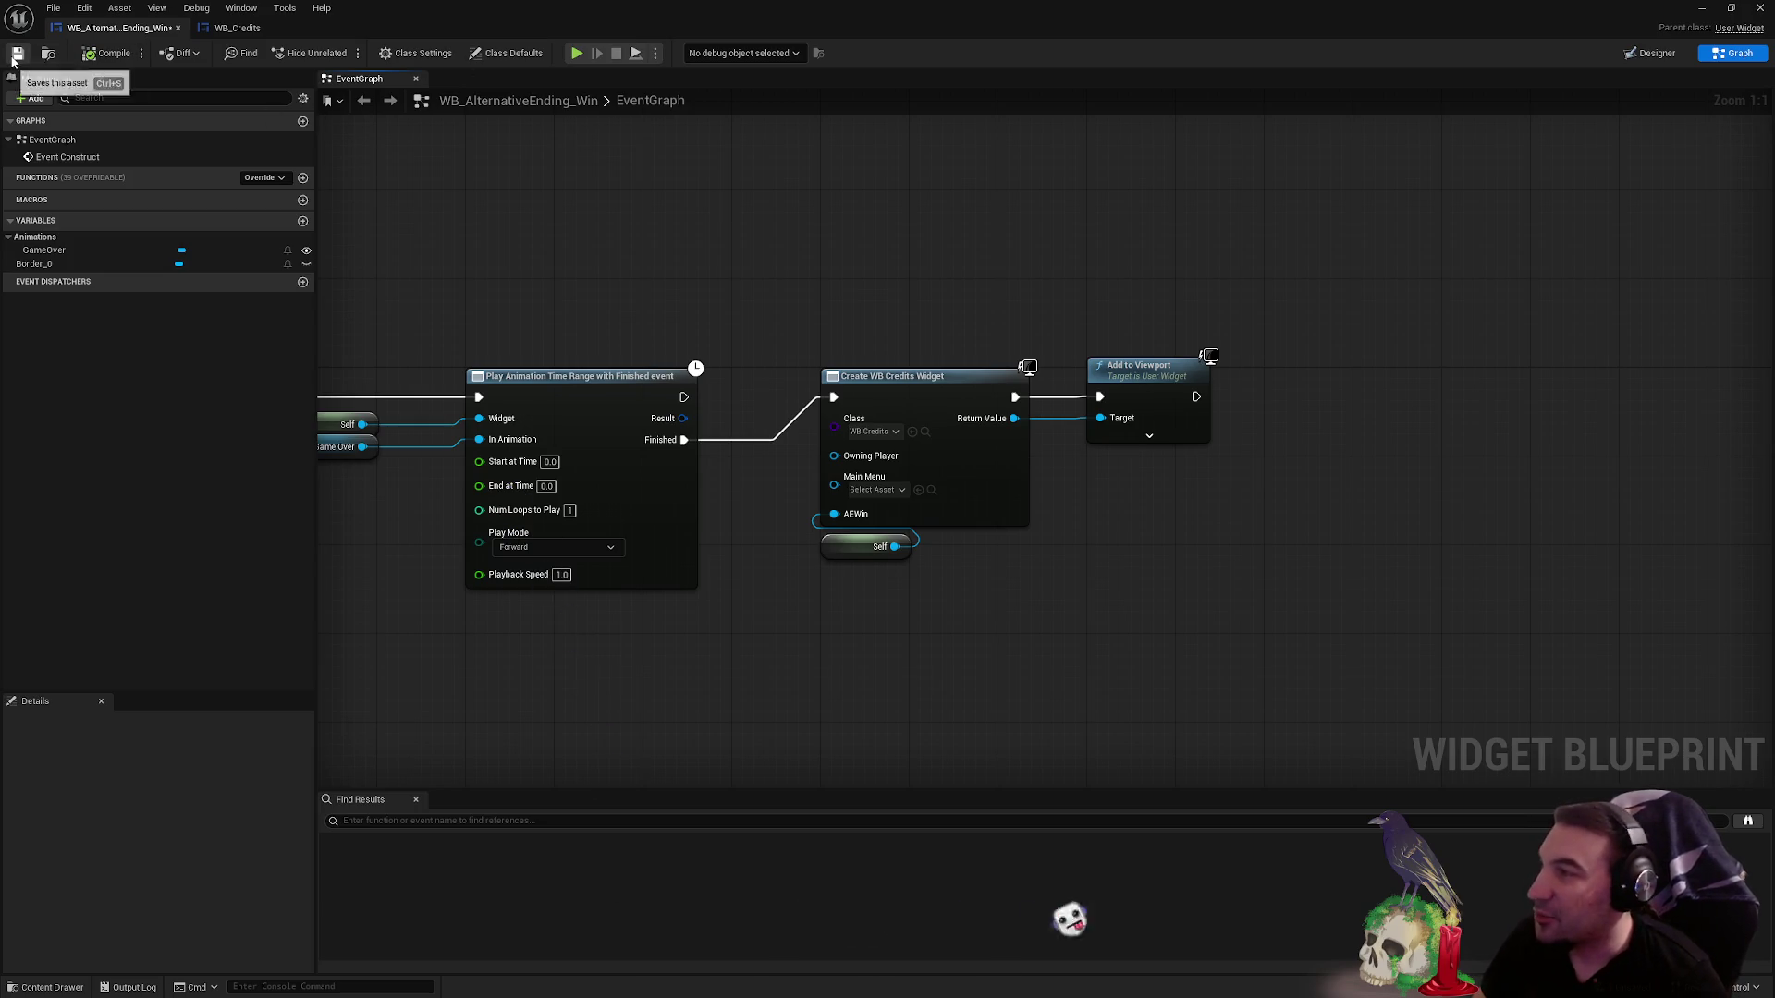
{"action": "left_click_drag", "start_coordinate": [392, 280], "coordinate": [989, 296]}
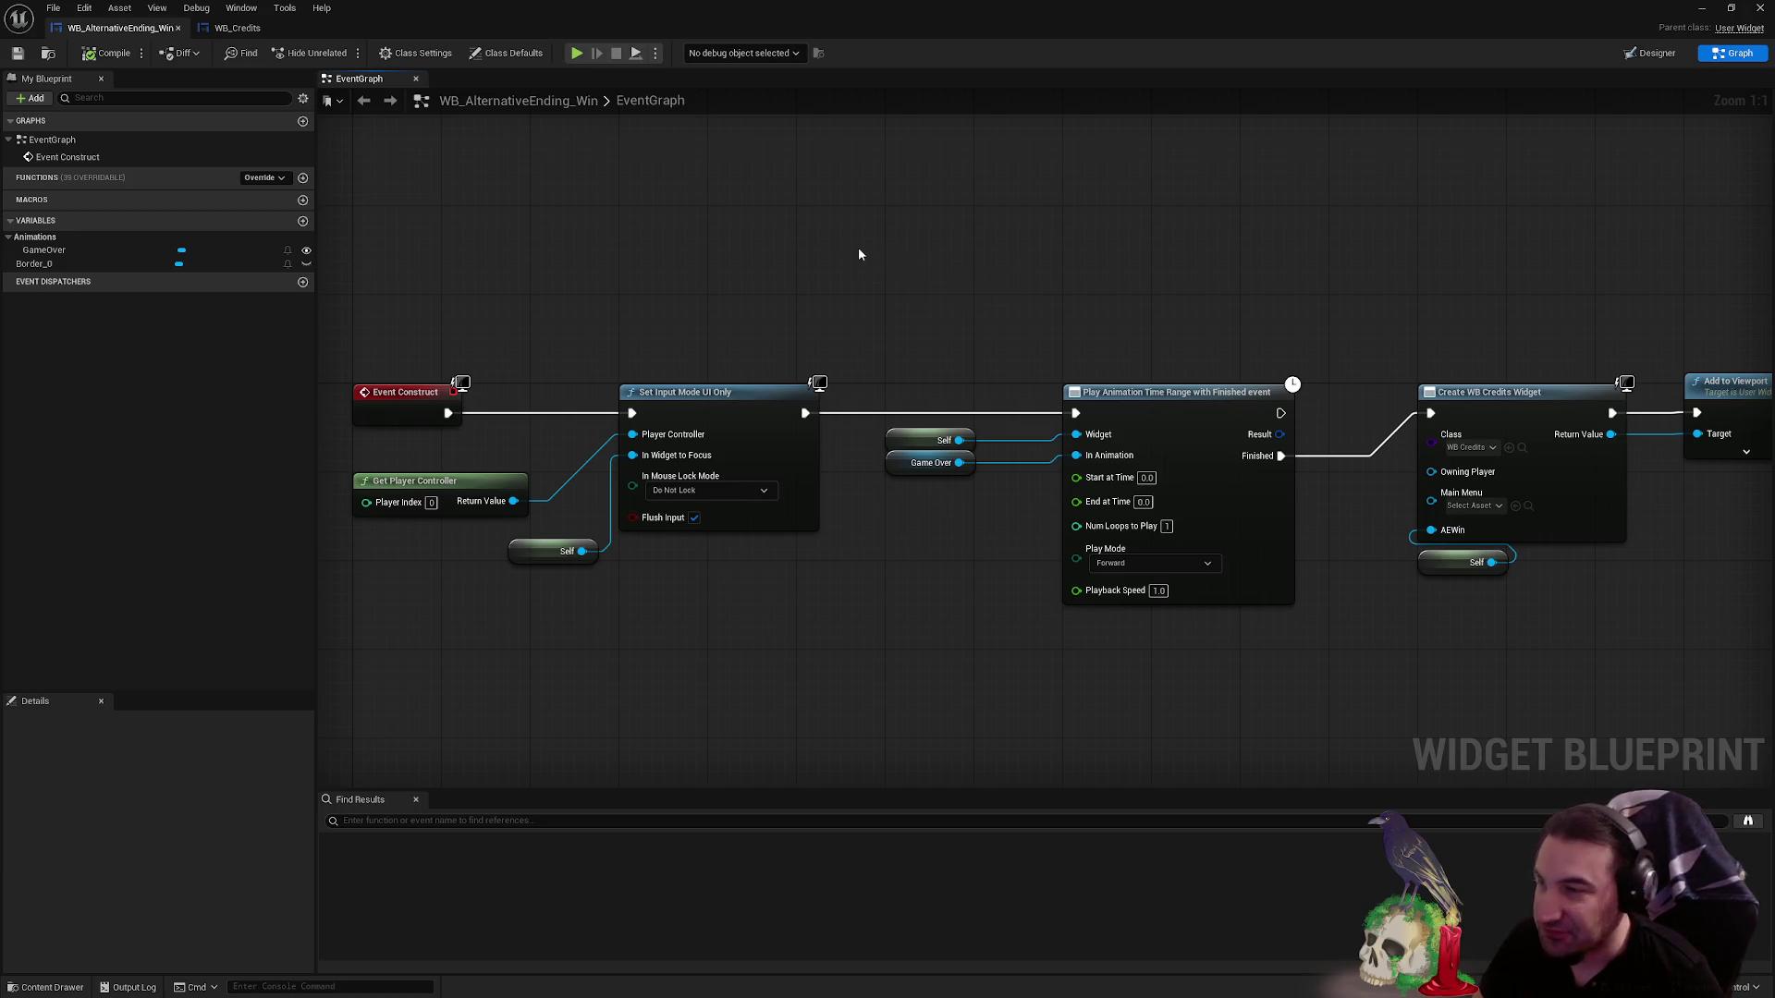
- Rename the GameOver animation to Win in the Designer and compile the widget blueprint
{"action": "left_click", "coordinate": [243, 264]}
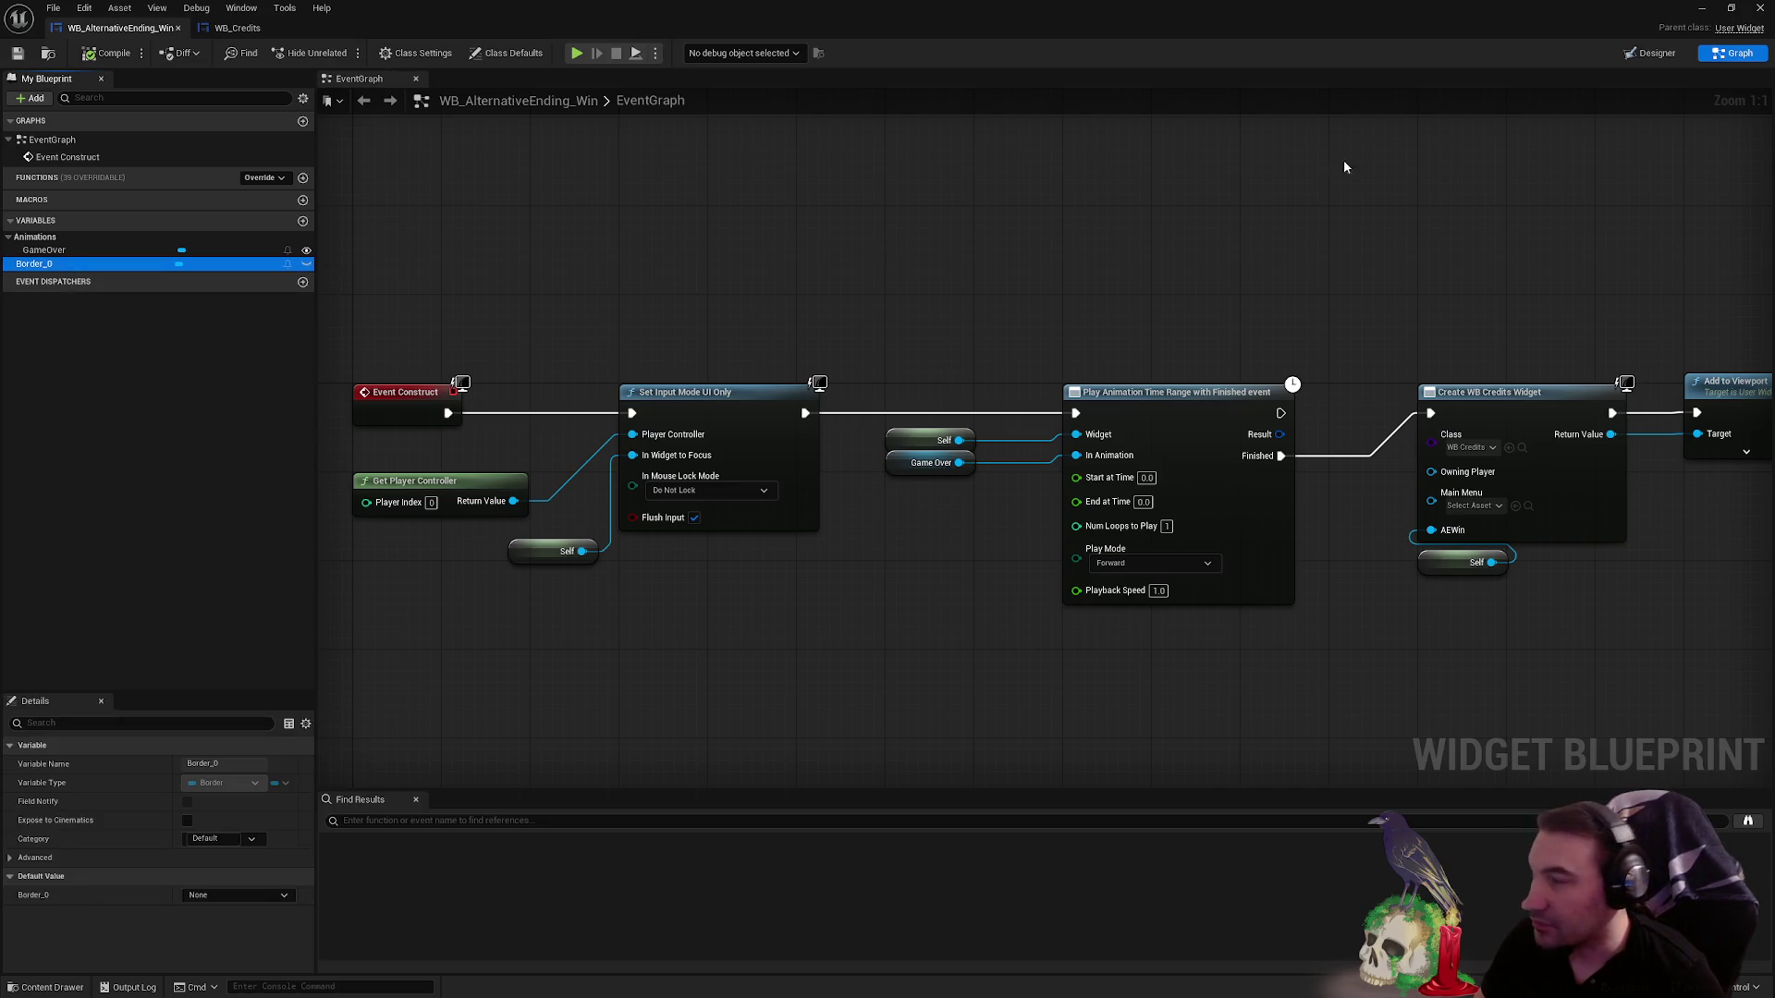
{"action": "left_click", "coordinate": [1645, 54]}
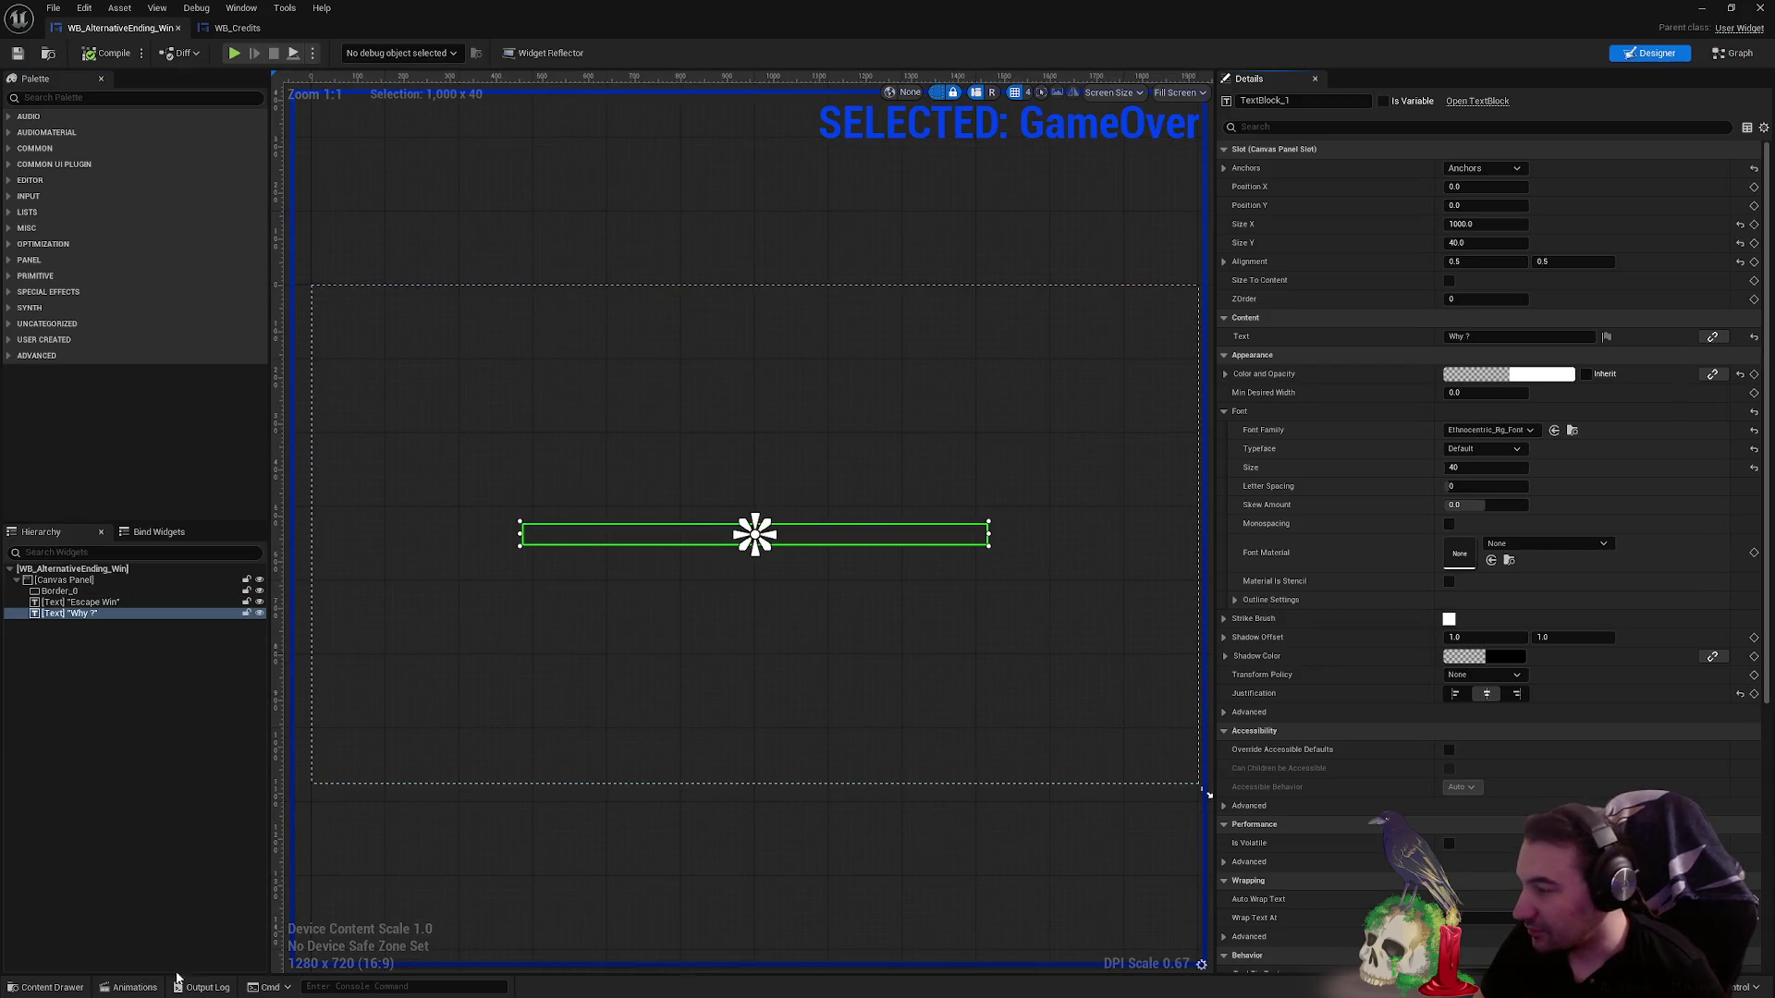
{"action": "left_click", "coordinate": [135, 988]}
{"action": "double_click", "coordinate": [92, 660]}
{"action": "type", "text": "Win"}
{"action": "key", "text": "Return"}
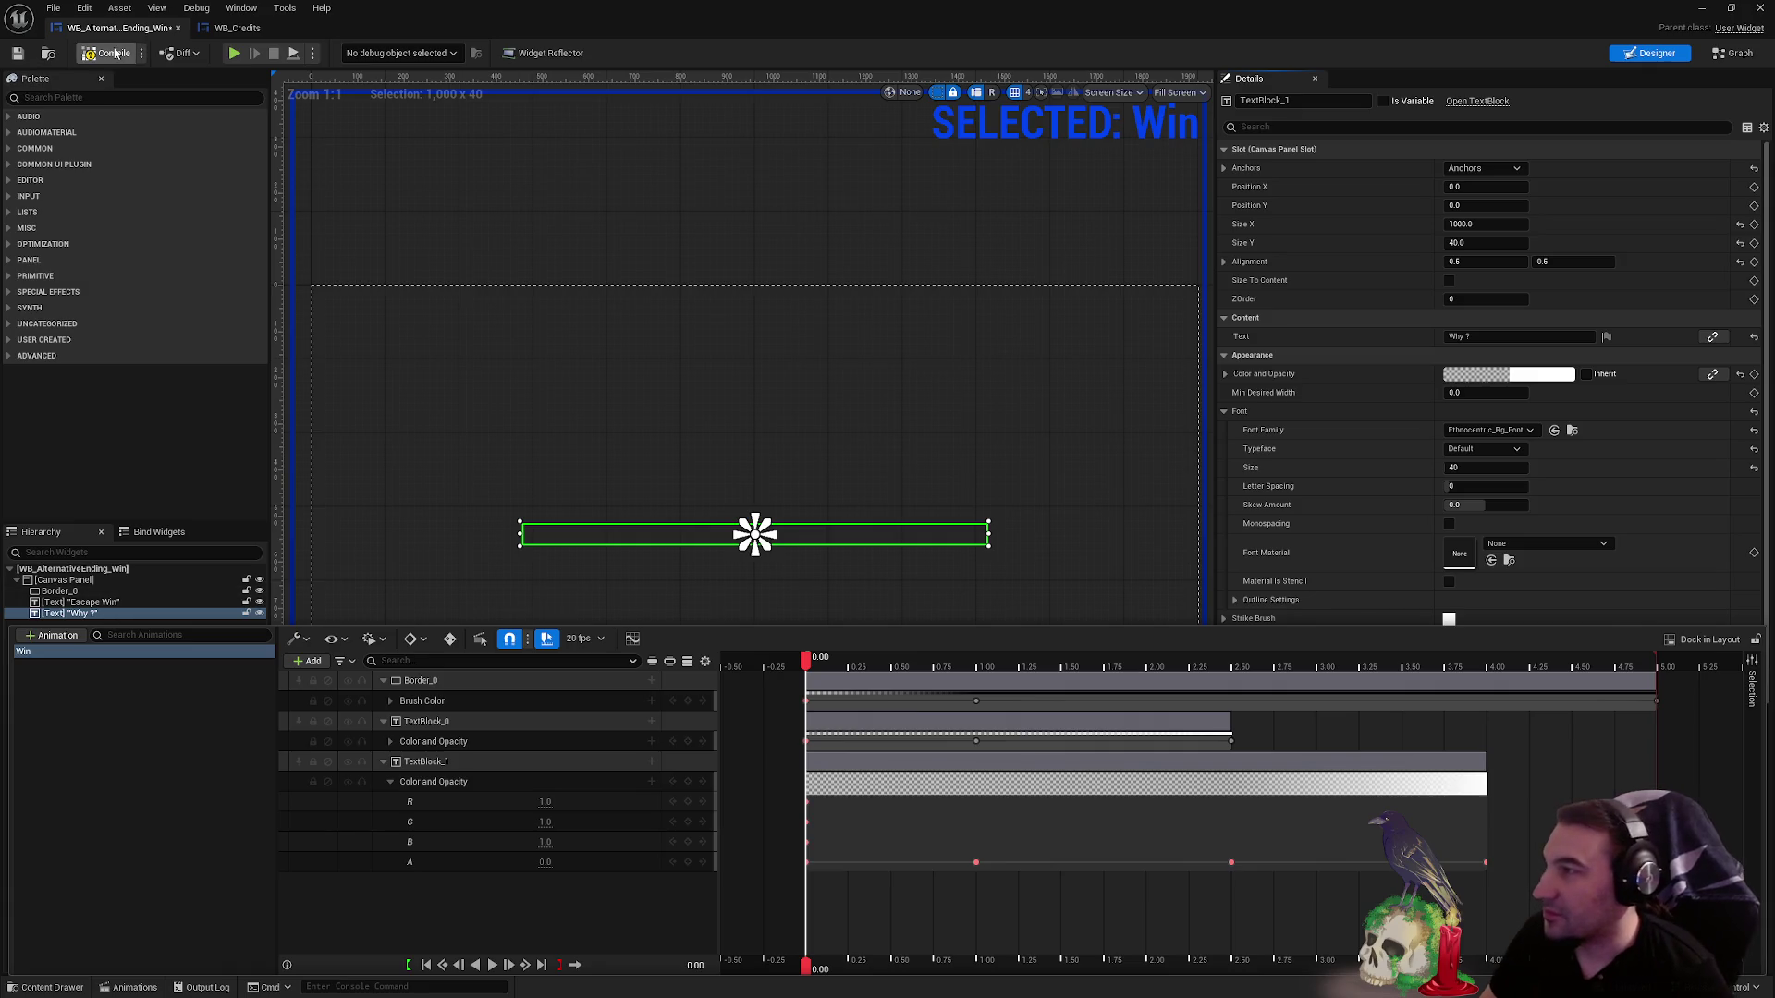
{"action": "left_click", "coordinate": [115, 54]}
- Float the widget editor aside, browse the Widgets and Blueprints folders, and return to WB_Credits' graph
{"action": "left_click_drag", "start_coordinate": [610, 9], "coordinate": [951, 146]}
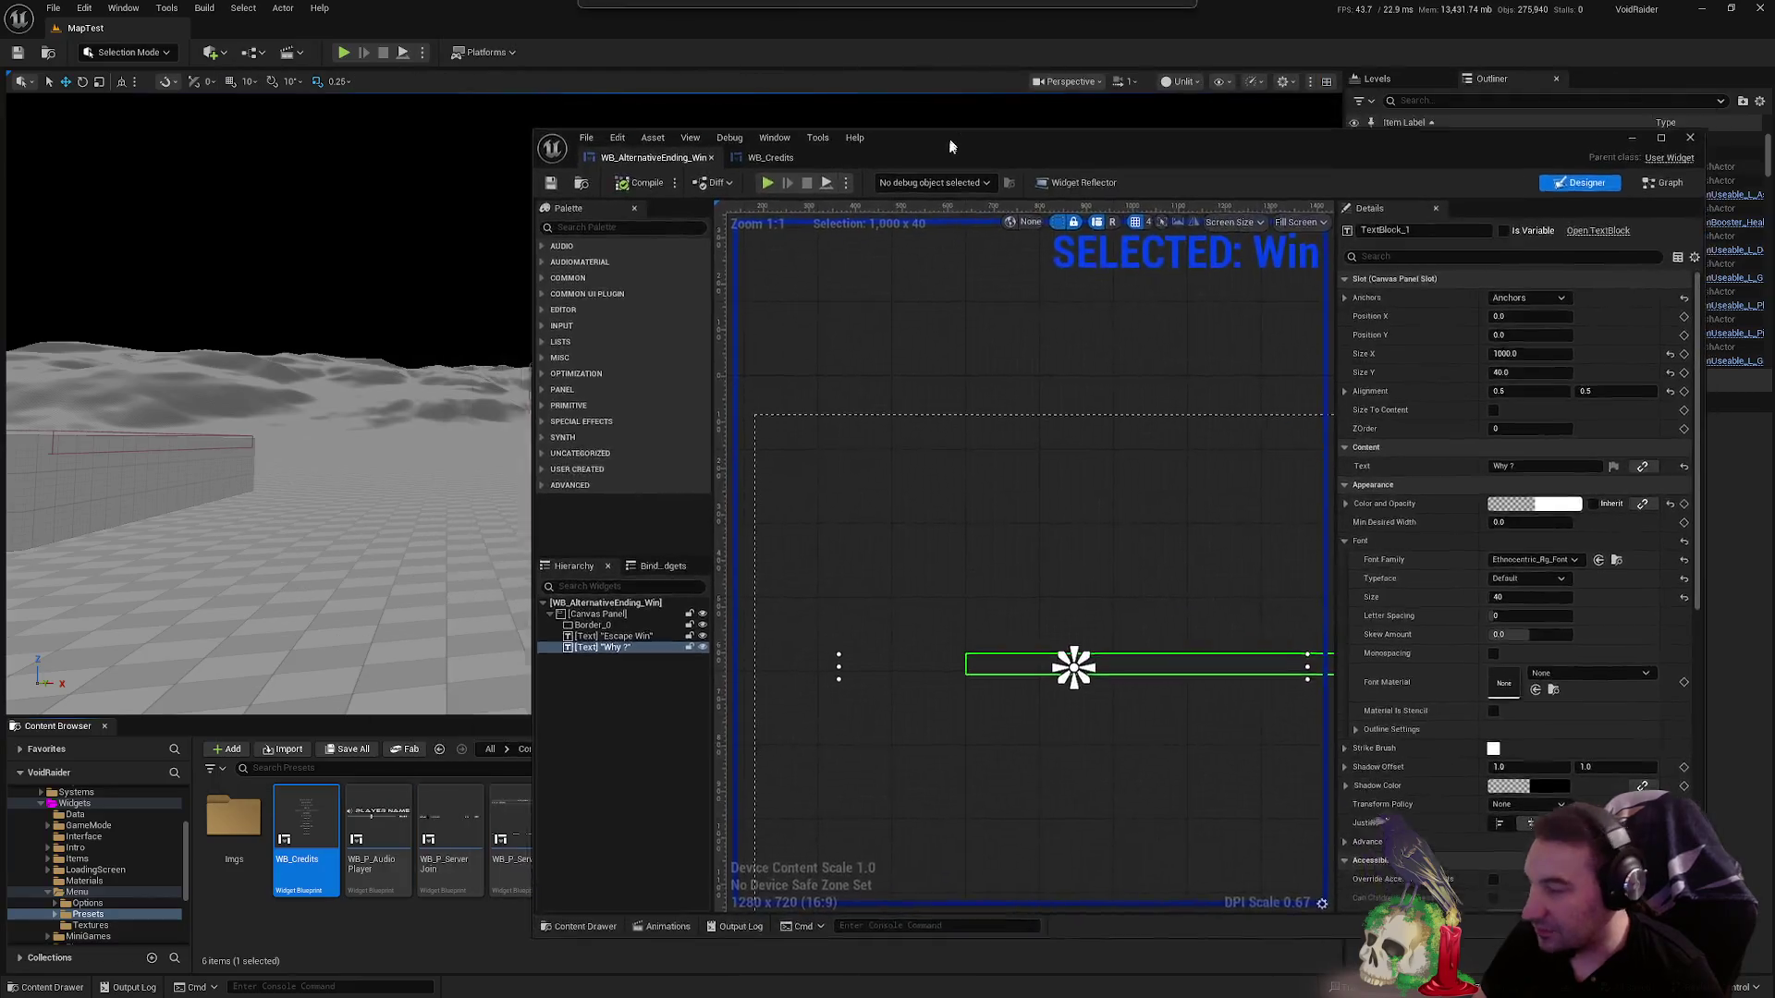
{"action": "left_click", "coordinate": [1632, 137]}
{"action": "scroll", "coordinate": [93, 860], "scroll_direction": "up", "scroll_amount": 2}
{"action": "left_click", "coordinate": [74, 861]}
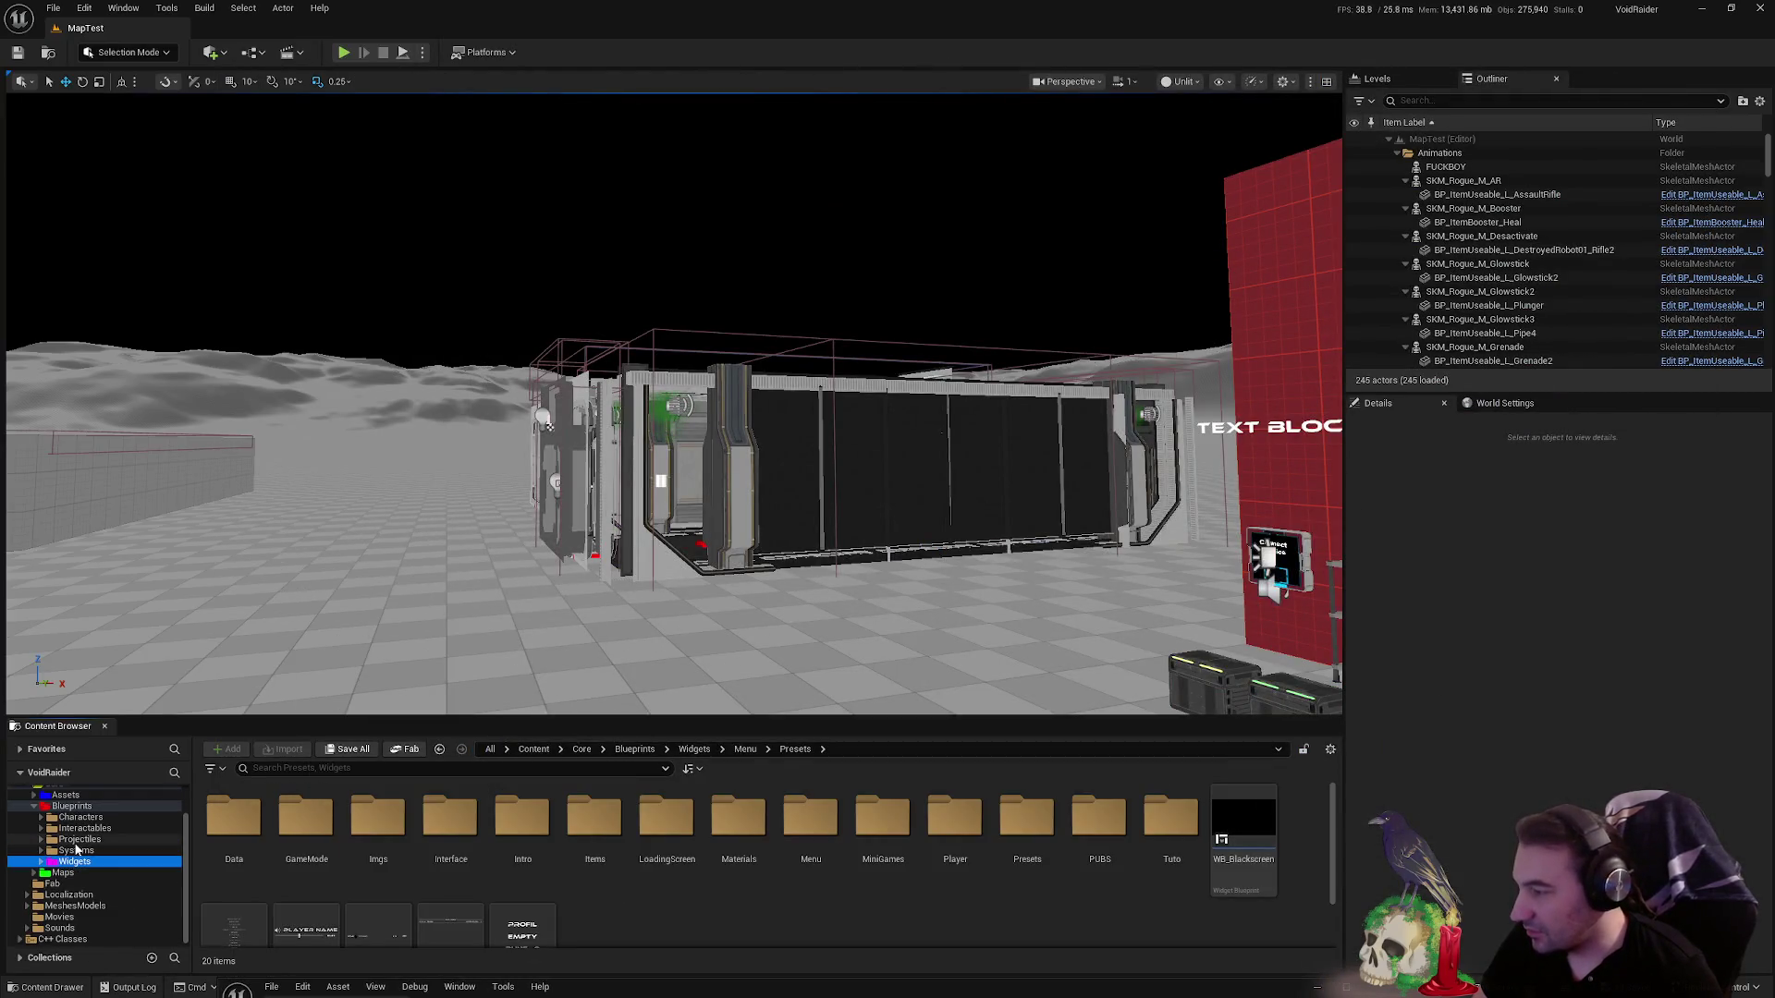
{"action": "scroll", "coordinate": [77, 849], "scroll_direction": "up", "scroll_amount": 2}
{"action": "left_click", "coordinate": [37, 837]}
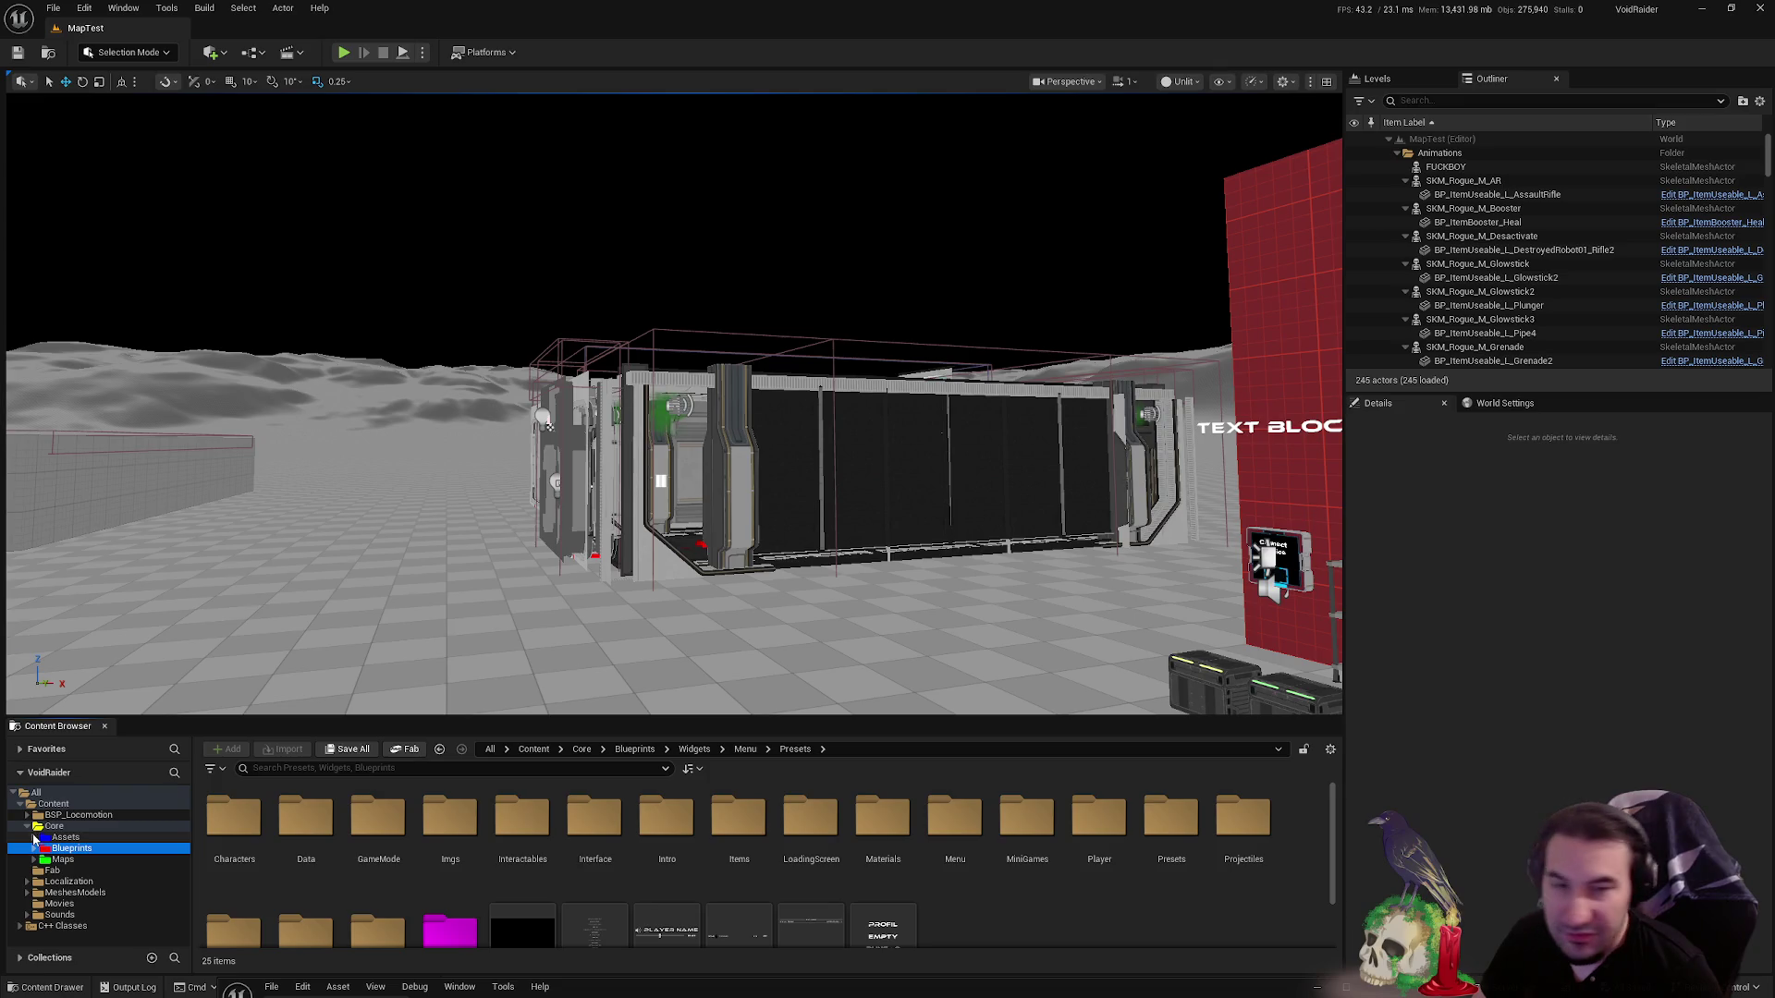
{"action": "left_click", "coordinate": [864, 987]}
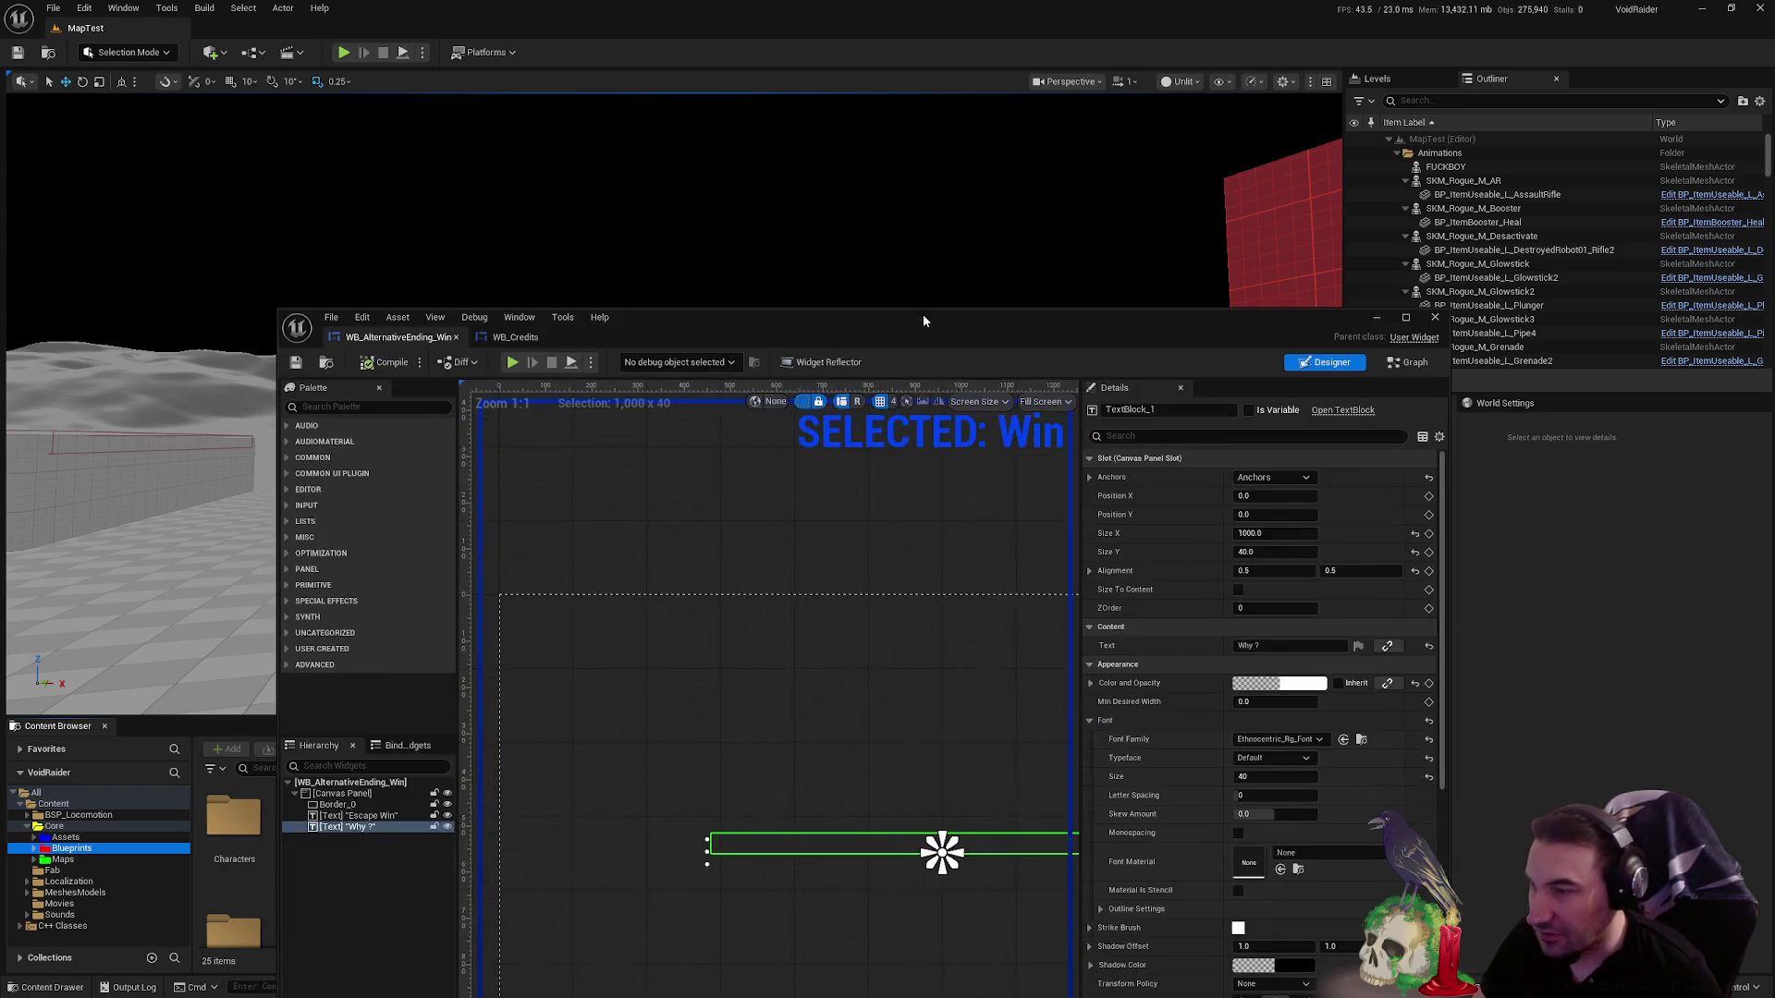
{"action": "left_click", "coordinate": [237, 27]}
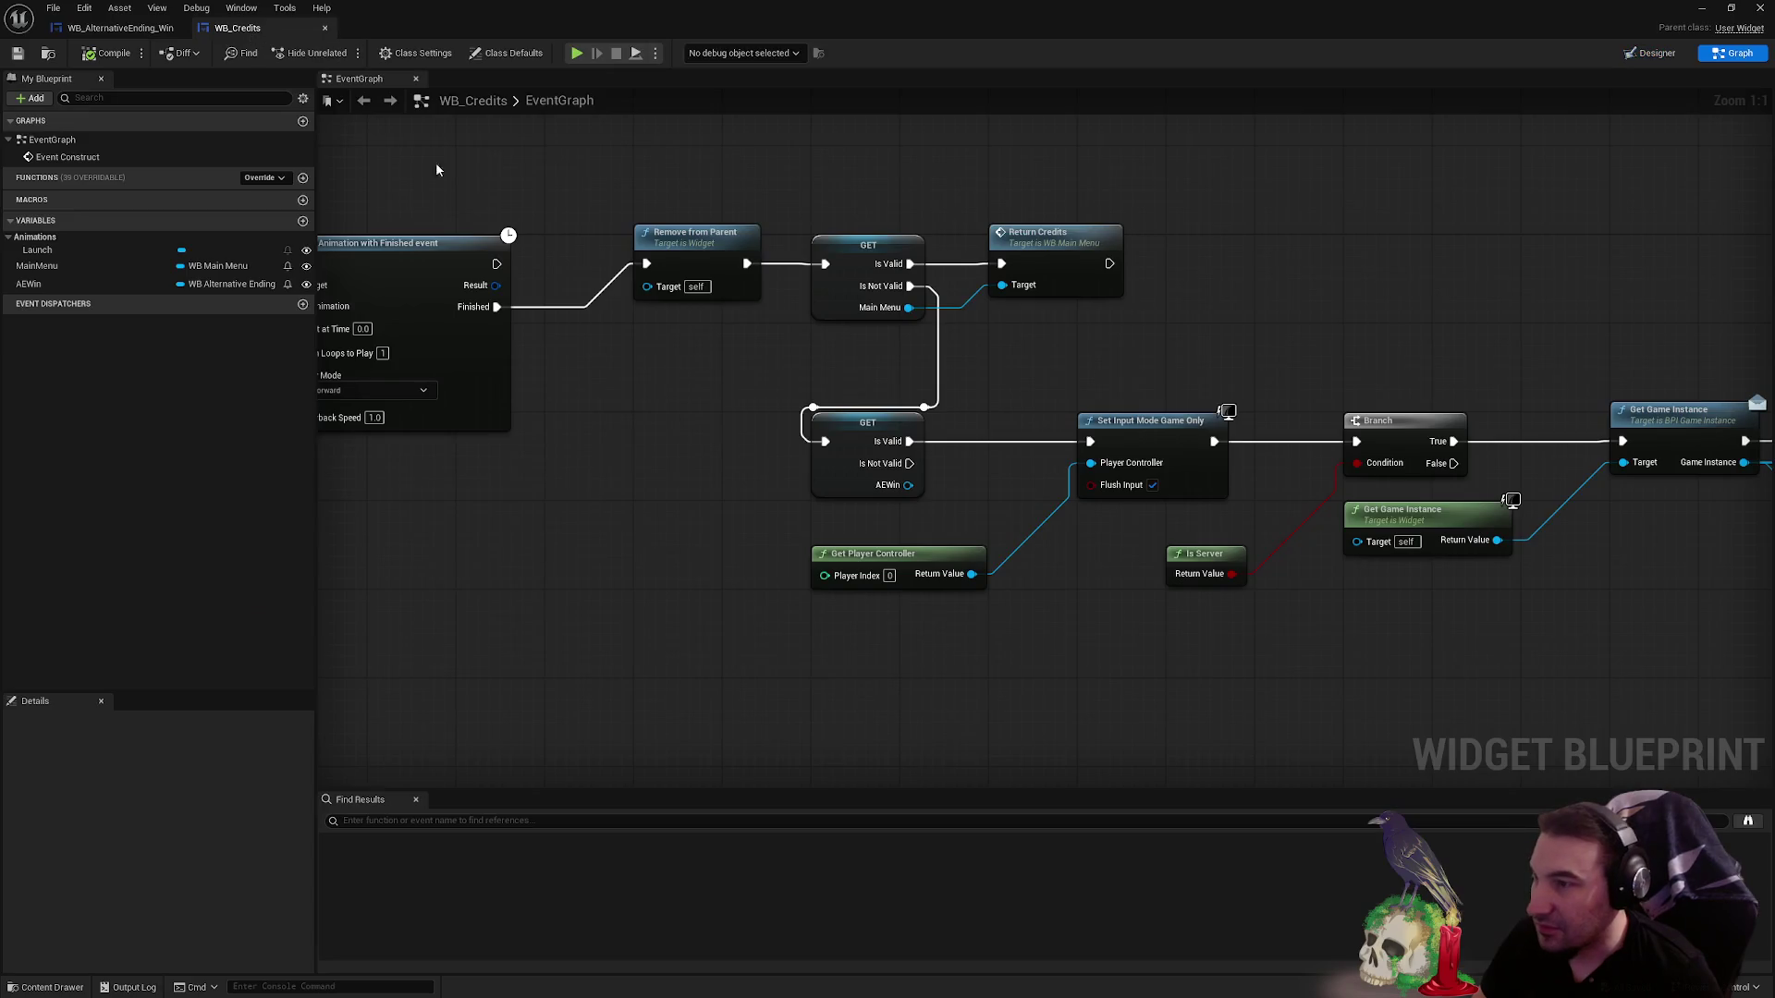
- Add a Remove from Parent node off AEWin and place it beside Return Credits
{"action": "left_click_drag", "start_coordinate": [909, 483], "coordinate": [987, 398]}
{"action": "type", "text": "remove from parent"}
{"action": "key", "text": "Return"}
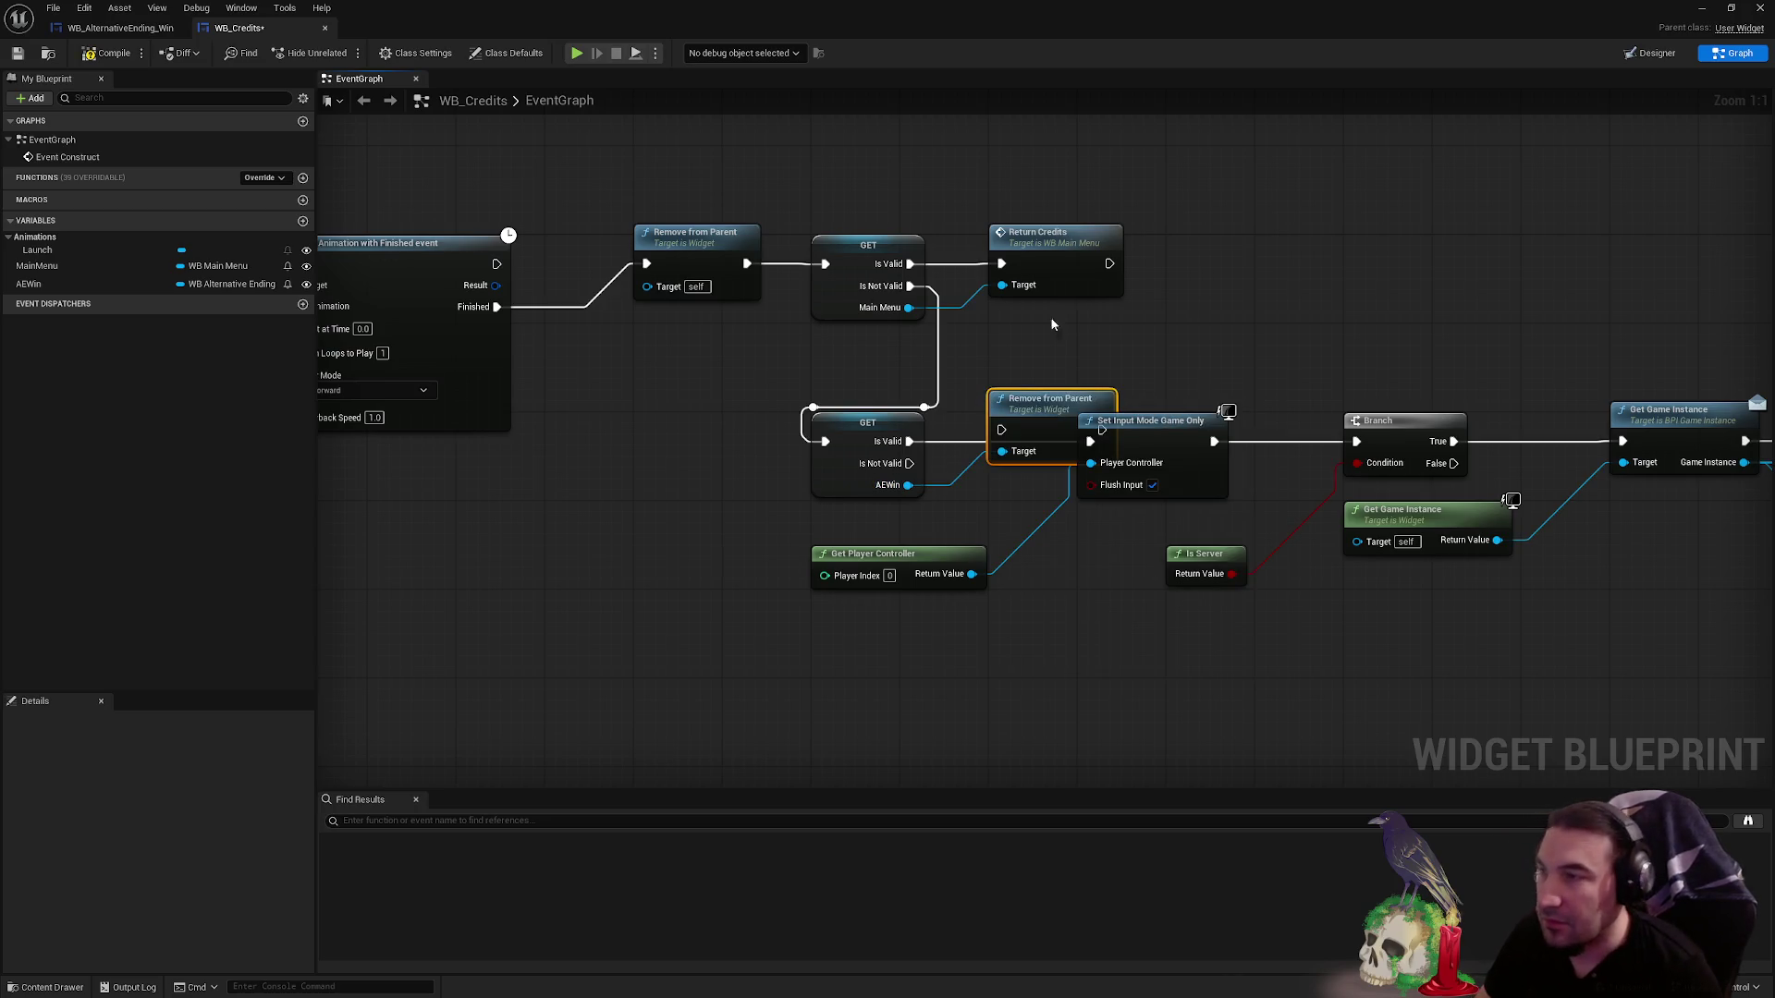
{"action": "left_click_drag", "start_coordinate": [1045, 407], "coordinate": [1045, 347]}
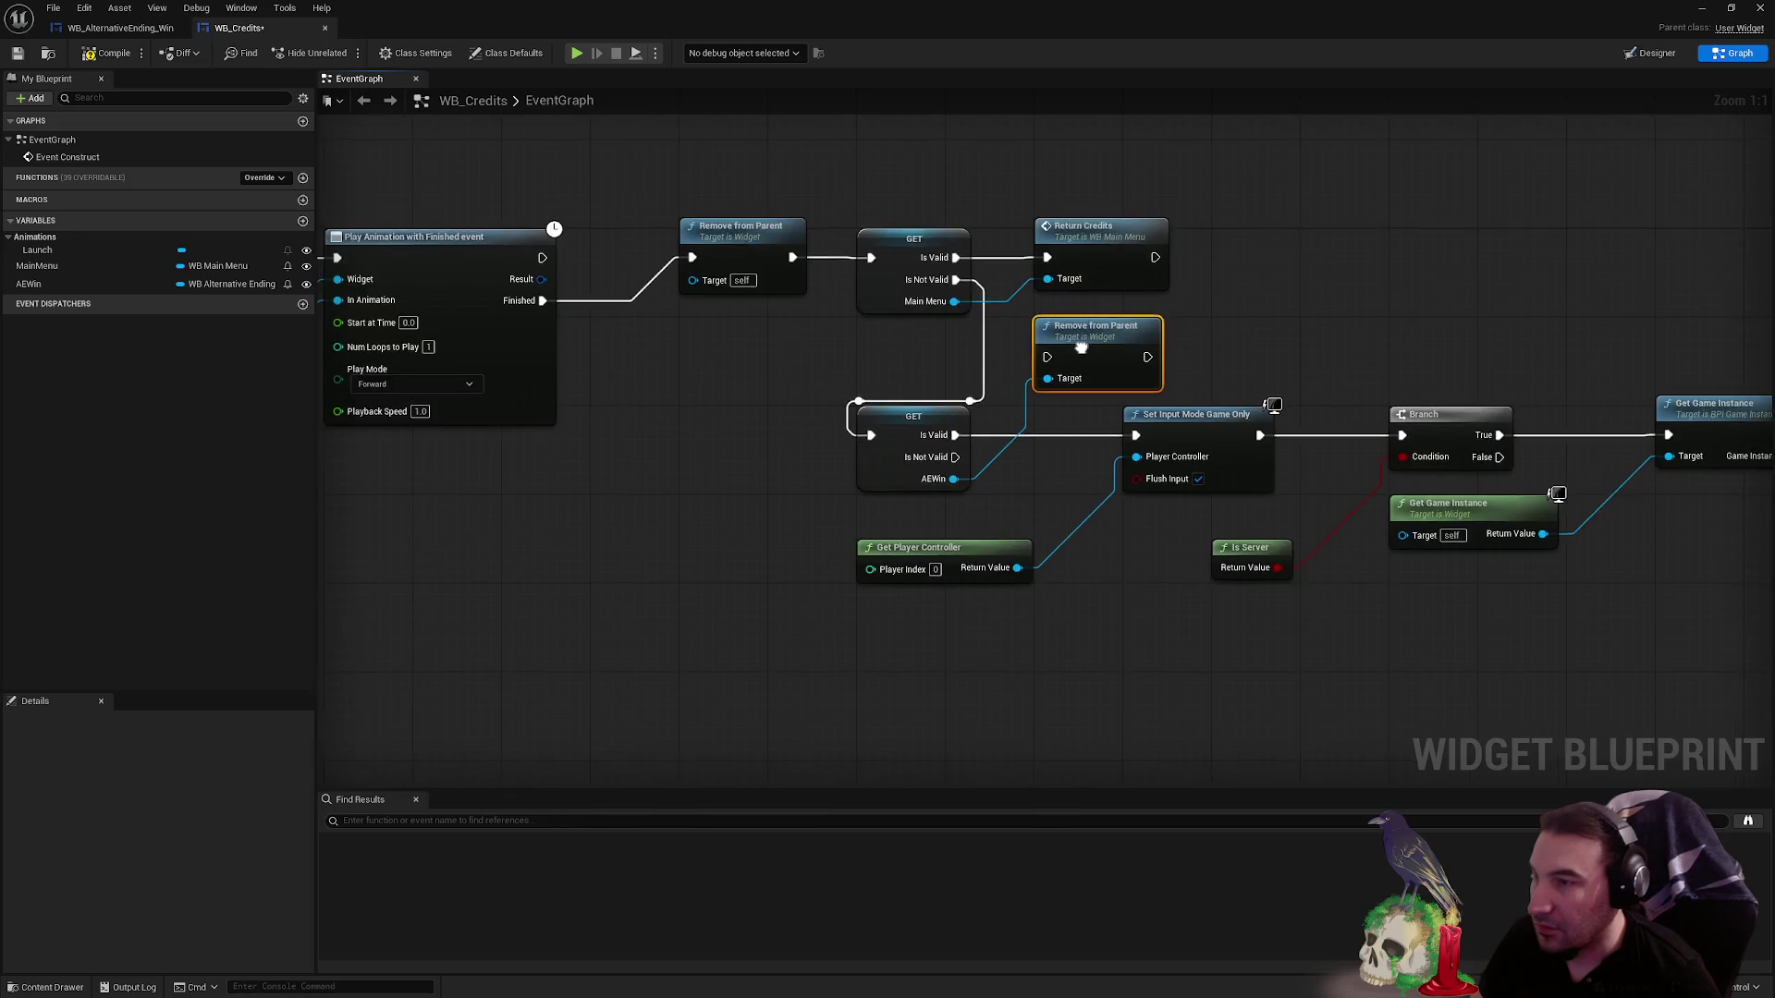
- Rearrange the node row, wire Is Valid straight into Set Input Mode Game Only, and save WB_Credits
{"action": "scroll", "coordinate": [1082, 347], "scroll_direction": "down", "scroll_amount": 5}
{"action": "left_click_drag", "start_coordinate": [388, 321], "coordinate": [1625, 534]}
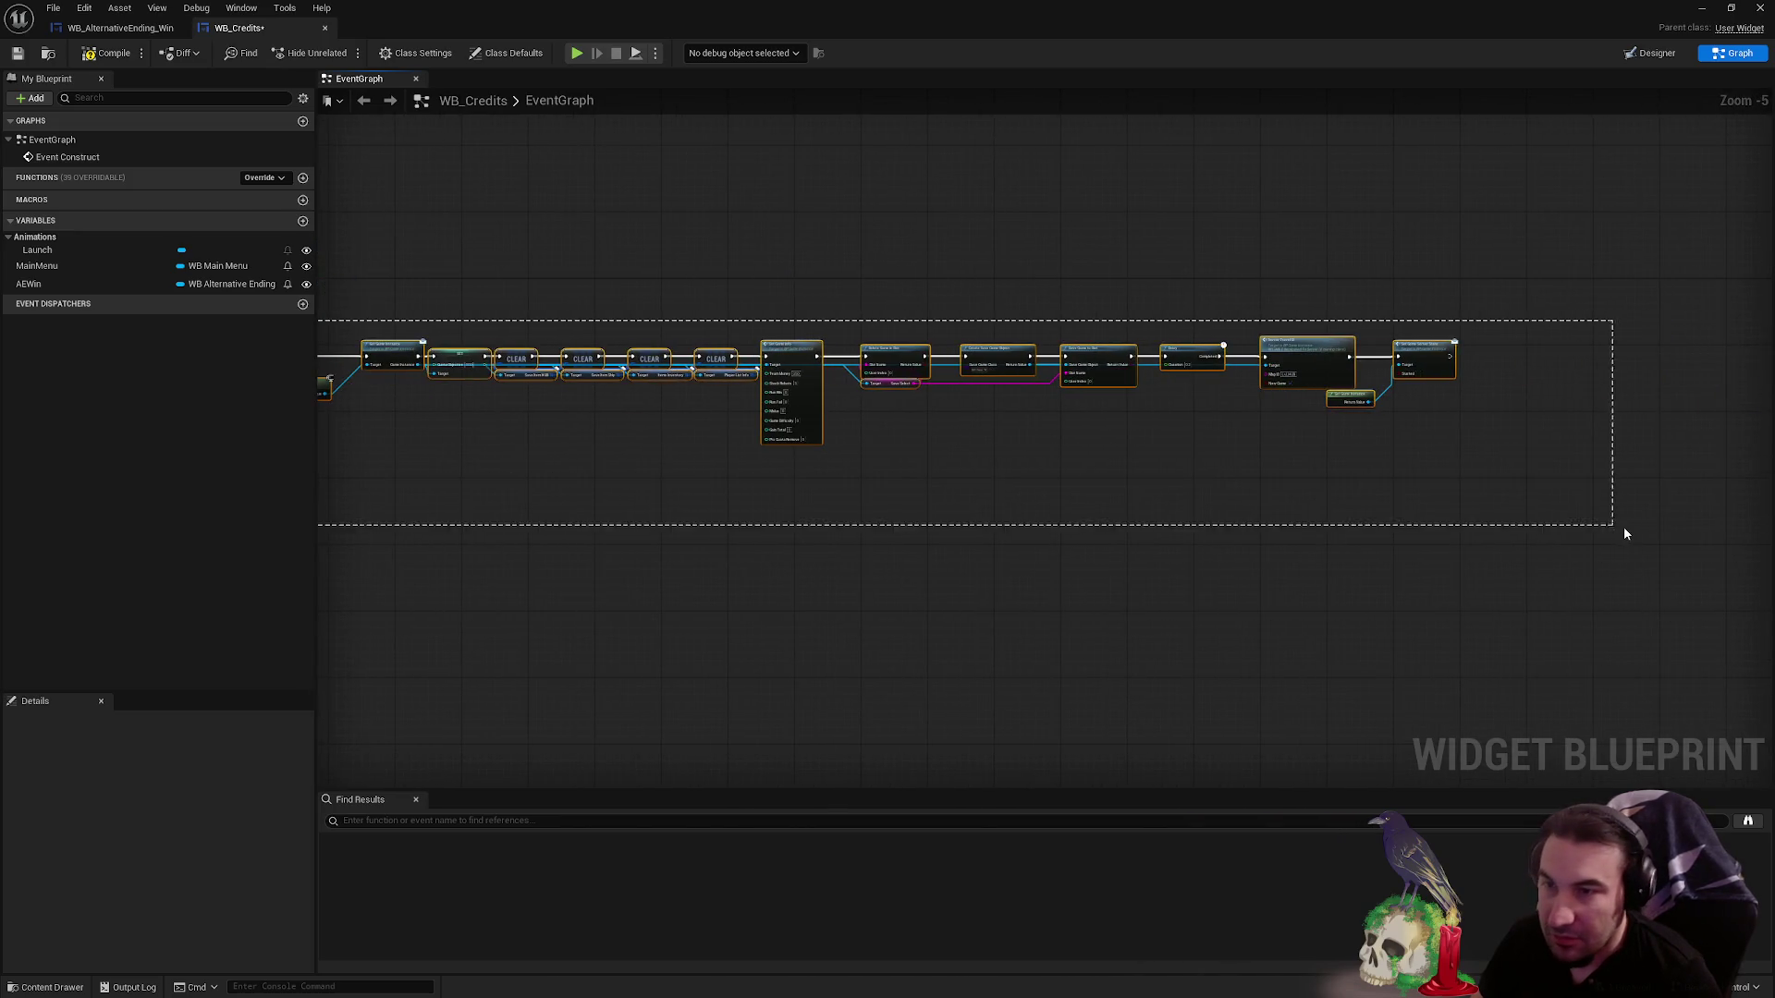
{"action": "scroll", "coordinate": [989, 379], "scroll_direction": "up", "scroll_amount": 5}
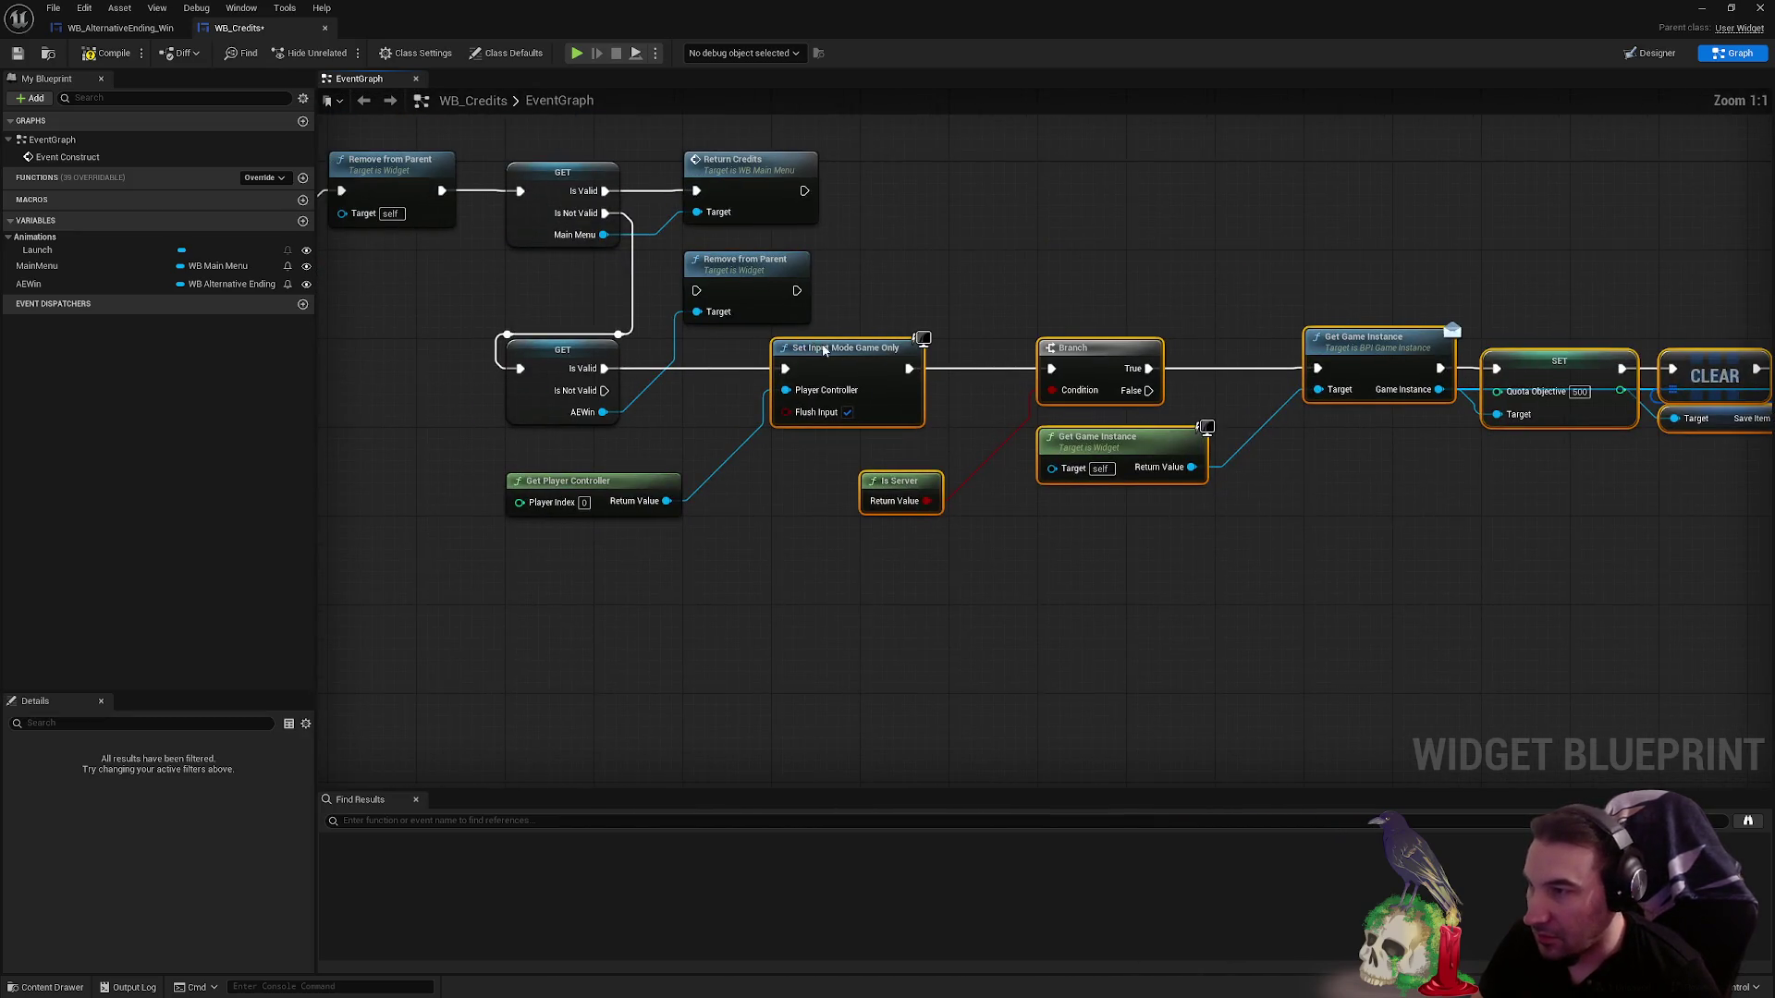
{"action": "left_click_drag", "start_coordinate": [824, 349], "coordinate": [912, 350]}
{"action": "left_click_drag", "start_coordinate": [735, 270], "coordinate": [735, 349]}
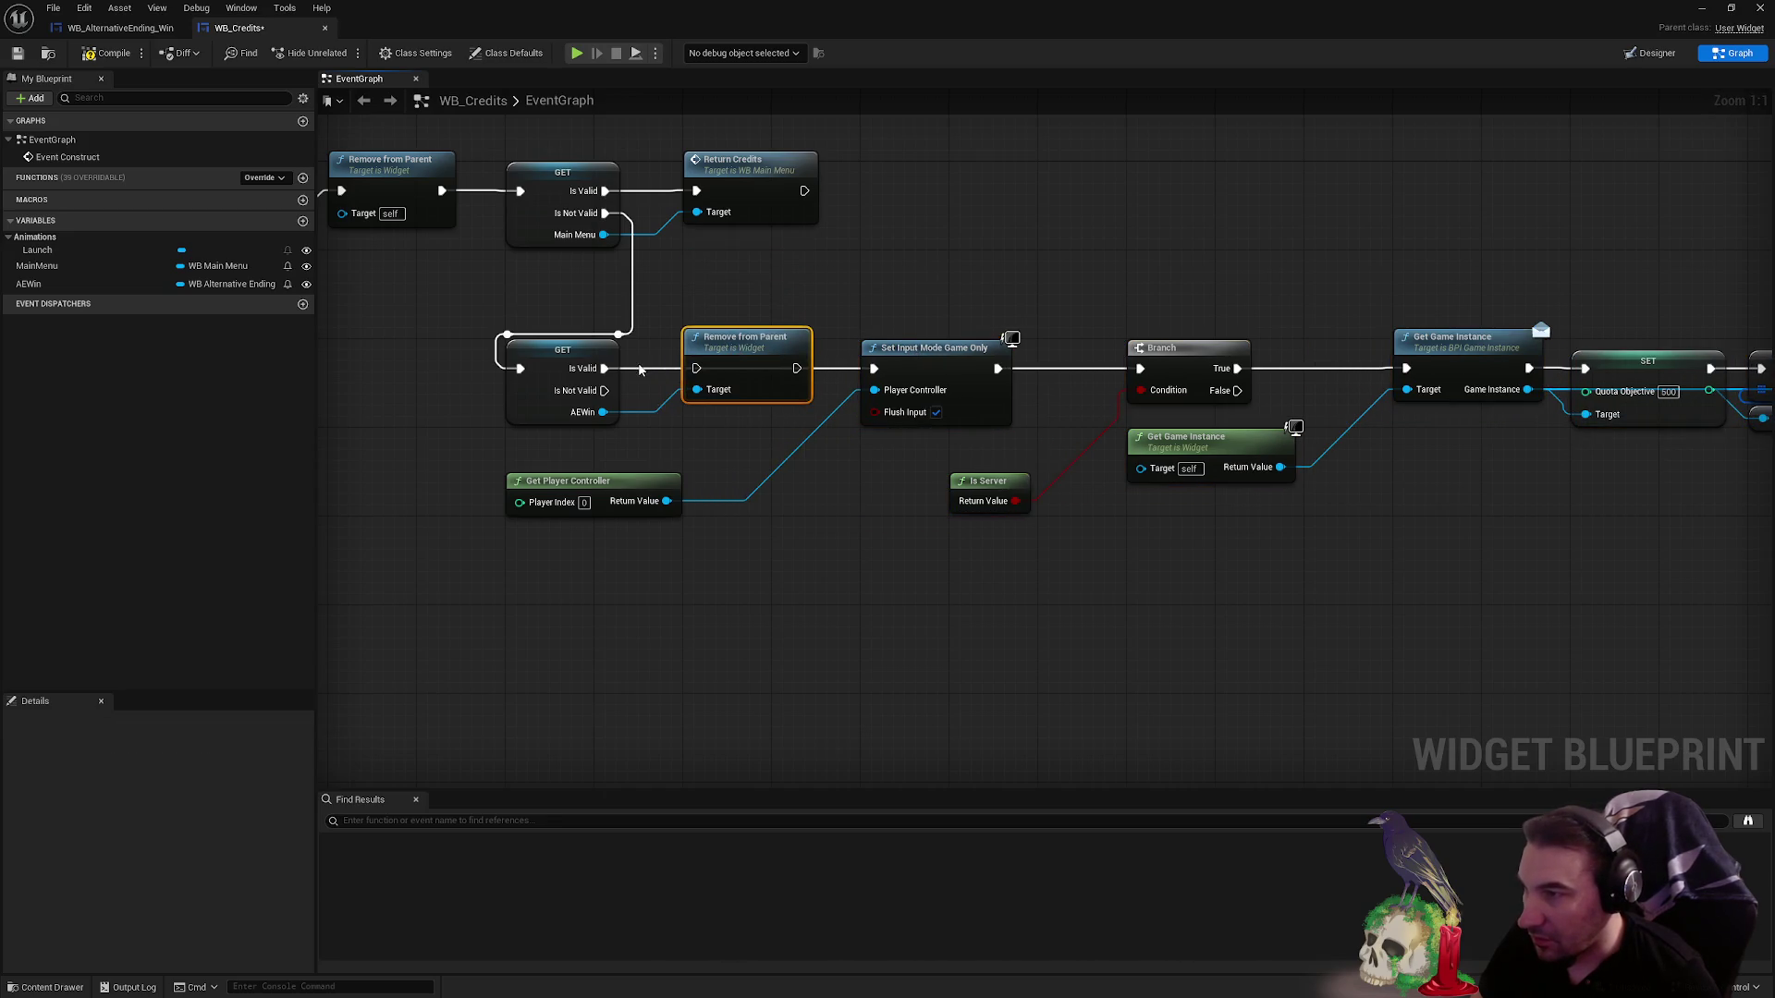
{"action": "key", "text": "Delete"}
{"action": "left_click_drag", "start_coordinate": [605, 368], "coordinate": [874, 368]}
{"action": "scroll", "coordinate": [757, 342], "scroll_direction": "down", "scroll_amount": 8}
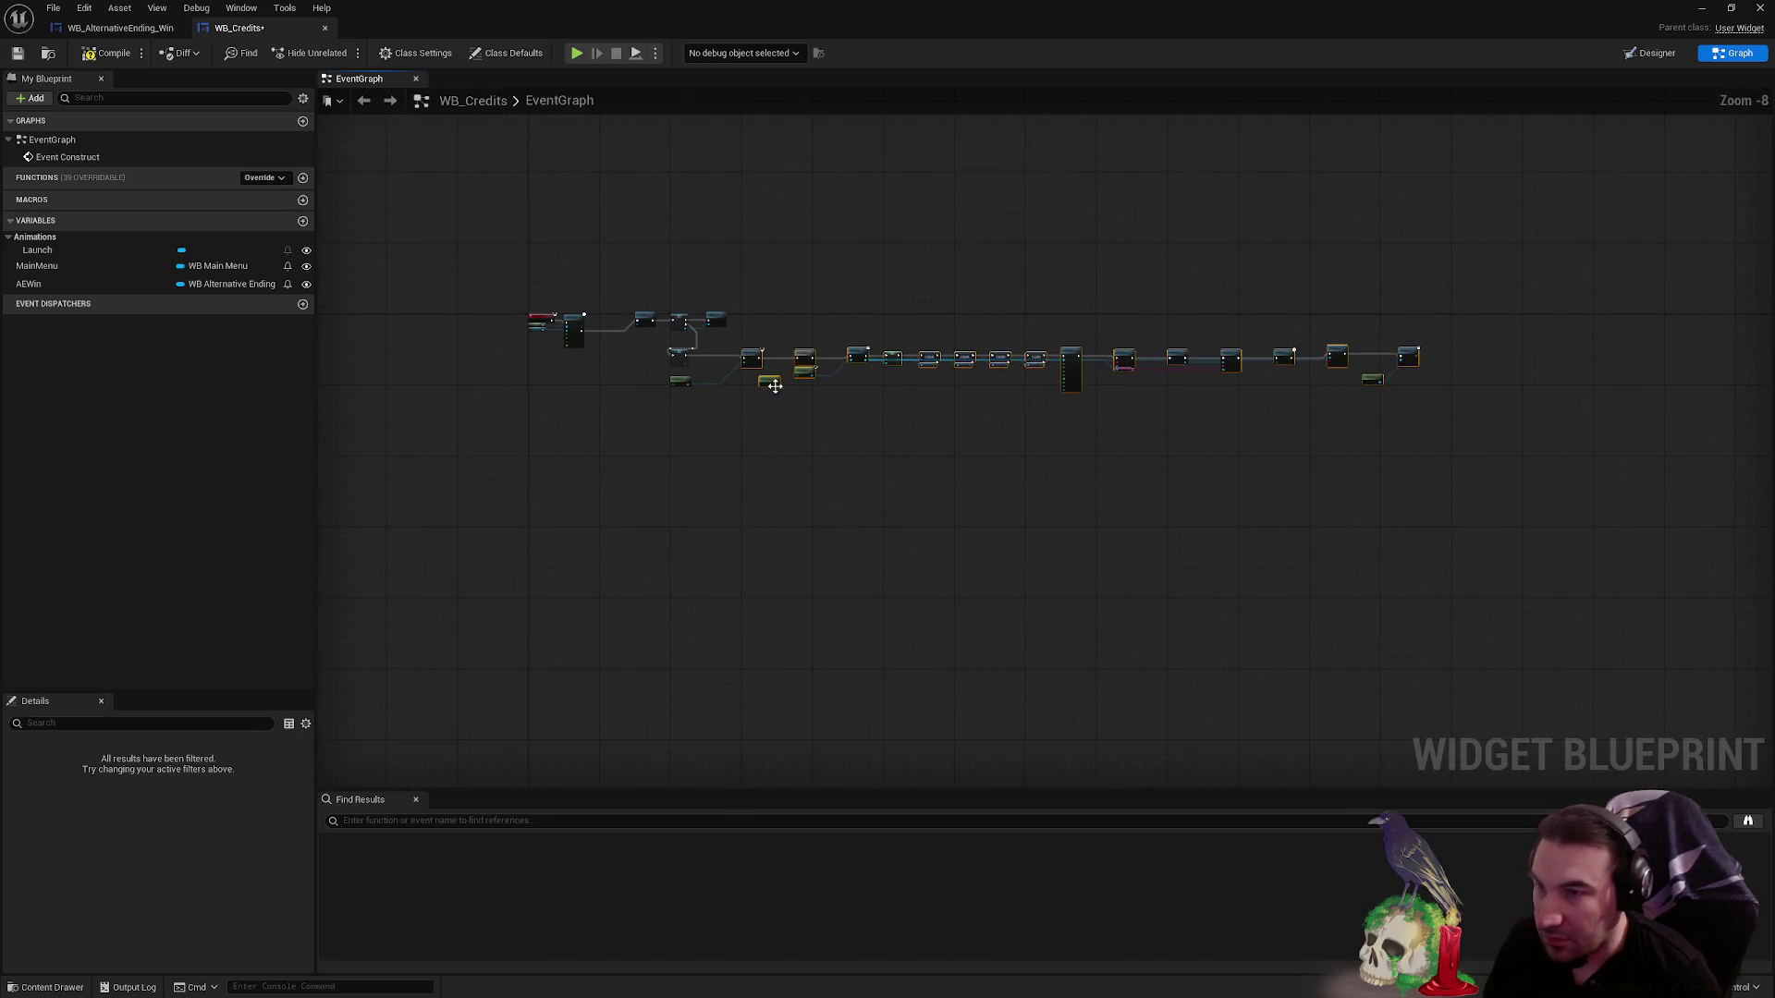
{"action": "scroll", "coordinate": [774, 386], "scroll_direction": "up", "scroll_amount": 8}
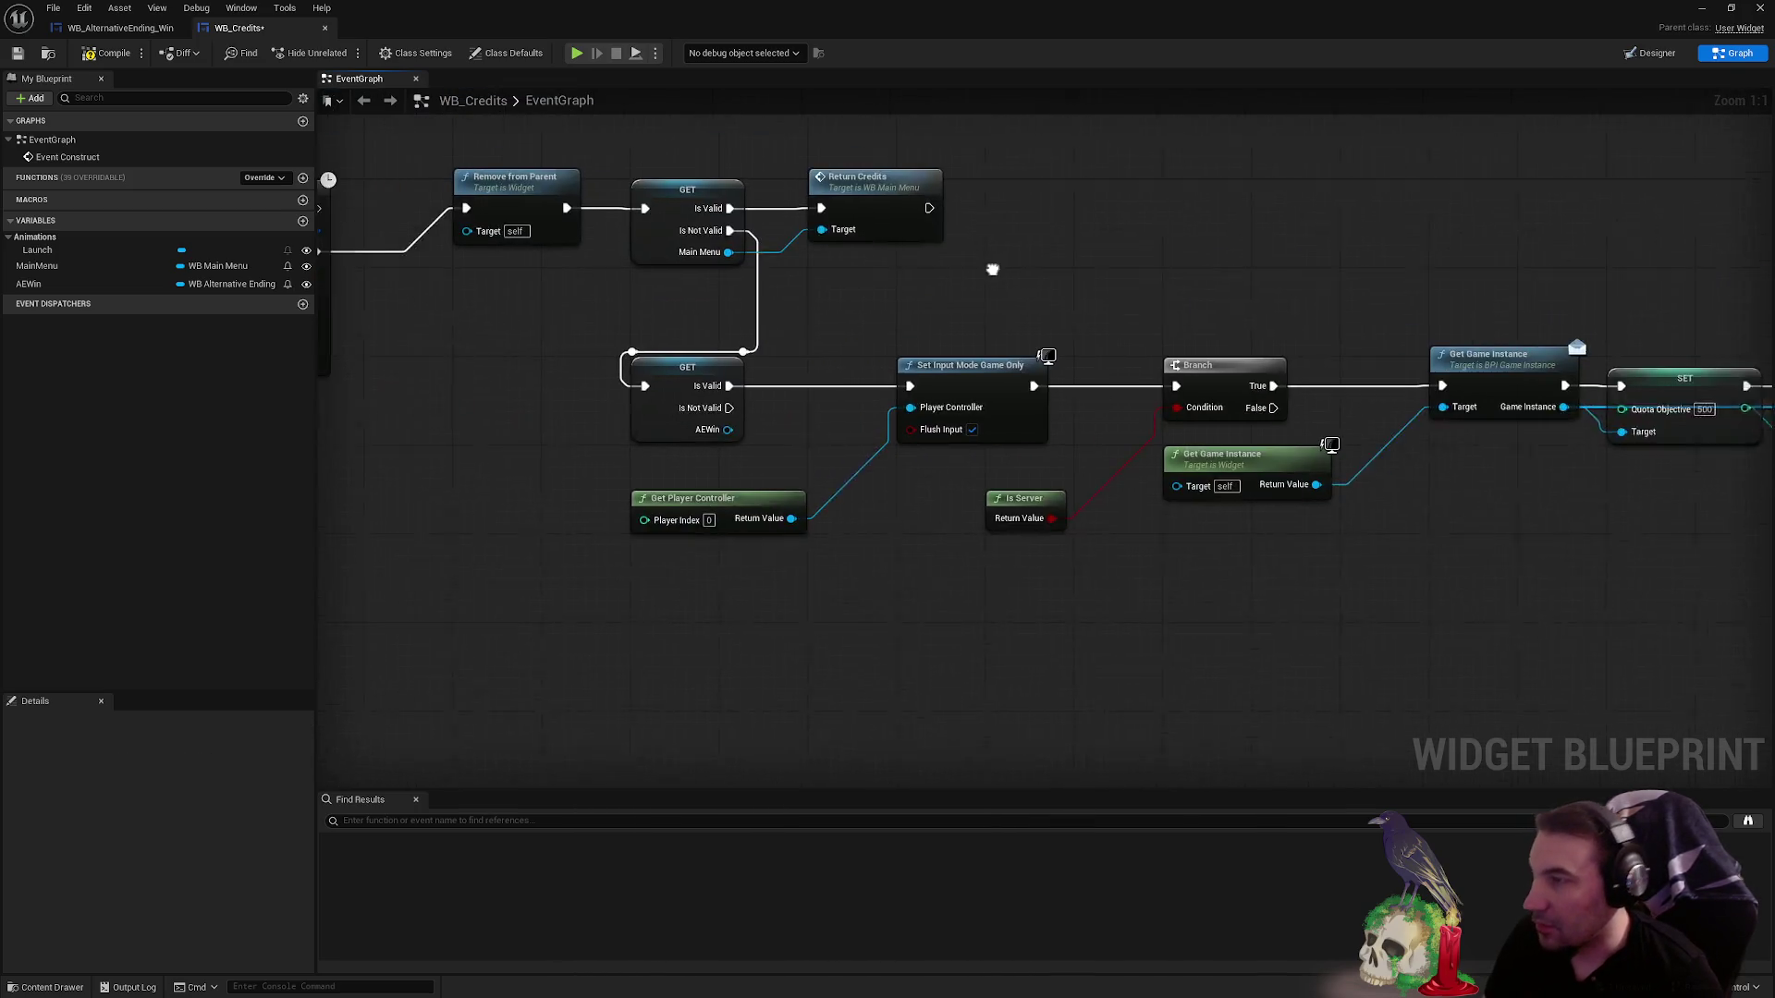
{"action": "left_click_drag", "start_coordinate": [992, 269], "coordinate": [1013, 275]}
{"action": "left_click", "coordinate": [18, 53]}
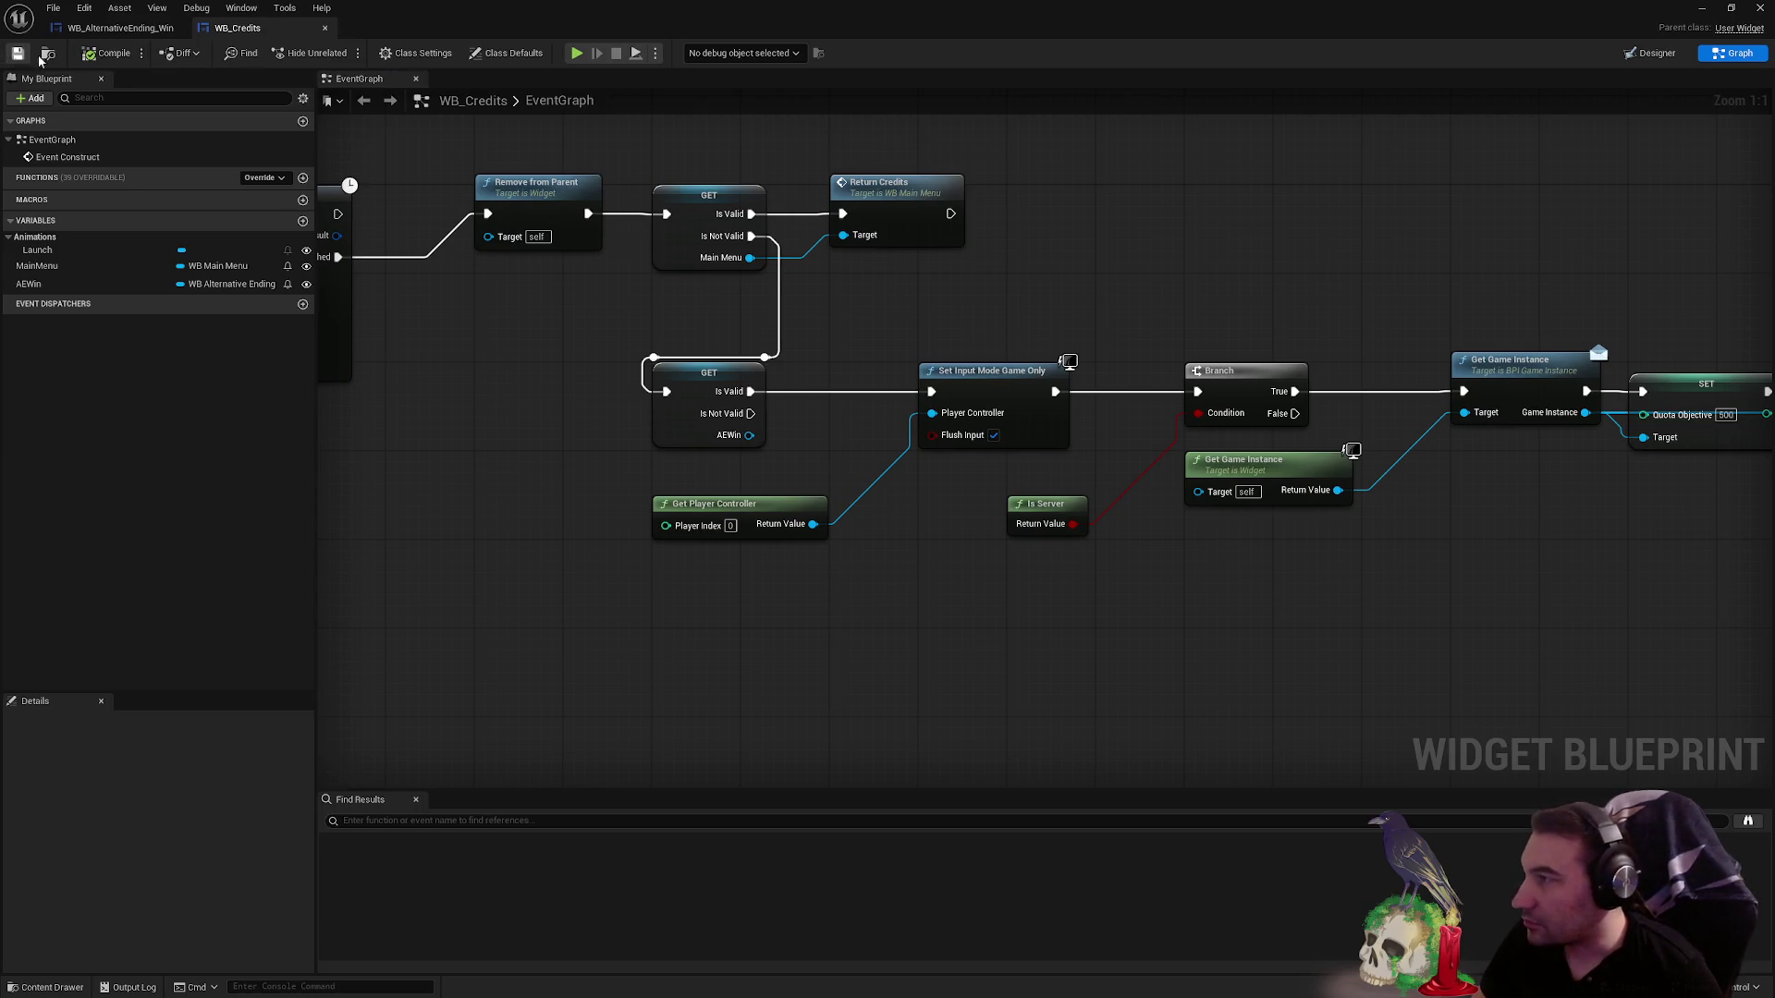
{"action": "left_click", "coordinate": [115, 28]}
- Switch WB_AlternativeEnding_Win to its event graph
{"action": "left_click", "coordinate": [250, 35]}
{"action": "left_click", "coordinate": [115, 28]}
{"action": "left_click", "coordinate": [1727, 55]}
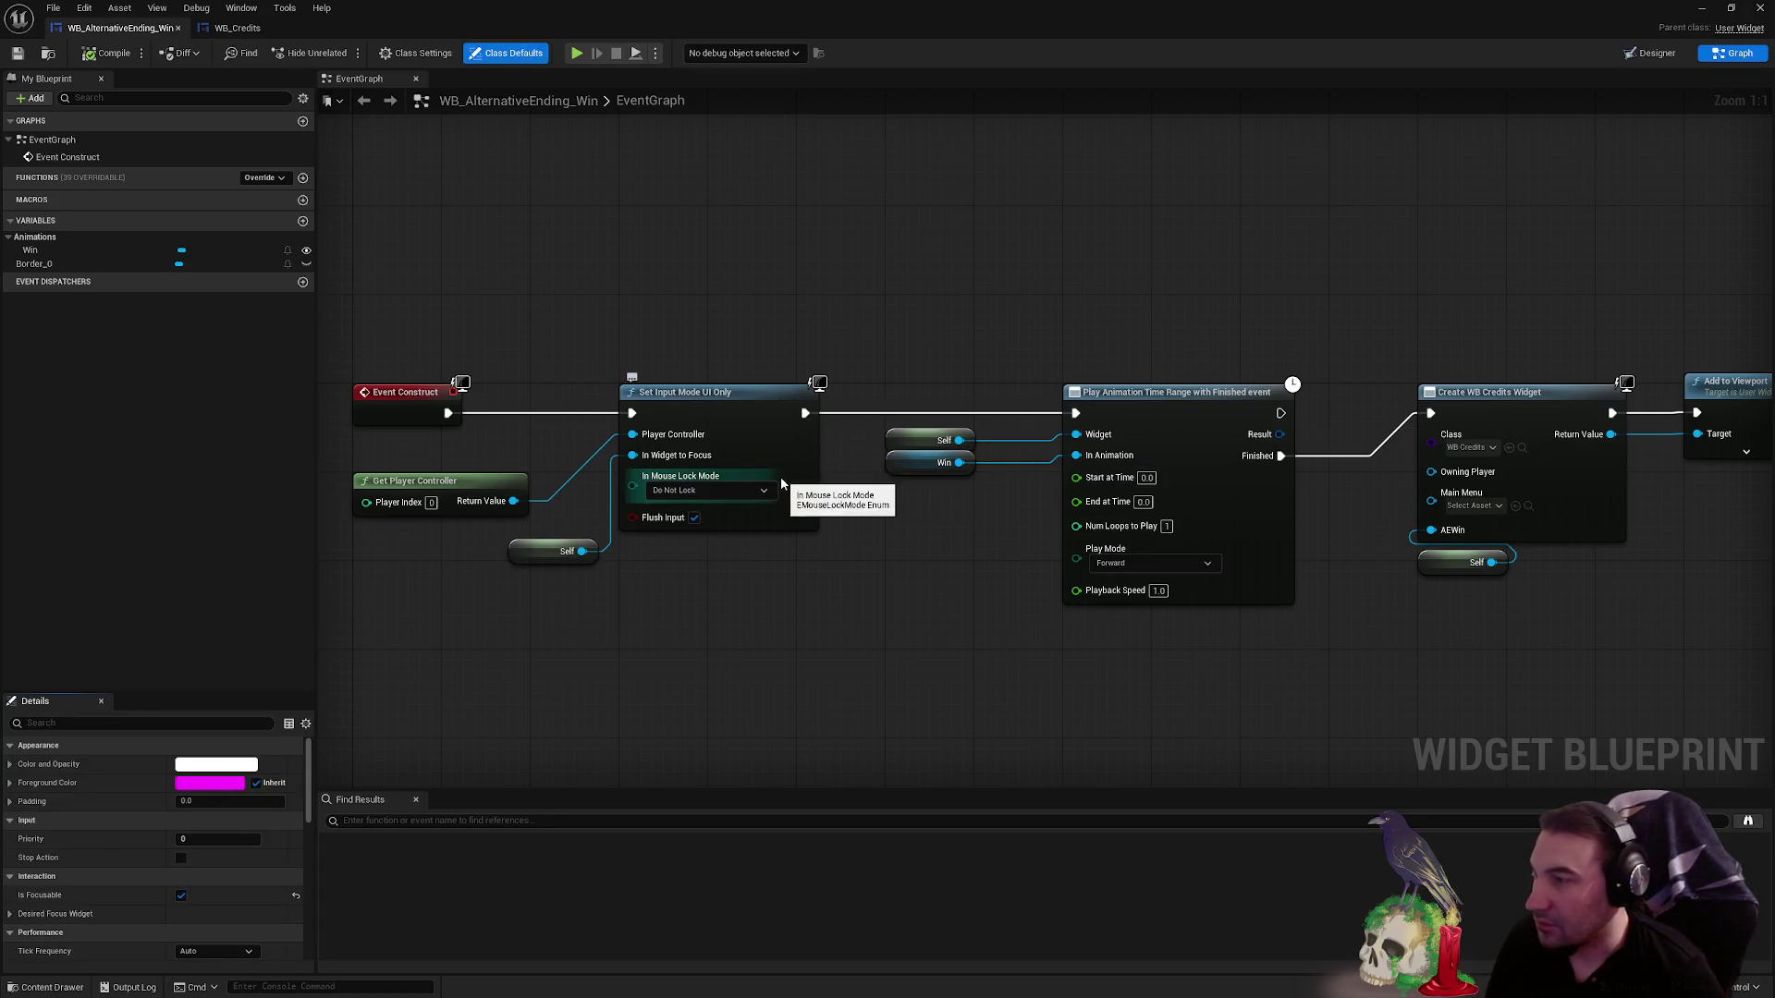
{"action": "left_click_drag", "start_coordinate": [1303, 271], "coordinate": [715, 243]}
- Collapse Add to Viewport's advanced ZOrder pin, save the blueprint, and undock the editor
{"action": "left_click", "coordinate": [1160, 427]}
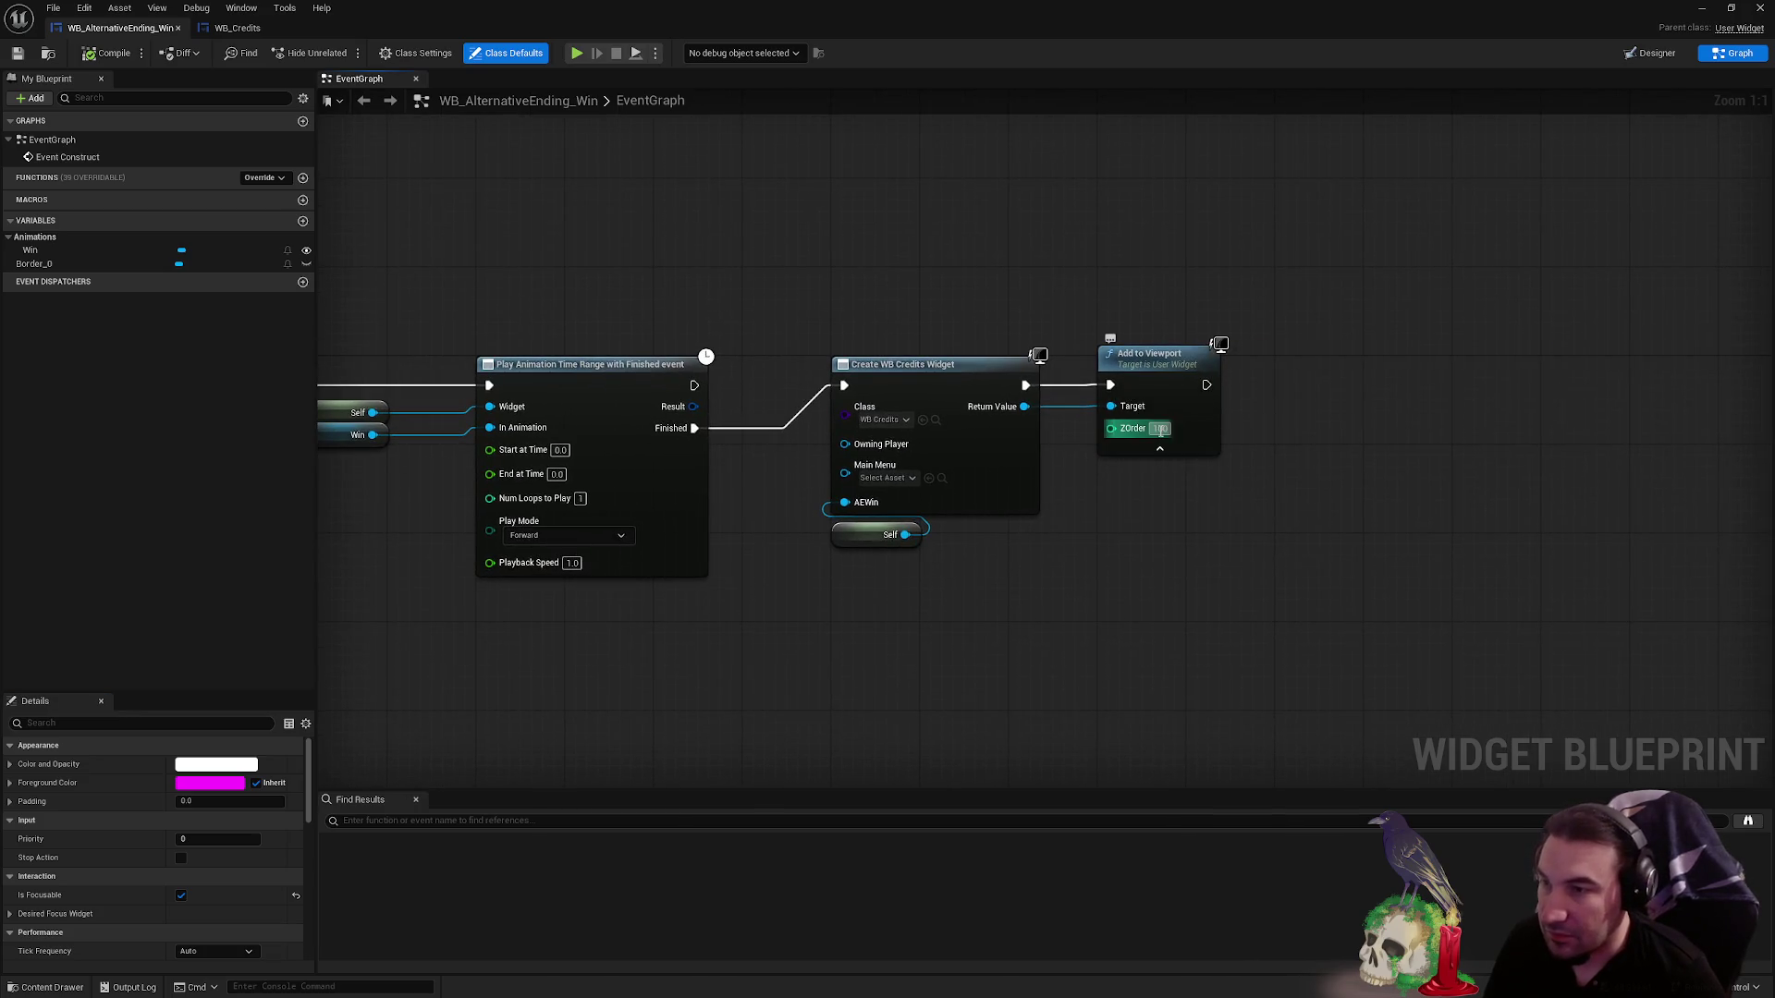
{"action": "type", "text": "50"}
{"action": "left_click", "coordinate": [1177, 449]}
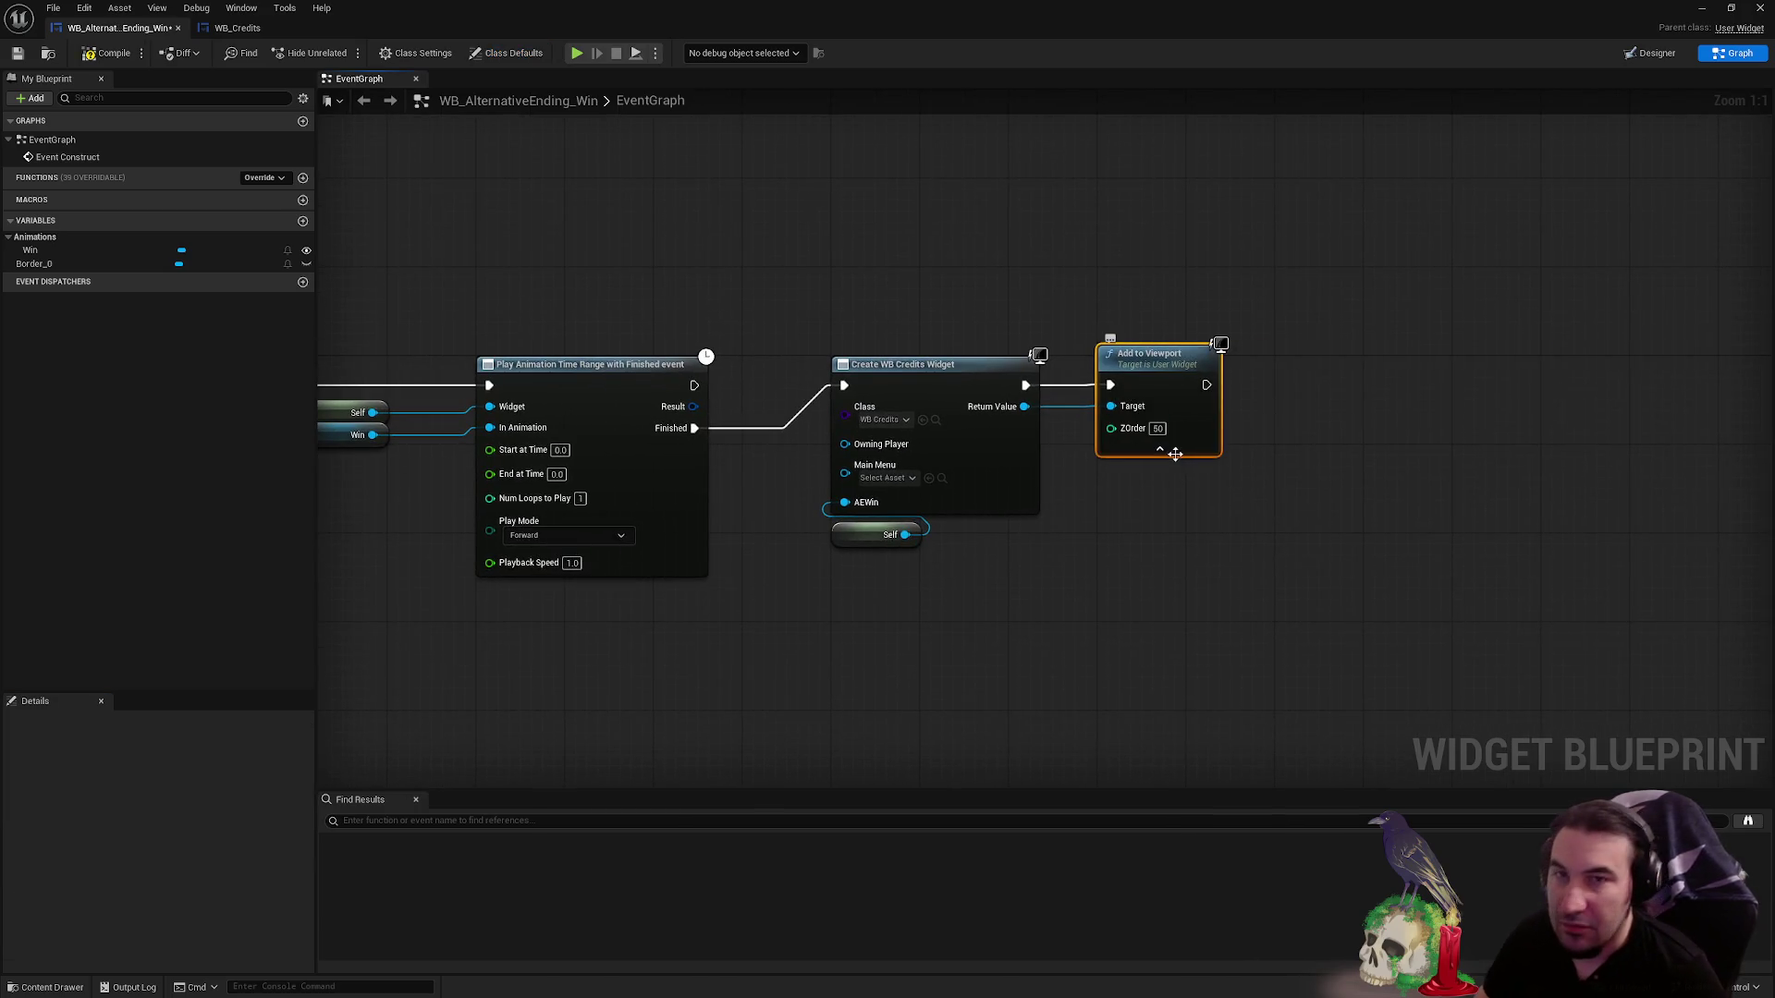
{"action": "left_click", "coordinate": [1178, 450]}
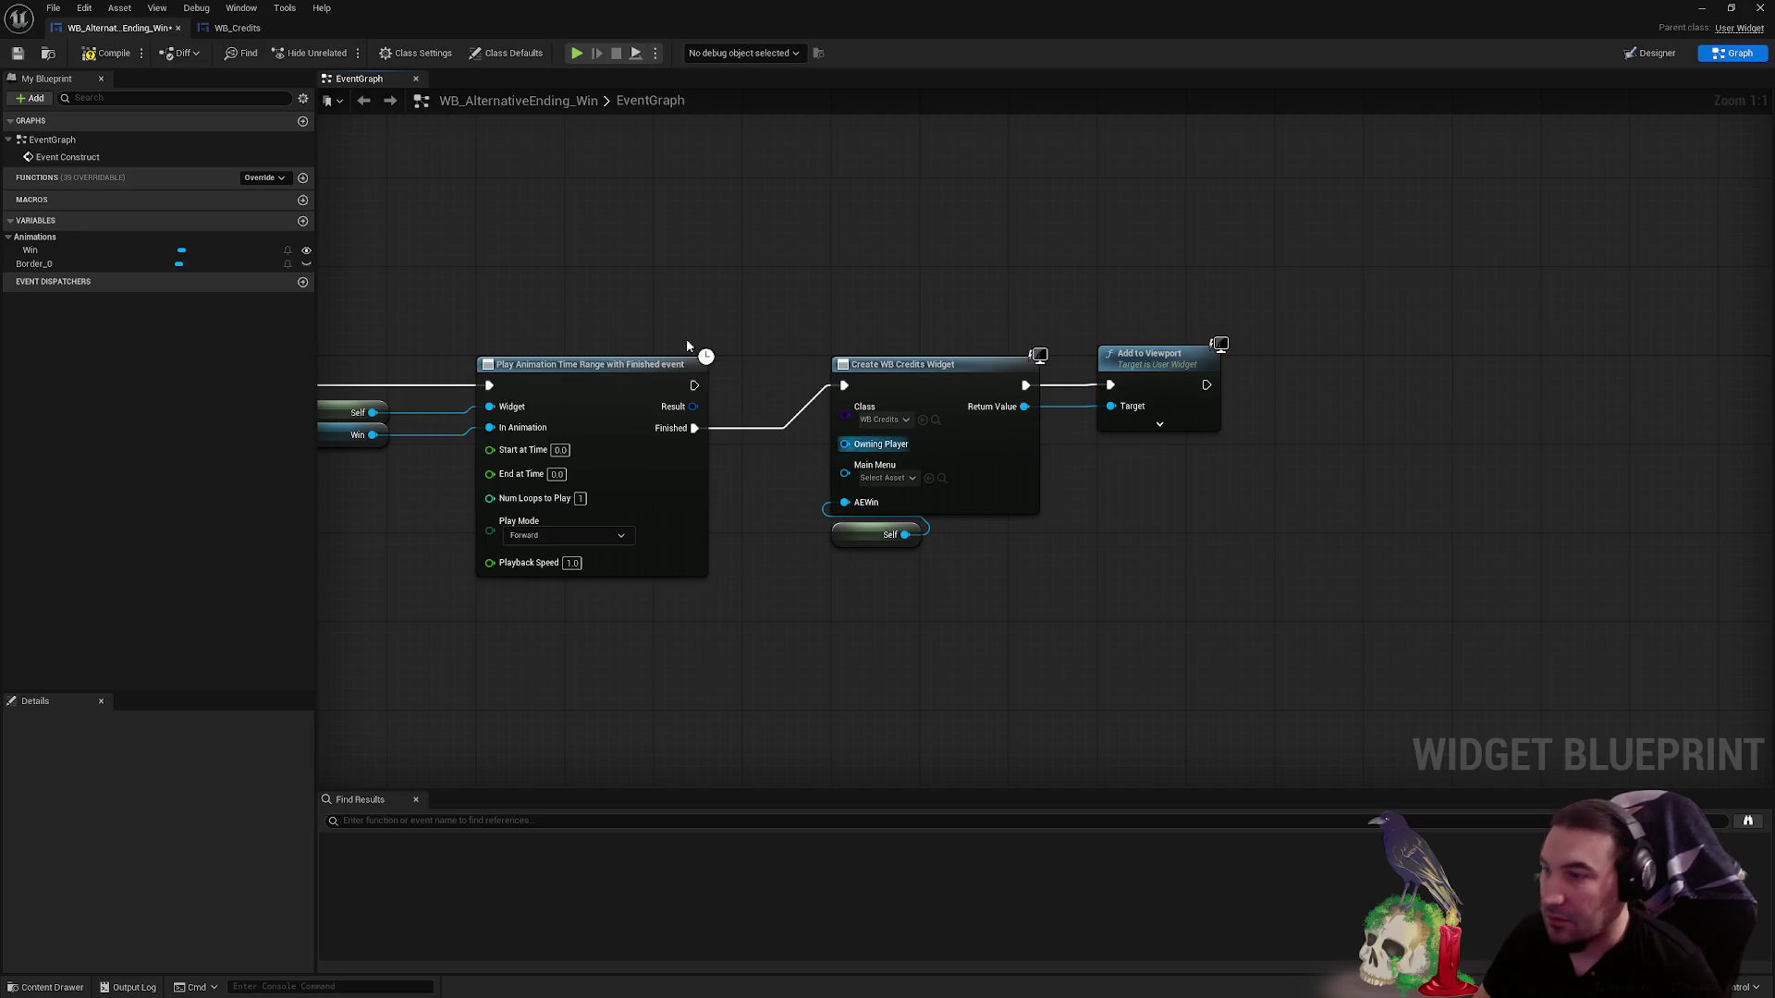
{"action": "left_click", "coordinate": [8, 53]}
{"action": "mouse_move", "coordinate": [555, 14]}
{"action": "left_mouse_down"}
{"action": "mouse_move", "coordinate": [547, 828]}
{"action": "mouse_move", "coordinate": [519, 884]}
{"action": "left_mouse_up"}
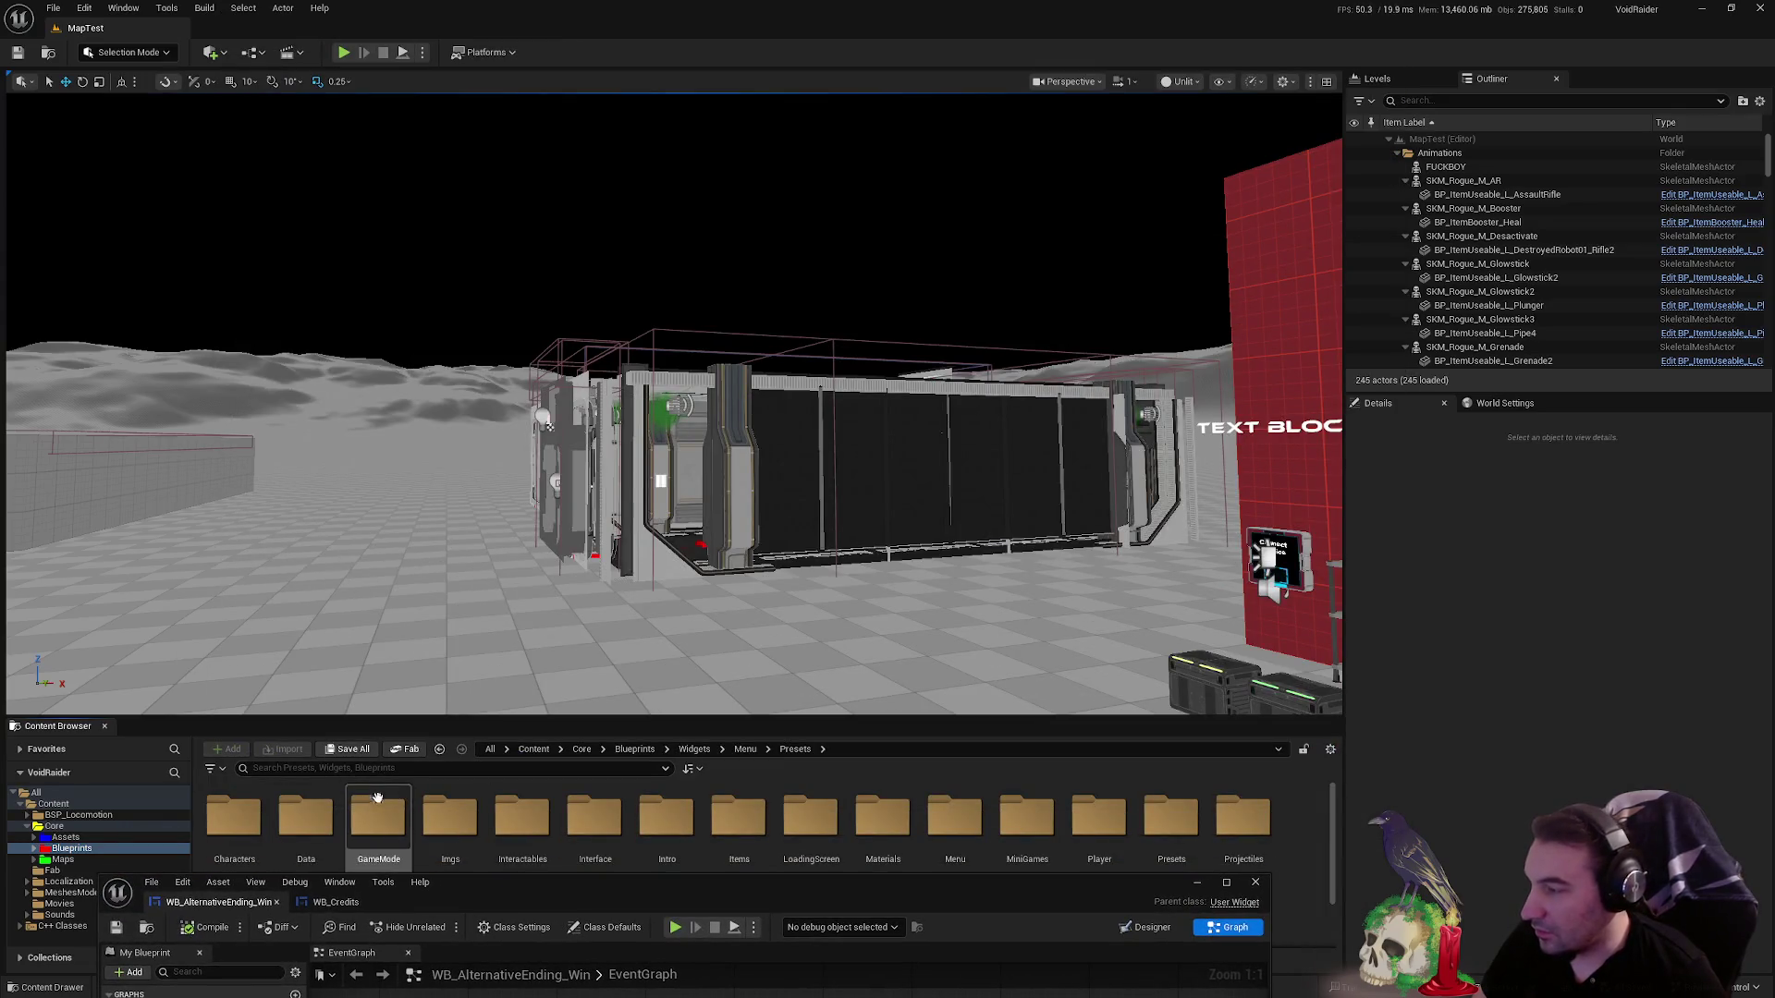
- Drag the floating Blueprint window down to the taskbar and select the GameMode folder
{"action": "left_click_drag", "start_coordinate": [944, 898], "coordinate": [944, 980]}
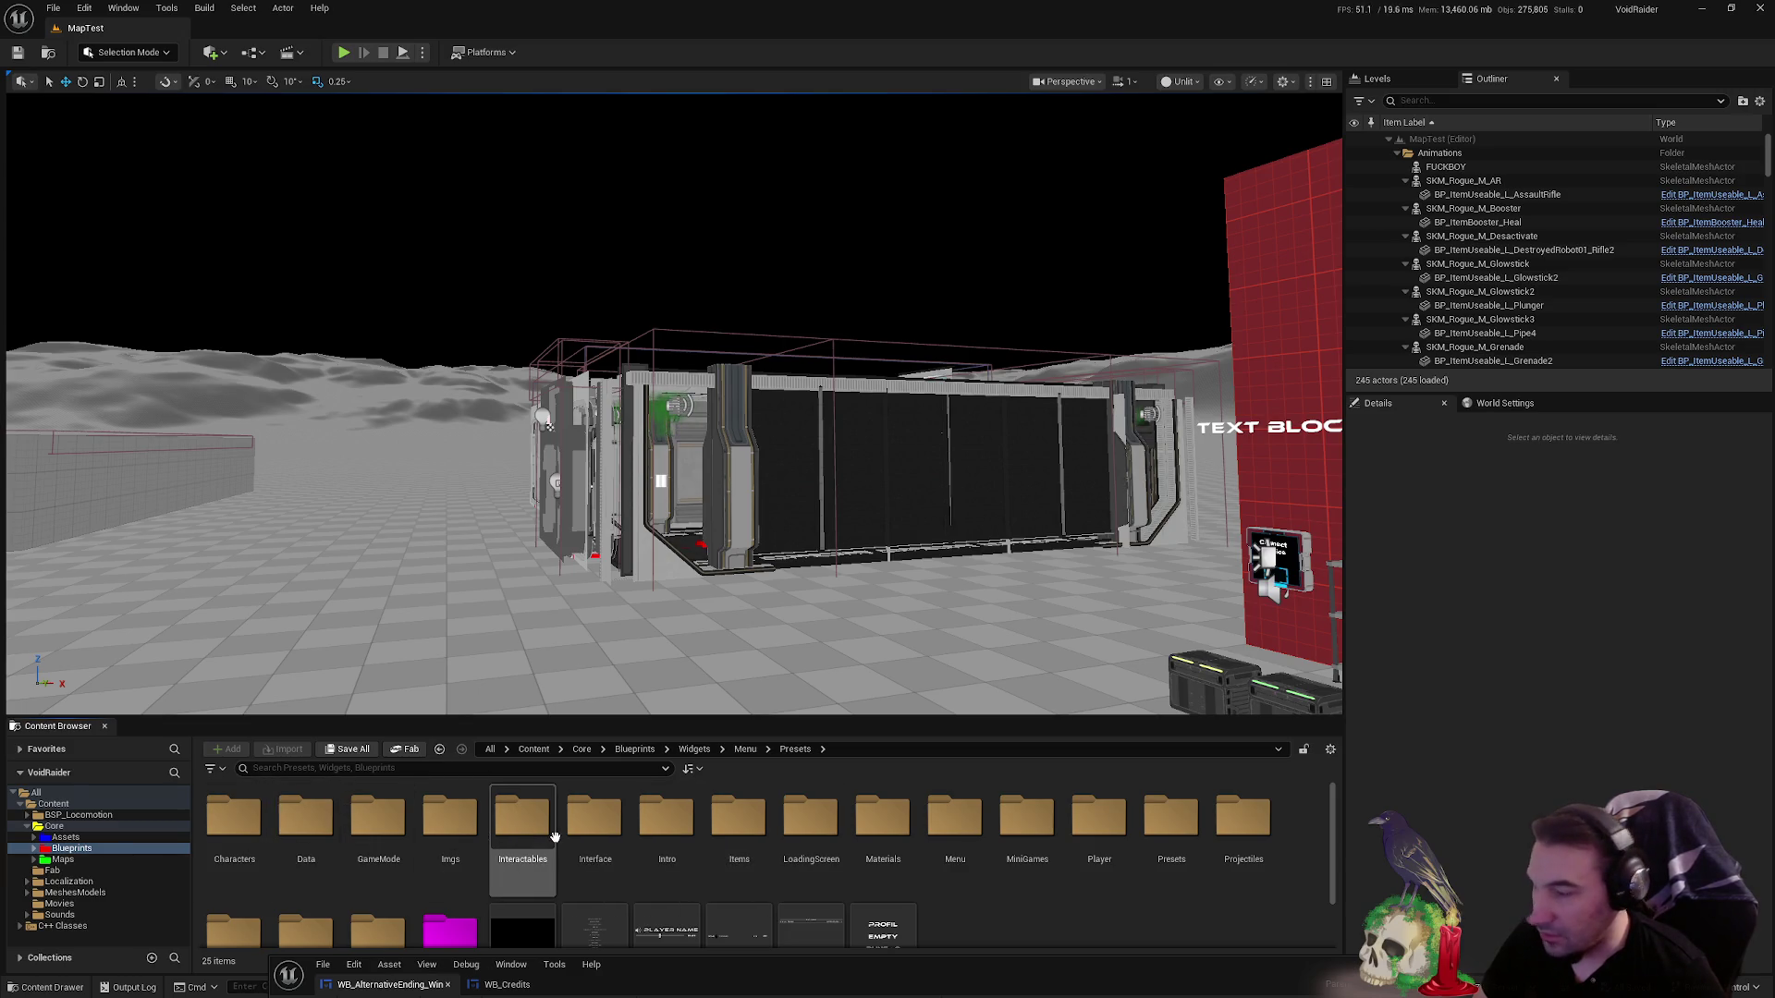
{"action": "key", "text": "super"}
{"action": "left_click", "coordinate": [410, 822]}
{"action": "key", "text": "Escape"}
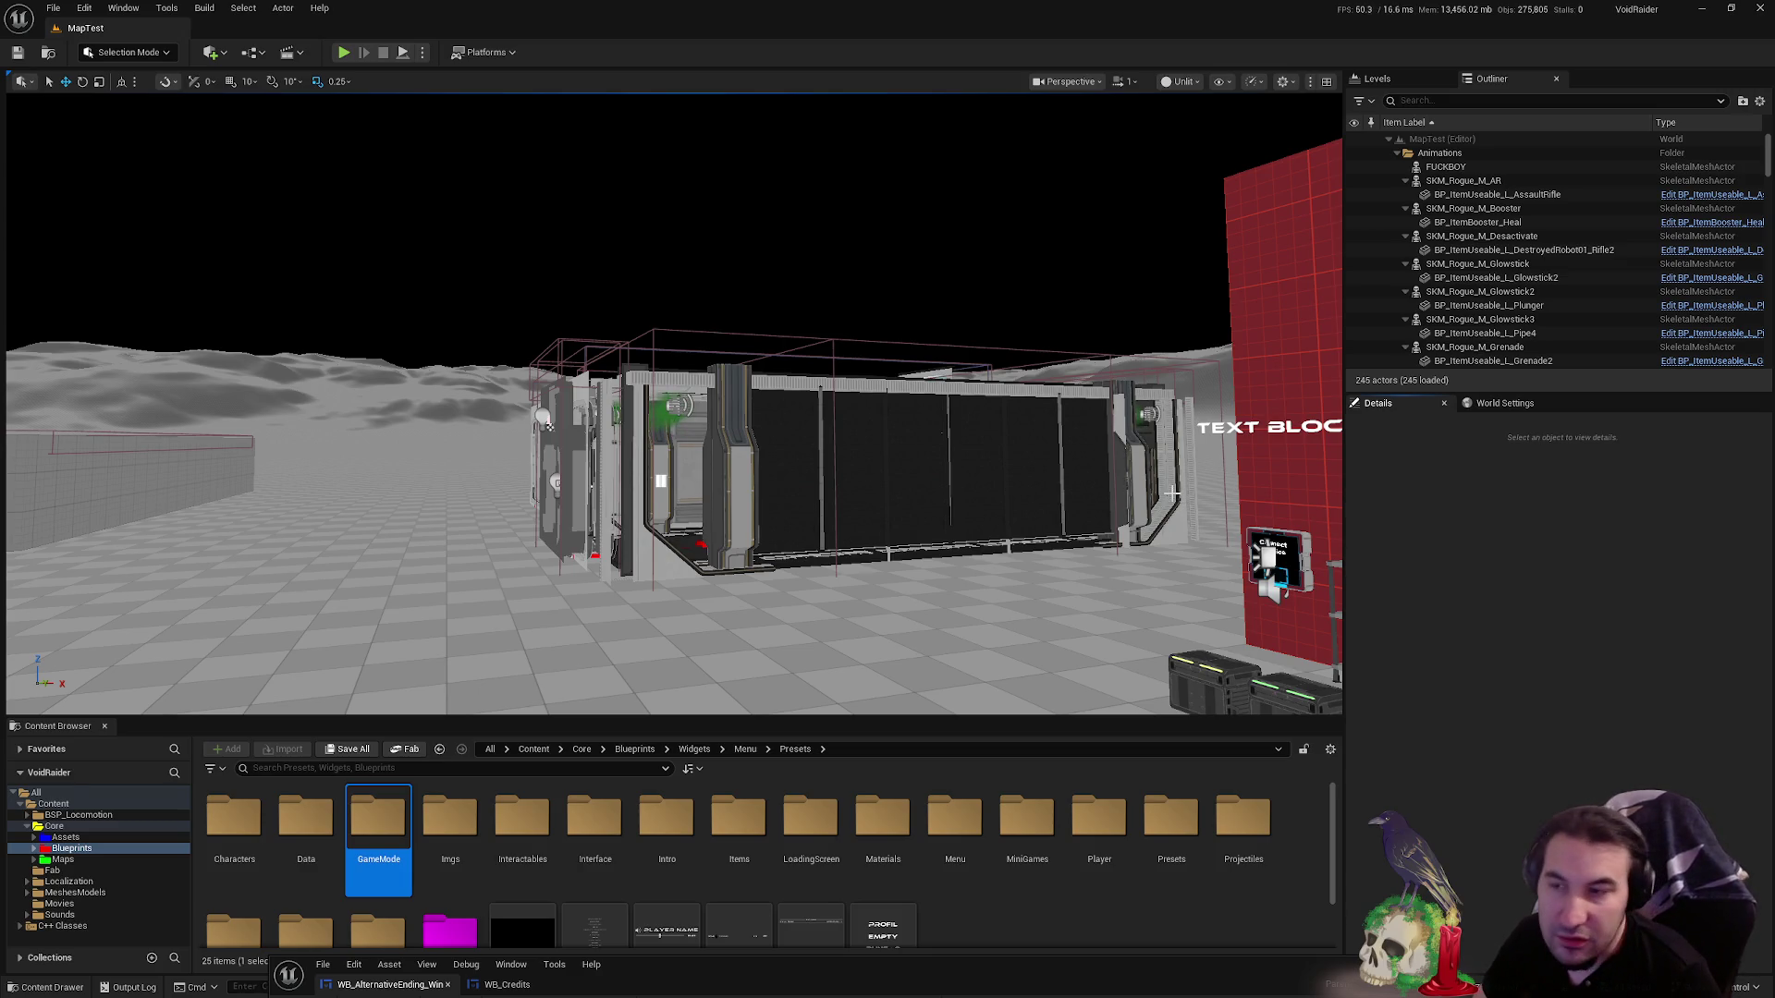
- Fly the camera toward the red building and swing around to show its shelf of props
{"action": "mouse_move", "coordinate": [1176, 502]}
{"action": "left_mouse_down"}
{"action": "mouse_move", "coordinate": [1264, 551]}
{"action": "mouse_move", "coordinate": [1143, 496]}
{"action": "mouse_move", "coordinate": [1113, 502]}
{"action": "left_mouse_up"}
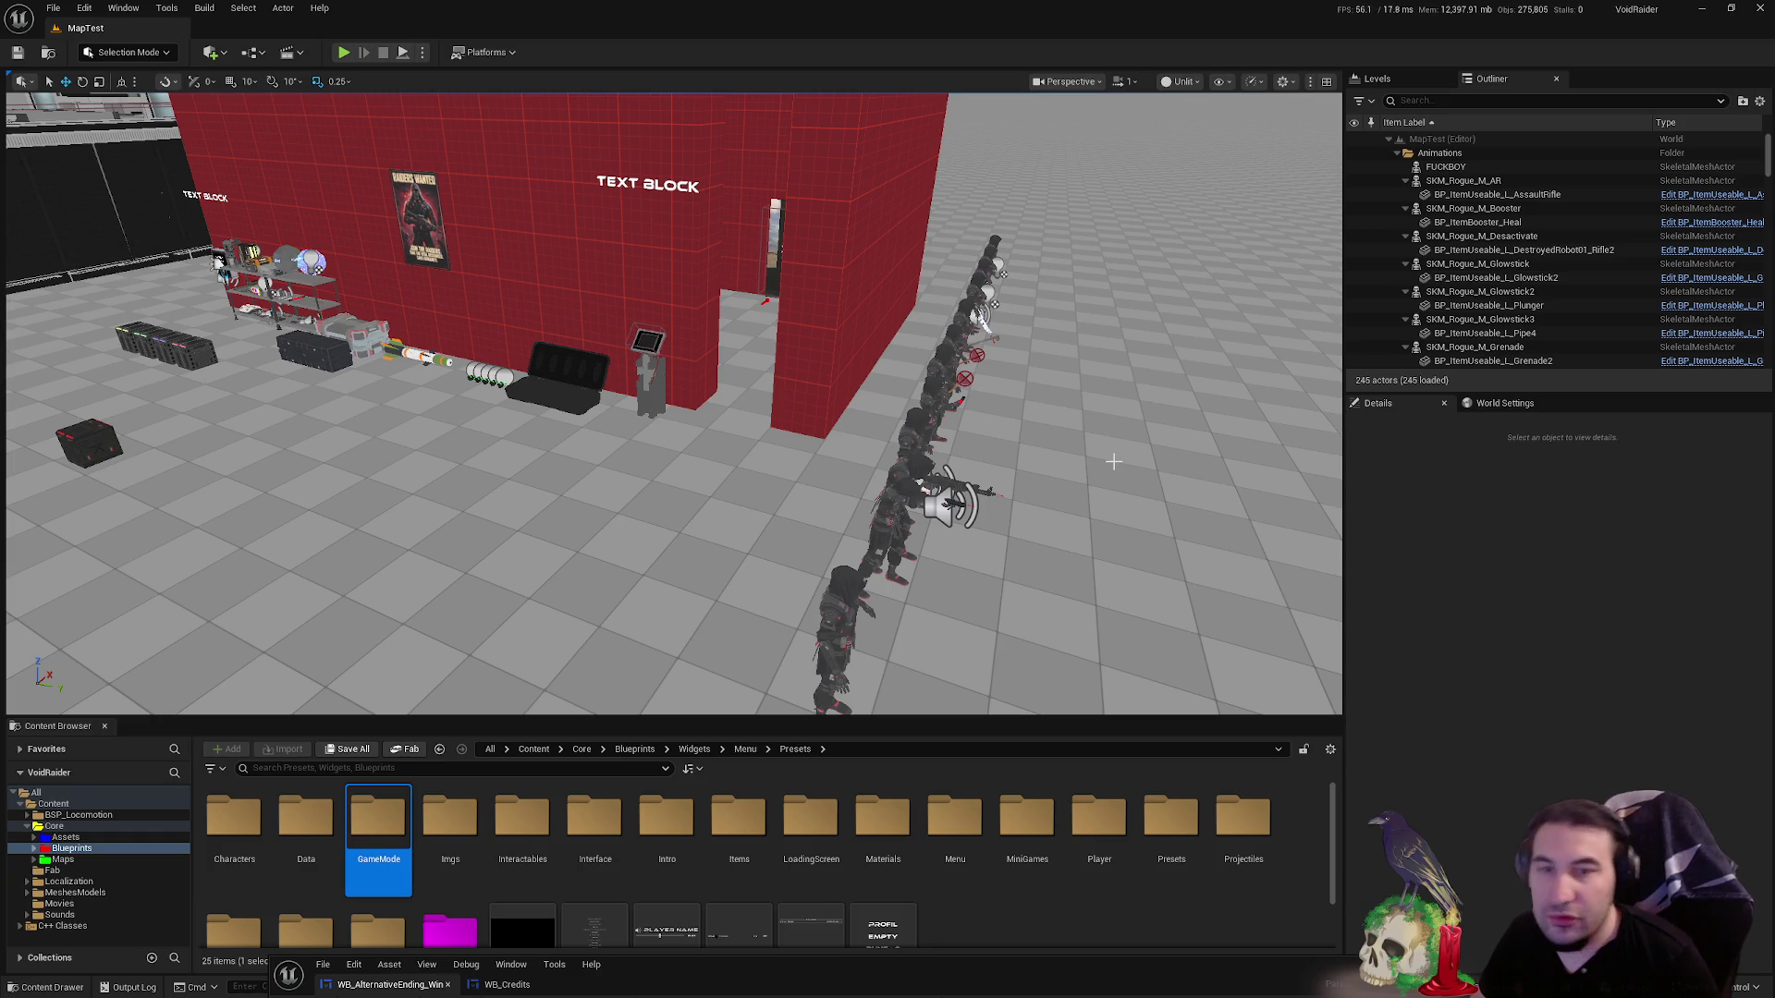
{"action": "left_click_drag", "start_coordinate": [963, 365], "coordinate": [906, 368]}
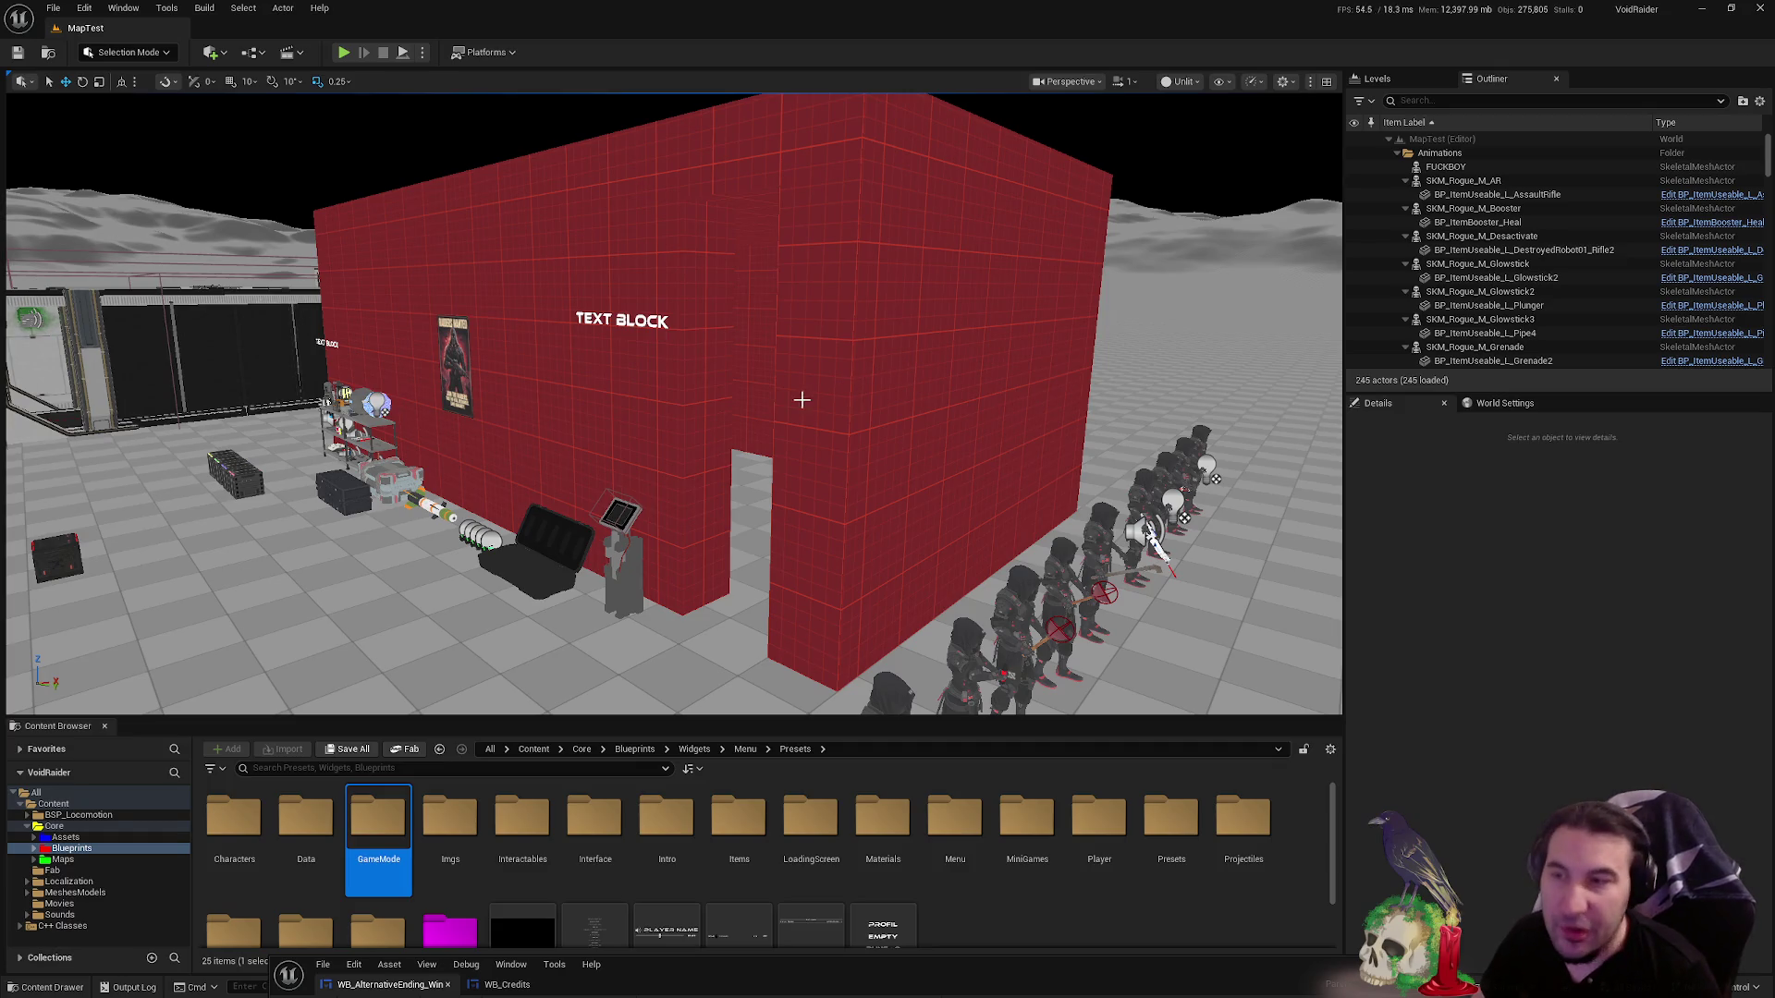
{"action": "left_click_drag", "start_coordinate": [777, 374], "coordinate": [776, 373]}
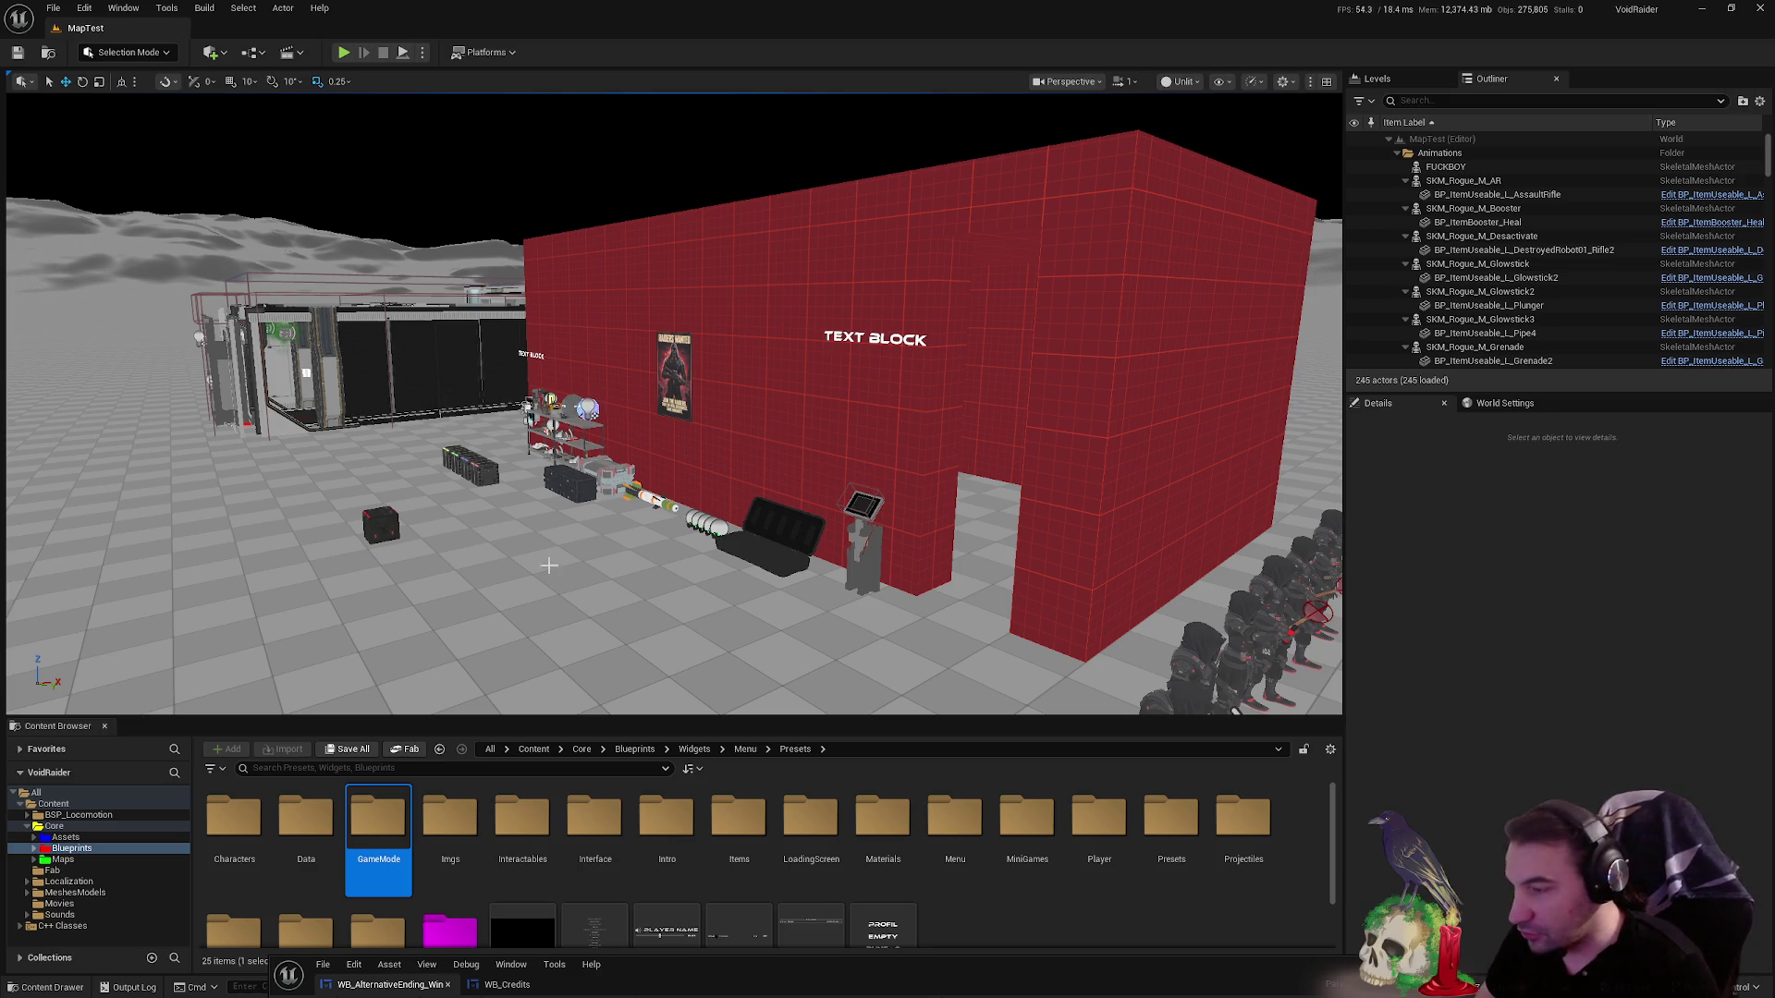
- Bring the WB_AlternativeEnding_Win editor window back up over the viewport
{"action": "key", "text": "super"}
{"action": "mouse_move", "coordinate": [808, 993]}
{"action": "key", "text": "super"}
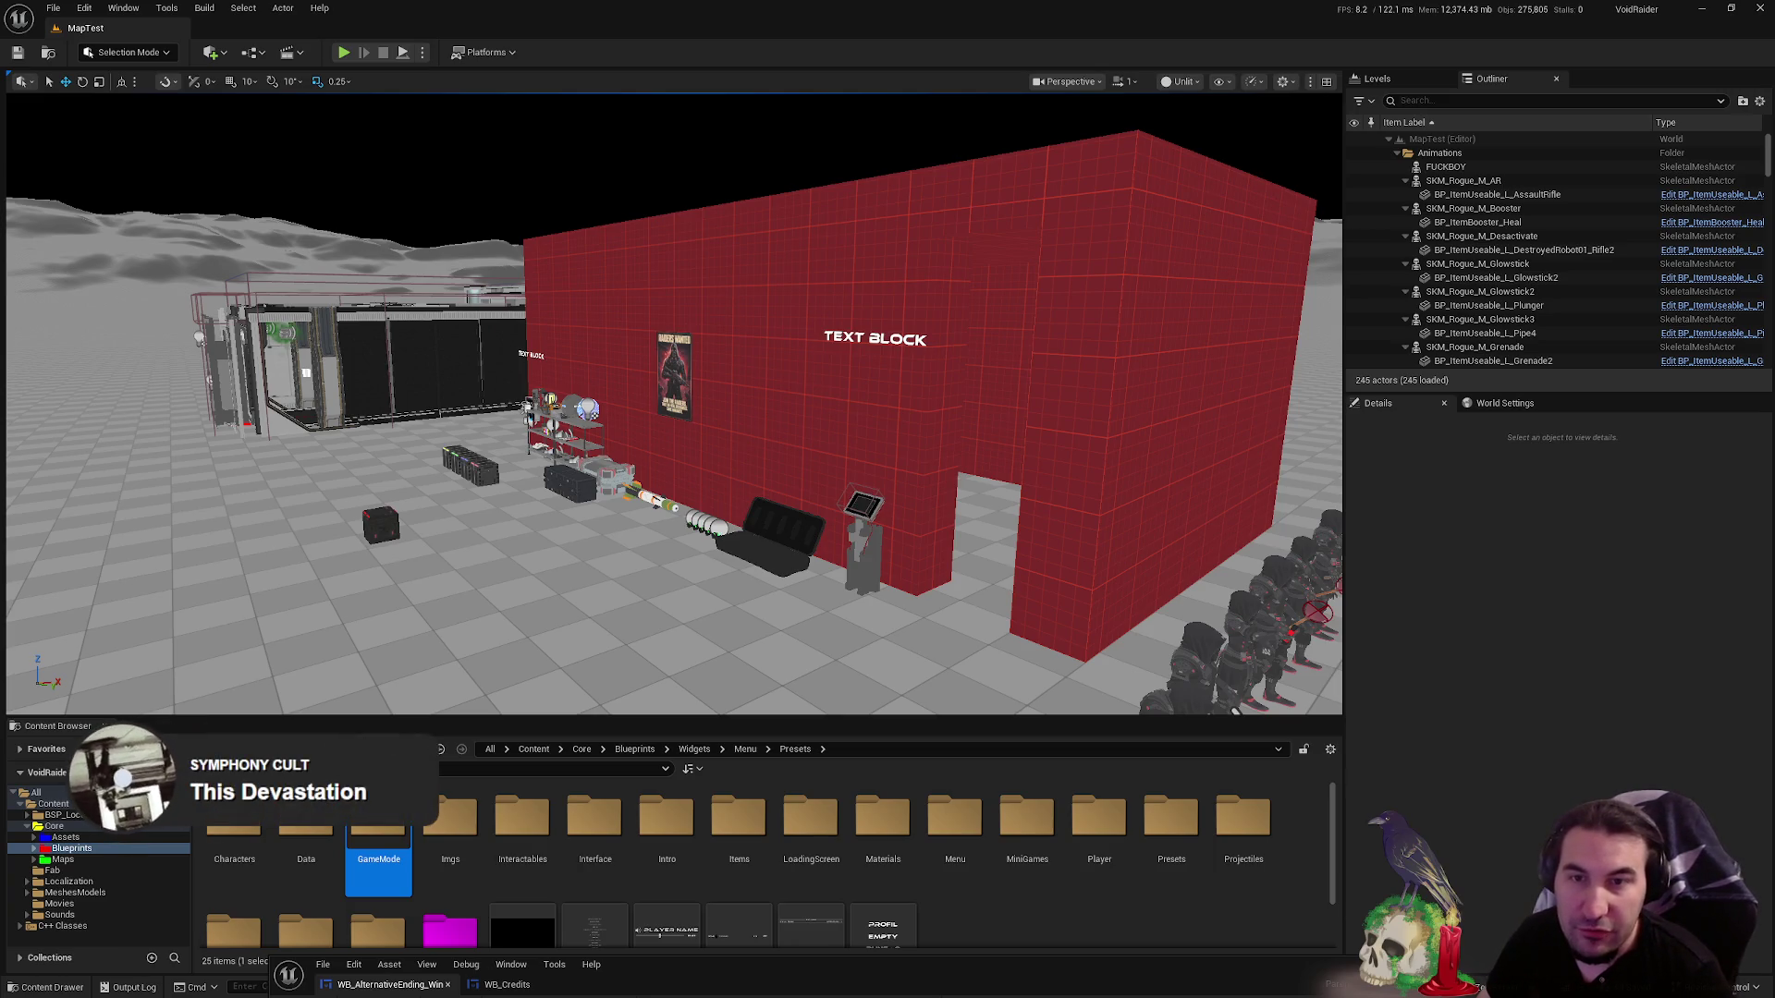
{"action": "key", "text": "super"}
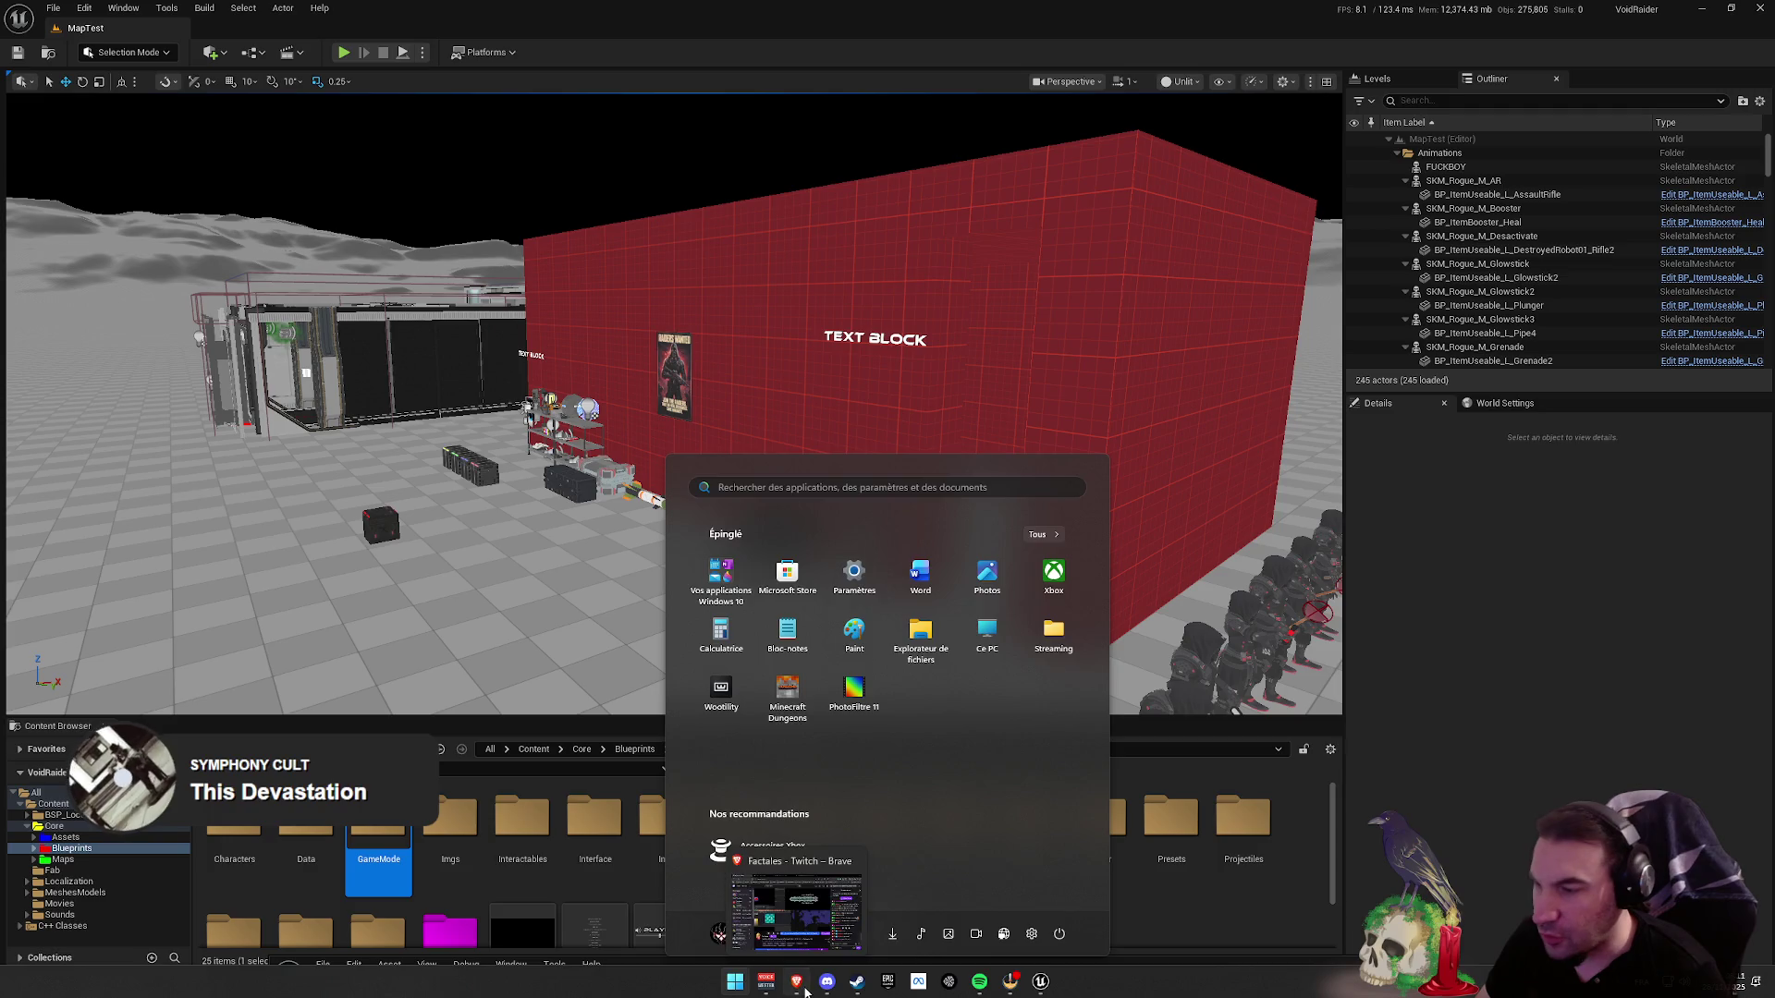
{"action": "left_click", "coordinate": [1128, 914]}
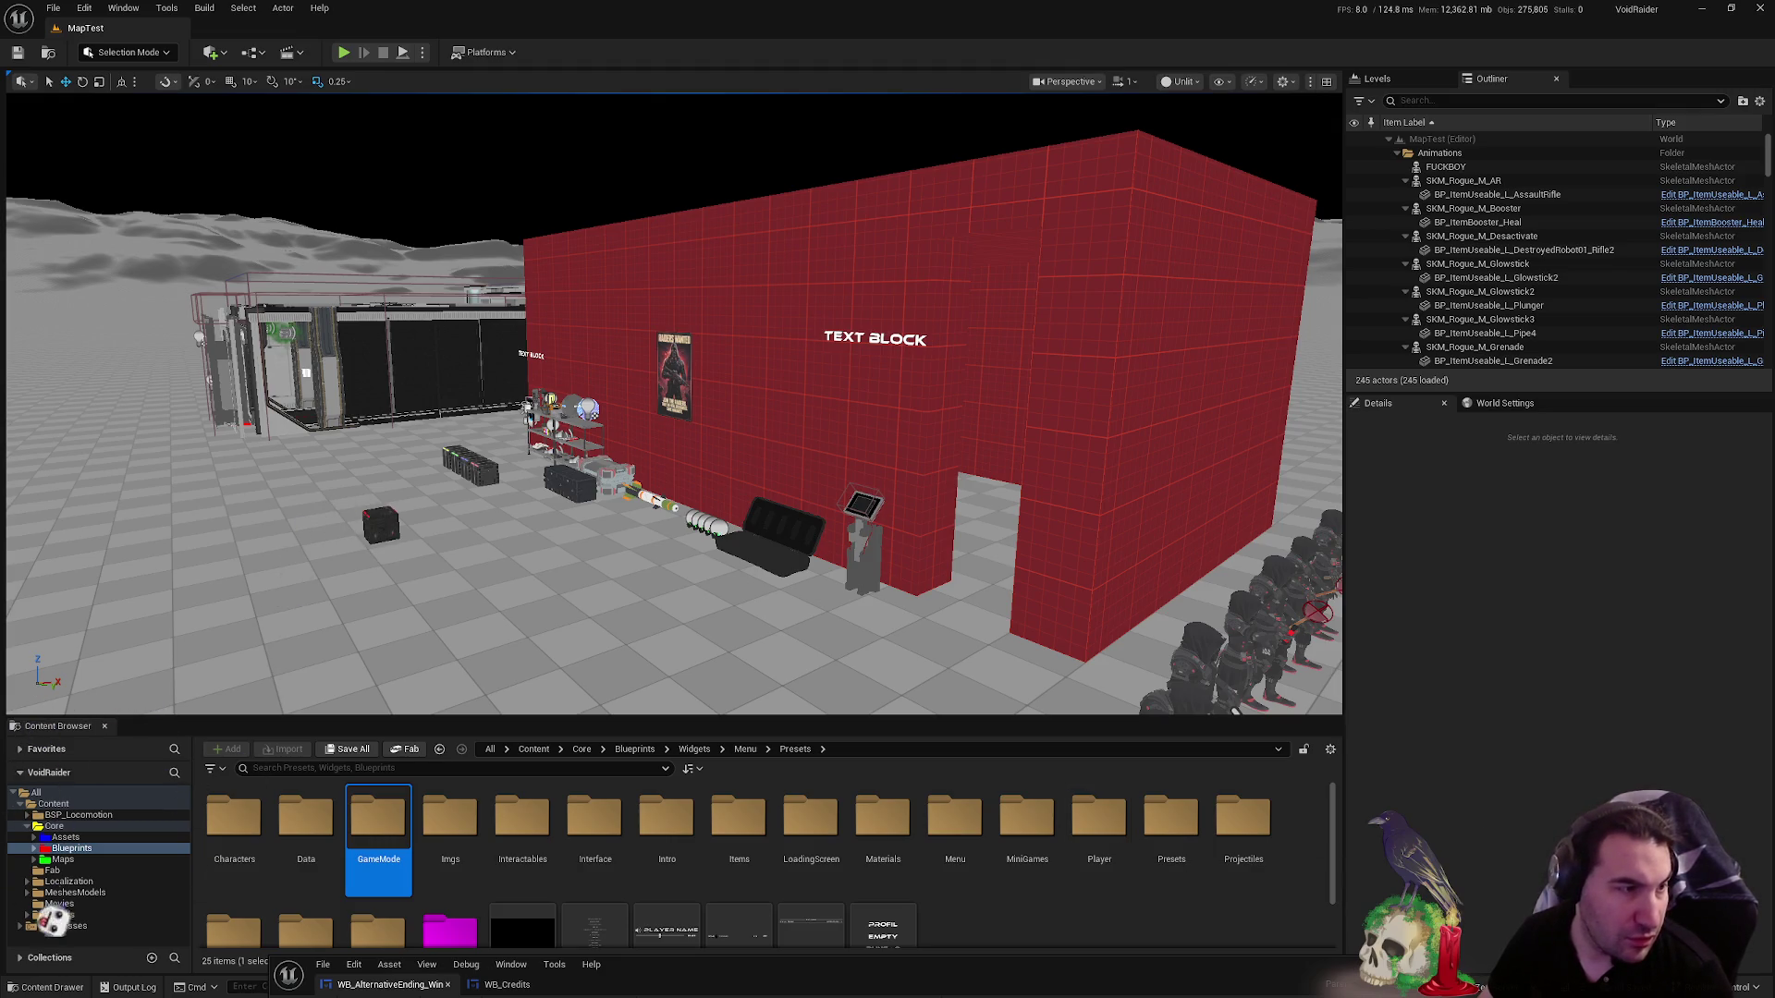
{"action": "key", "text": "super"}
{"action": "left_click", "coordinate": [768, 987]}
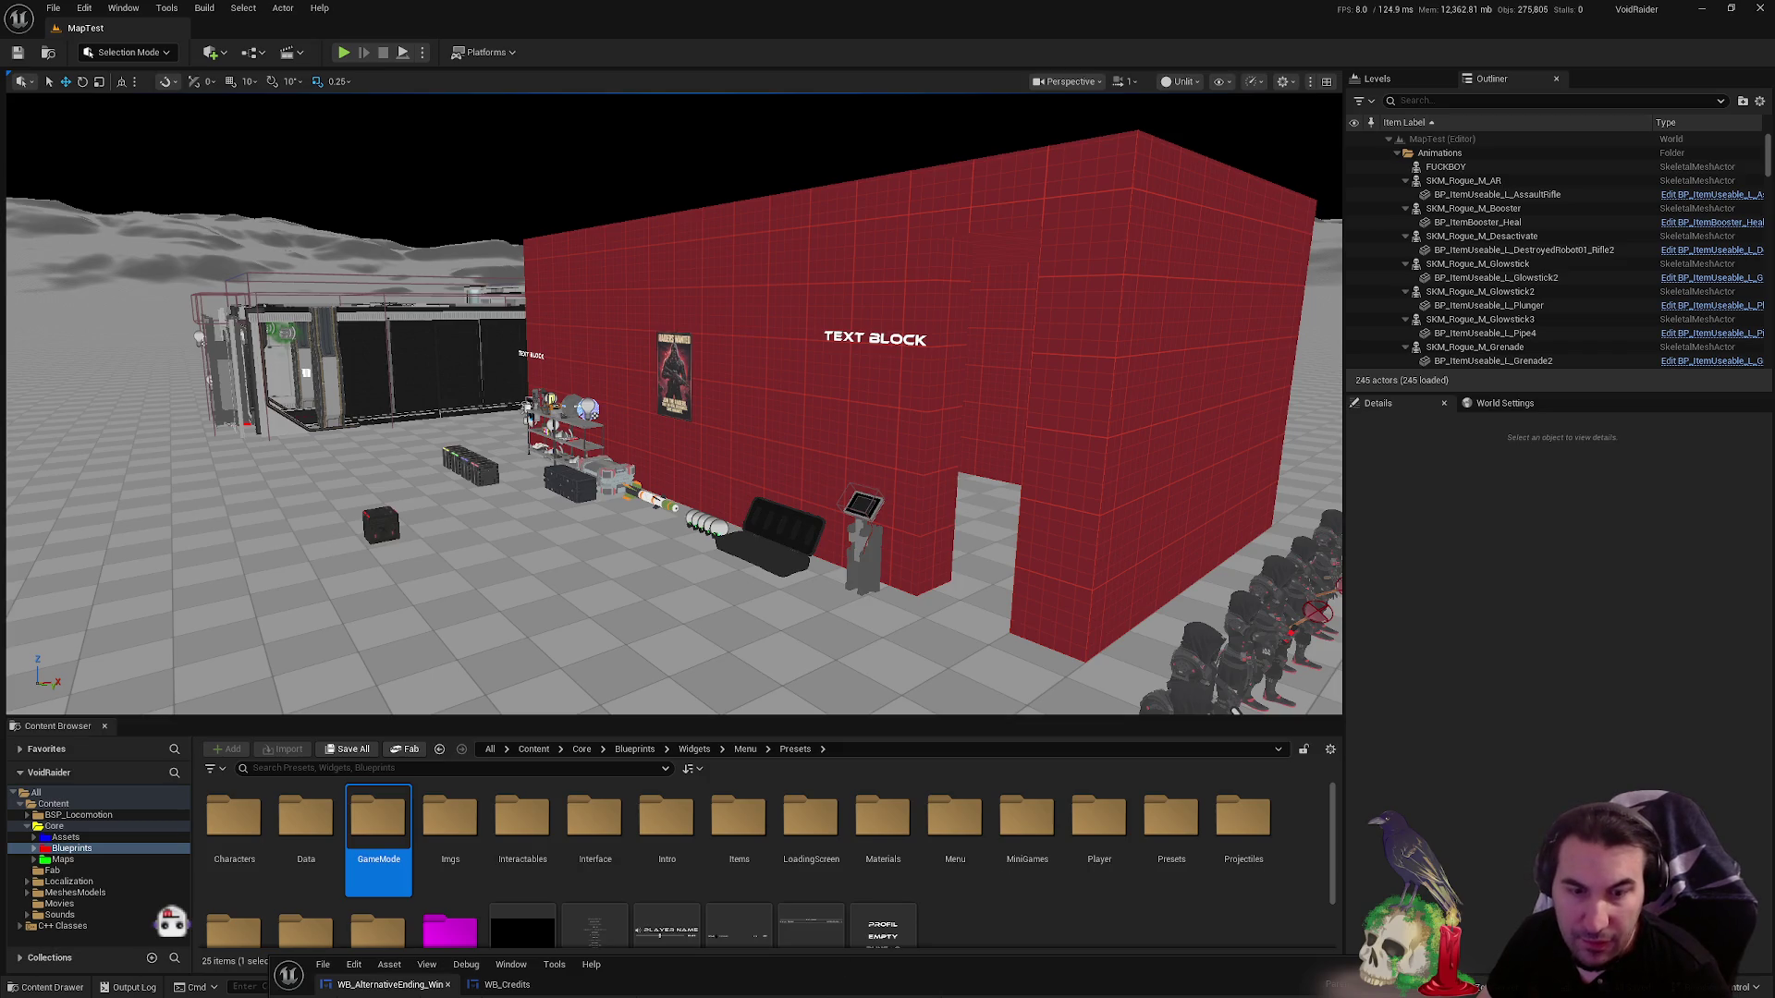
{"action": "key", "text": "super"}
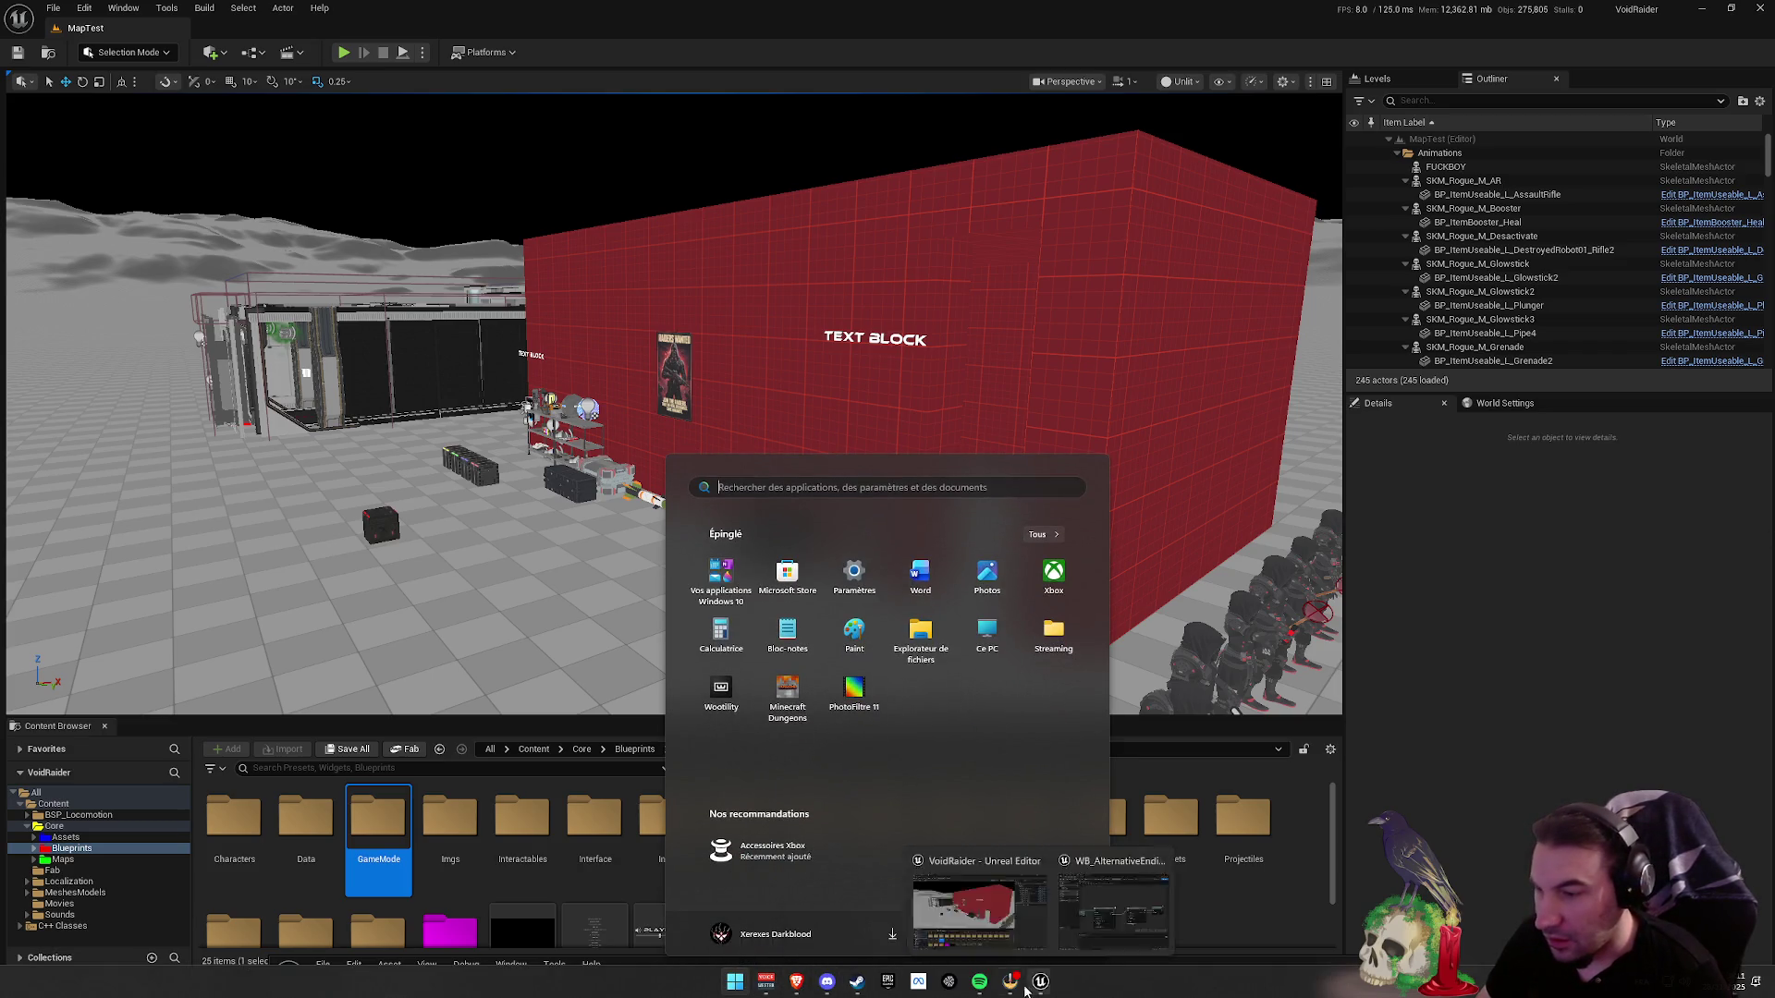
{"action": "left_click", "coordinate": [1025, 991]}
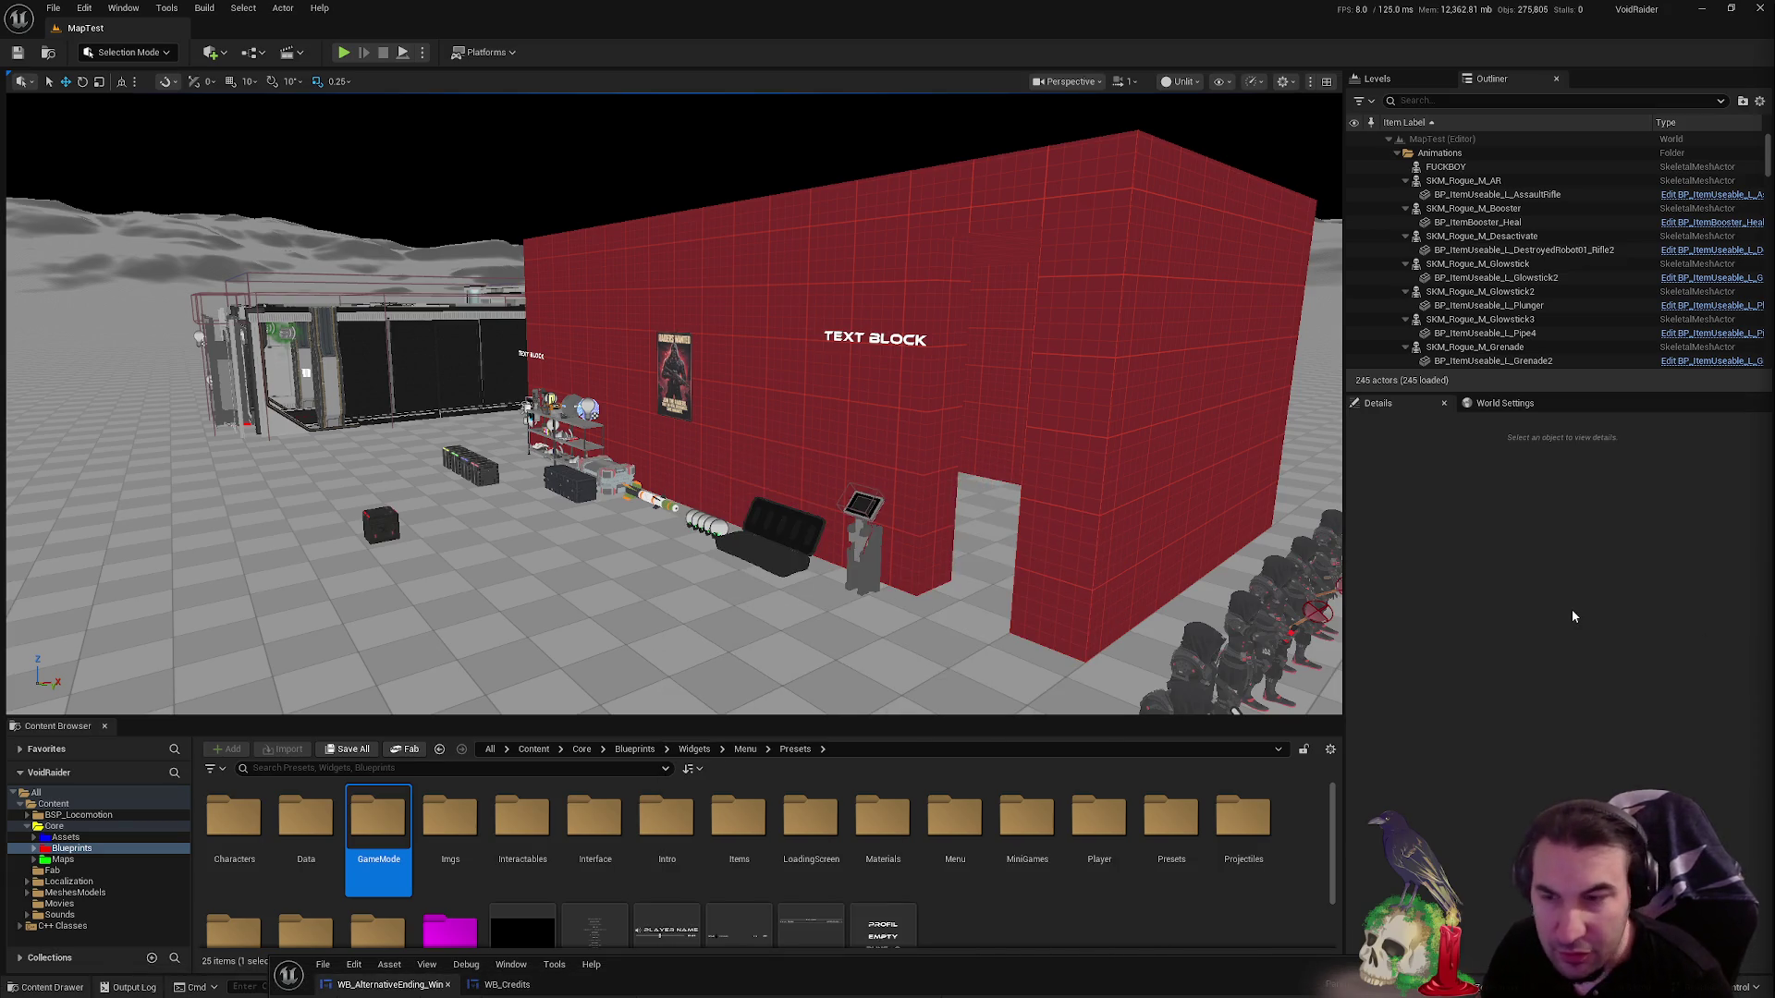
{"action": "mouse_move", "coordinate": [885, 977]}
{"action": "left_mouse_down"}
{"action": "mouse_move", "coordinate": [966, 693]}
{"action": "mouse_move", "coordinate": [1006, 245]}
{"action": "mouse_move", "coordinate": [961, 193]}
{"action": "left_mouse_up"}
- Maximize, restore and resize the widget editor as a small window over the content browser
{"action": "double_click", "coordinate": [962, 193]}
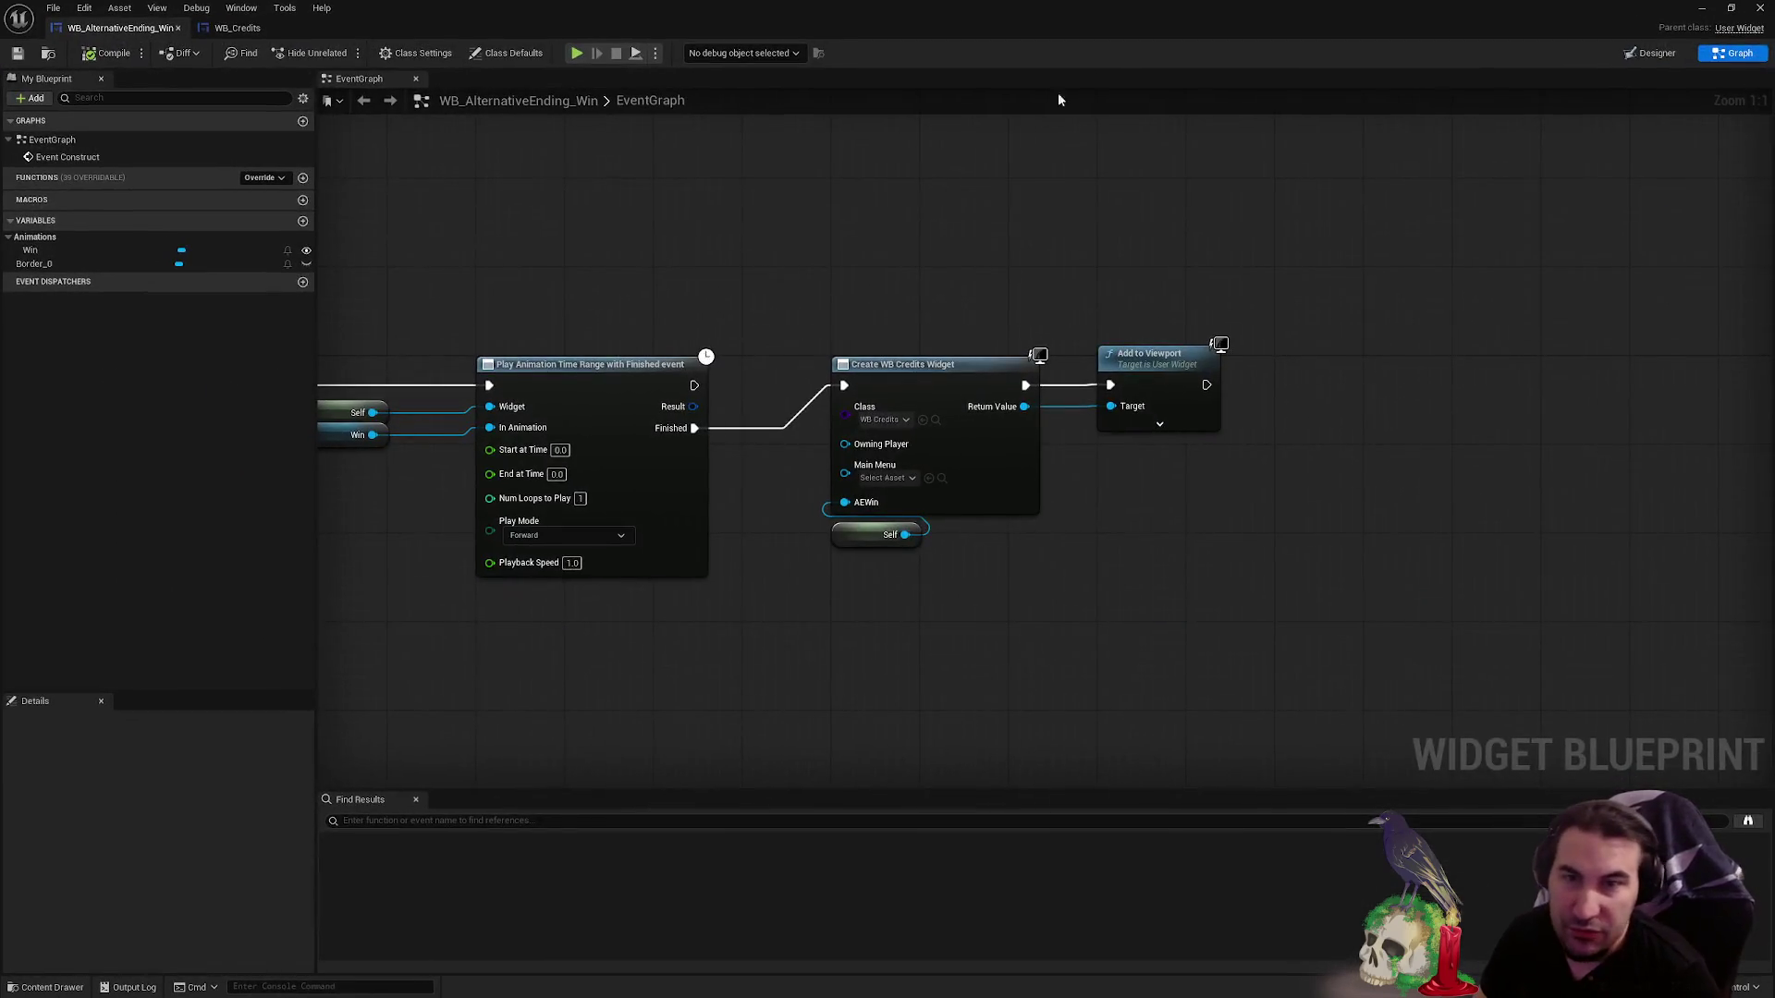
{"action": "double_click", "coordinate": [1124, 1]}
{"action": "mouse_move", "coordinate": [965, 892]}
{"action": "left_mouse_down"}
{"action": "mouse_move", "coordinate": [882, 889]}
{"action": "mouse_move", "coordinate": [912, 828]}
{"action": "mouse_move", "coordinate": [994, 229]}
{"action": "mouse_move", "coordinate": [988, 115]}
{"action": "left_mouse_up"}
{"action": "mouse_move", "coordinate": [752, 848]}
{"action": "left_mouse_down"}
{"action": "mouse_move", "coordinate": [858, 801]}
{"action": "mouse_move", "coordinate": [917, 730]}
{"action": "left_mouse_up"}
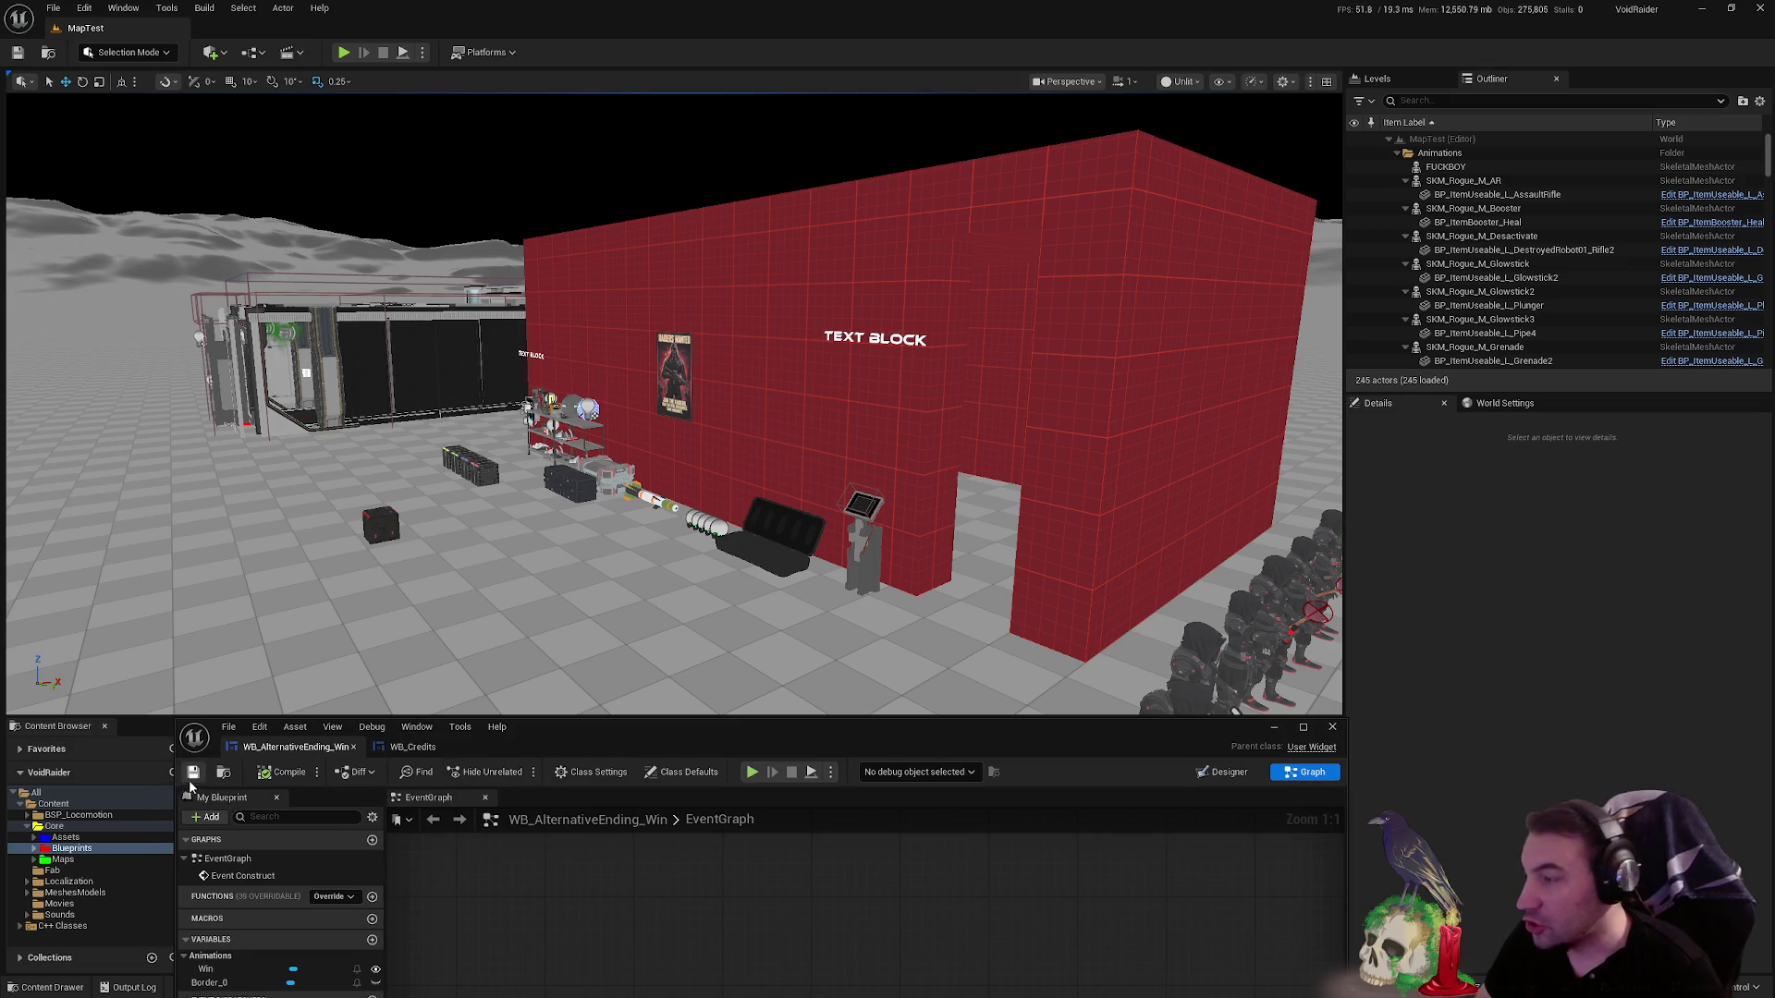
{"action": "mouse_move", "coordinate": [175, 781]}
{"action": "left_mouse_down"}
{"action": "mouse_move", "coordinate": [277, 785]}
{"action": "mouse_move", "coordinate": [193, 794]}
{"action": "left_mouse_up"}
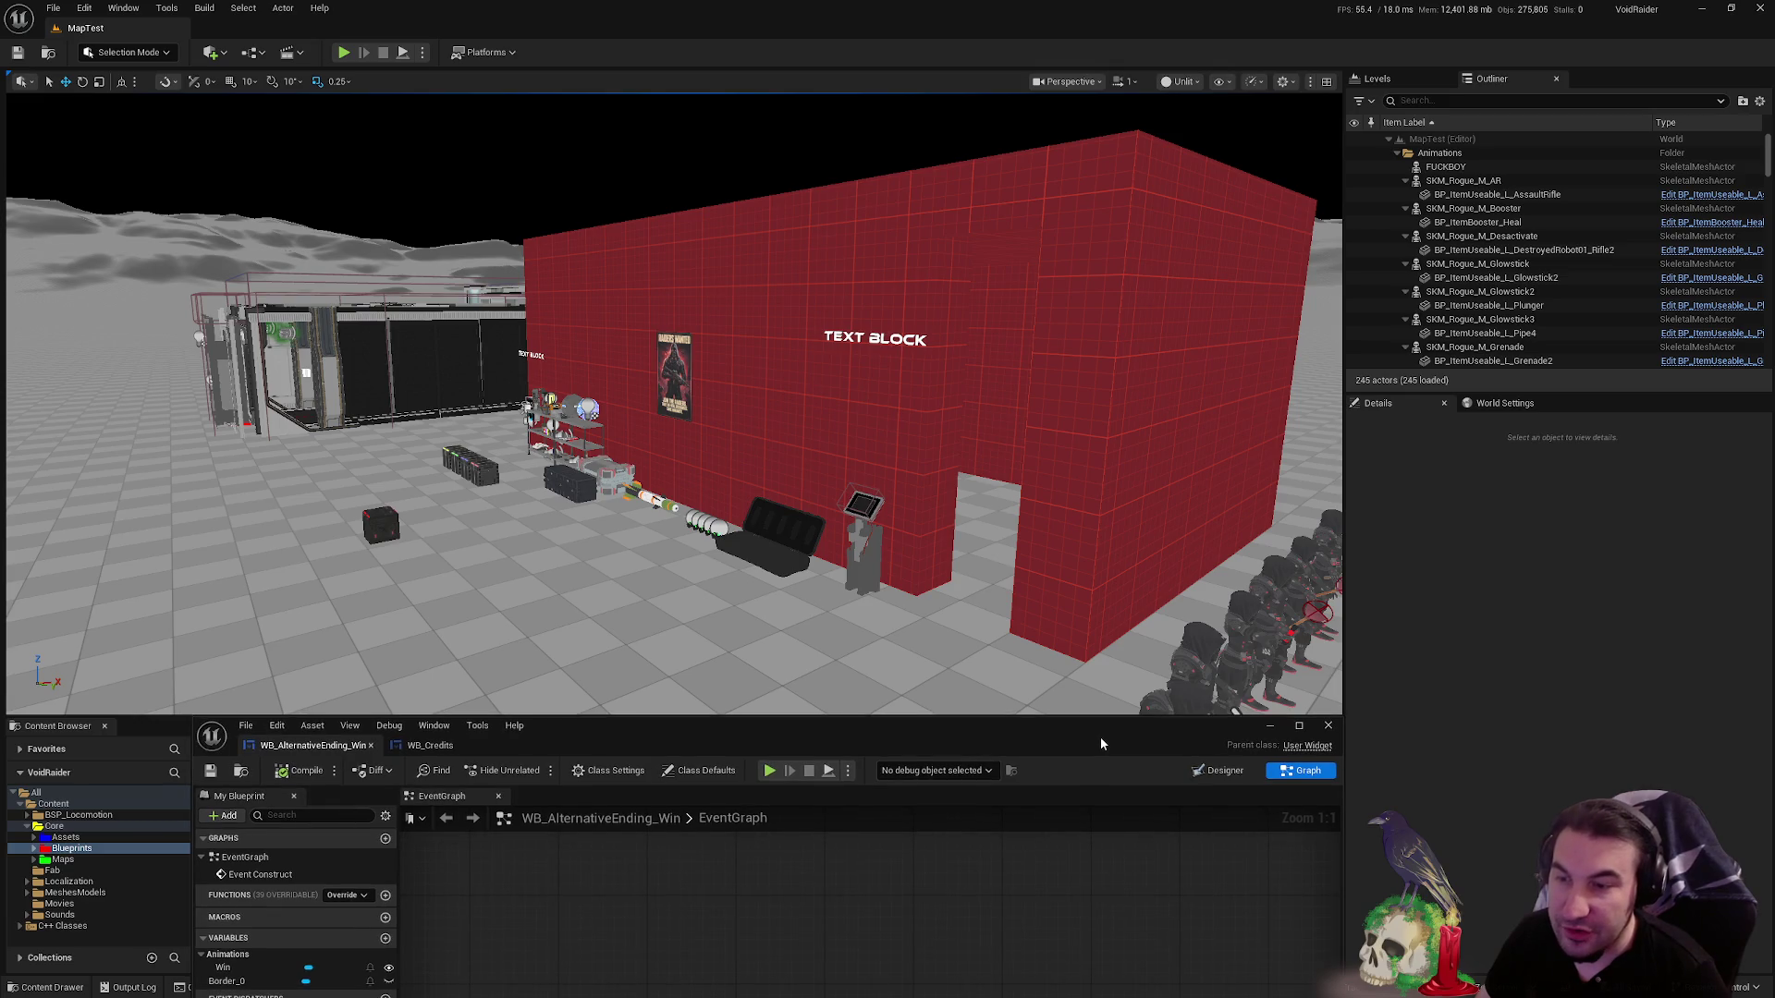
- Fly the camera over the red wall and pull back to overview the building
{"action": "left_click_drag", "start_coordinate": [924, 647], "coordinate": [906, 610]}
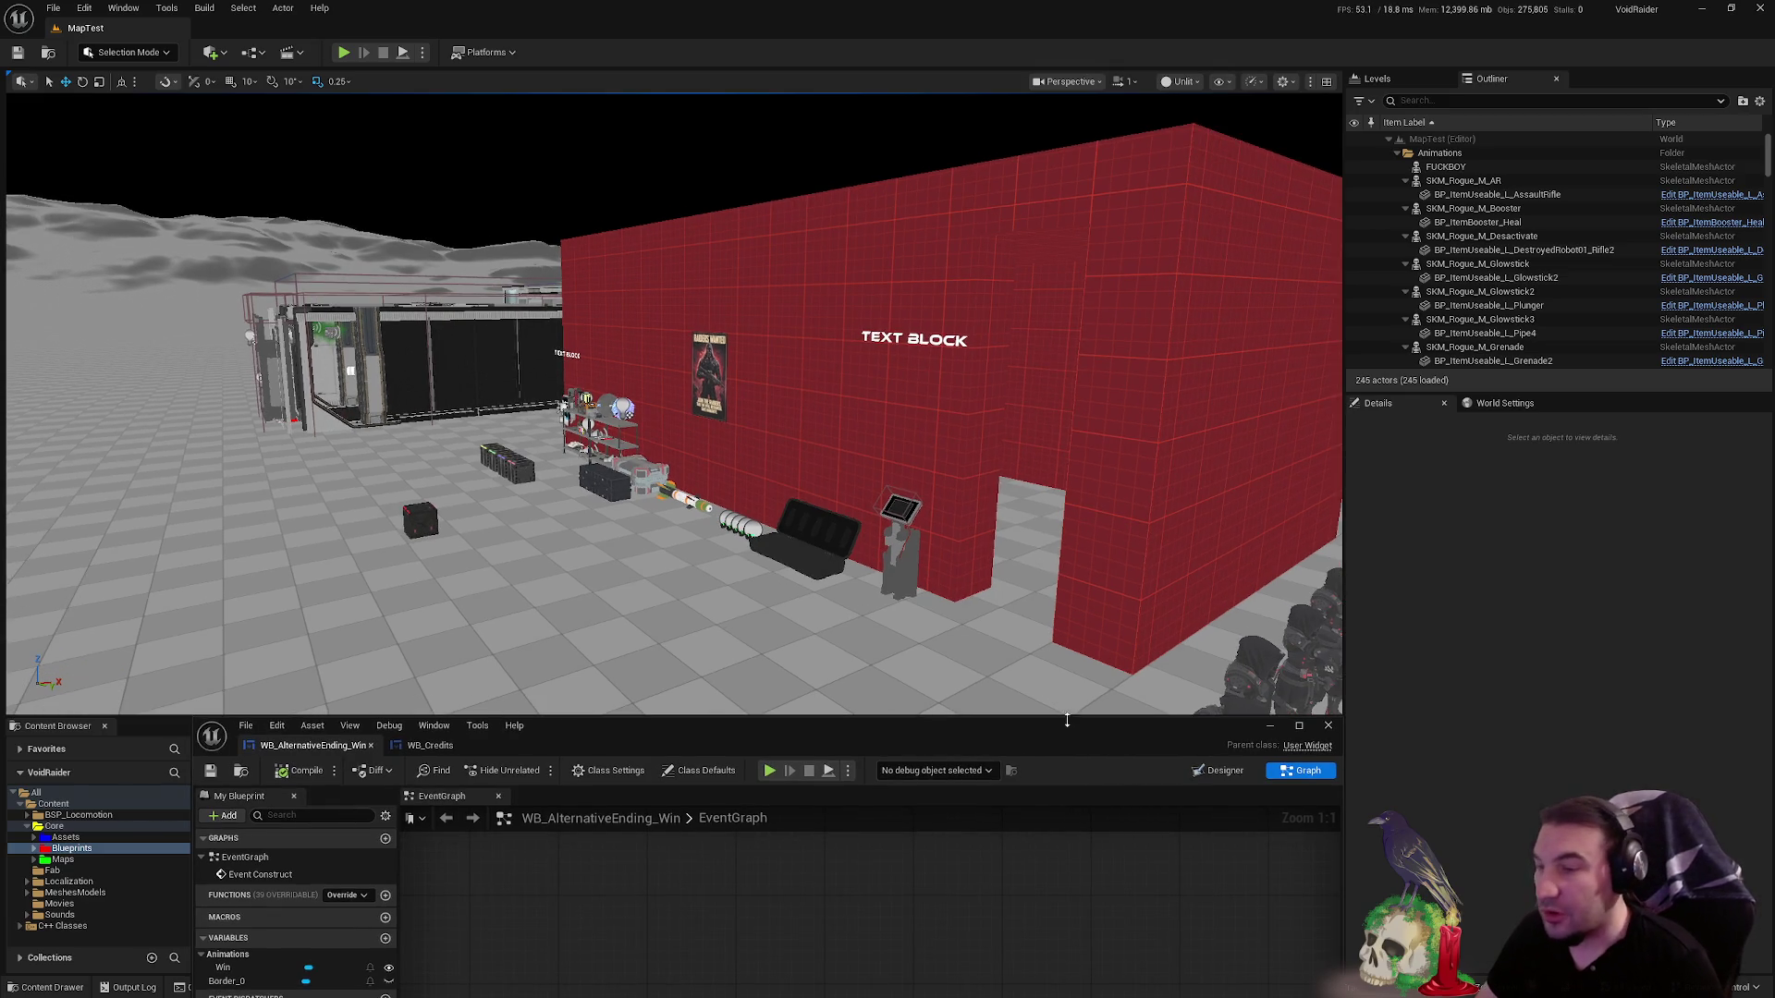
{"action": "mouse_move", "coordinate": [1067, 721]}
{"action": "left_mouse_down"}
{"action": "mouse_move", "coordinate": [1017, 163]}
{"action": "mouse_move", "coordinate": [927, 606]}
{"action": "mouse_move", "coordinate": [1023, 324]}
{"action": "mouse_move", "coordinate": [1022, 231]}
{"action": "mouse_move", "coordinate": [1057, 348]}
{"action": "mouse_move", "coordinate": [974, 935]}
{"action": "left_mouse_up"}
{"action": "mouse_move", "coordinate": [832, 463]}
{"action": "left_mouse_down"}
{"action": "mouse_move", "coordinate": [795, 462]}
{"action": "mouse_move", "coordinate": [962, 434]}
{"action": "mouse_move", "coordinate": [980, 481]}
{"action": "left_mouse_up"}
{"action": "mouse_move", "coordinate": [1331, 687]}
{"action": "left_mouse_down"}
{"action": "mouse_move", "coordinate": [505, 647]}
{"action": "mouse_move", "coordinate": [722, 579]}
{"action": "mouse_move", "coordinate": [675, 577]}
{"action": "mouse_move", "coordinate": [740, 591]}
{"action": "mouse_move", "coordinate": [689, 594]}
{"action": "mouse_move", "coordinate": [686, 571]}
{"action": "mouse_move", "coordinate": [686, 594]}
{"action": "mouse_move", "coordinate": [925, 452]}
{"action": "mouse_move", "coordinate": [481, 454]}
{"action": "mouse_move", "coordinate": [518, 455]}
{"action": "mouse_move", "coordinate": [462, 480]}
{"action": "mouse_move", "coordinate": [462, 436]}
{"action": "mouse_move", "coordinate": [407, 423]}
{"action": "mouse_move", "coordinate": [1015, 459]}
{"action": "mouse_move", "coordinate": [823, 456]}
{"action": "mouse_move", "coordinate": [704, 400]}
{"action": "left_mouse_up"}
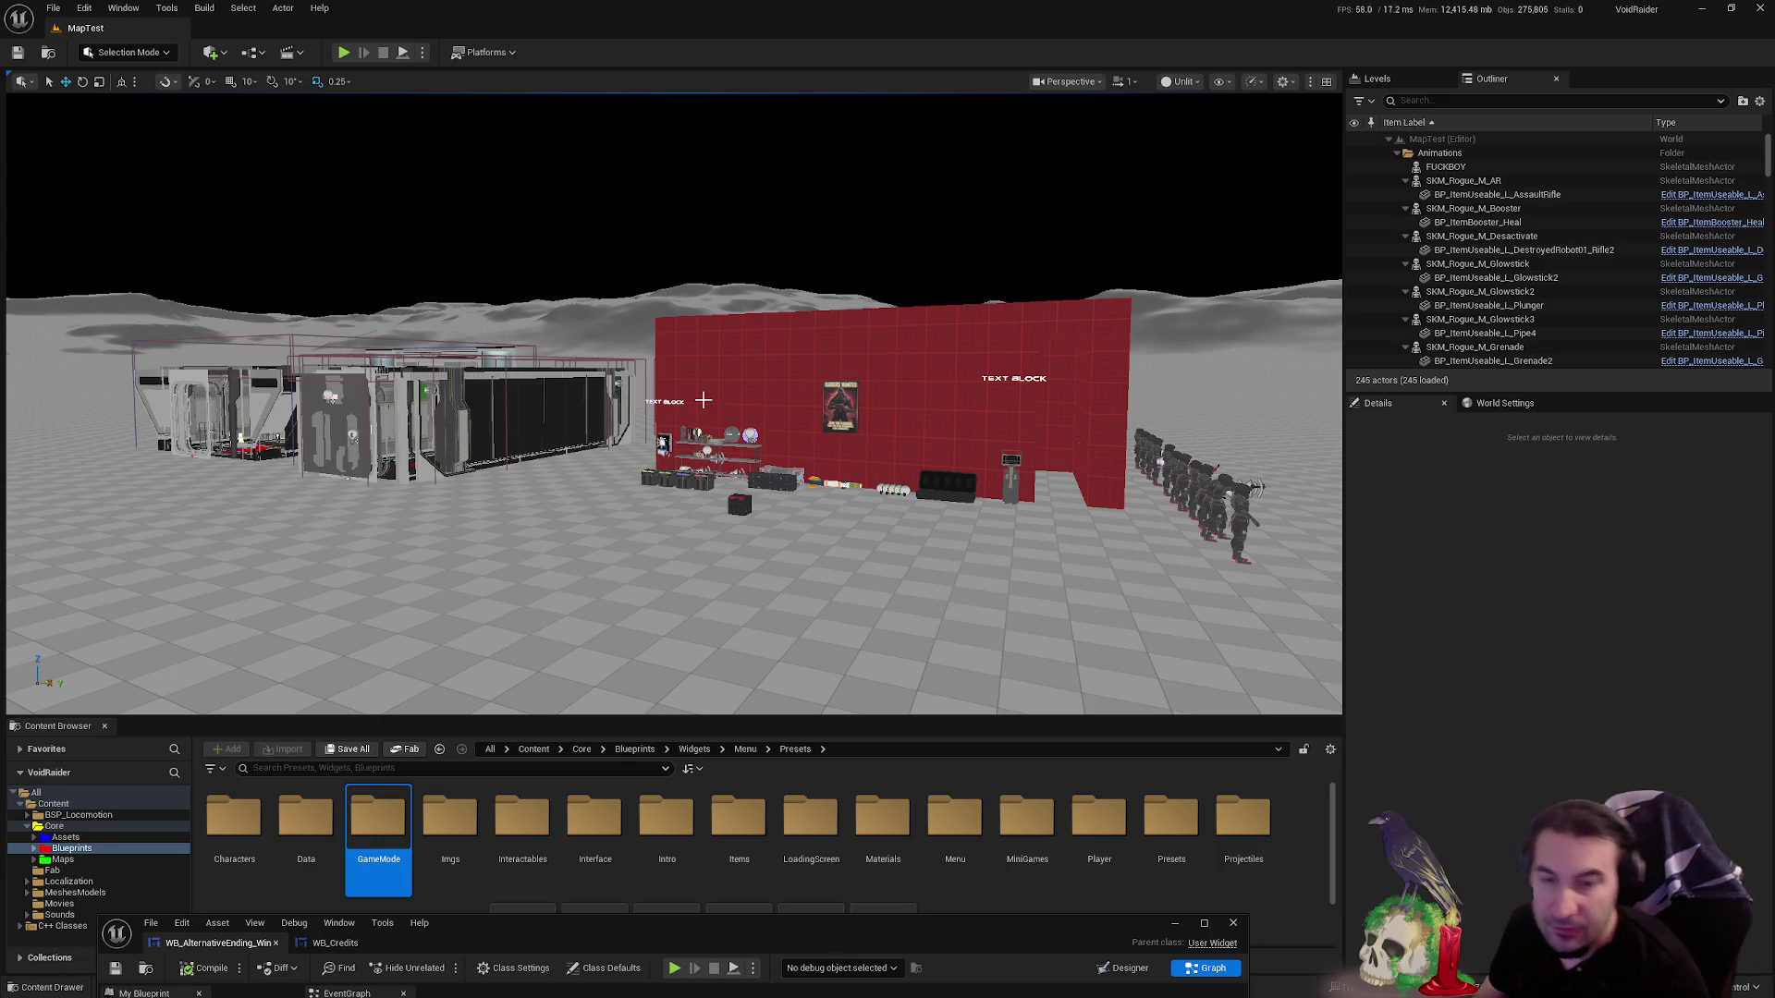
- Fly the camera across the terrain toward the red wall
{"action": "mouse_move", "coordinate": [839, 452]}
{"action": "left_mouse_down"}
{"action": "mouse_move", "coordinate": [854, 268]}
{"action": "mouse_move", "coordinate": [846, 453]}
{"action": "mouse_move", "coordinate": [888, 425]}
{"action": "mouse_move", "coordinate": [855, 416]}
{"action": "mouse_move", "coordinate": [850, 388]}
{"action": "mouse_move", "coordinate": [853, 446]}
{"action": "mouse_move", "coordinate": [871, 421]}
{"action": "left_mouse_up"}
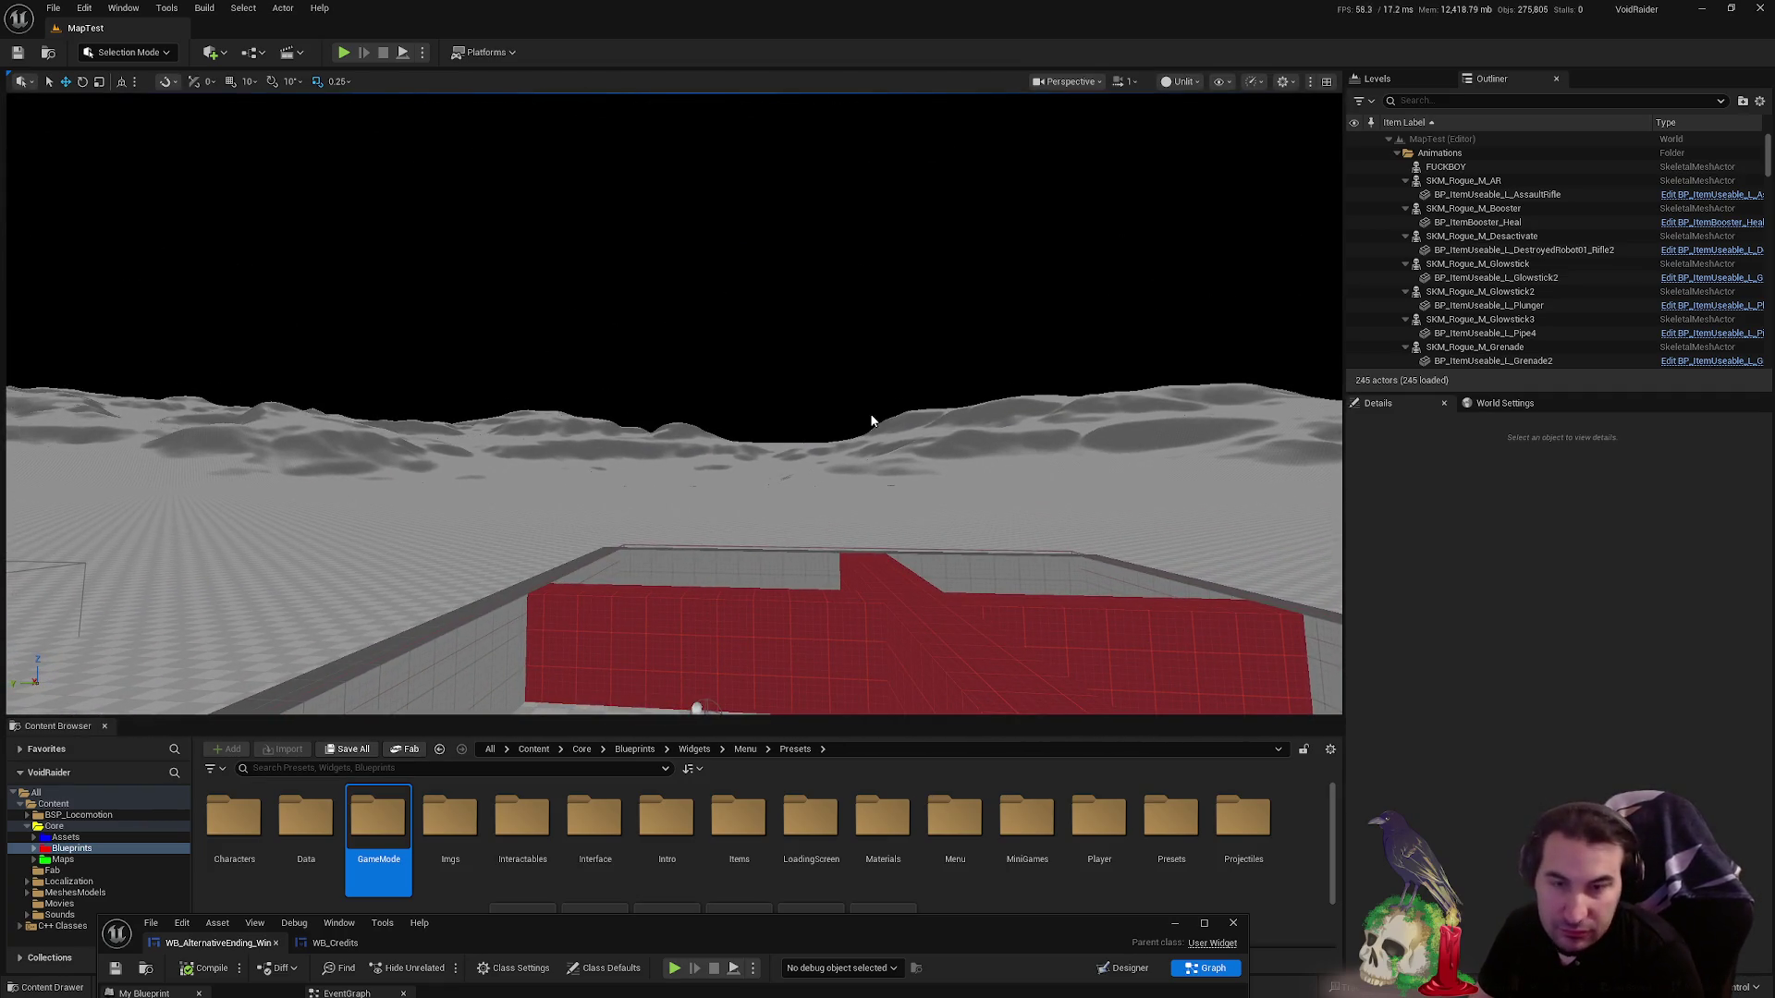
- Fly around the level viewing the ships, props, red wall and locker up close
{"action": "left_click_drag", "start_coordinate": [913, 409], "coordinate": [847, 509]}
{"action": "left_click_drag", "start_coordinate": [881, 362], "coordinate": [794, 340]}
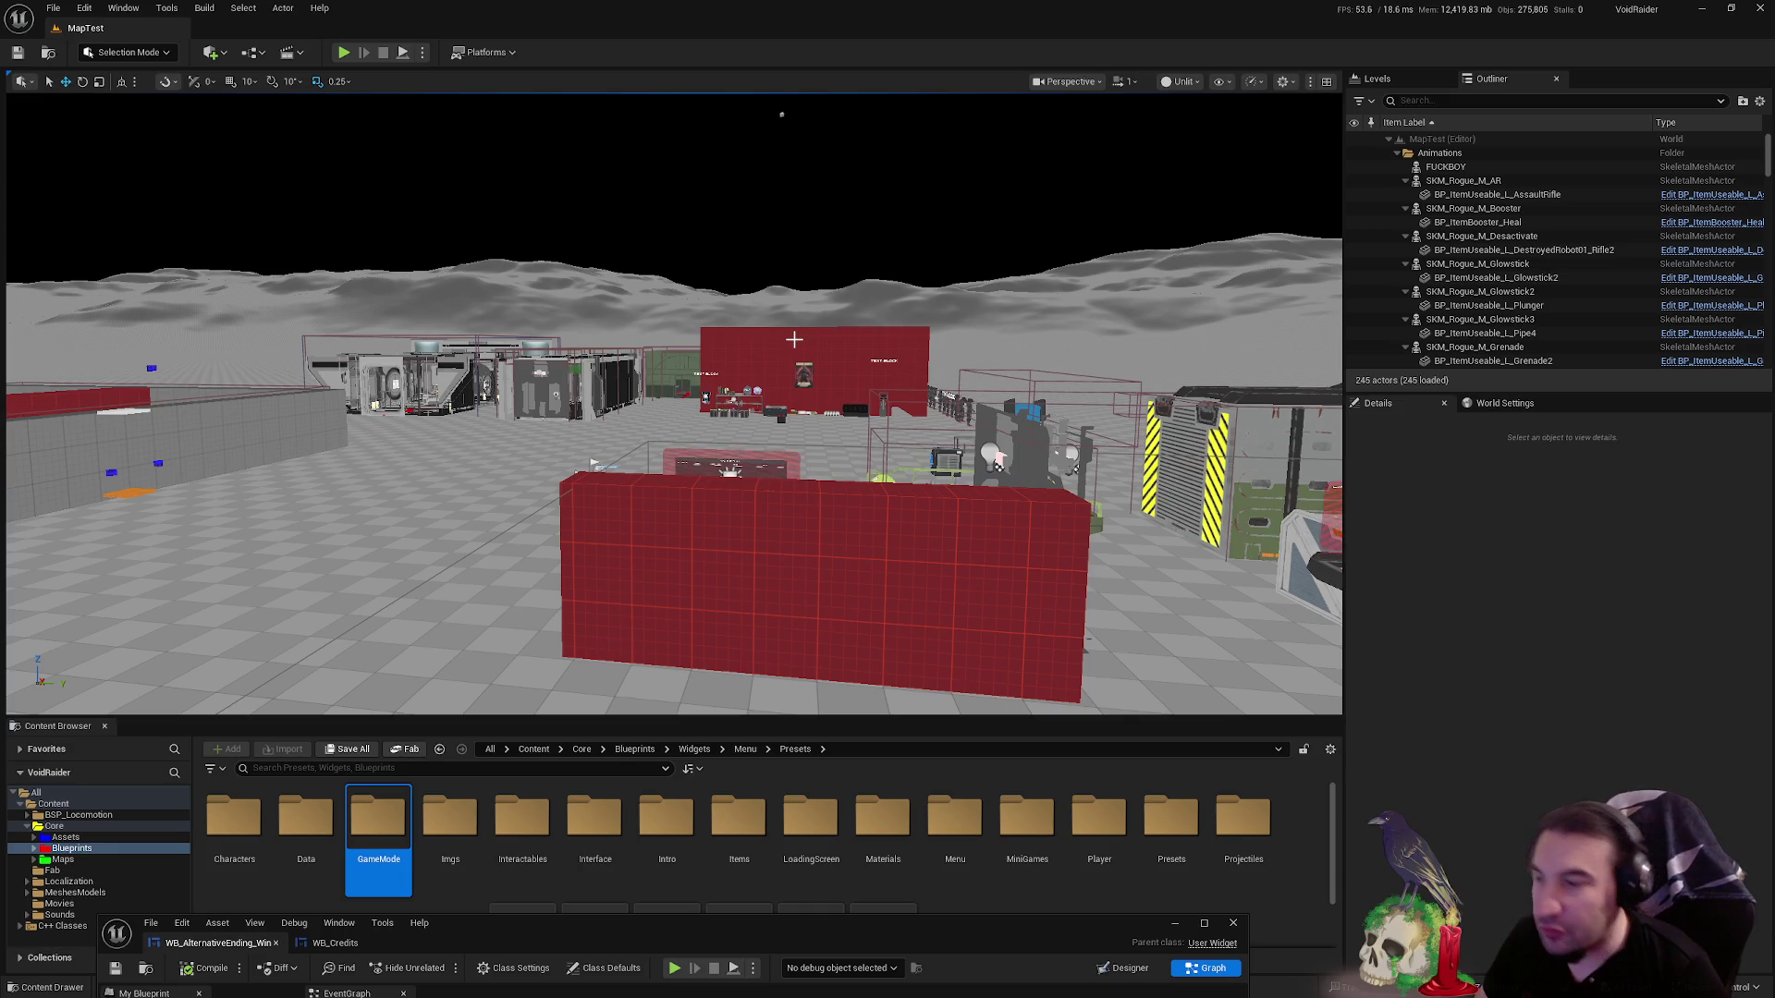
{"action": "left_click_drag", "start_coordinate": [795, 341], "coordinate": [794, 340]}
{"action": "left_click_drag", "start_coordinate": [939, 398], "coordinate": [935, 388]}
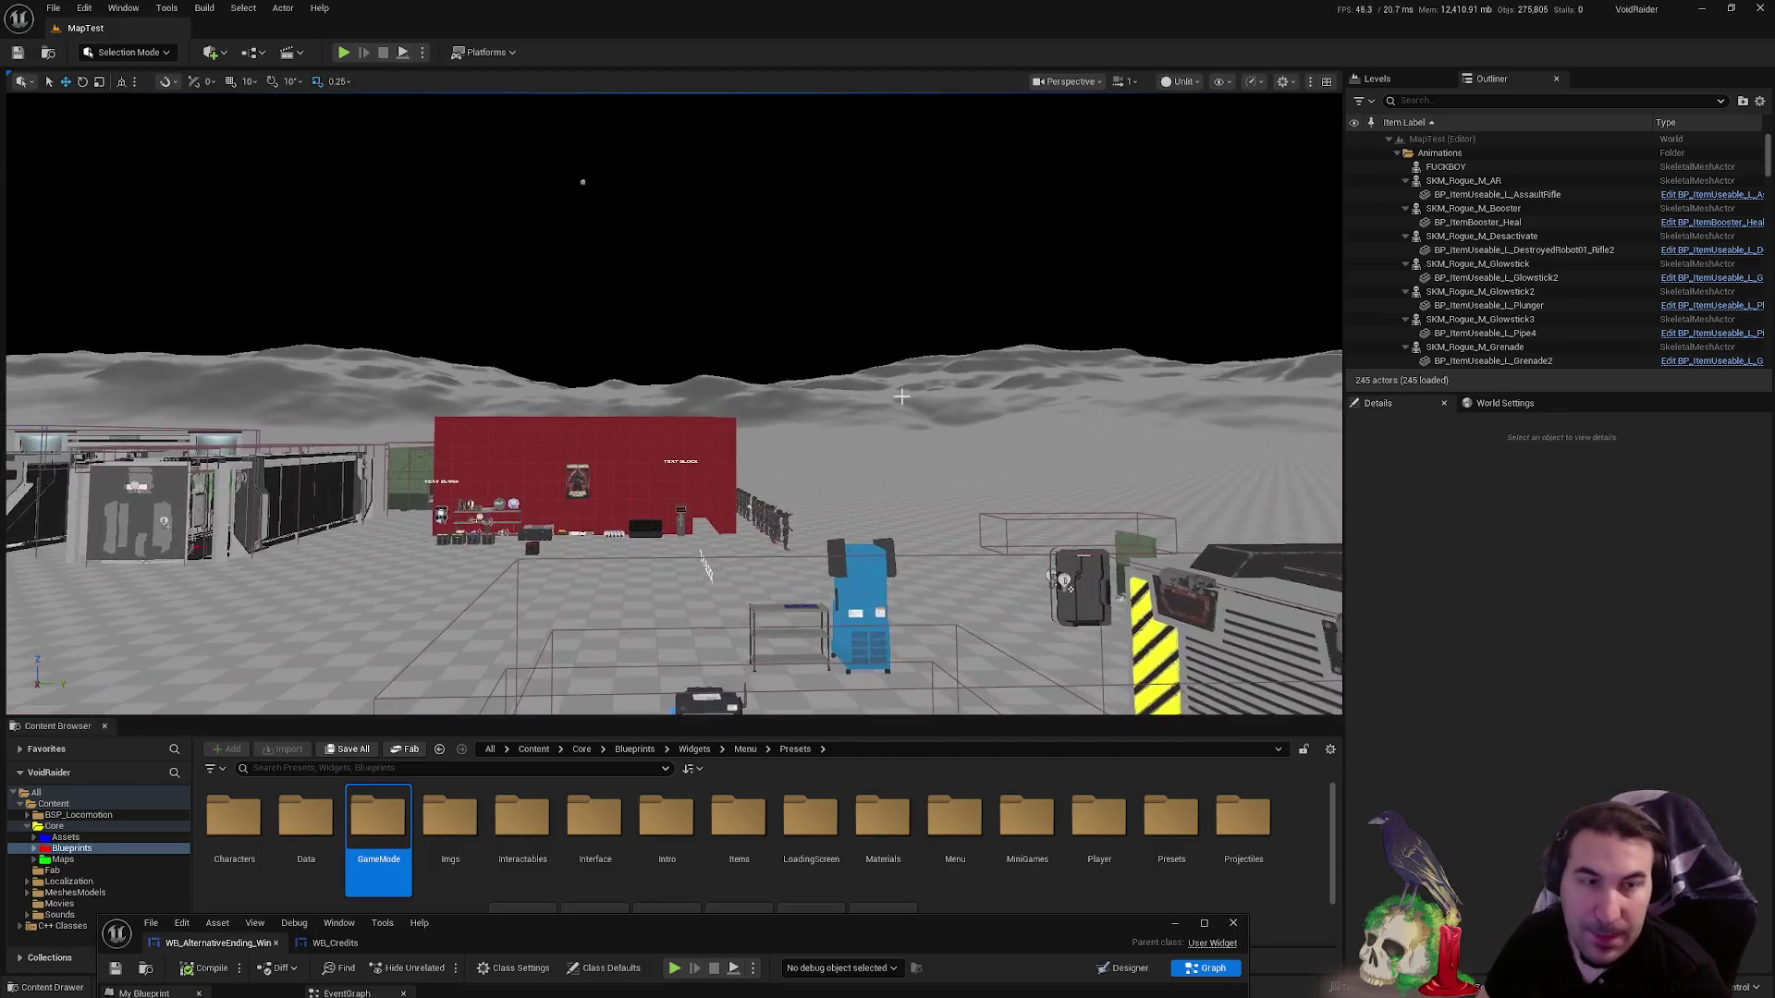
{"action": "key", "text": "super"}
{"action": "key", "text": "super"}
{"action": "key", "text": "super"}
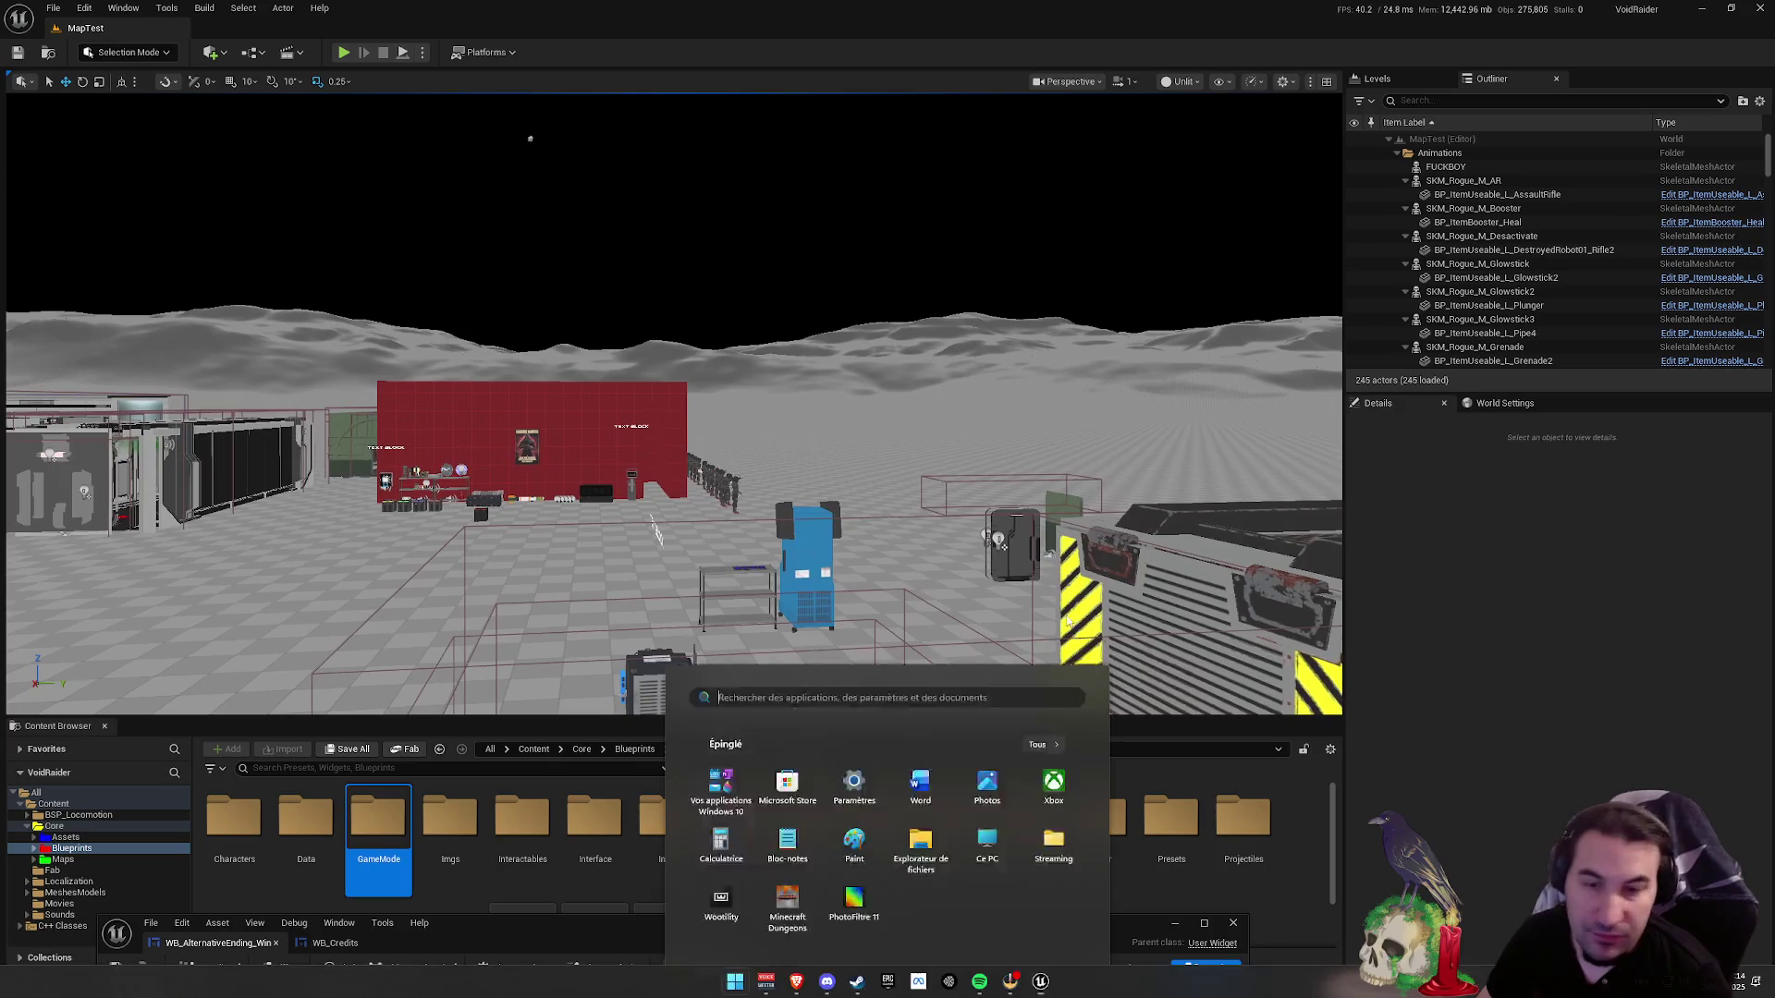
{"action": "key", "text": "super"}
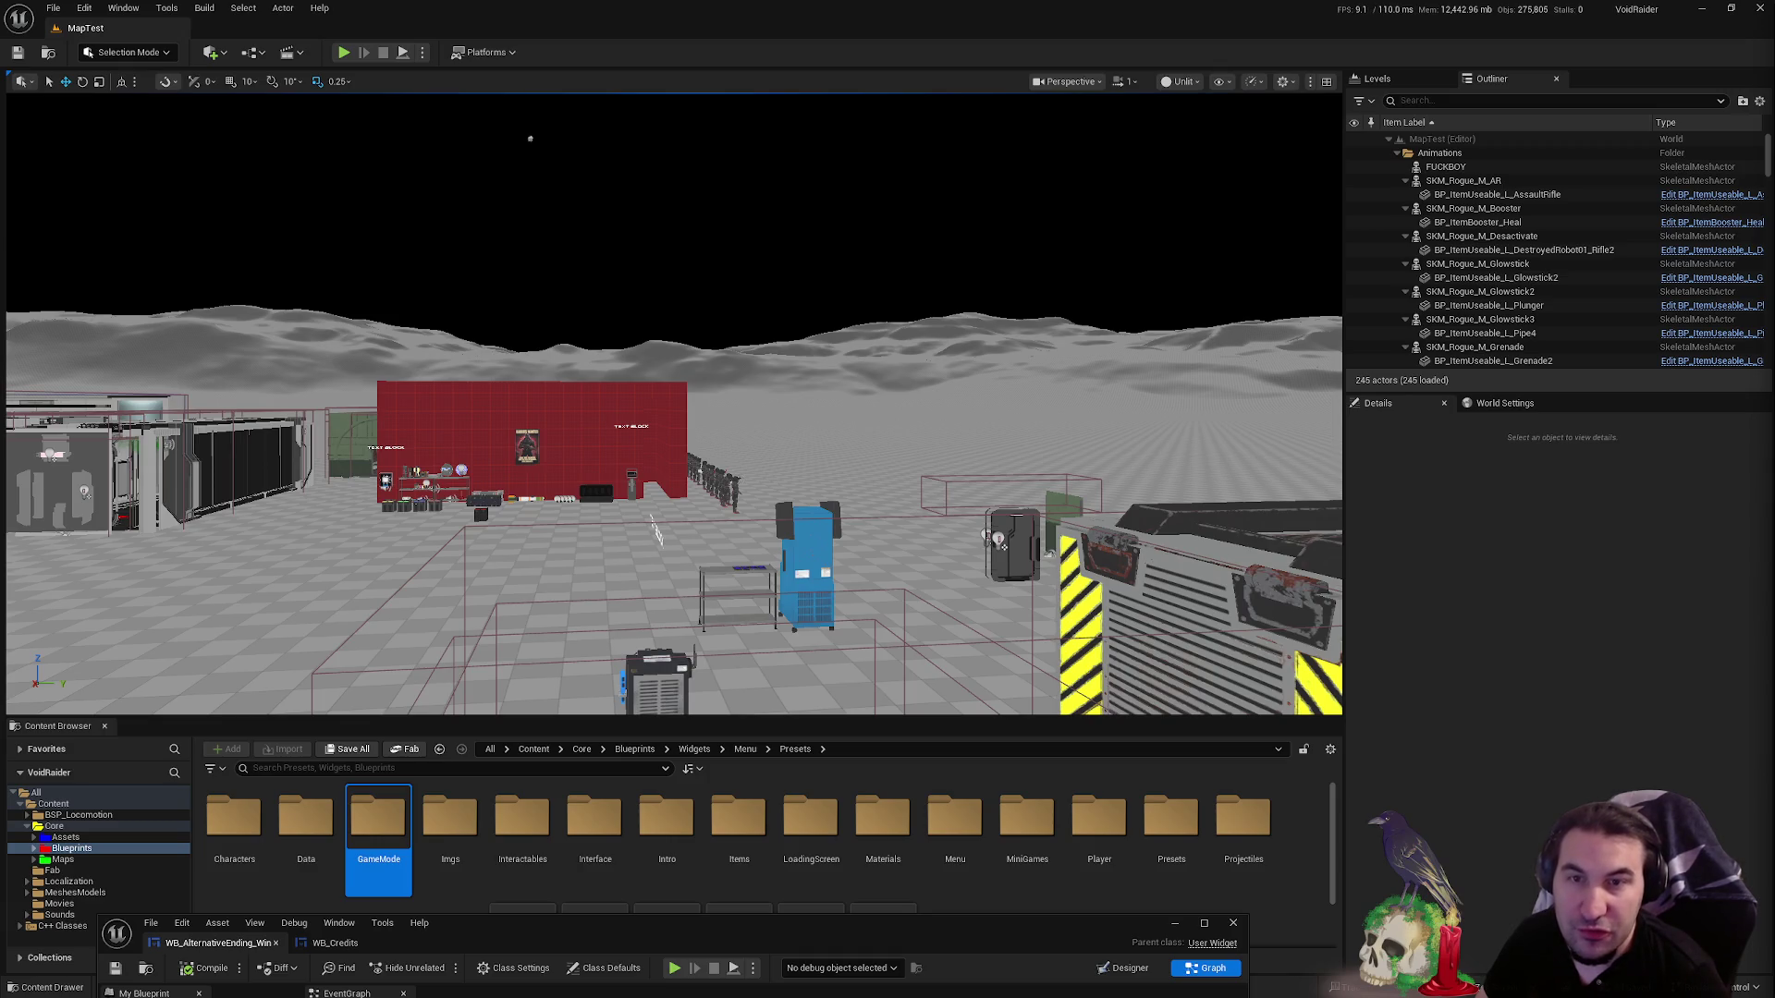
- Move the floating widget editor aside to reveal the viewport and content assets
{"action": "left_click_drag", "start_coordinate": [979, 432], "coordinate": [979, 433]}
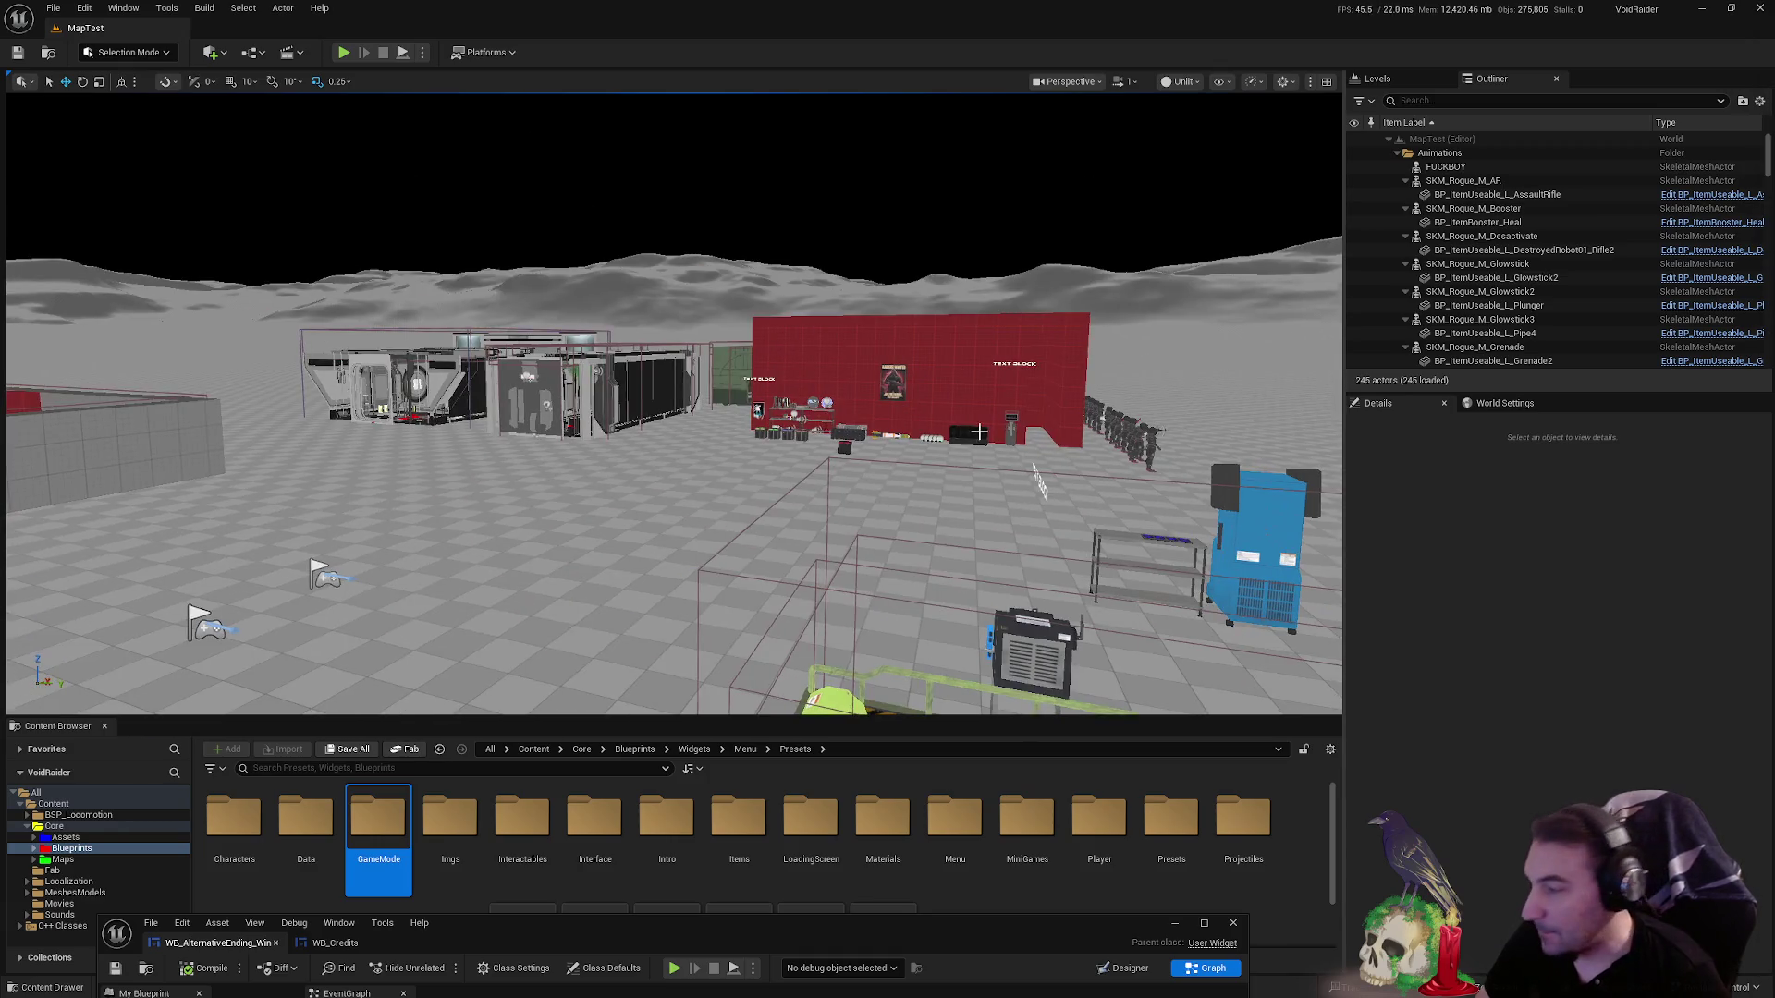
{"action": "left_click_drag", "start_coordinate": [845, 931], "coordinate": [962, 978]}
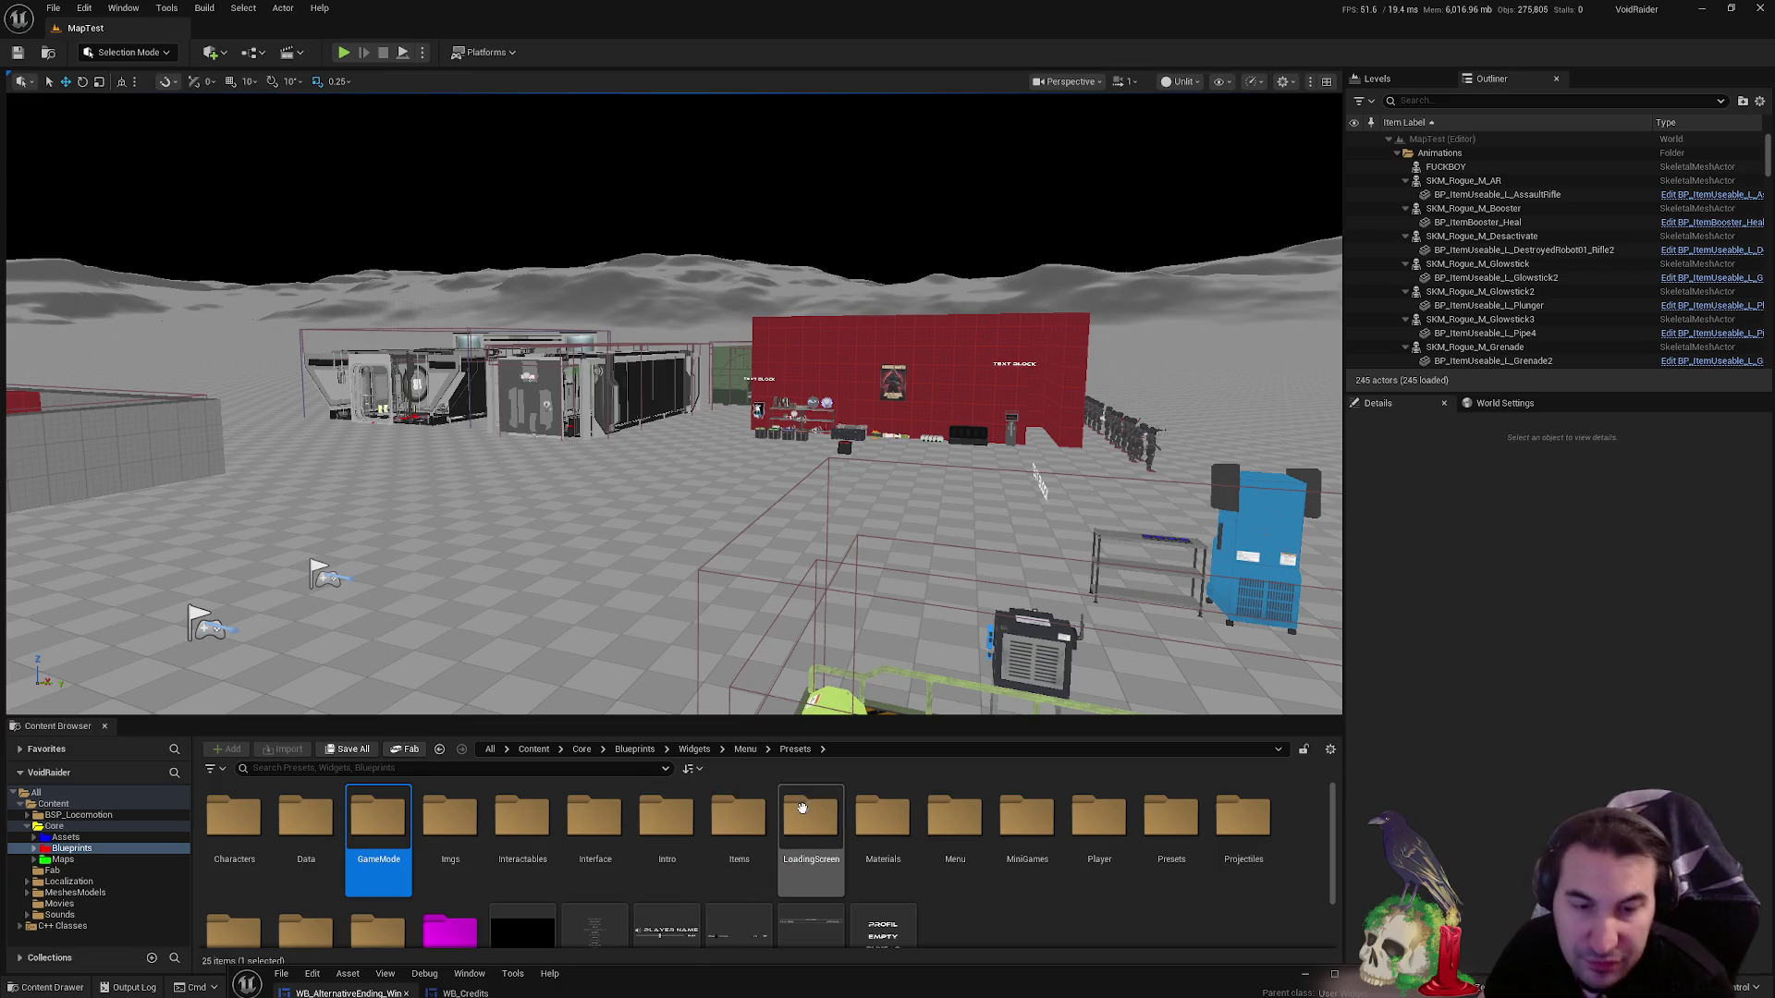
{"action": "left_click_drag", "start_coordinate": [915, 672], "coordinate": [908, 649]}
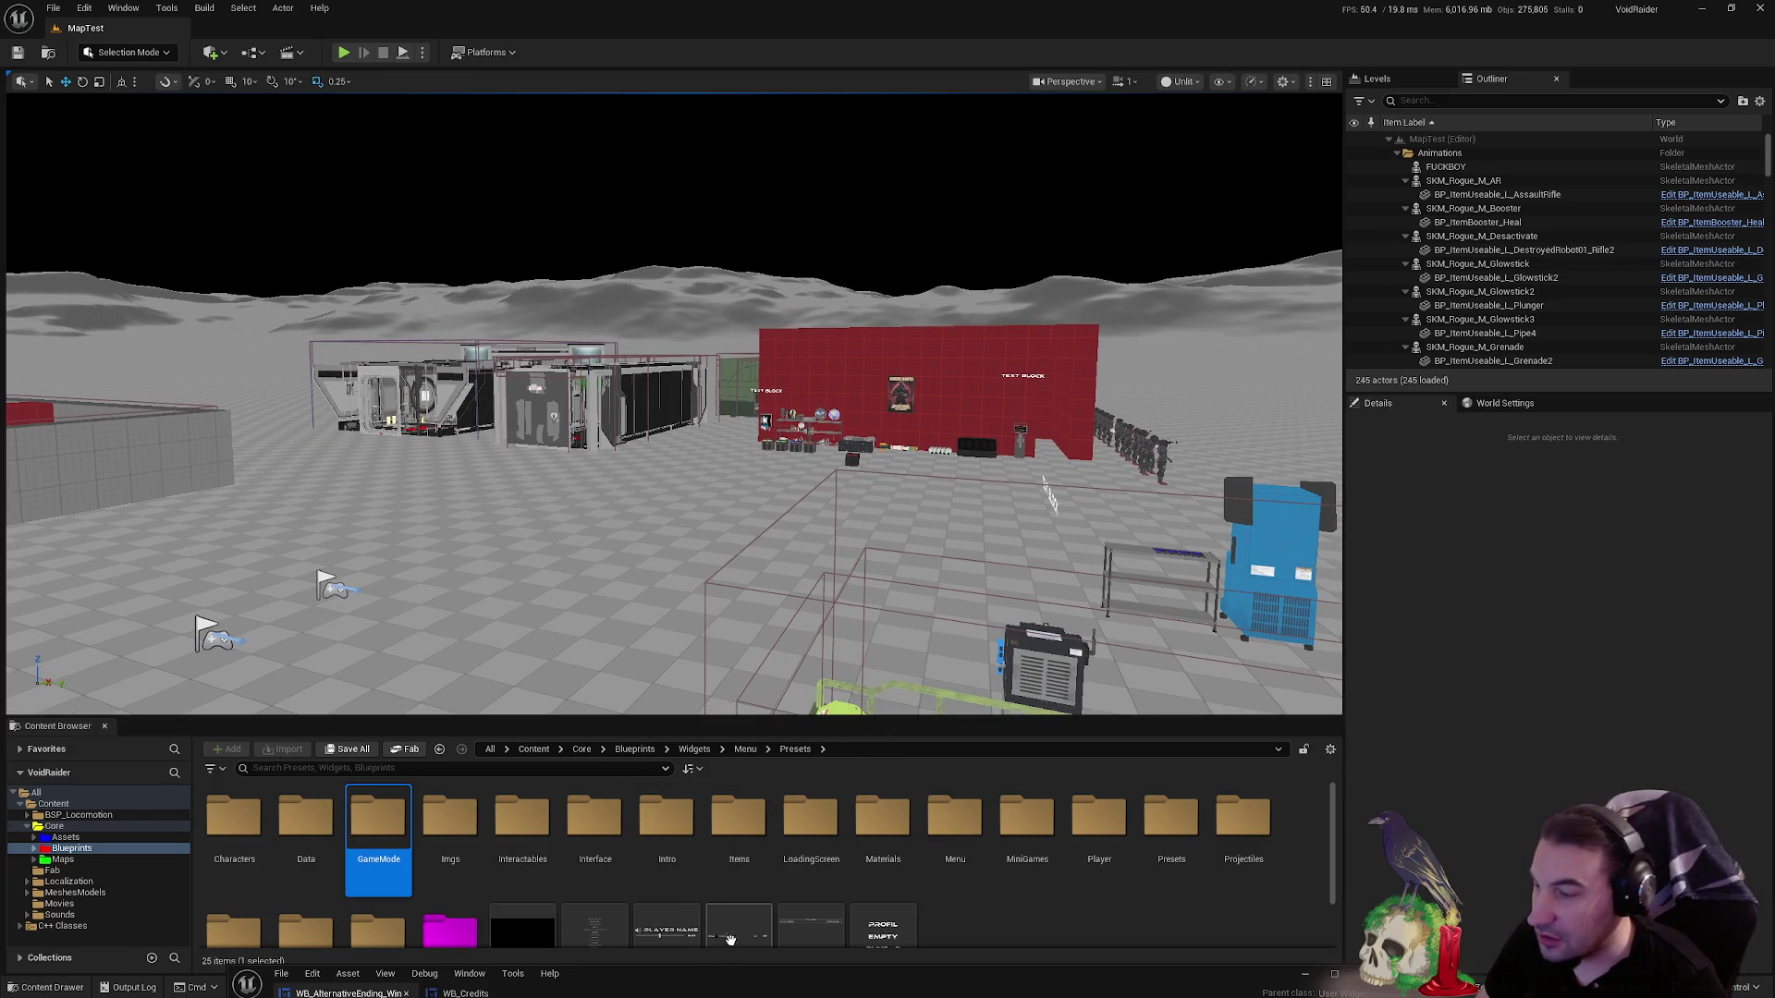
{"action": "mouse_move", "coordinate": [727, 975]}
{"action": "left_mouse_down"}
{"action": "mouse_move", "coordinate": [684, 978]}
{"action": "mouse_move", "coordinate": [697, 965]}
{"action": "left_mouse_up"}
- Fly low along and over the red structure to the ship beyond, then select Interactables
{"action": "mouse_move", "coordinate": [647, 554]}
{"action": "left_mouse_down"}
{"action": "mouse_move", "coordinate": [703, 485]}
{"action": "mouse_move", "coordinate": [776, 504]}
{"action": "left_mouse_up"}
{"action": "scroll", "coordinate": [673, 404], "scroll_direction": "down", "scroll_amount": 10}
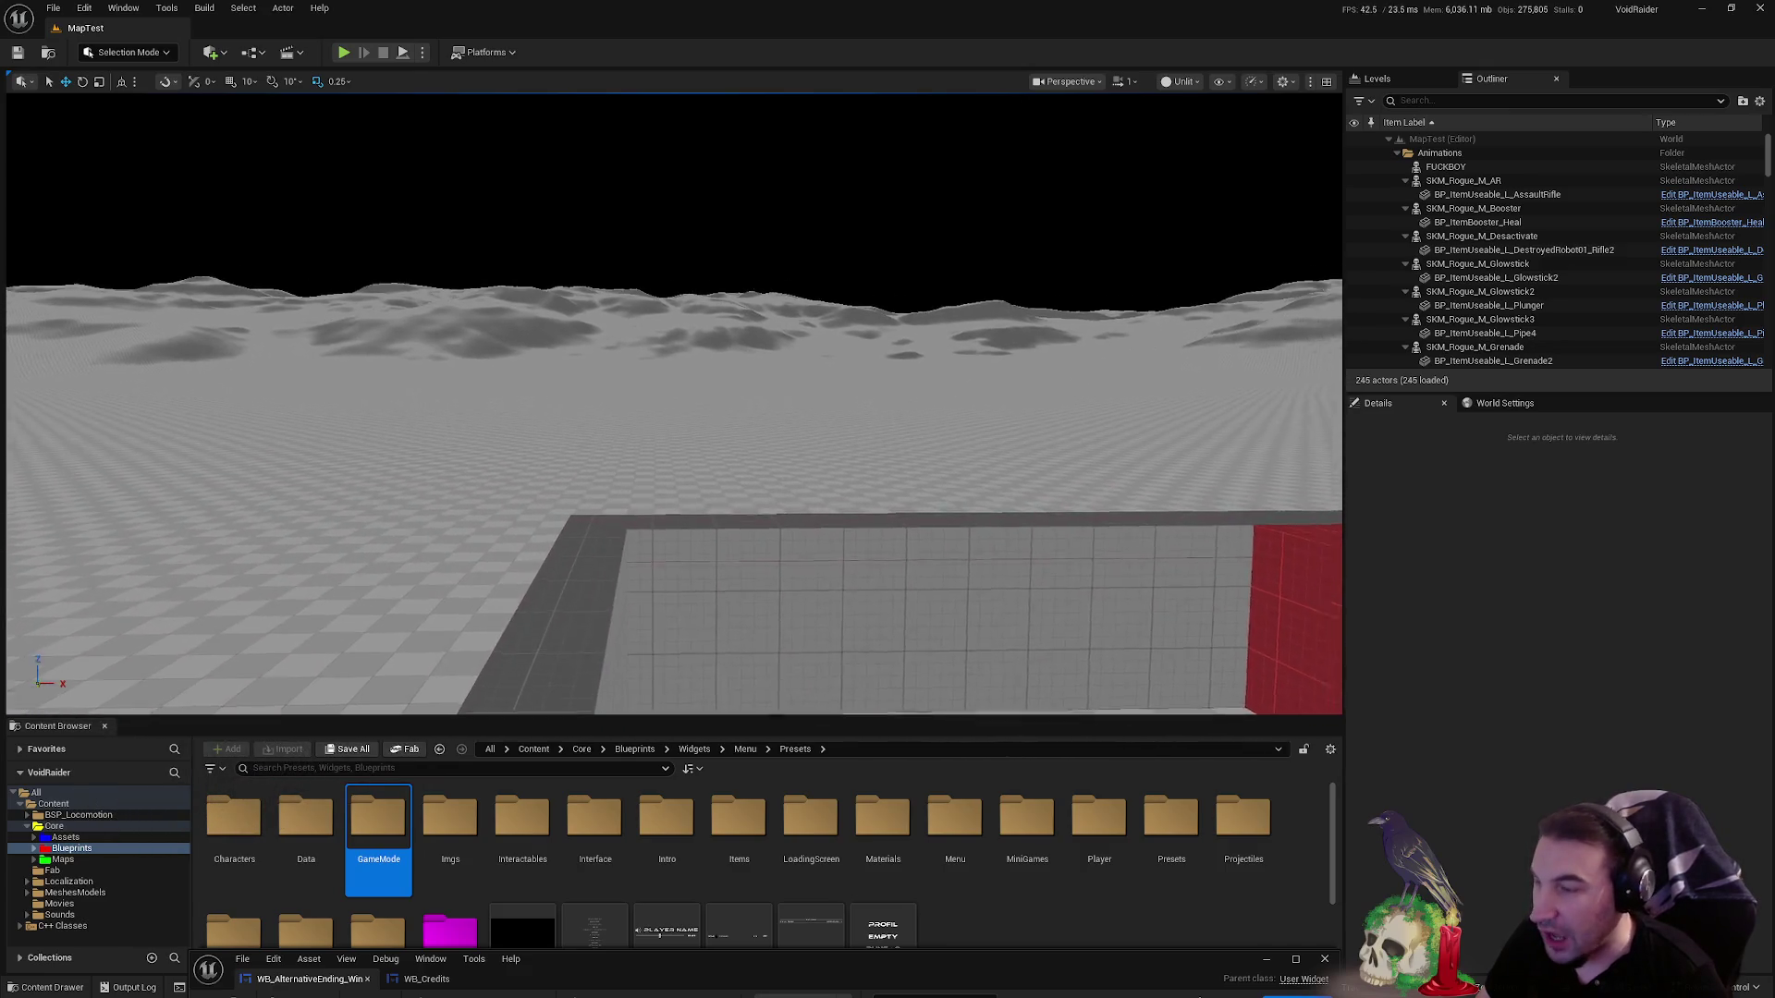
{"action": "mouse_move", "coordinate": [840, 617]}
{"action": "left_mouse_down"}
{"action": "mouse_move", "coordinate": [878, 532]}
{"action": "mouse_move", "coordinate": [273, 515]}
{"action": "left_mouse_up"}
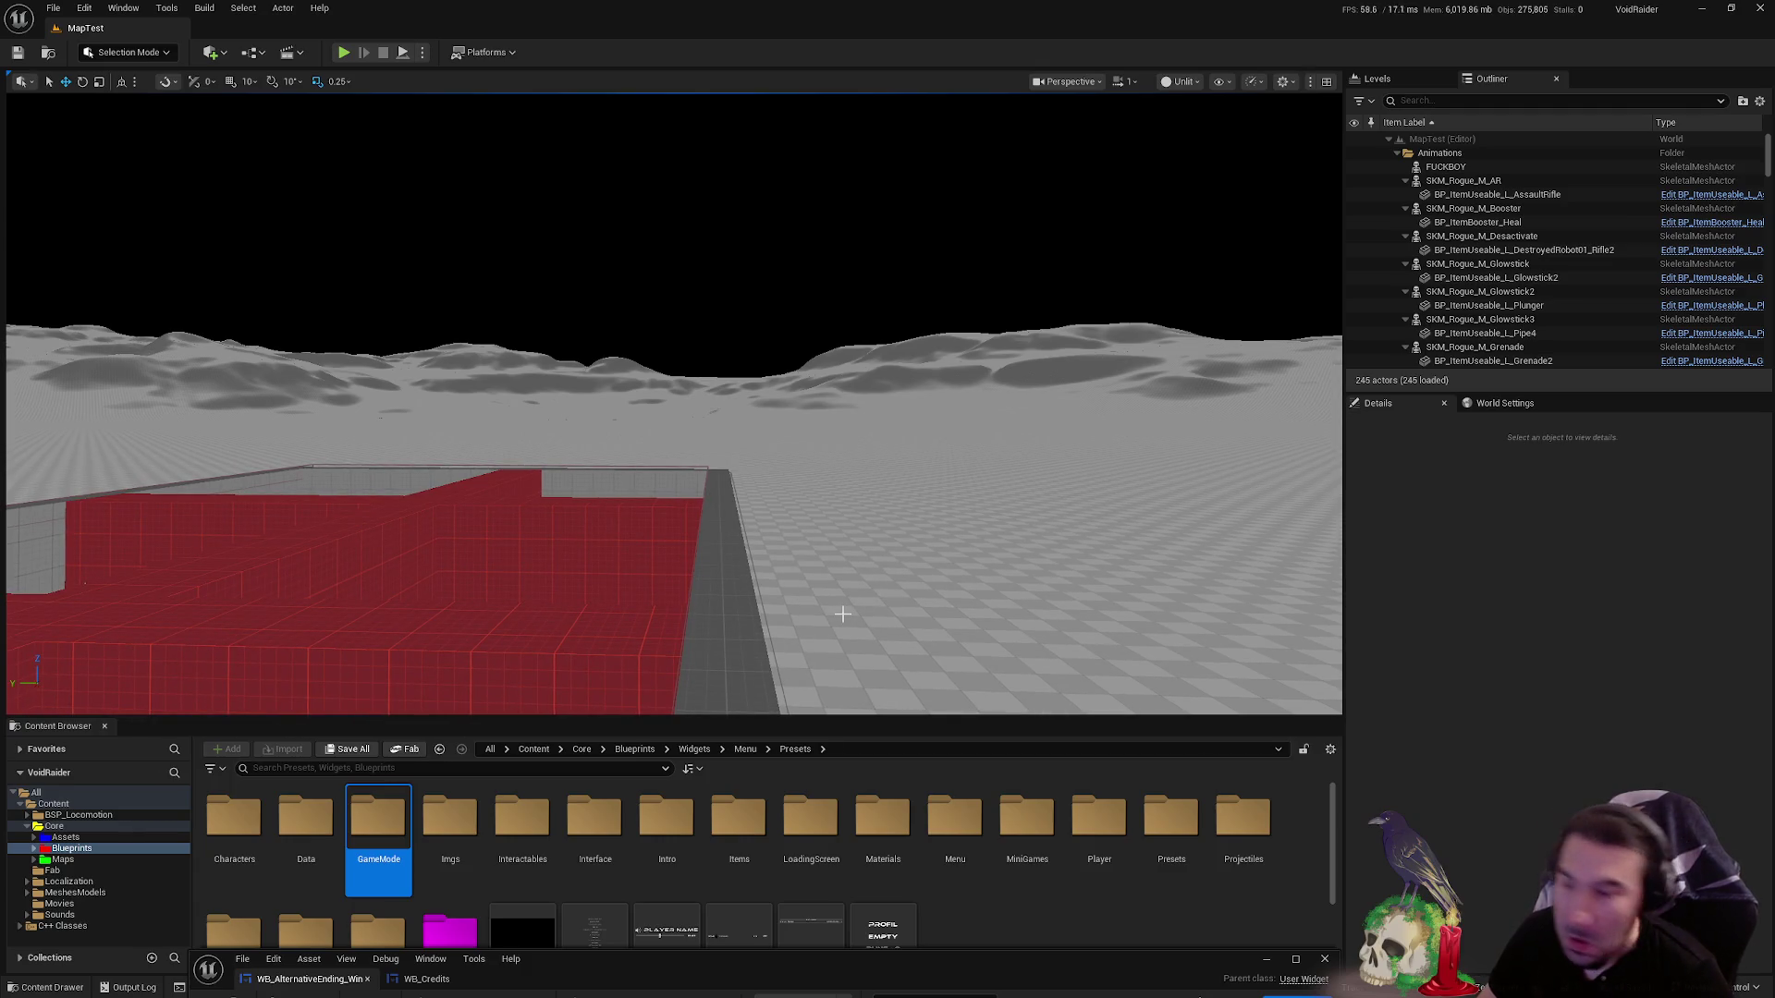
{"action": "left_click_drag", "start_coordinate": [887, 684], "coordinate": [832, 684]}
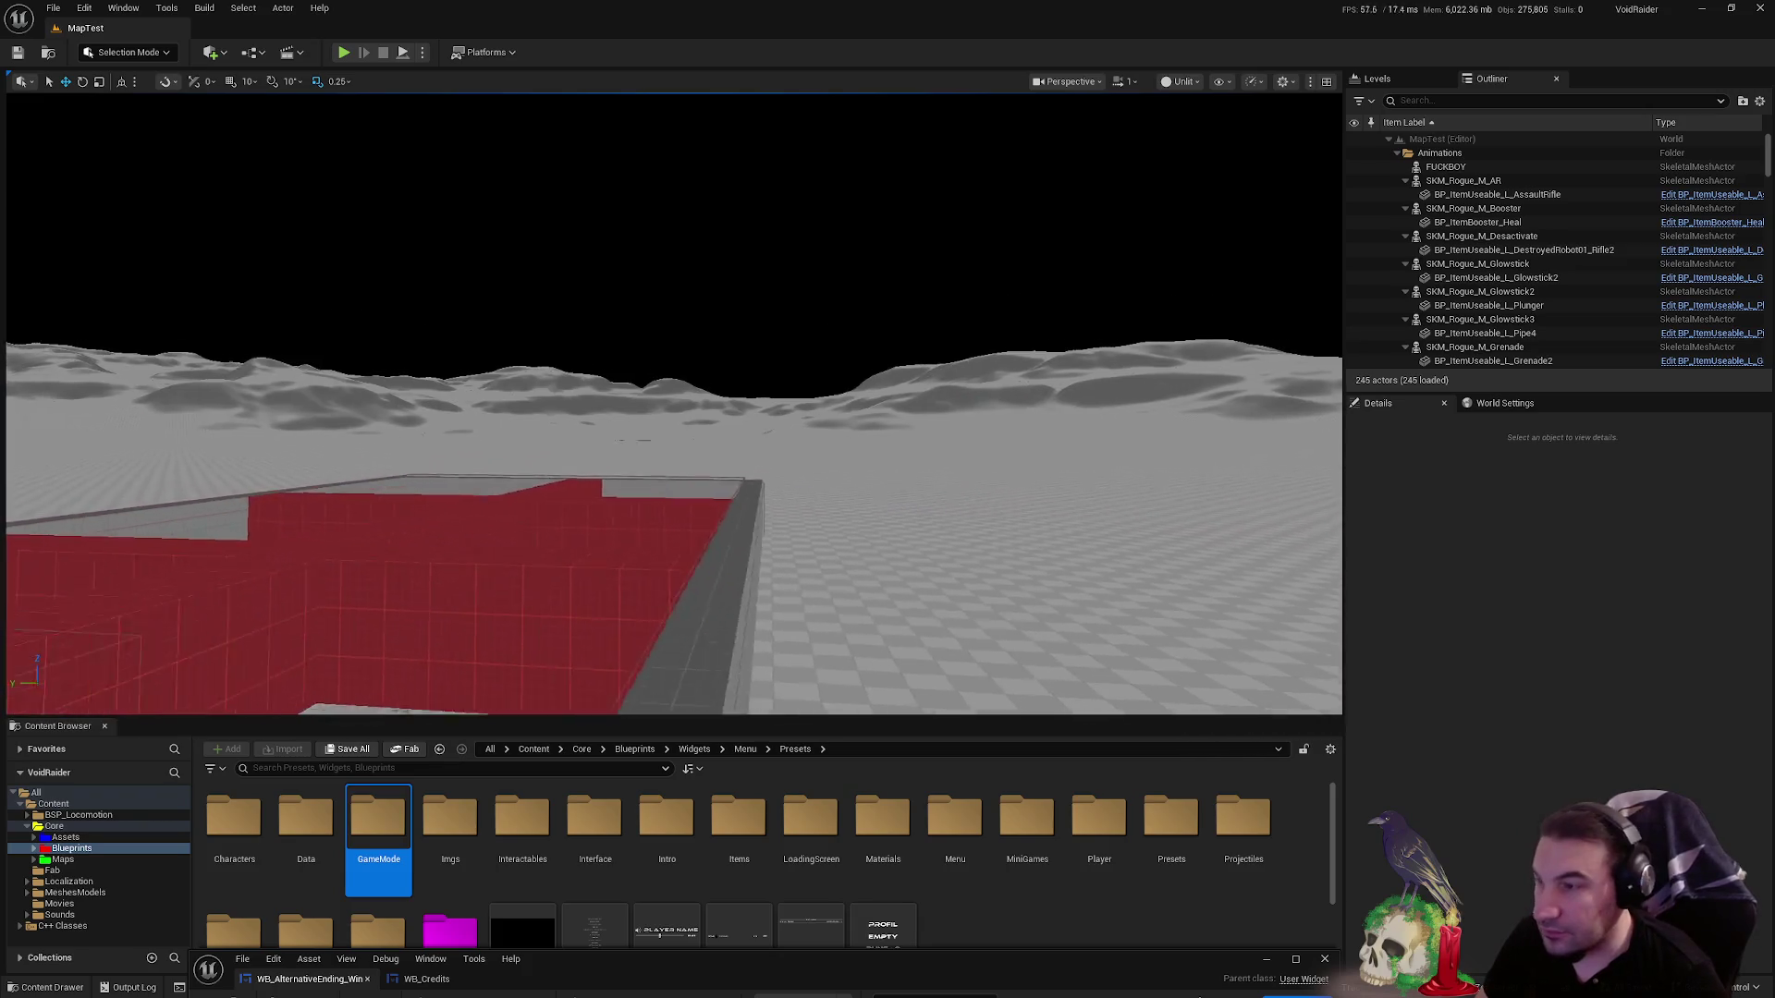
{"action": "mouse_move", "coordinate": [642, 660]}
{"action": "left_mouse_down"}
{"action": "mouse_move", "coordinate": [620, 515]}
{"action": "mouse_move", "coordinate": [568, 443]}
{"action": "mouse_move", "coordinate": [444, 411]}
{"action": "left_mouse_up"}
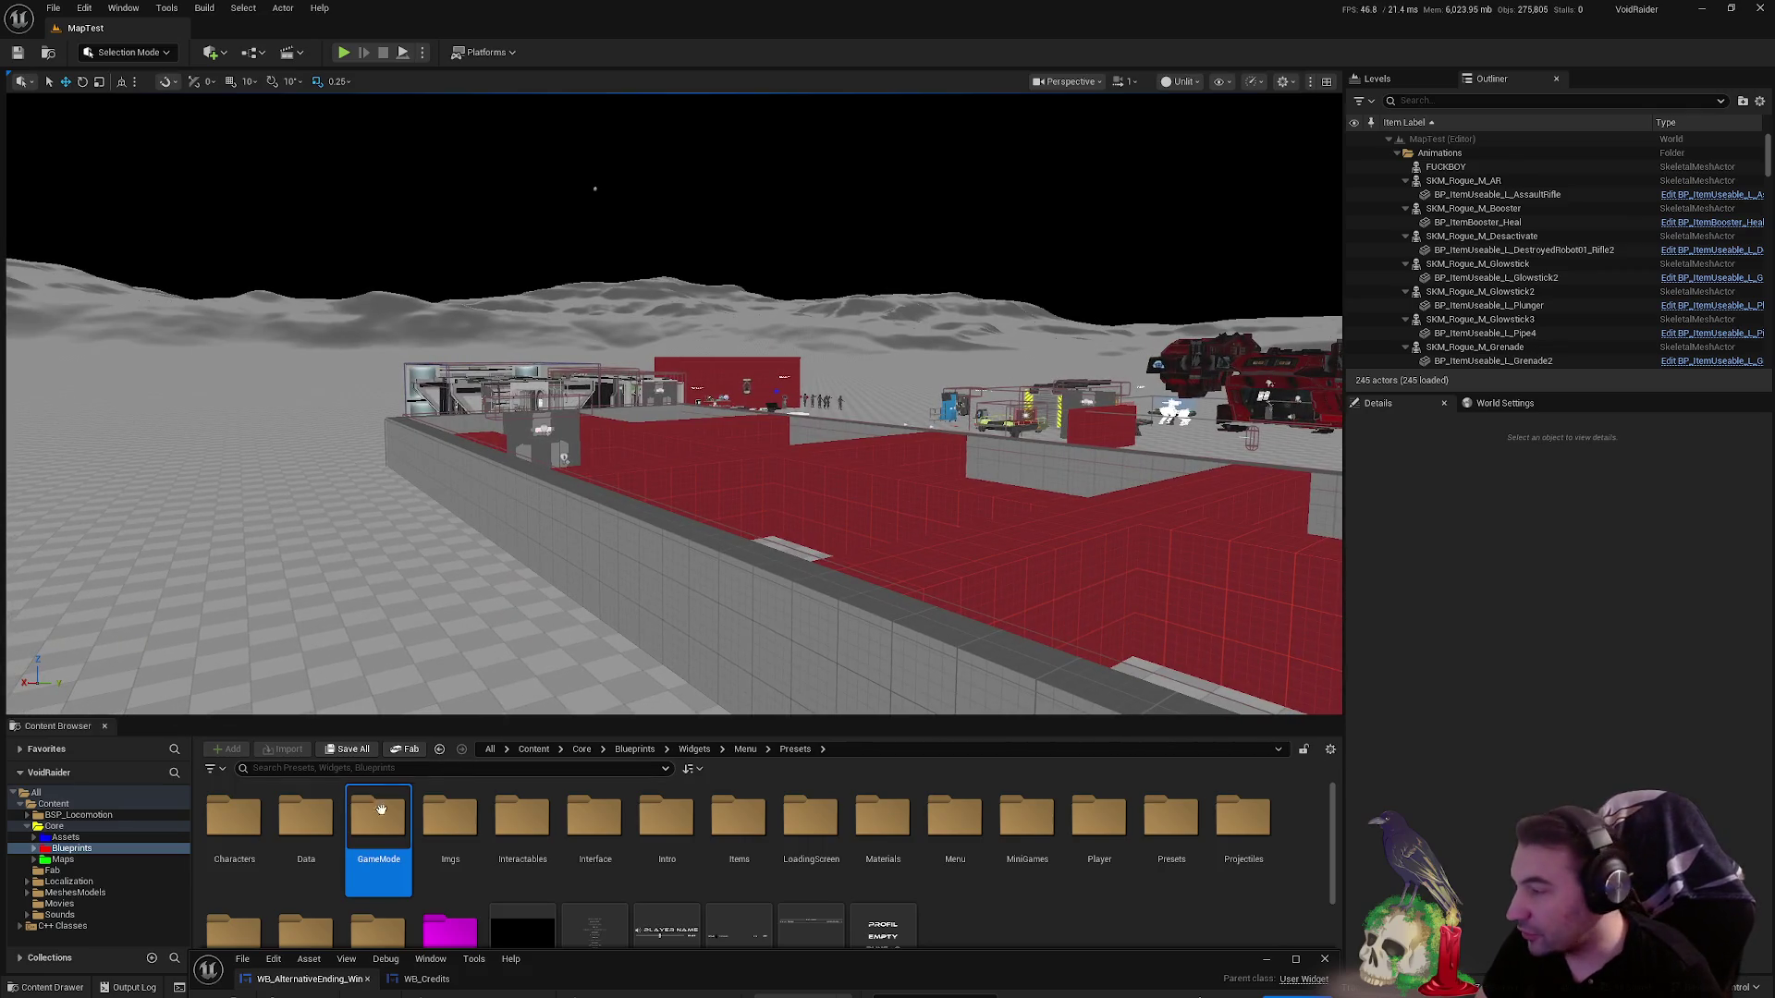
{"action": "left_click", "coordinate": [523, 815]}
- Open Blueprints > Systems > GameModes, showing AlternateEnding, Breach, Defense, Dungeon and Master folders
{"action": "scroll", "coordinate": [444, 870], "scroll_direction": "down", "scroll_amount": 1}
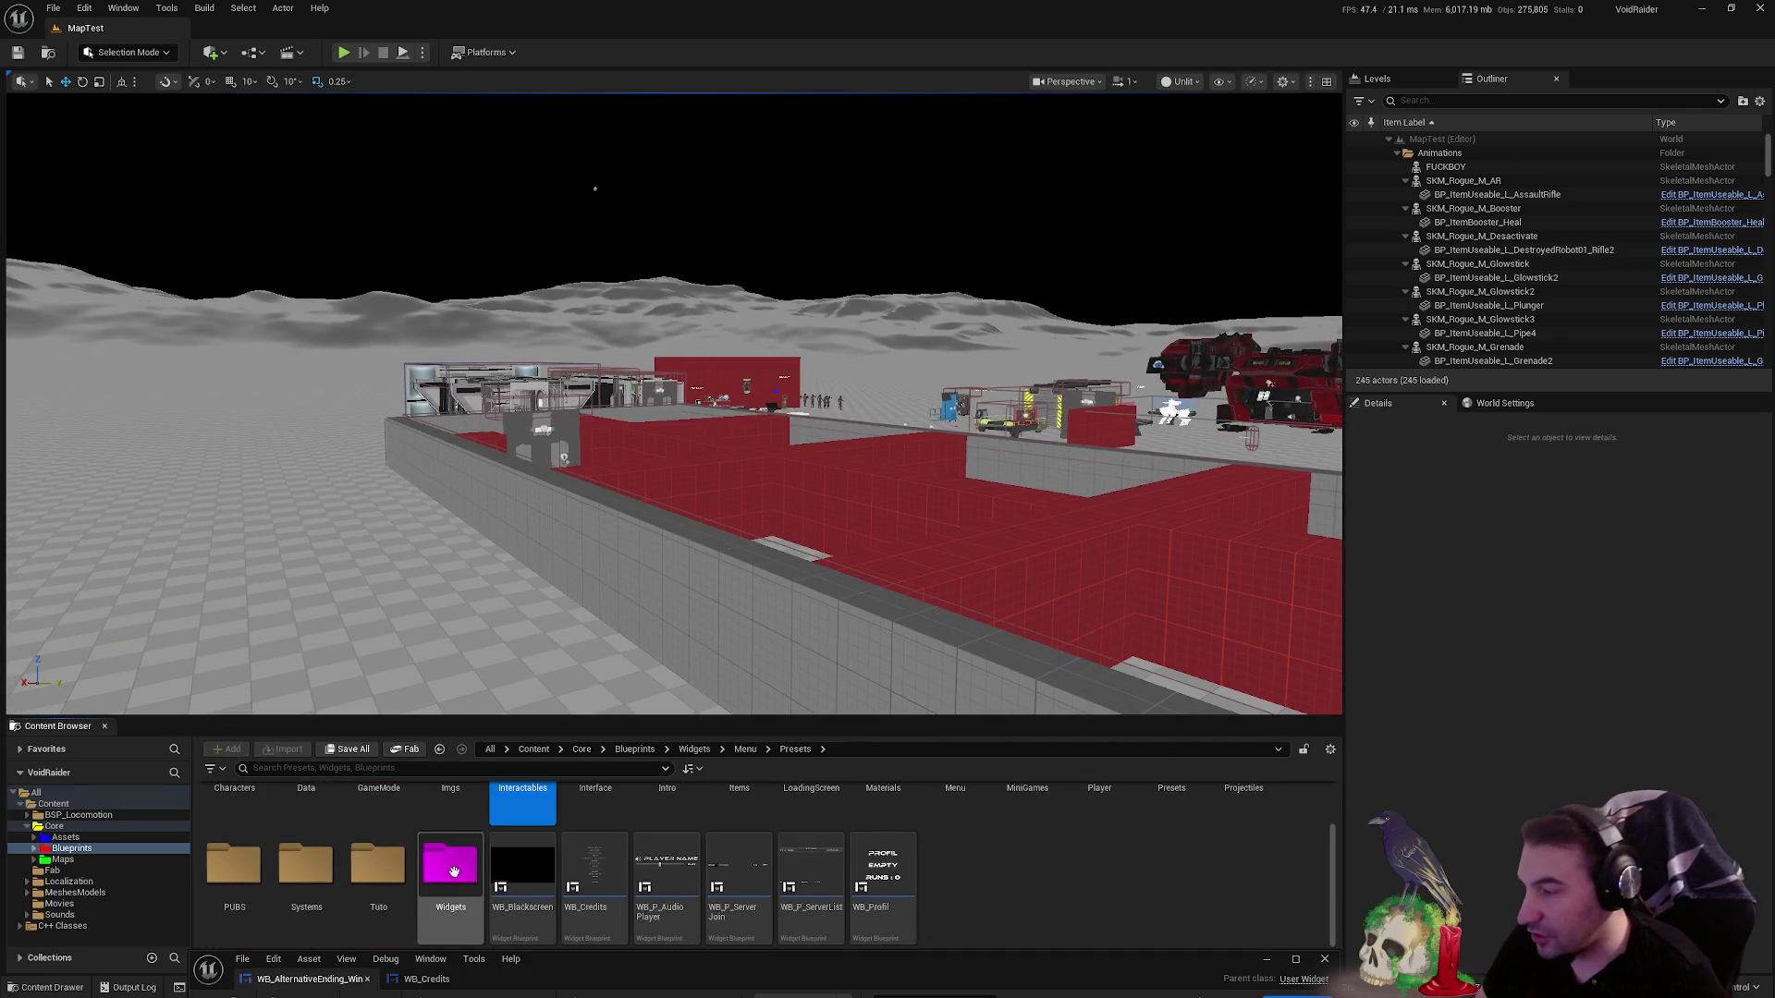
{"action": "double_click", "coordinate": [310, 859]}
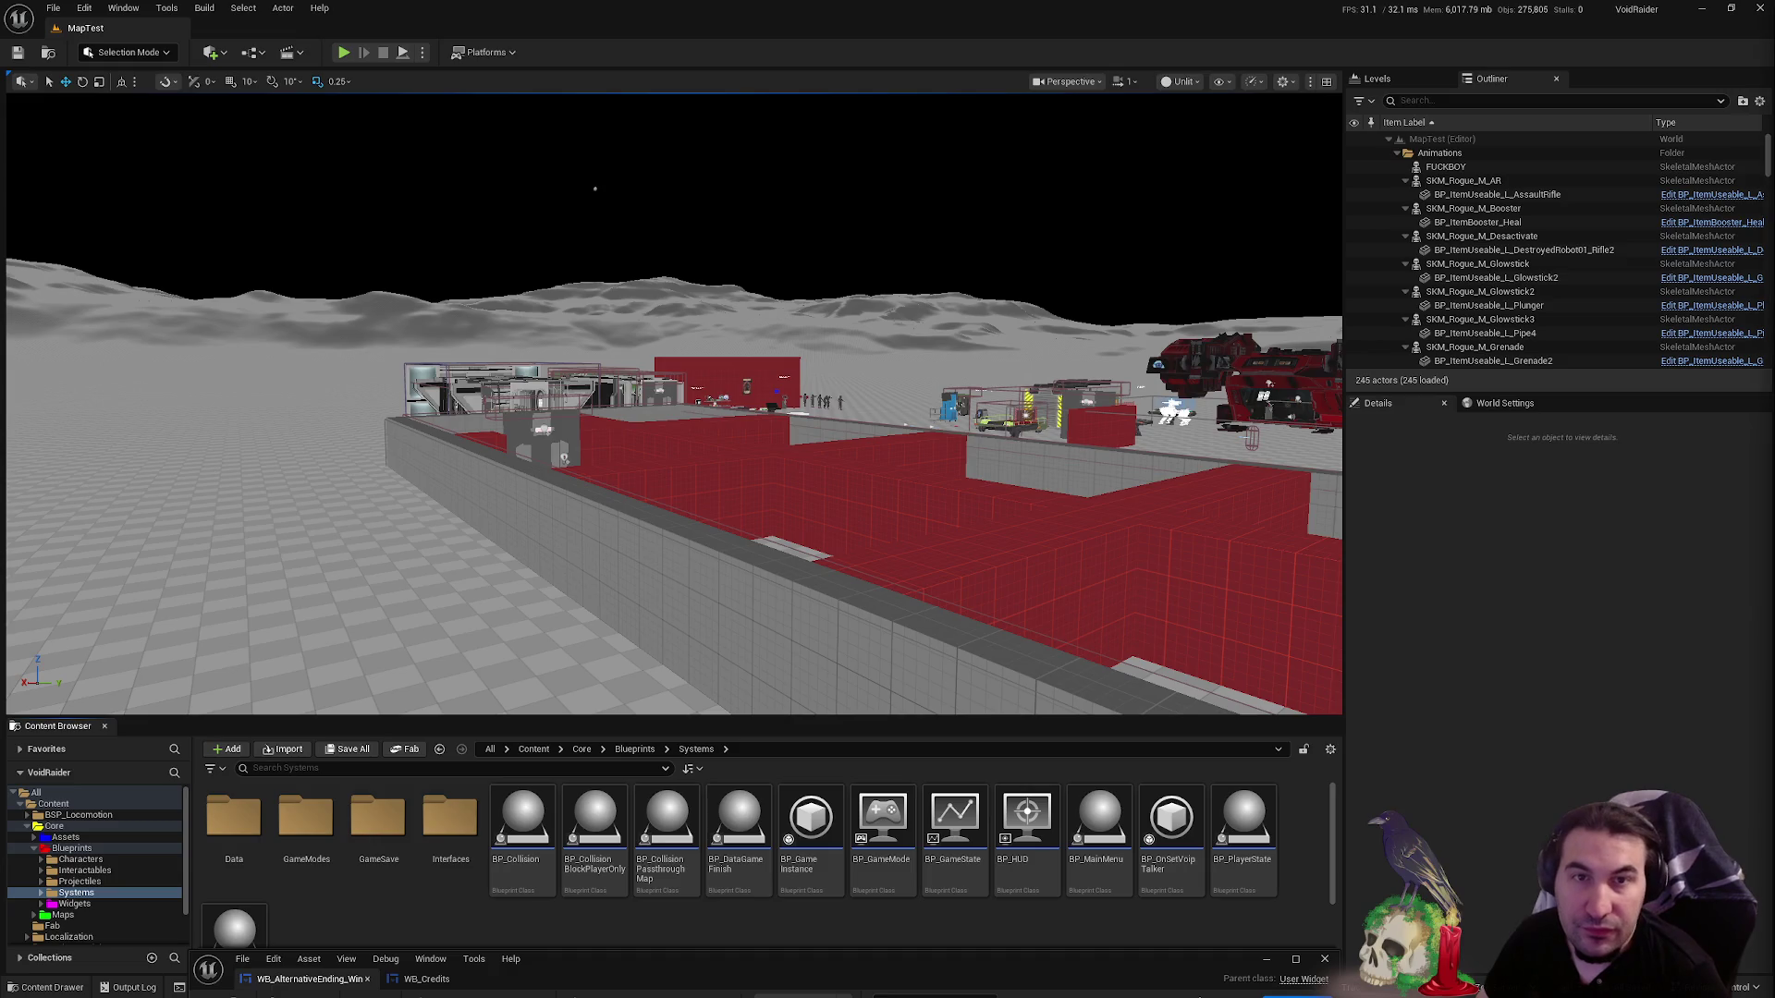
{"action": "left_click_drag", "start_coordinate": [599, 577], "coordinate": [561, 551]}
{"action": "double_click", "coordinate": [323, 828]}
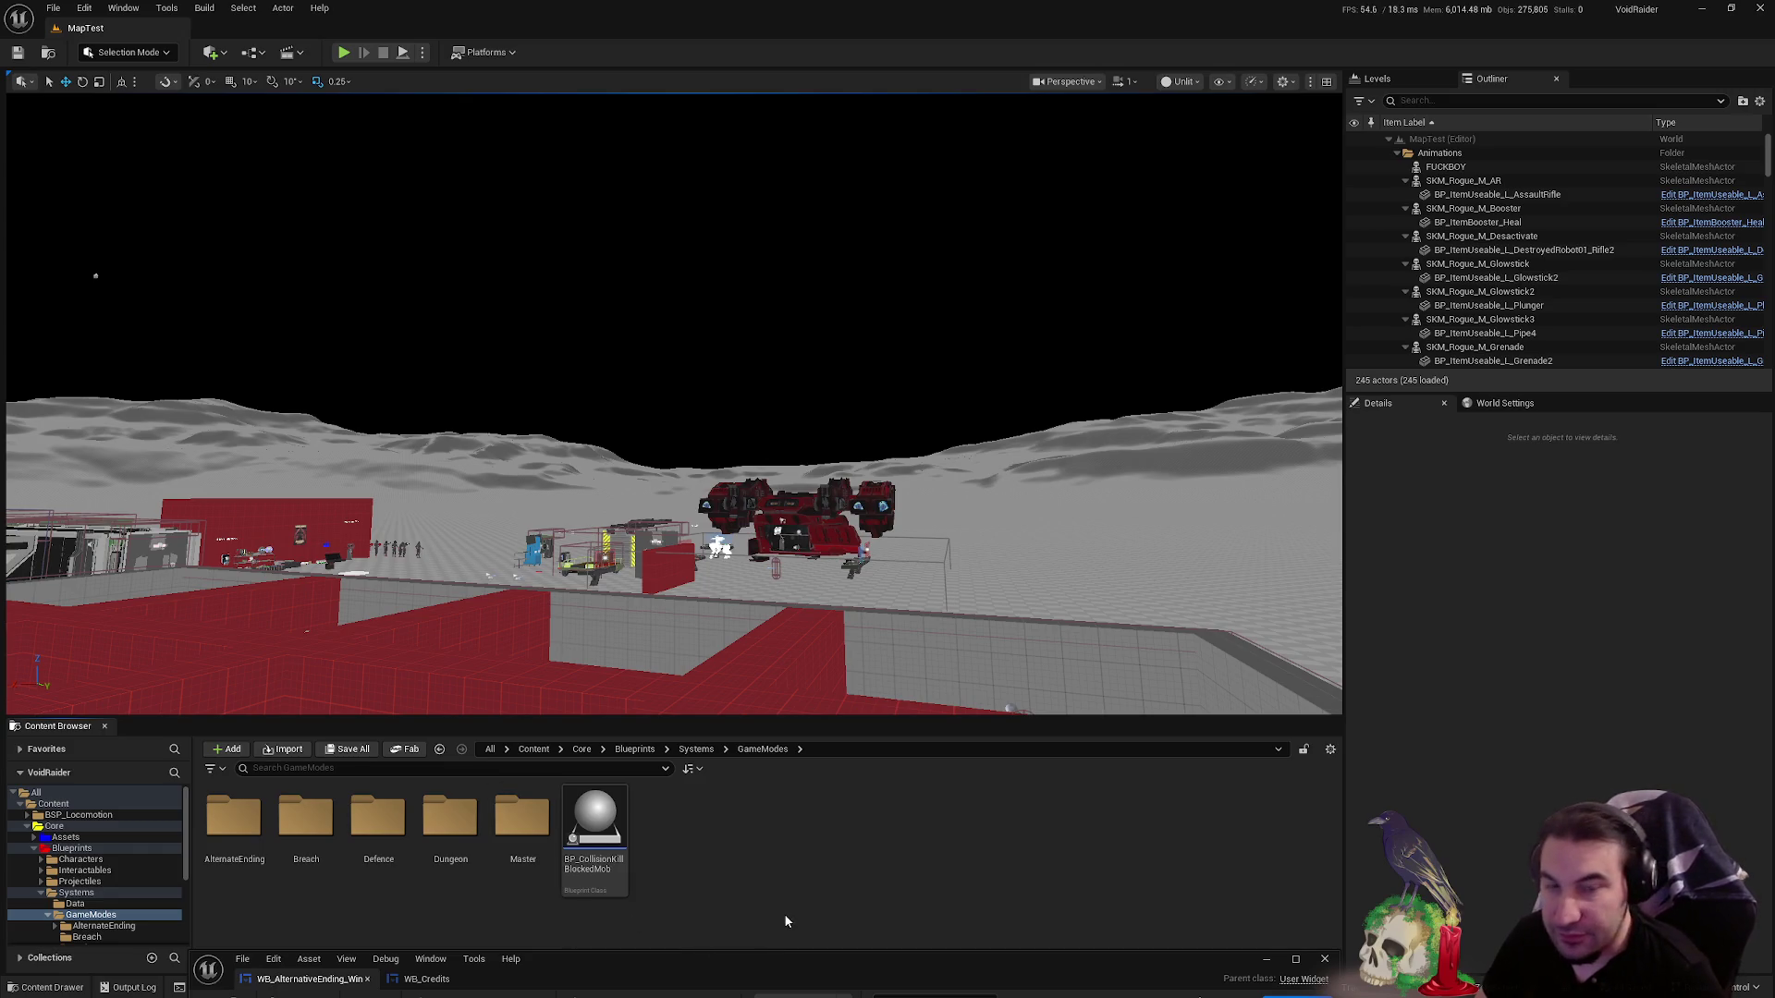
{"action": "mouse_move", "coordinate": [1171, 337]}
{"action": "left_mouse_down"}
{"action": "mouse_move", "coordinate": [1114, 255]}
{"action": "mouse_move", "coordinate": [1113, 206]}
{"action": "mouse_move", "coordinate": [1062, 210]}
{"action": "mouse_move", "coordinate": [1062, 120]}
{"action": "mouse_move", "coordinate": [1118, 321]}
{"action": "mouse_move", "coordinate": [1095, 294]}
{"action": "mouse_move", "coordinate": [1072, 313]}
{"action": "left_mouse_up"}
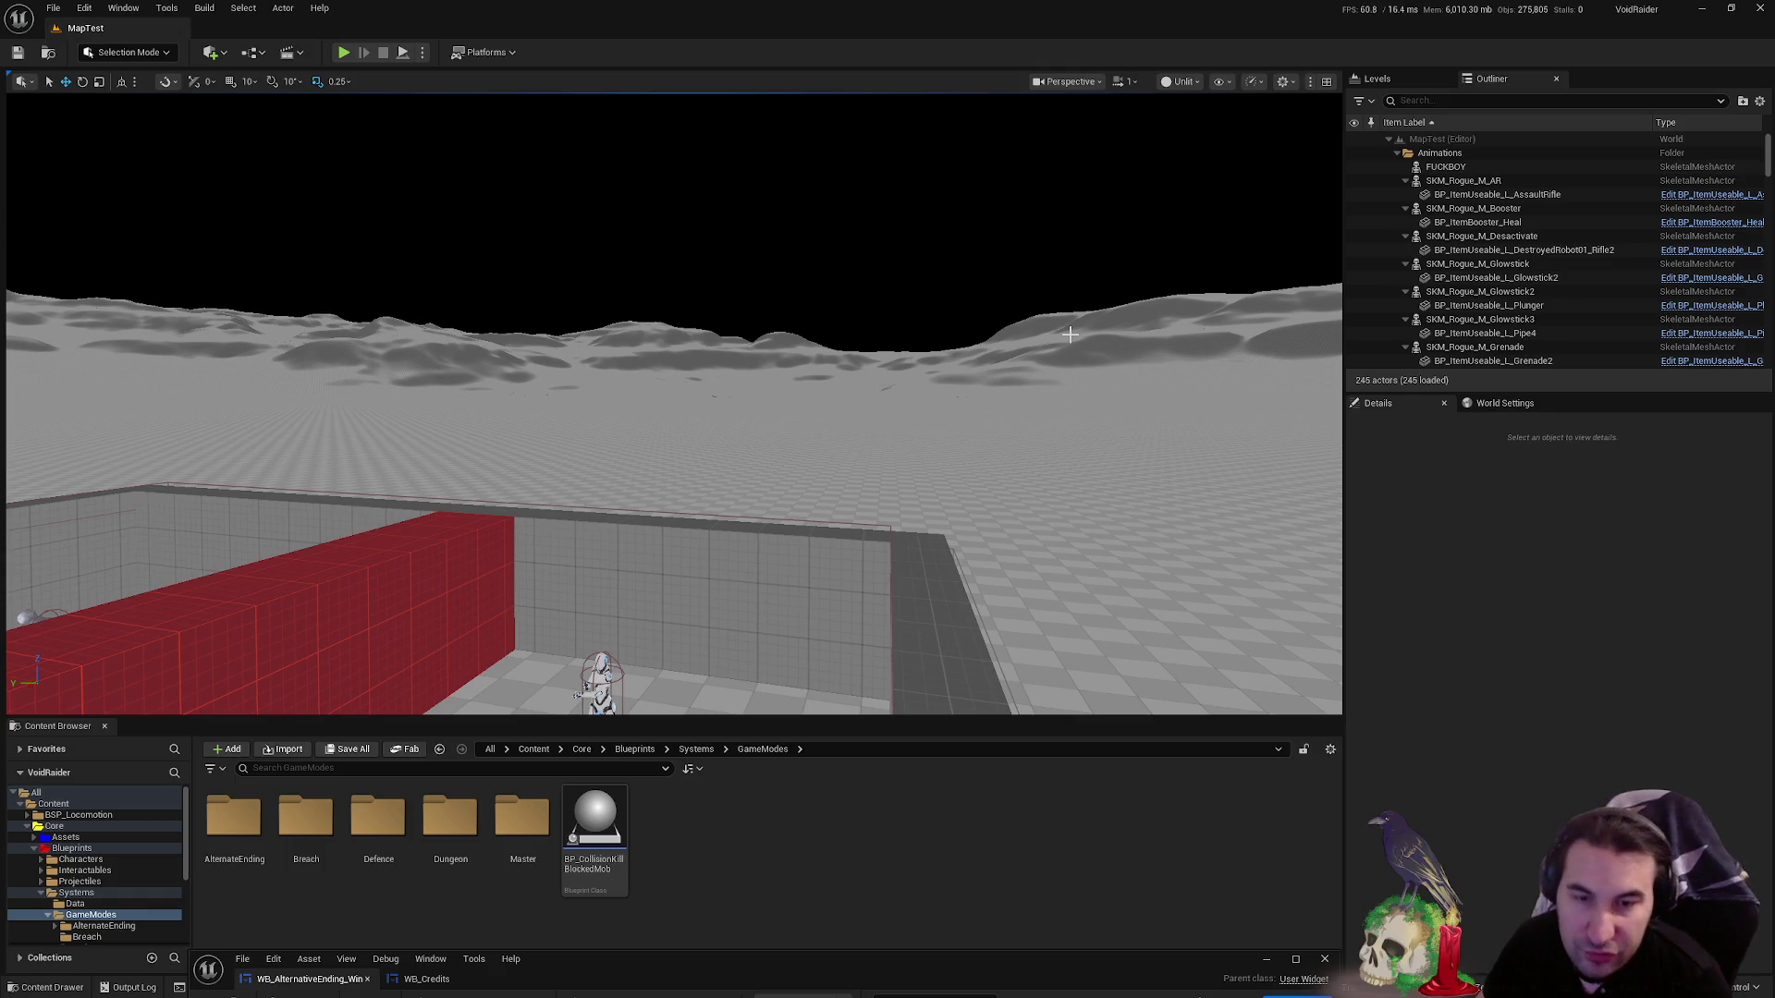
- Rise above the red-walled enclosure and move closer, looking toward the buildings and orange ramp
{"action": "mouse_move", "coordinate": [1078, 367]}
{"action": "left_mouse_down"}
{"action": "mouse_move", "coordinate": [1078, 398]}
{"action": "mouse_move", "coordinate": [1156, 405]}
{"action": "left_mouse_up"}
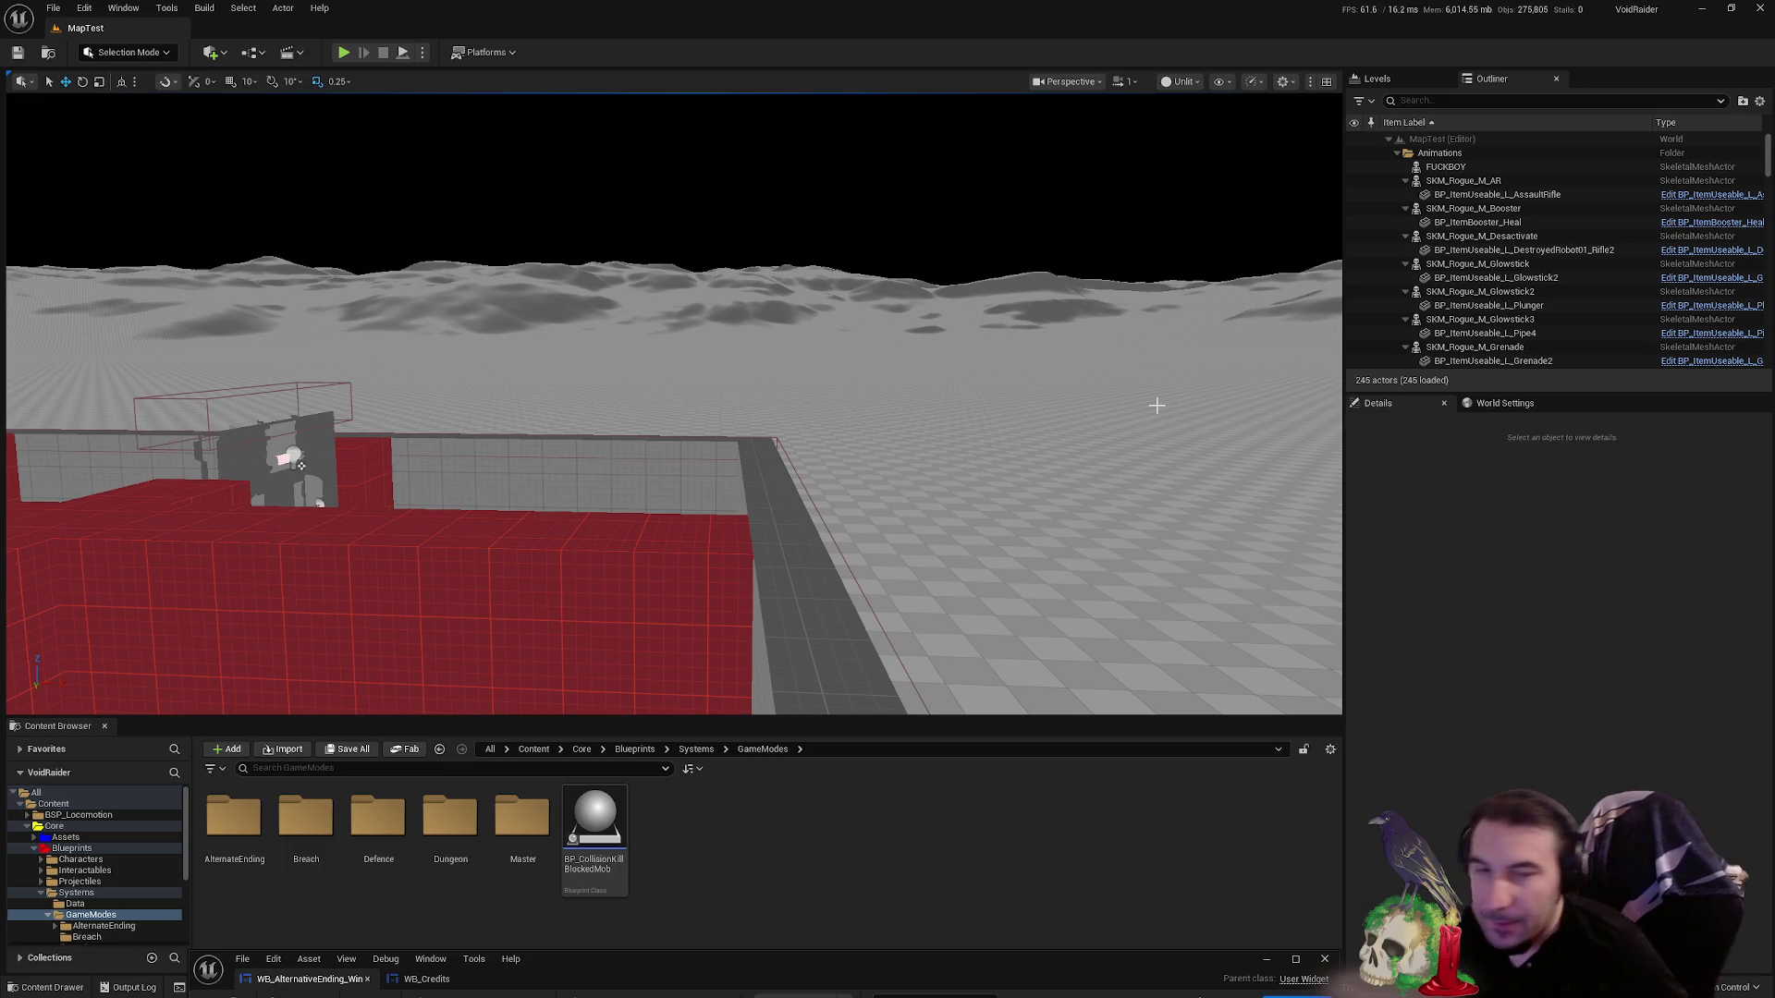
{"action": "left_click_drag", "start_coordinate": [1138, 360], "coordinate": [1114, 354]}
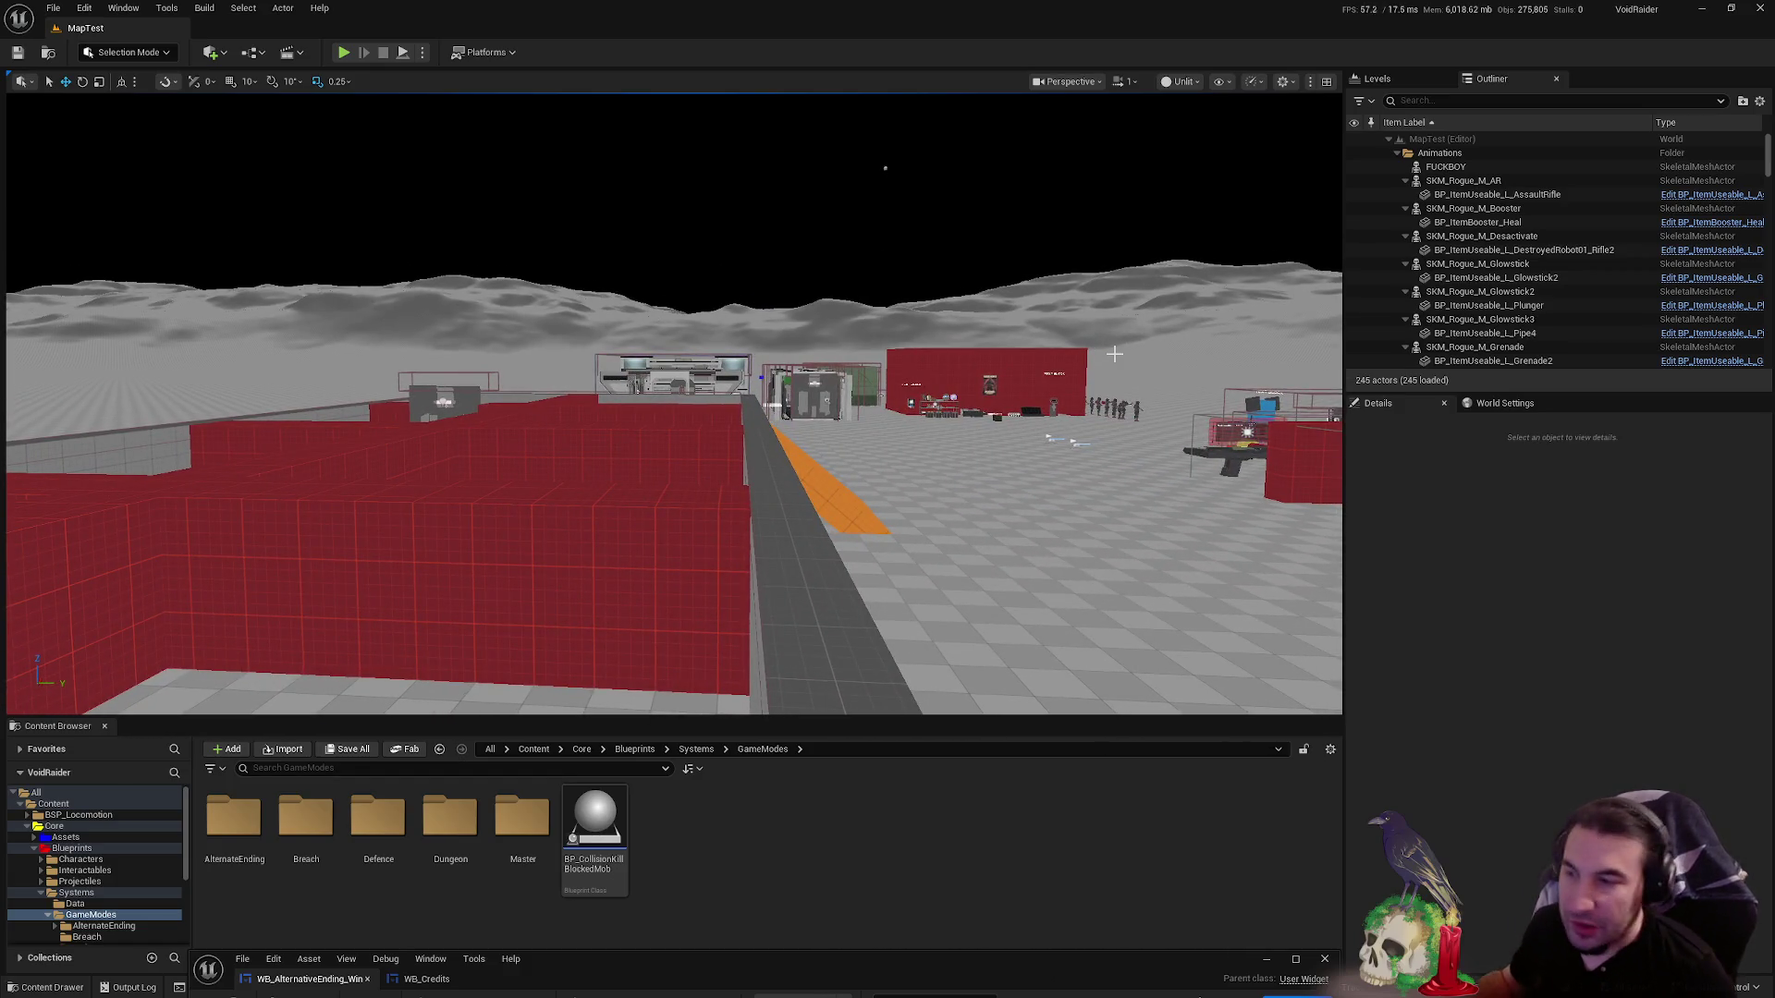
- Fly across the red enclosure toward the level structures
{"action": "left_click_drag", "start_coordinate": [1114, 354], "coordinate": [1114, 354]}
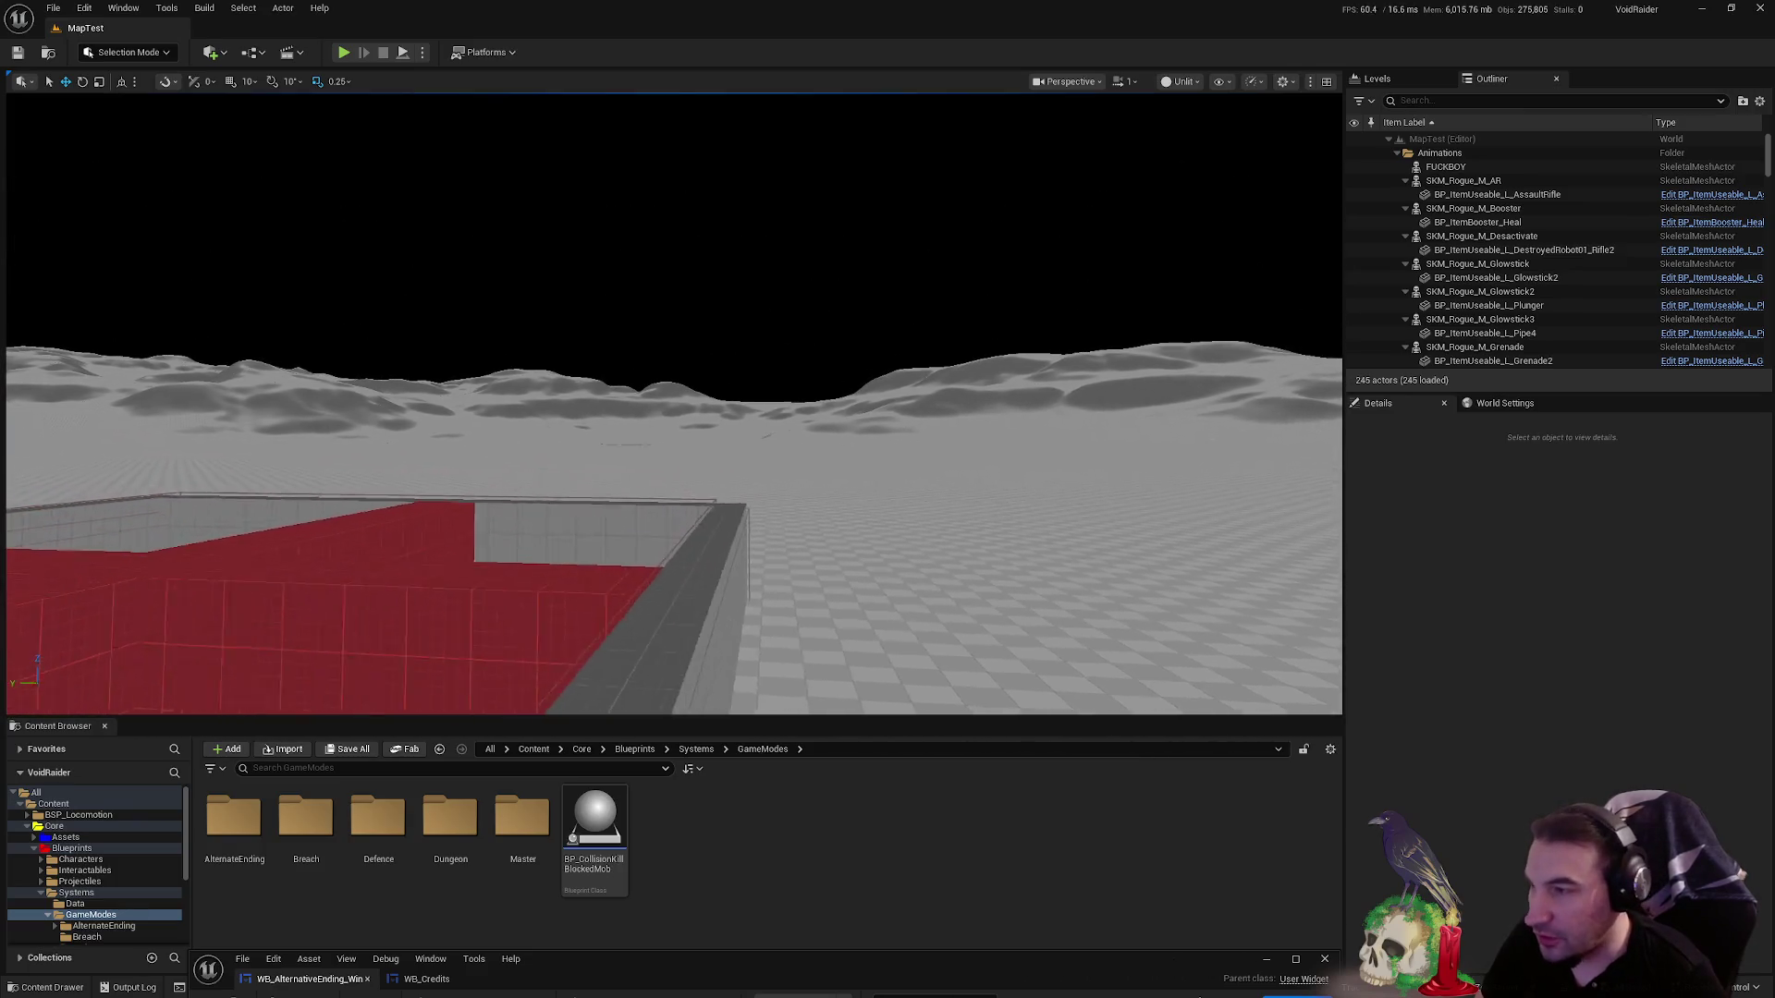
{"action": "left_click_drag", "start_coordinate": [1066, 434], "coordinate": [1114, 452]}
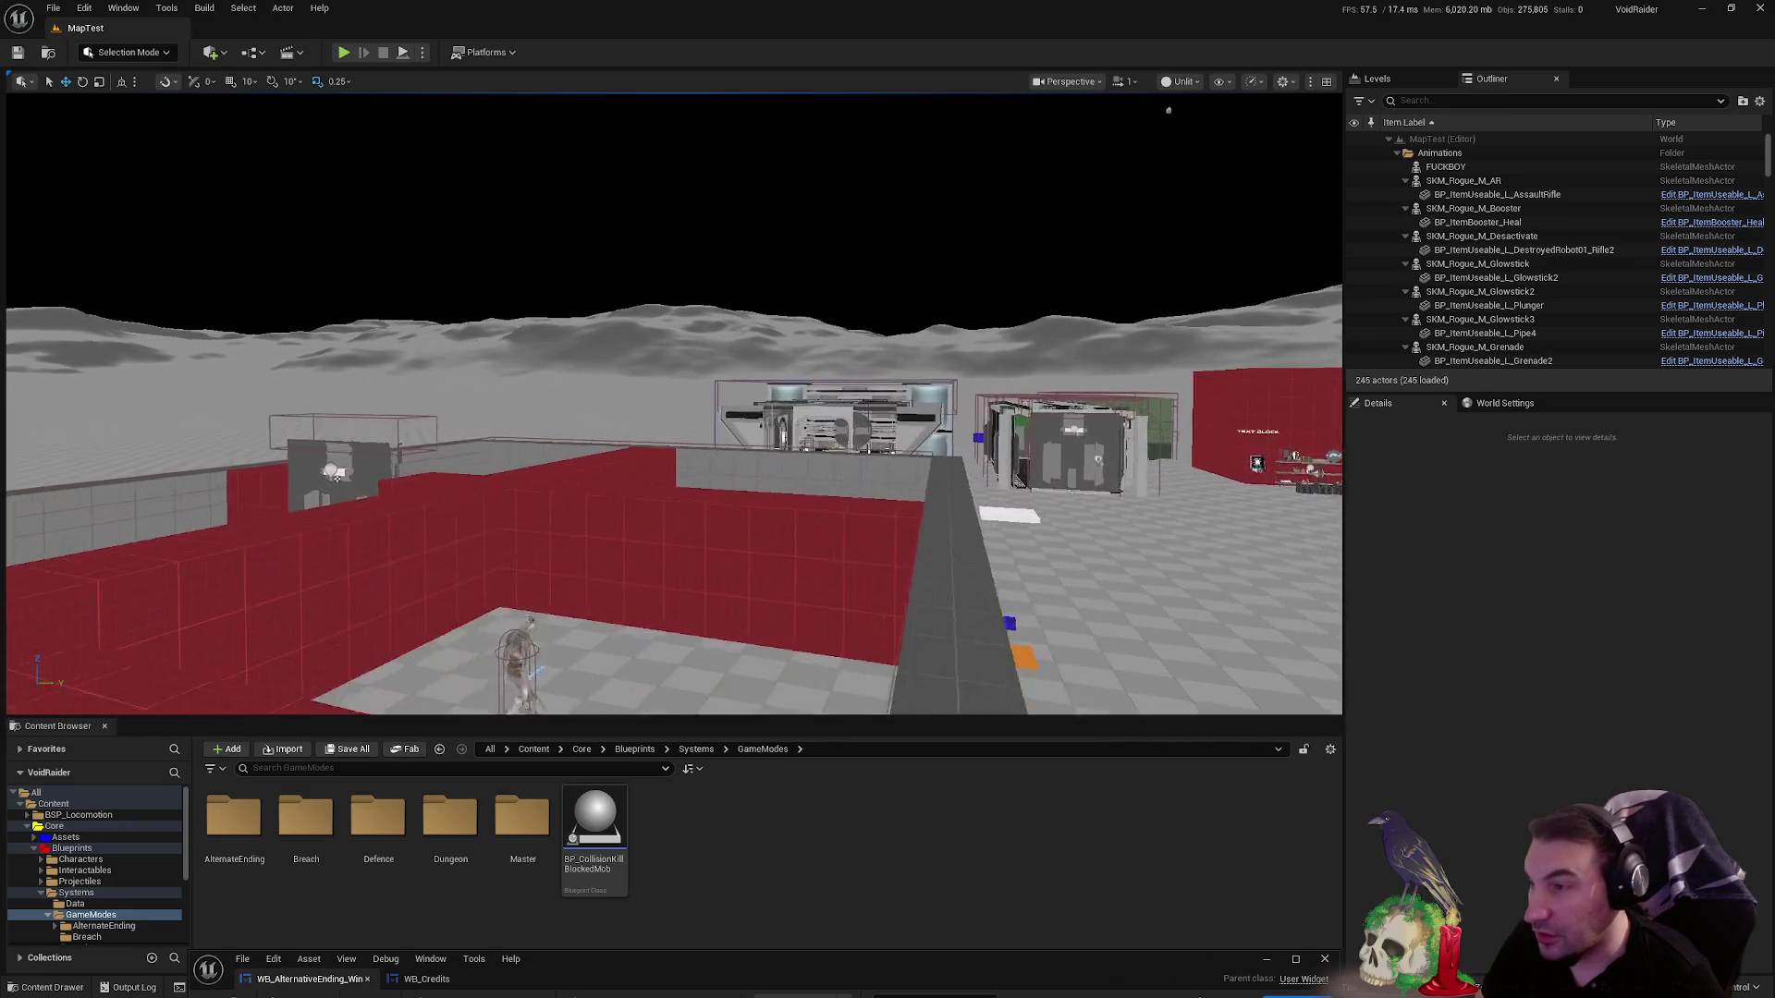
{"action": "left_click_drag", "start_coordinate": [1114, 452], "coordinate": [1114, 452]}
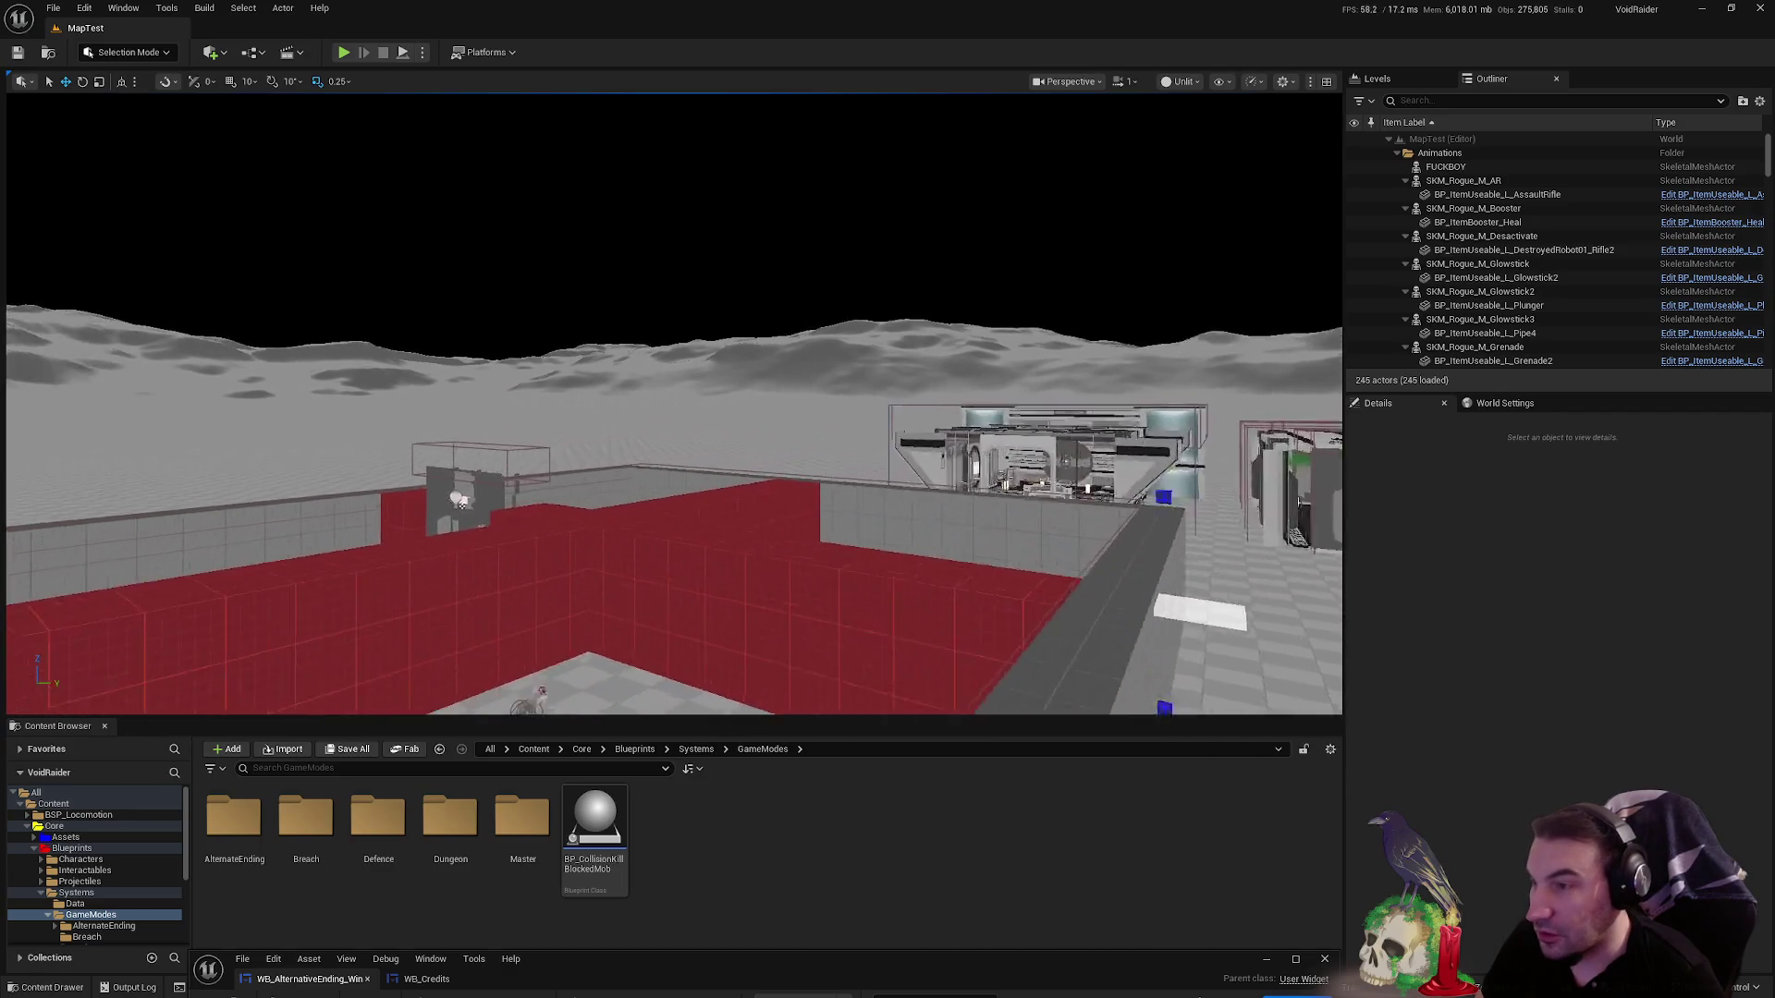
- Turn to face the red walls and lit grey room, then bring up the Windows Start menu
{"action": "left_click_drag", "start_coordinate": [1114, 453], "coordinate": [1042, 459]}
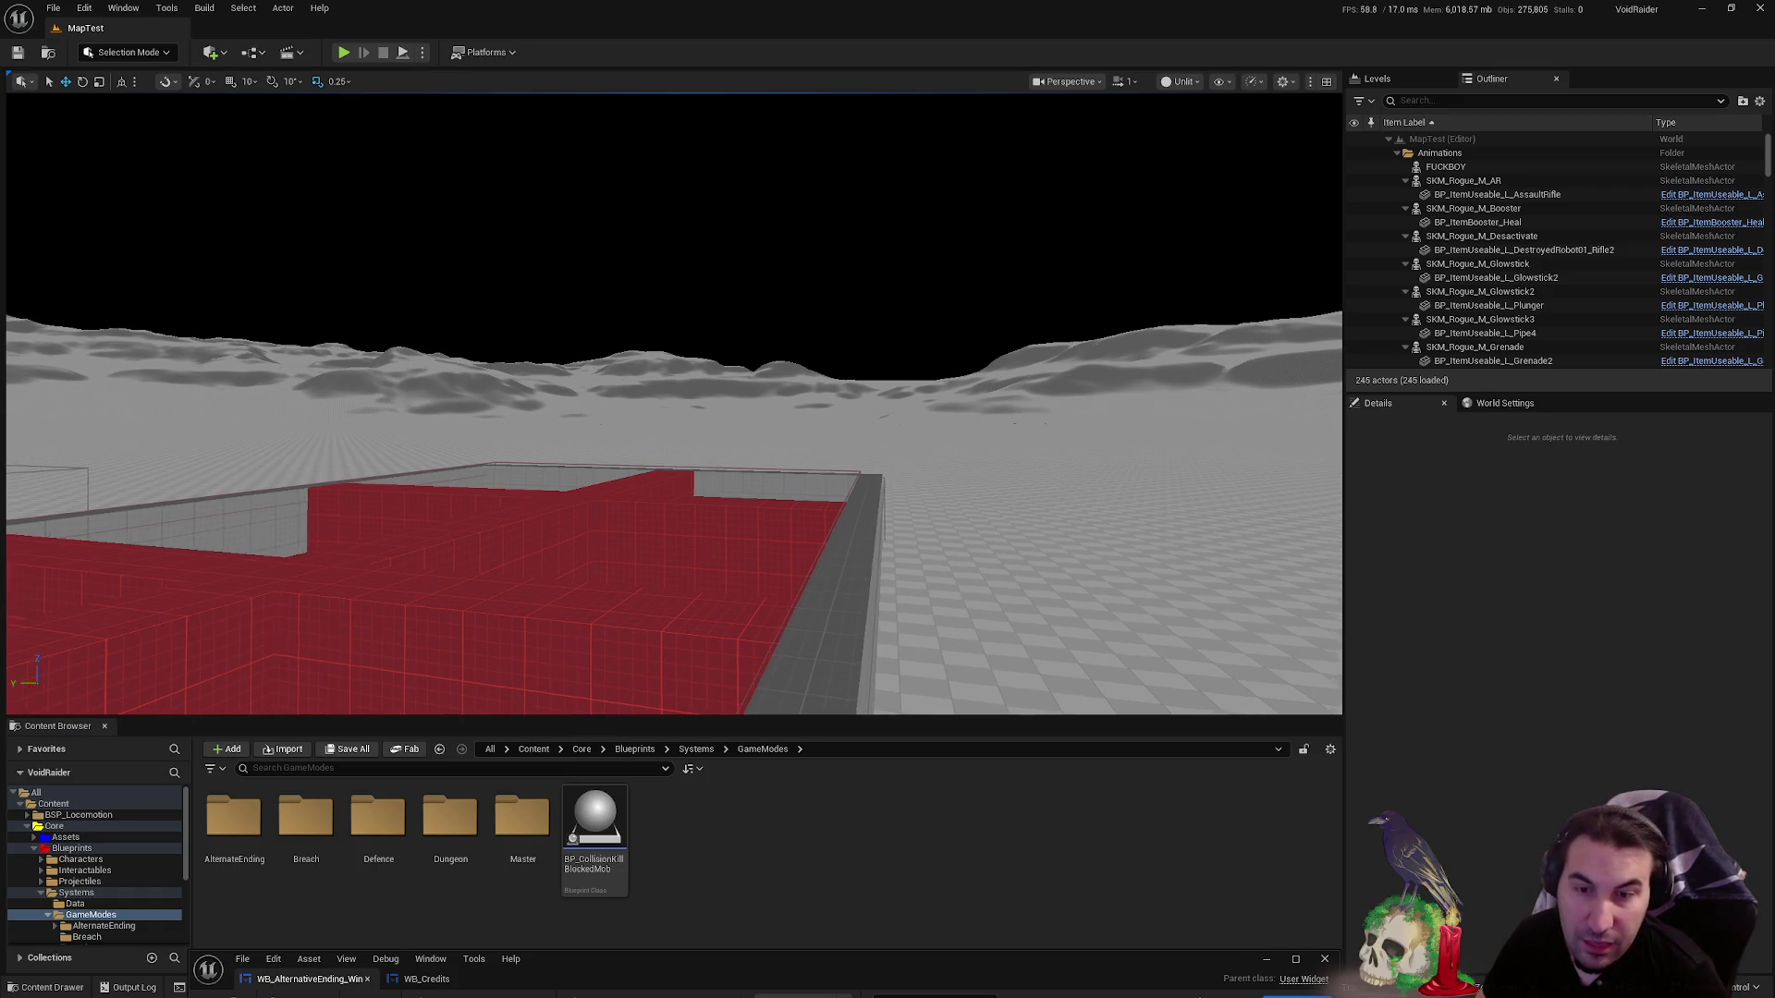
{"action": "left_click_drag", "start_coordinate": [1042, 459], "coordinate": [1038, 489]}
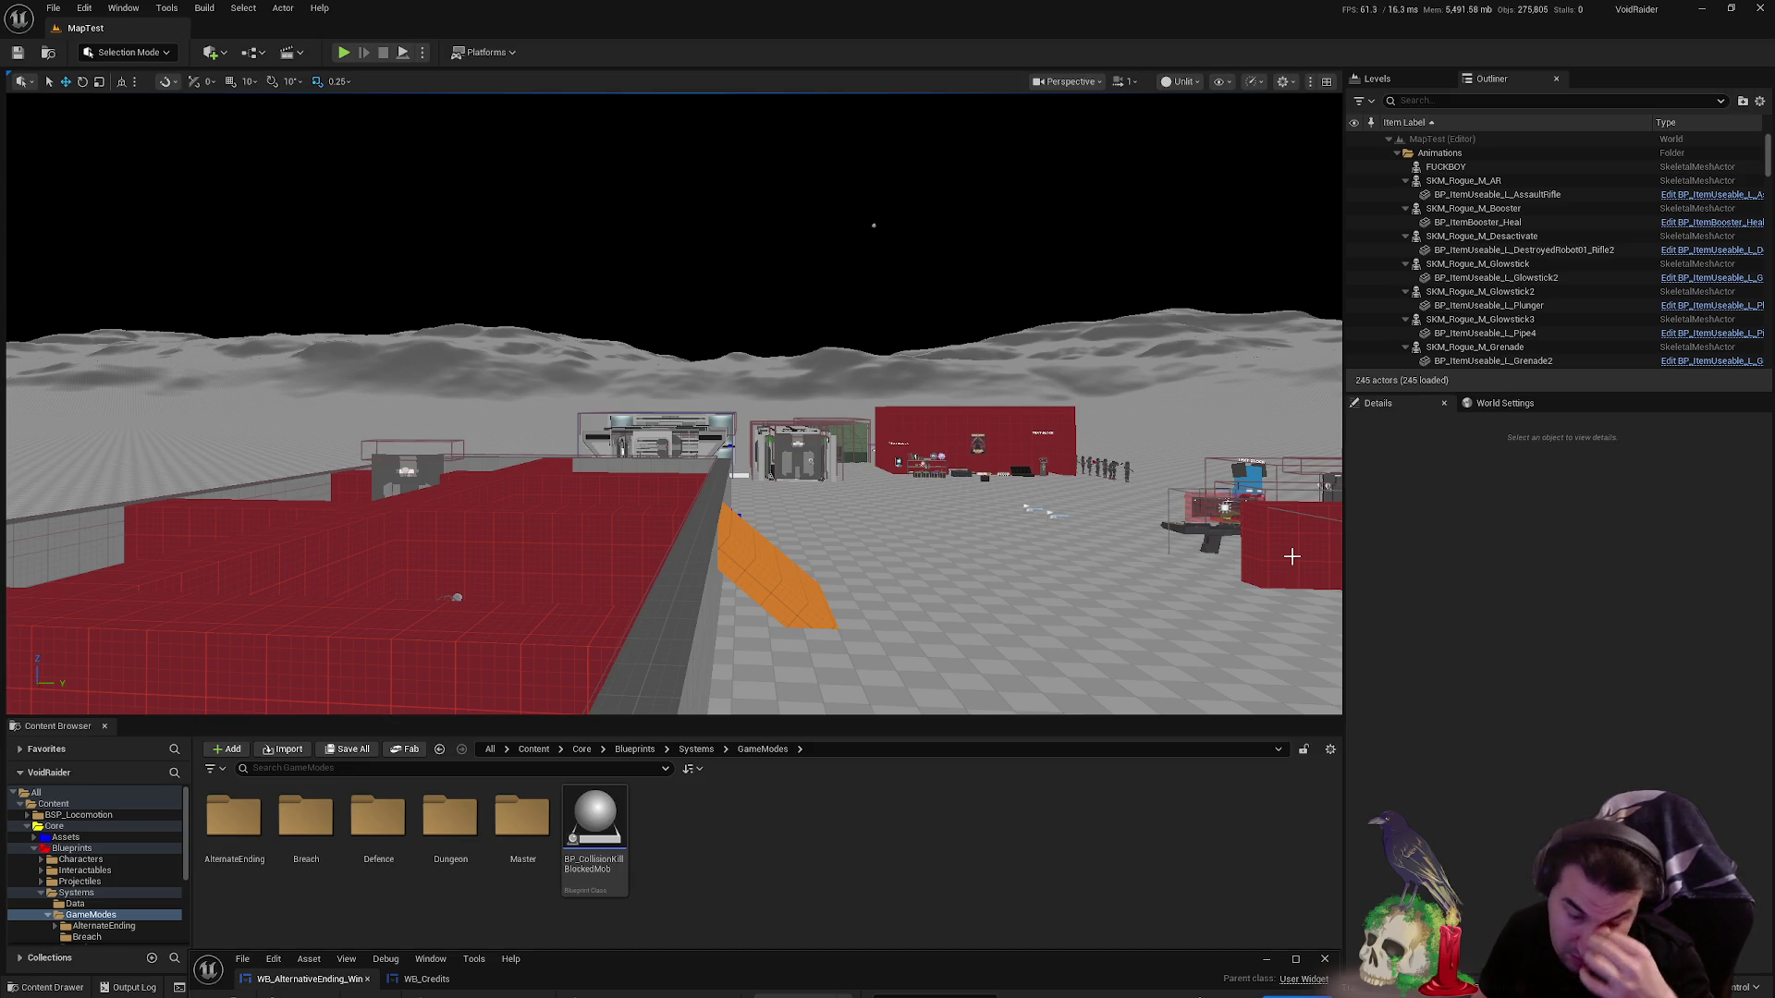
{"action": "key", "text": "super"}
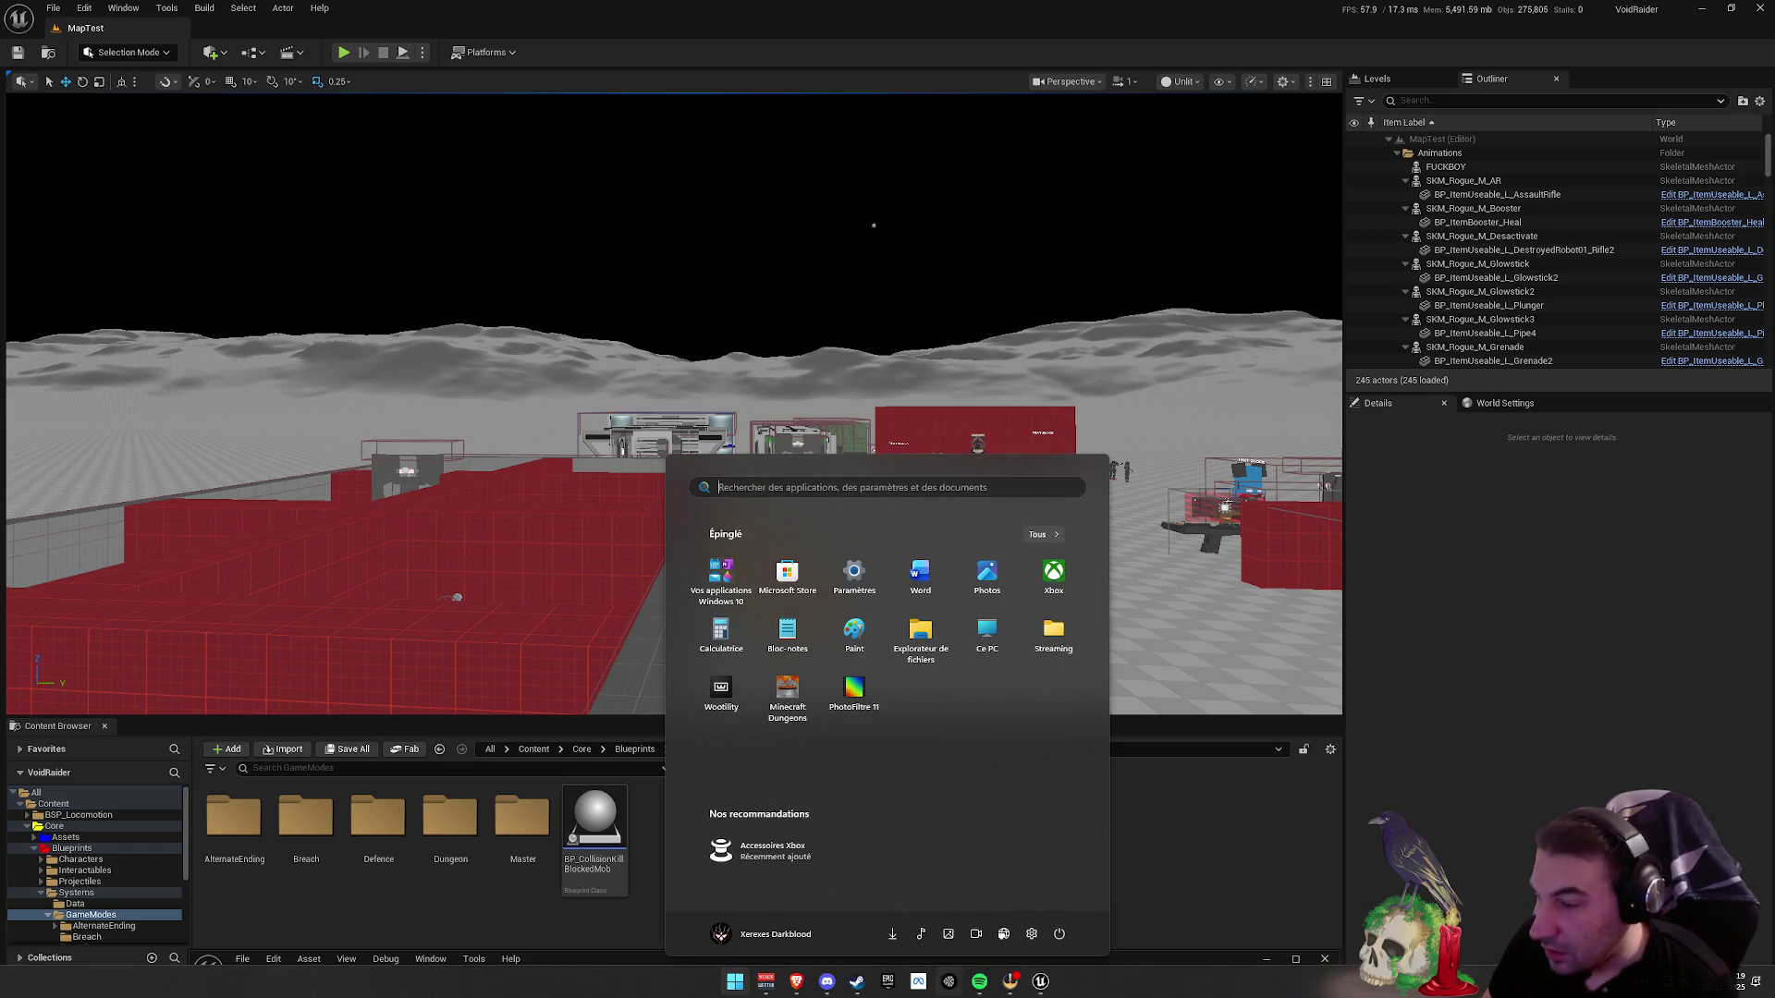
- Dismiss the Start menu and fly the MapTest view forward toward the red building
{"action": "left_click", "coordinate": [795, 989]}
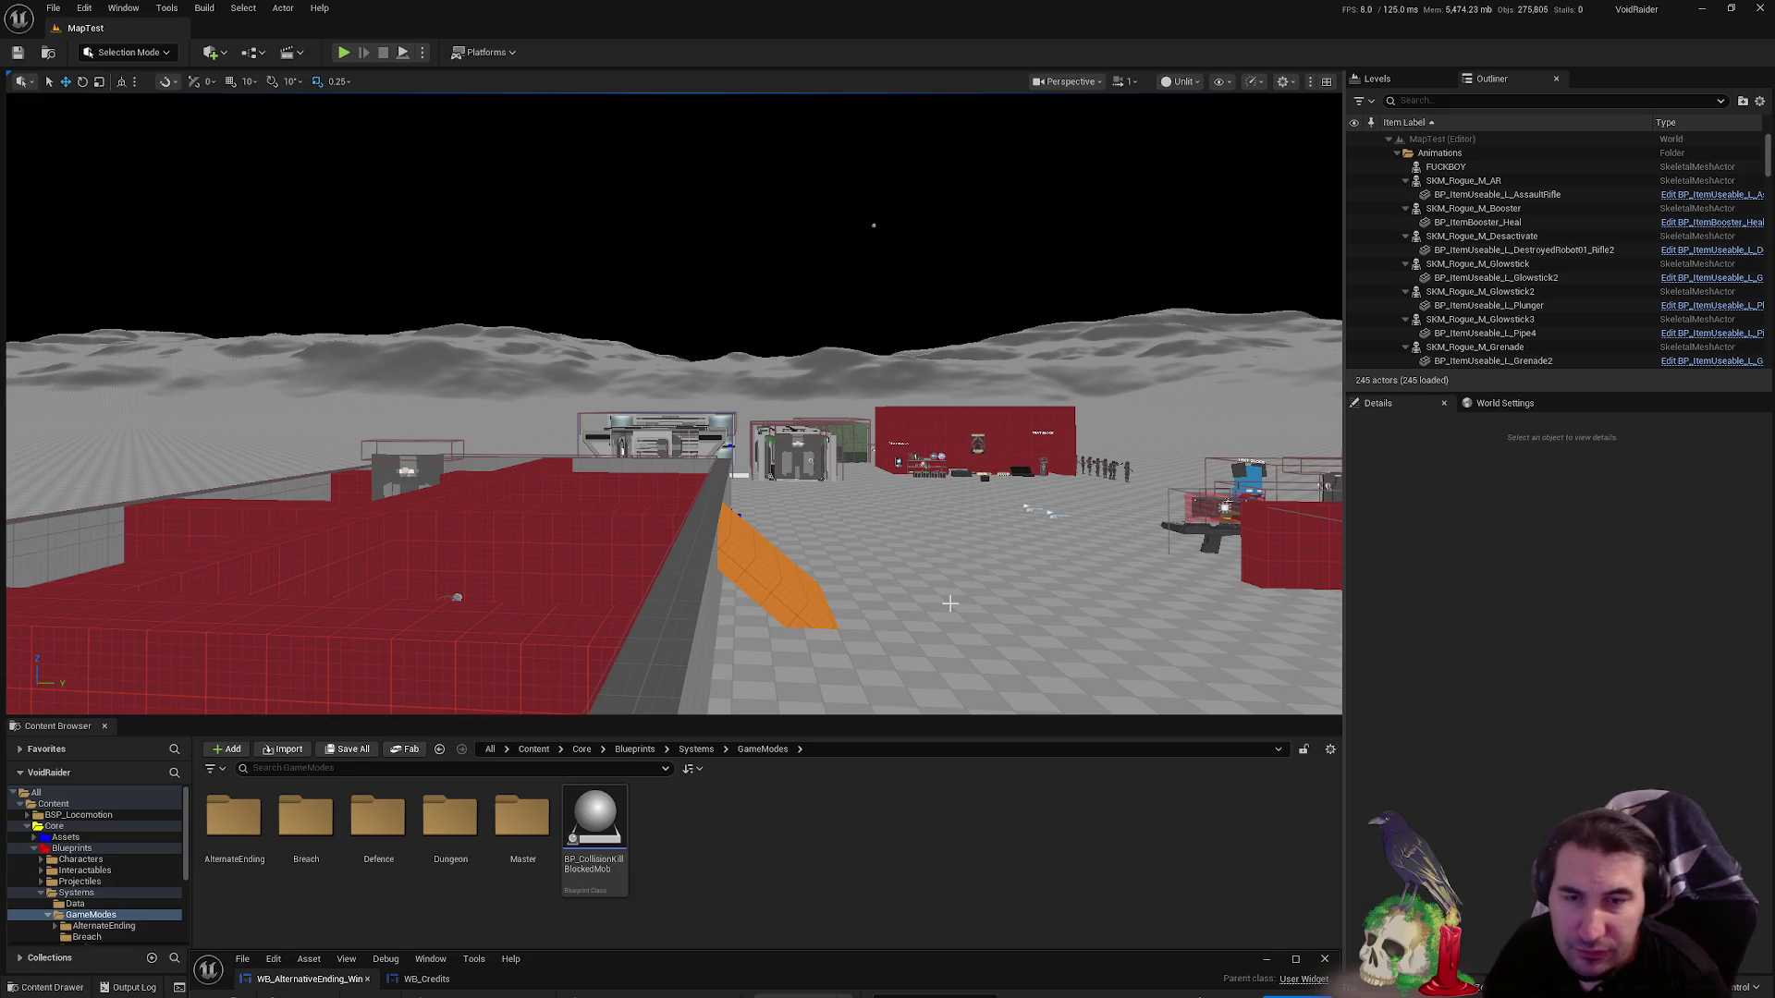
{"action": "mouse_move", "coordinate": [1254, 453]}
{"action": "left_mouse_down"}
{"action": "mouse_move", "coordinate": [1095, 361]}
{"action": "mouse_move", "coordinate": [892, 394]}
{"action": "mouse_move", "coordinate": [969, 364]}
{"action": "left_mouse_up"}
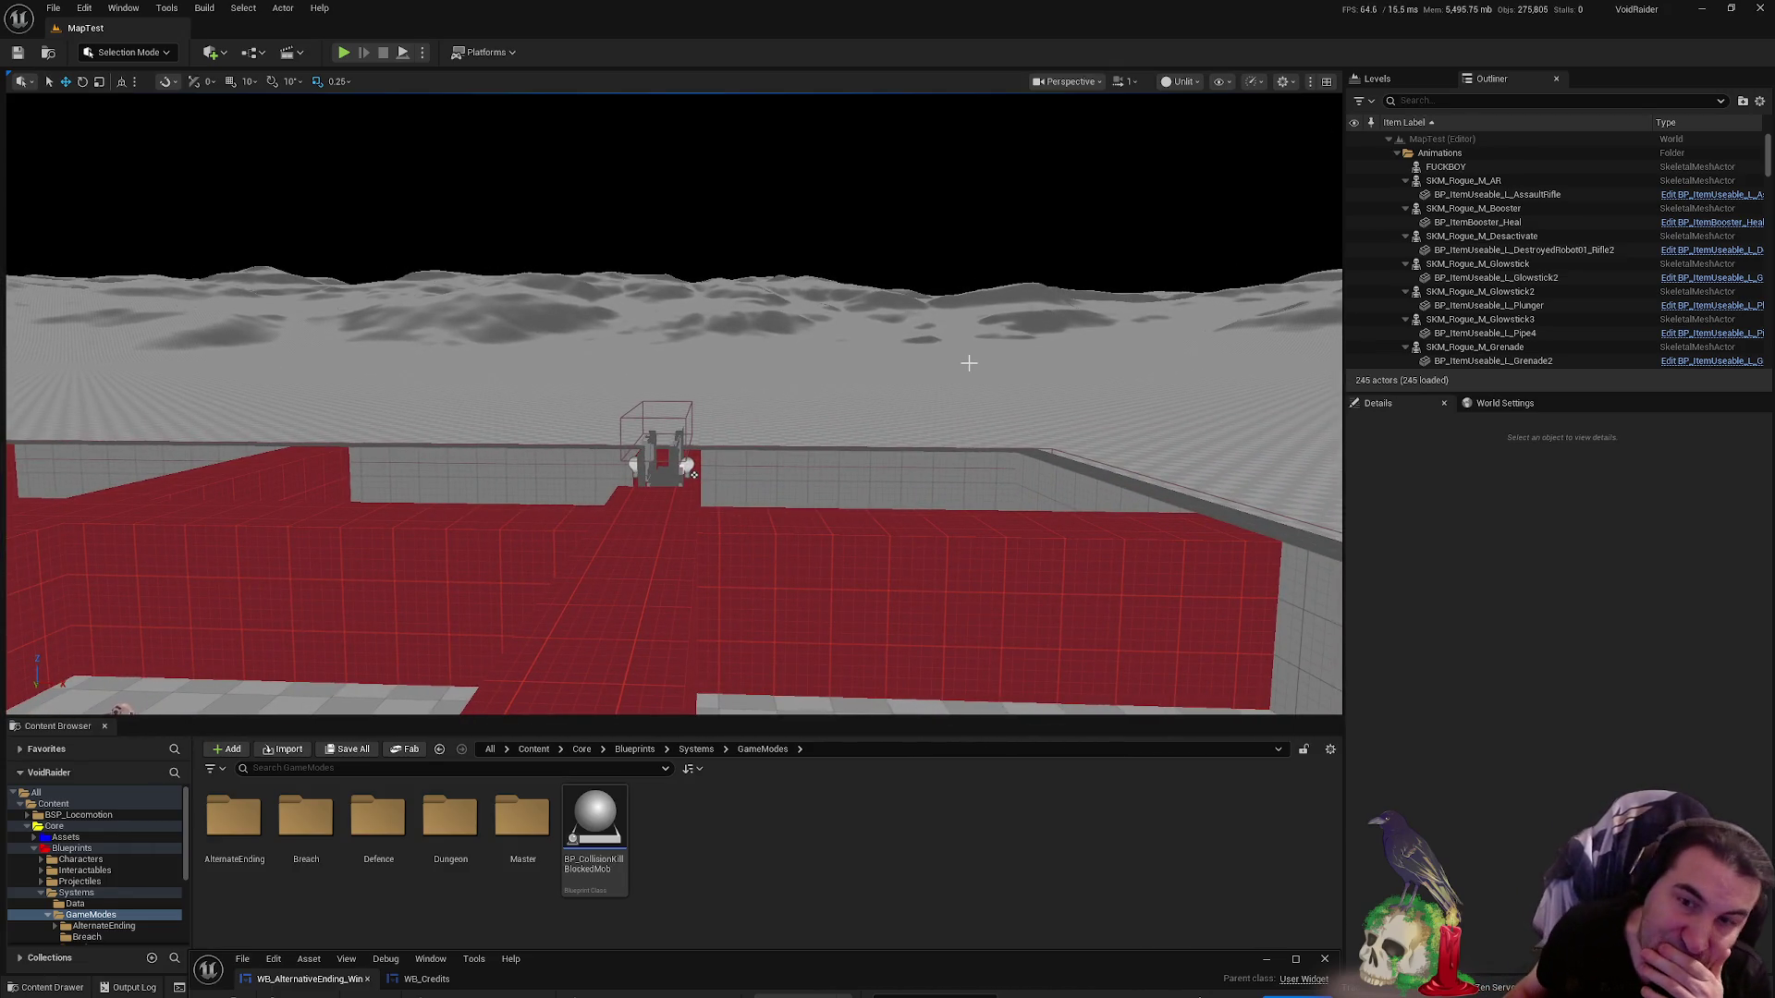
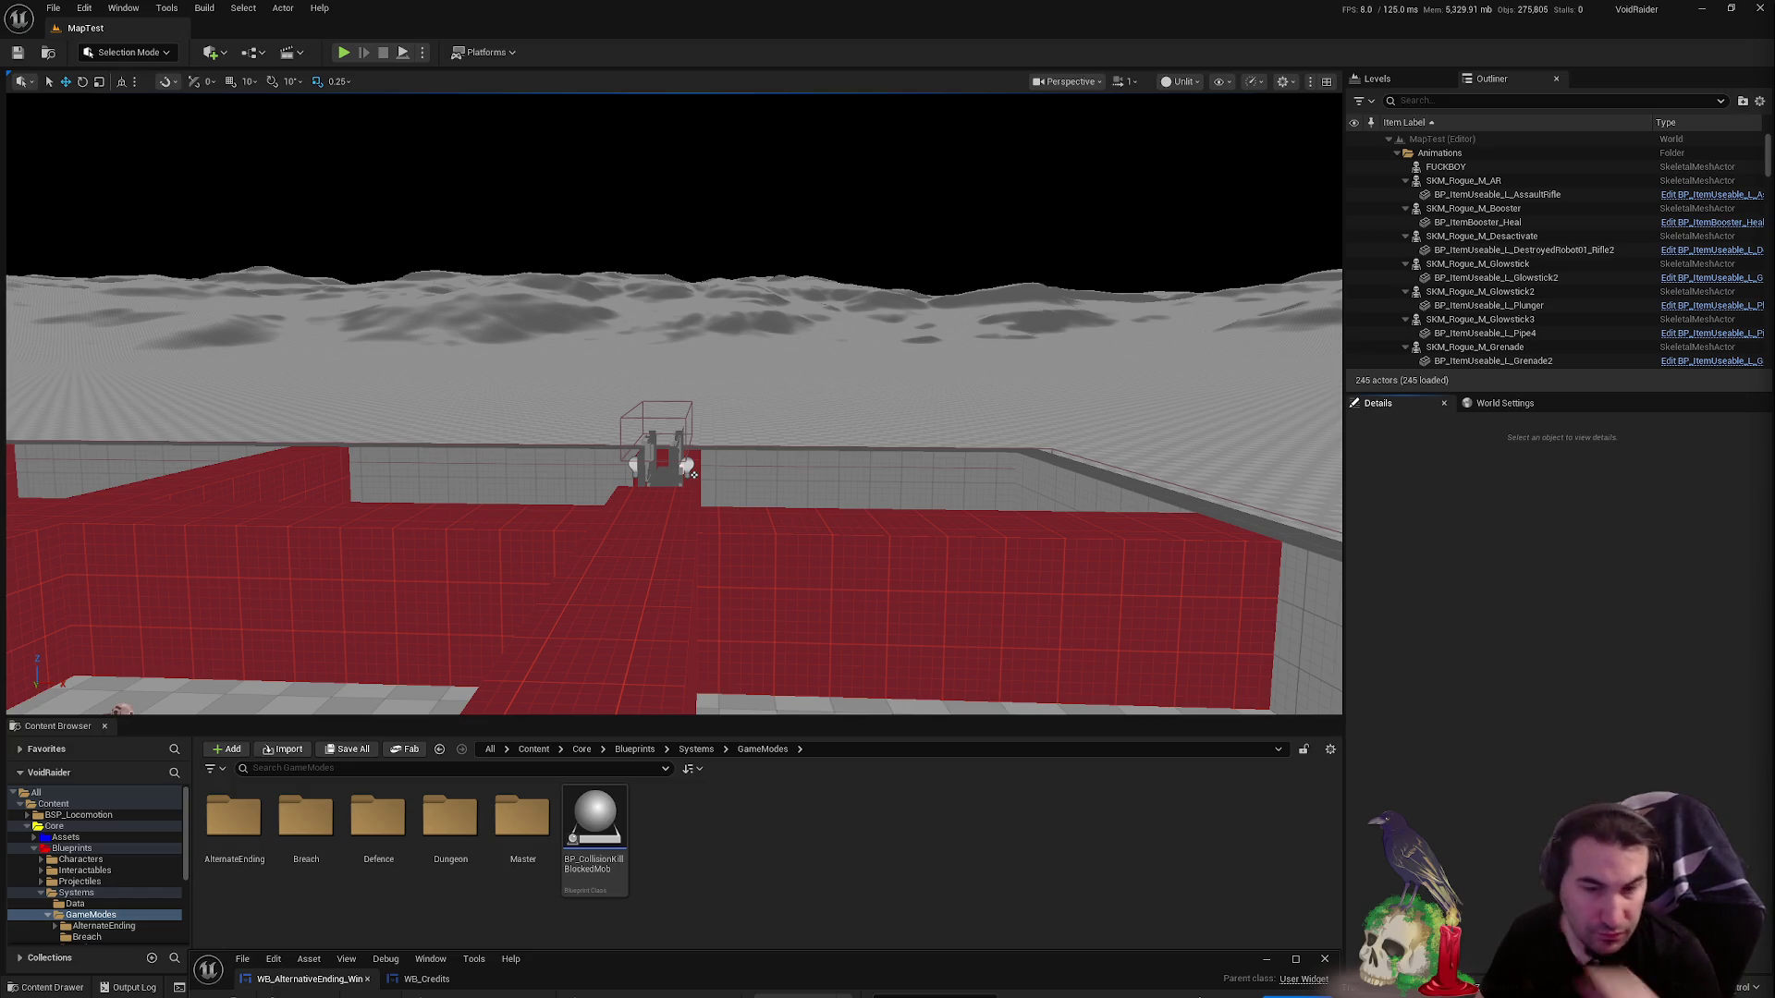
- Open and dismiss the Windows Start menu, returning to the Unreal editor
{"action": "key", "text": "super"}
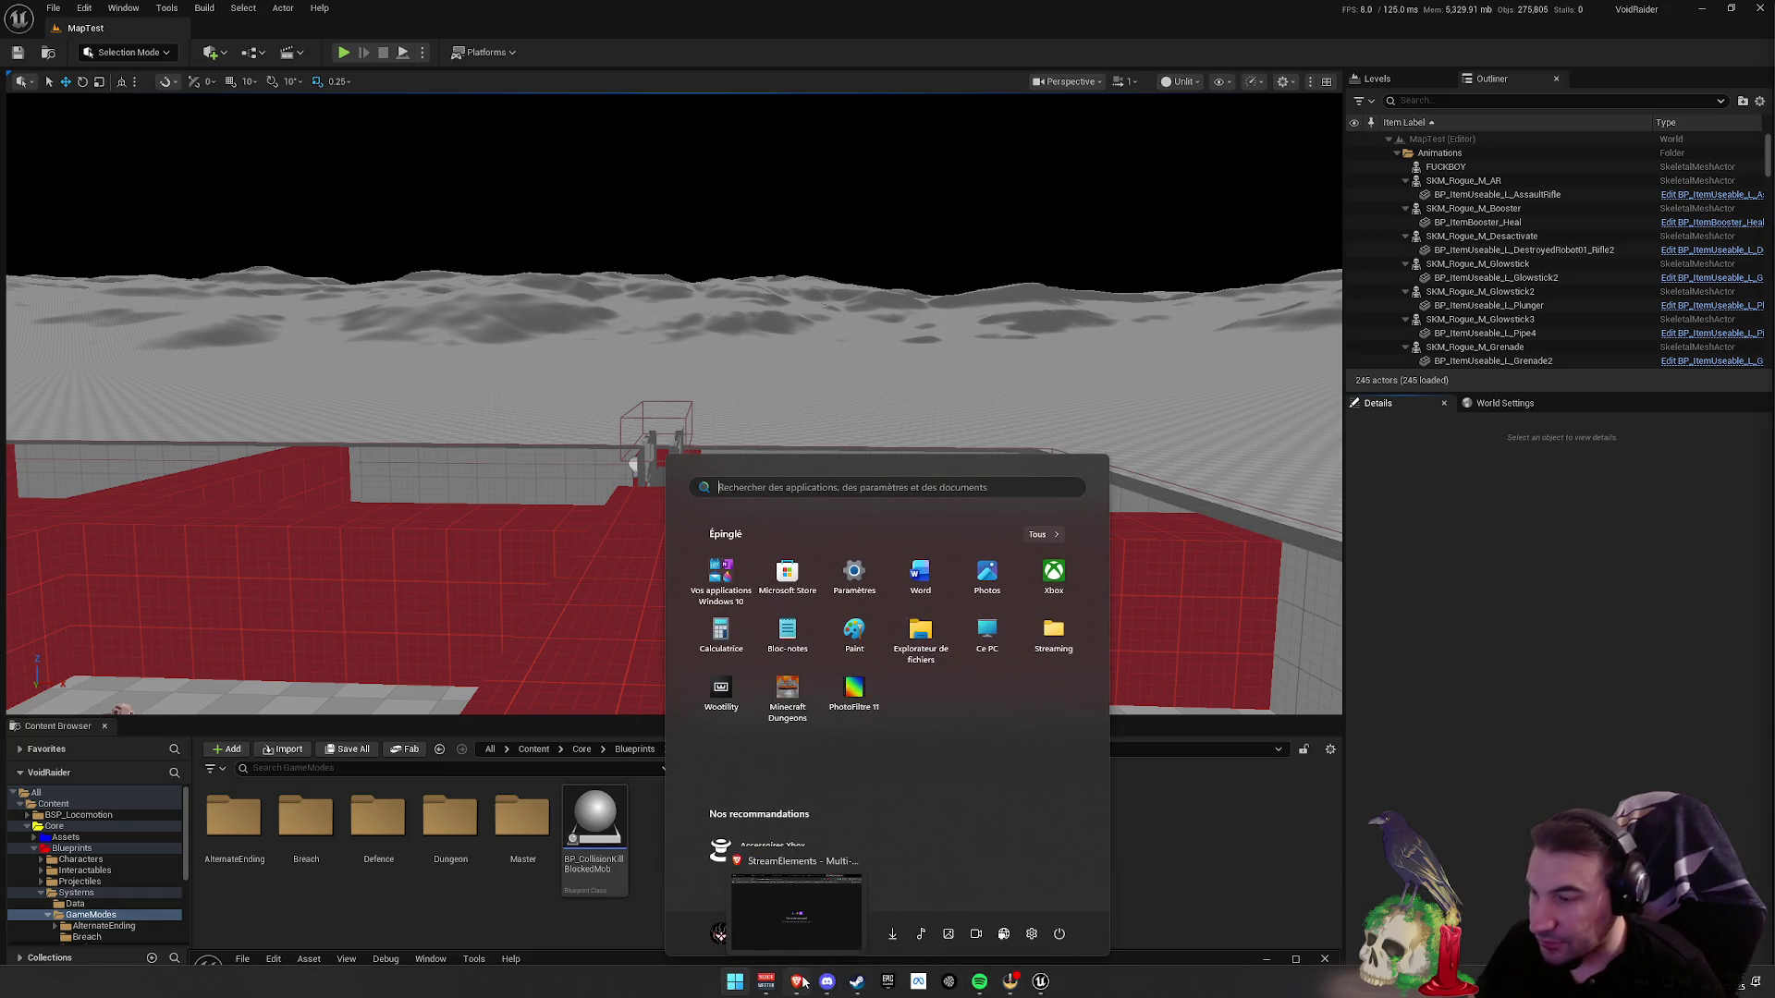
{"action": "left_click", "coordinate": [798, 980]}
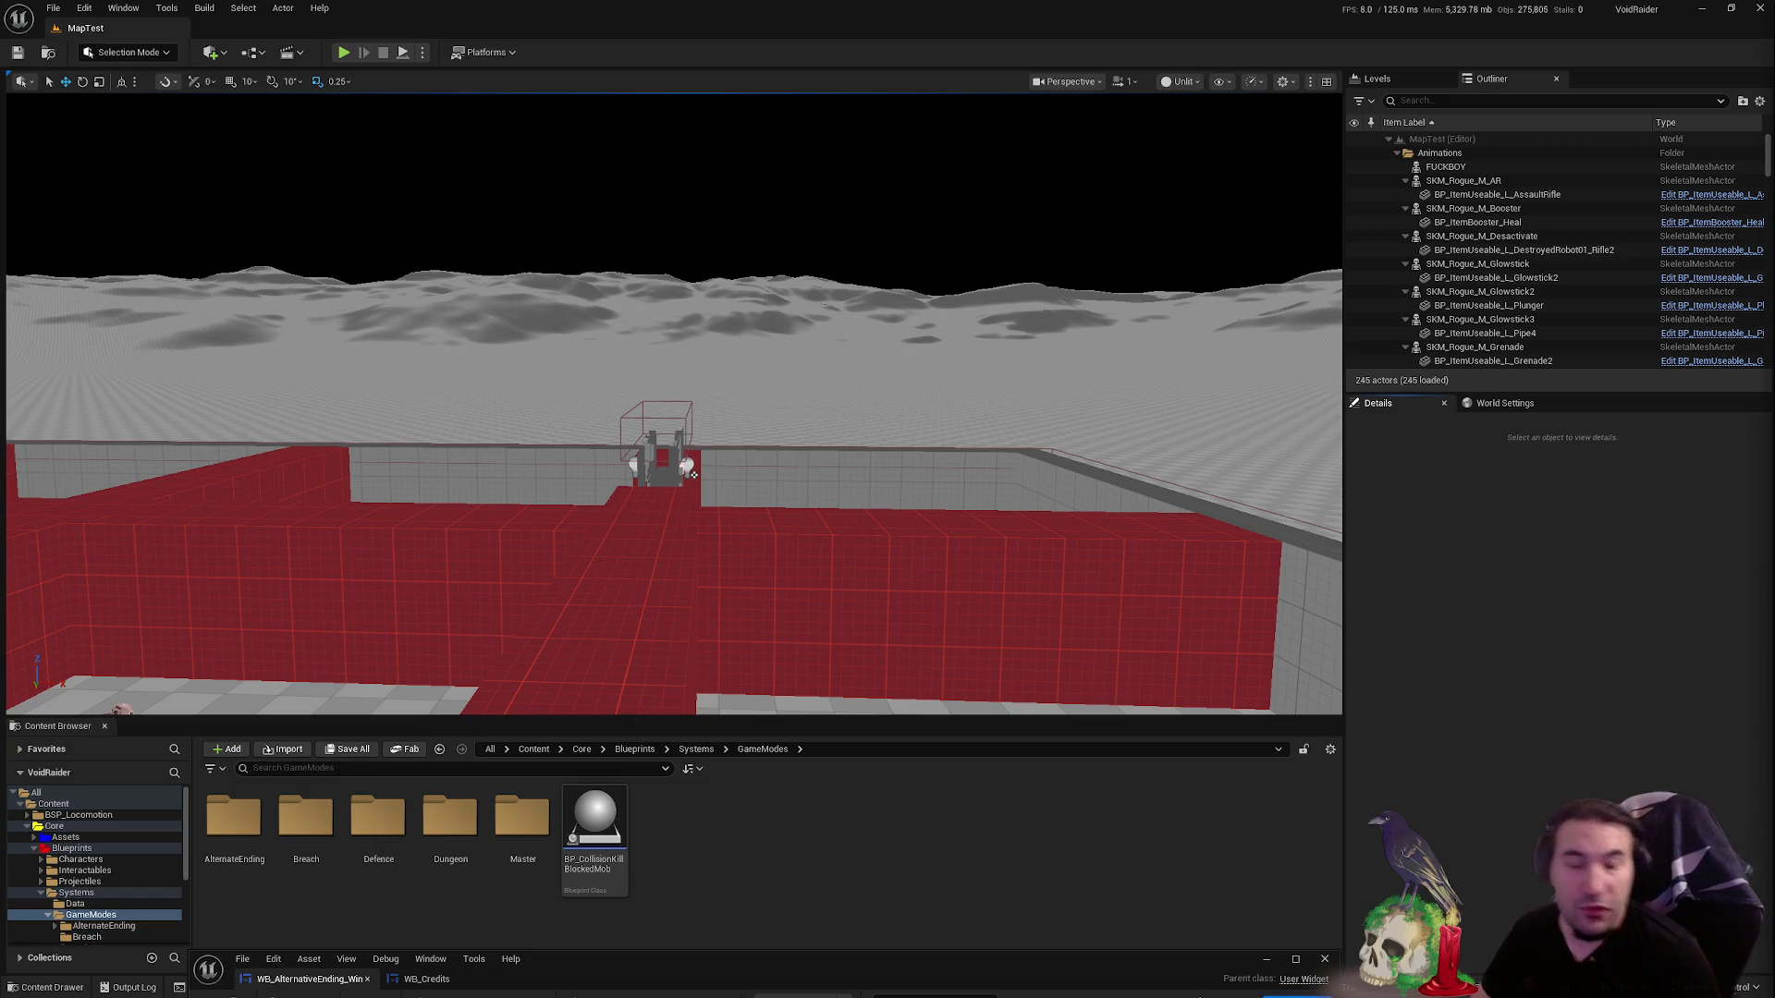
{"action": "key", "text": "super"}
{"action": "mouse_move", "coordinate": [801, 992]}
{"action": "key", "text": "super"}
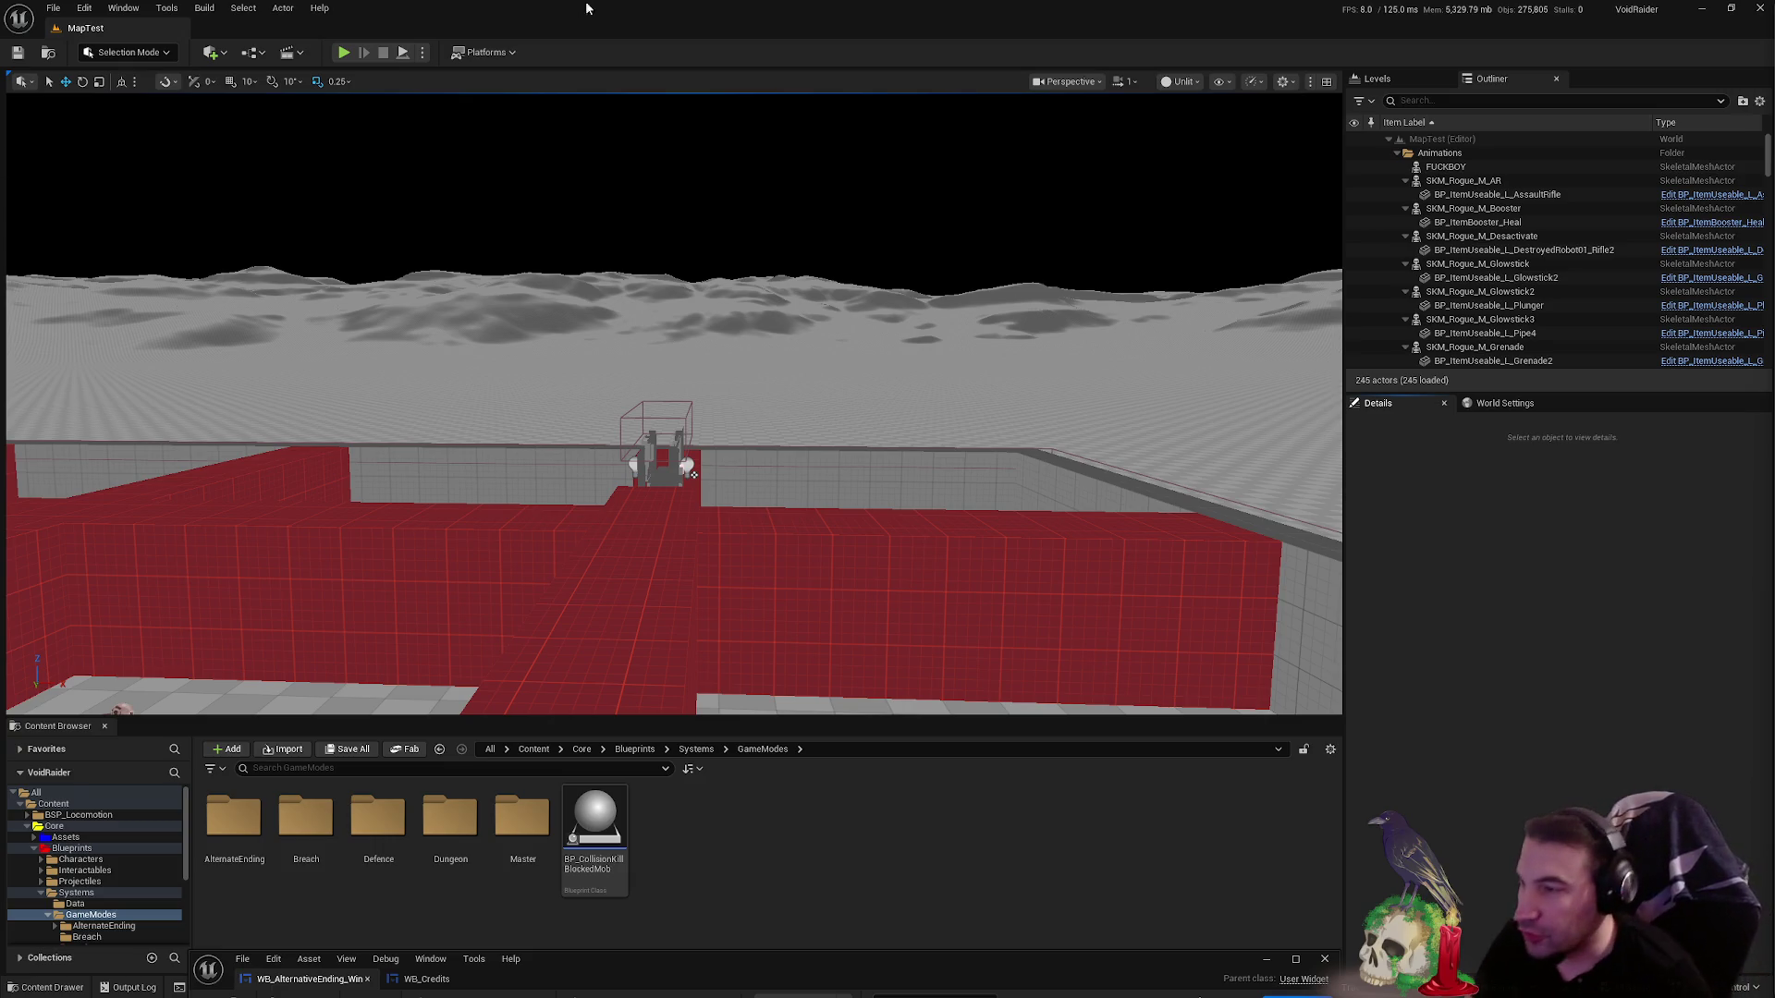
- Fly the viewport to the red-walled arena beside the ship, then raise the WB_AlternativeEnding_Win editor
{"action": "key", "text": "1"}
{"action": "mouse_move", "coordinate": [673, 403]}
{"action": "left_mouse_down"}
{"action": "mouse_move", "coordinate": [629, 389]}
{"action": "mouse_move", "coordinate": [573, 407]}
{"action": "mouse_move", "coordinate": [555, 333]}
{"action": "mouse_move", "coordinate": [574, 315]}
{"action": "mouse_move", "coordinate": [911, 265]}
{"action": "mouse_move", "coordinate": [975, 222]}
{"action": "mouse_move", "coordinate": [906, 277]}
{"action": "mouse_move", "coordinate": [833, 416]}
{"action": "mouse_move", "coordinate": [807, 548]}
{"action": "mouse_move", "coordinate": [699, 324]}
{"action": "mouse_move", "coordinate": [710, 444]}
{"action": "left_mouse_up"}
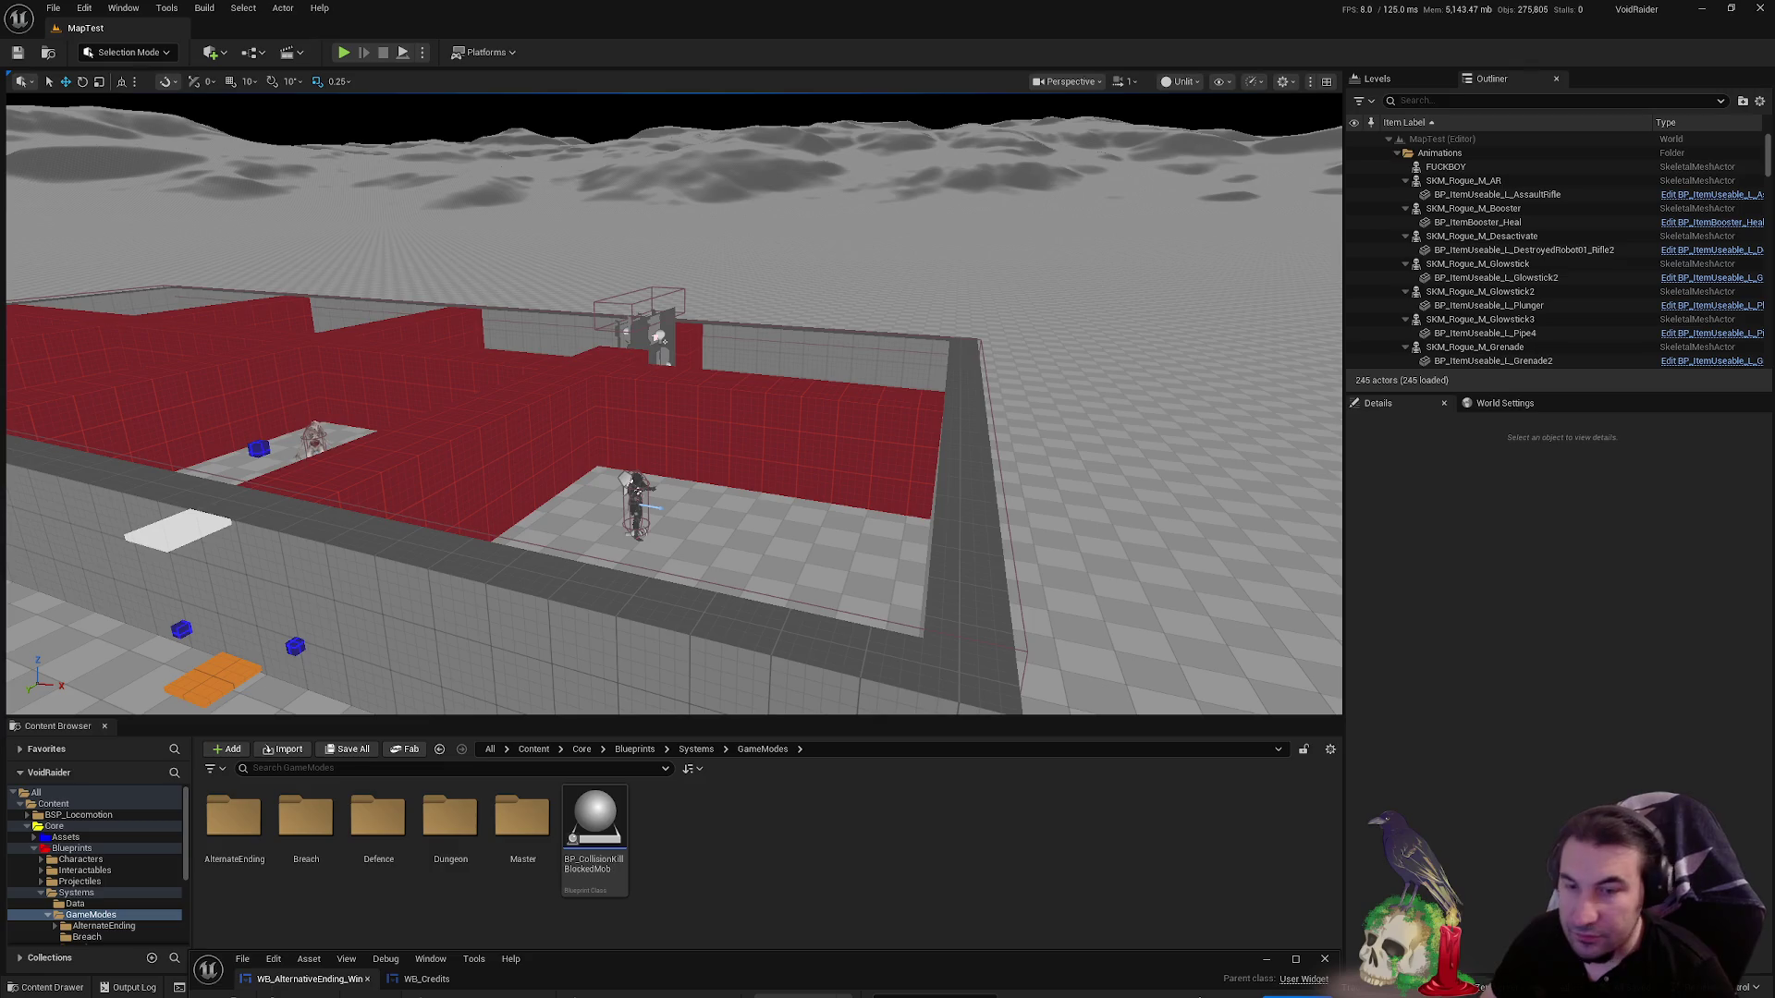
{"action": "mouse_move", "coordinate": [784, 967]}
{"action": "left_mouse_down"}
{"action": "mouse_move", "coordinate": [1015, 55]}
{"action": "mouse_move", "coordinate": [998, 93]}
{"action": "mouse_move", "coordinate": [1018, 332]}
{"action": "mouse_move", "coordinate": [1013, 962]}
{"action": "left_mouse_up"}
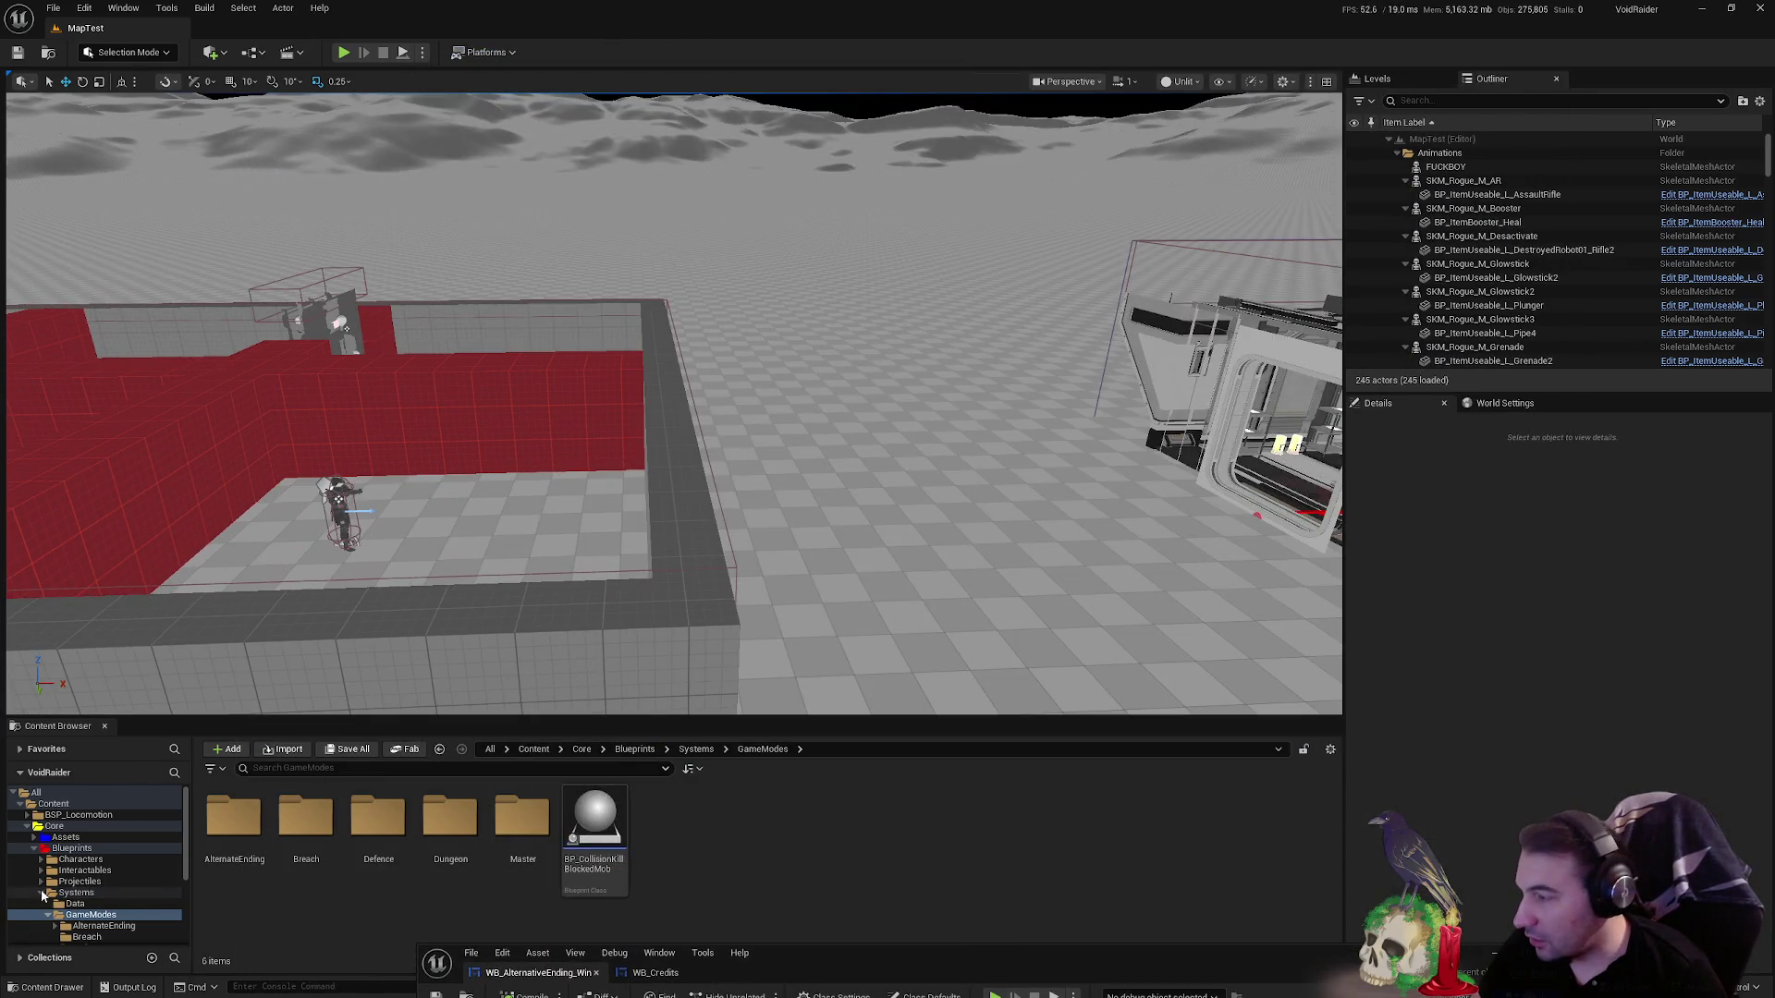
{"action": "left_click", "coordinate": [41, 895]}
{"action": "left_click", "coordinate": [83, 870]}
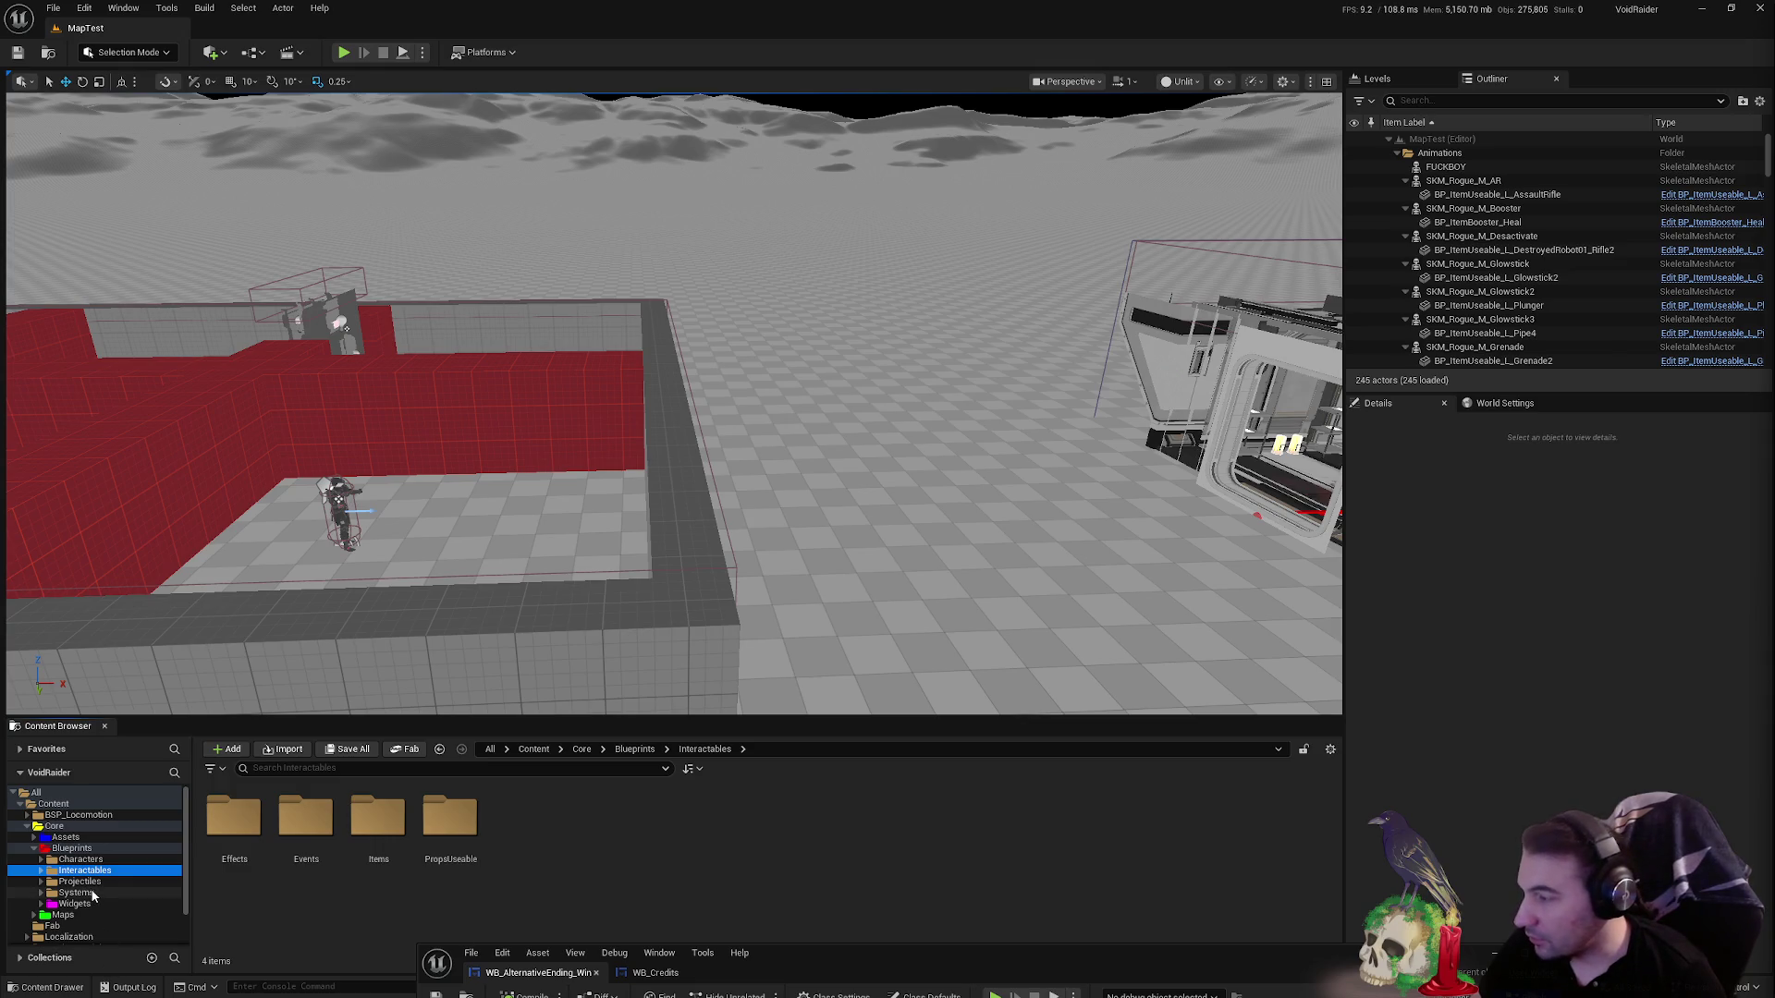
{"action": "left_click", "coordinate": [76, 892]}
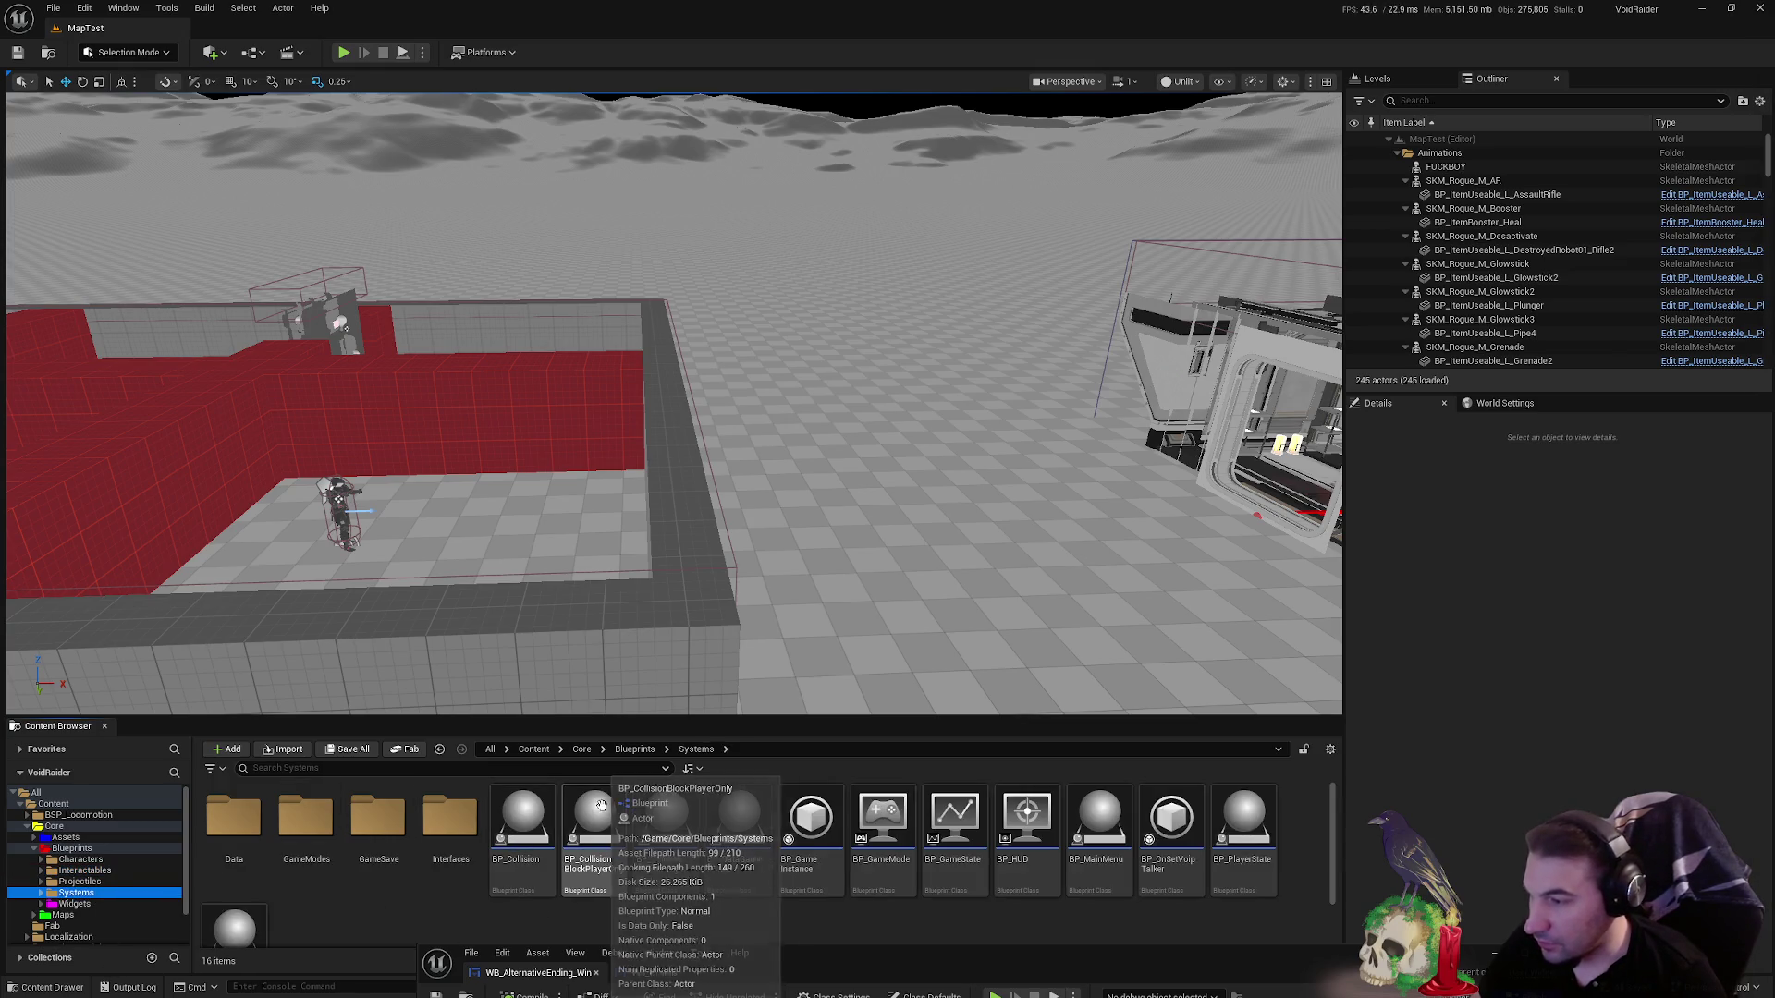
{"action": "double_click", "coordinate": [835, 880]}
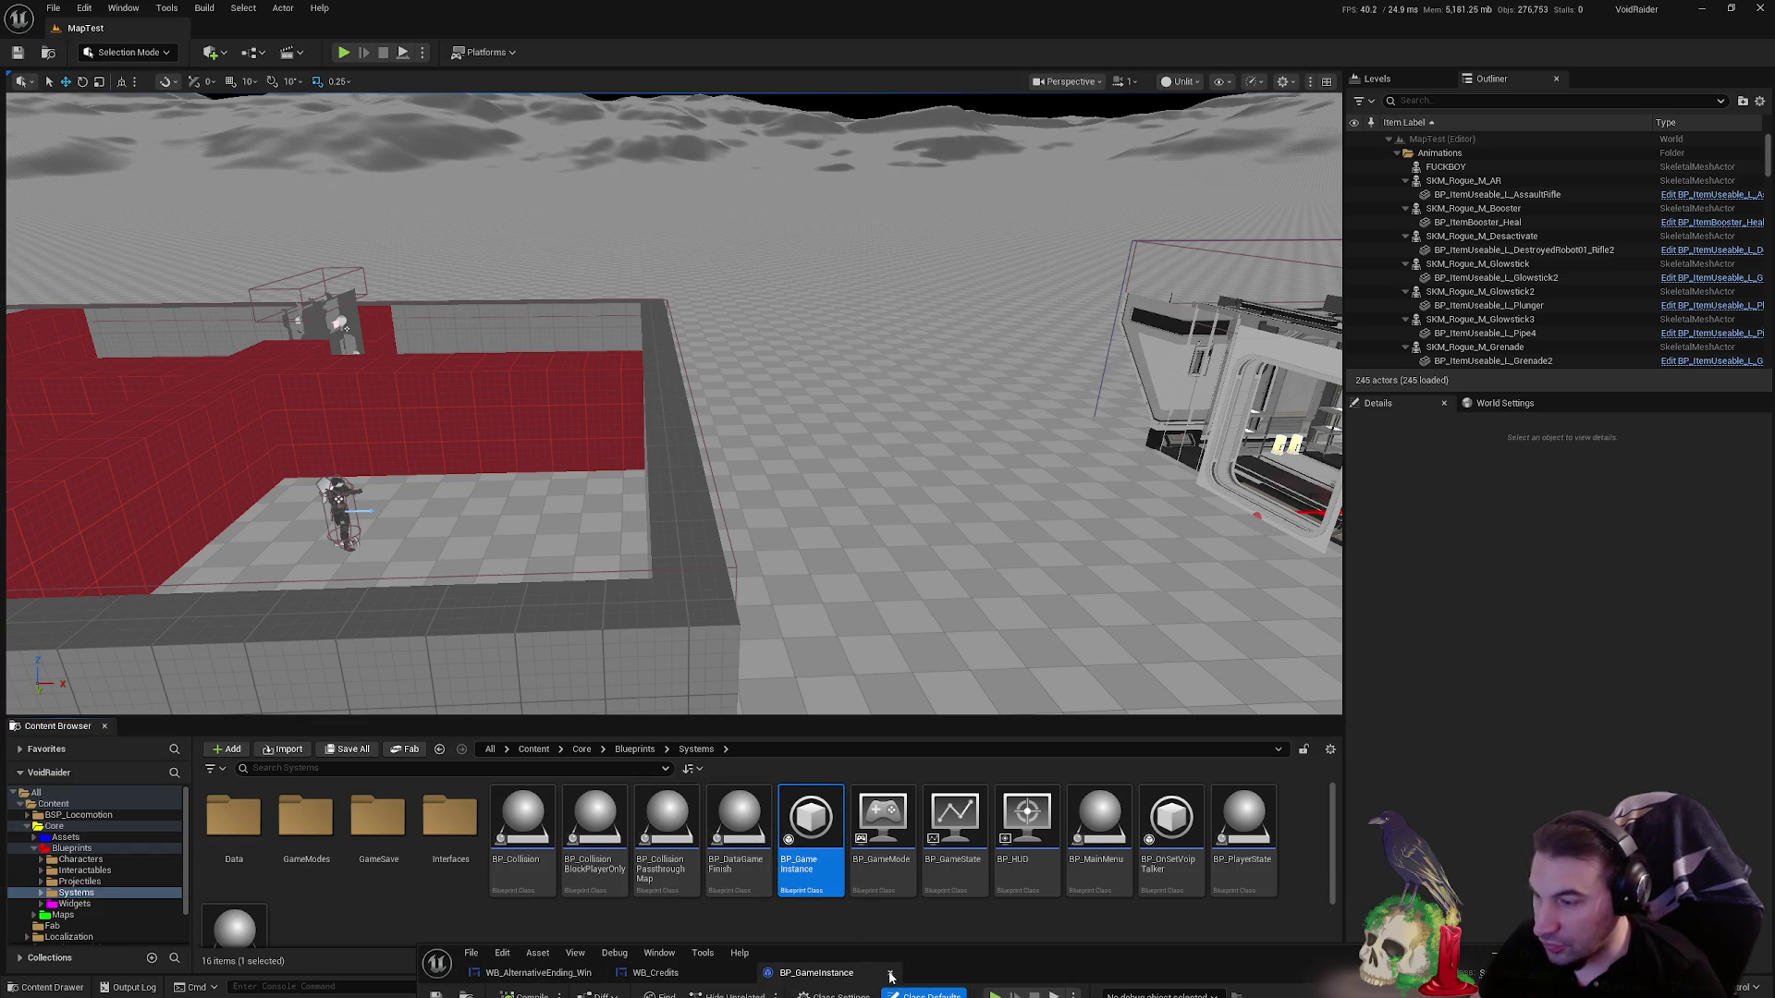
{"action": "left_click", "coordinate": [889, 973]}
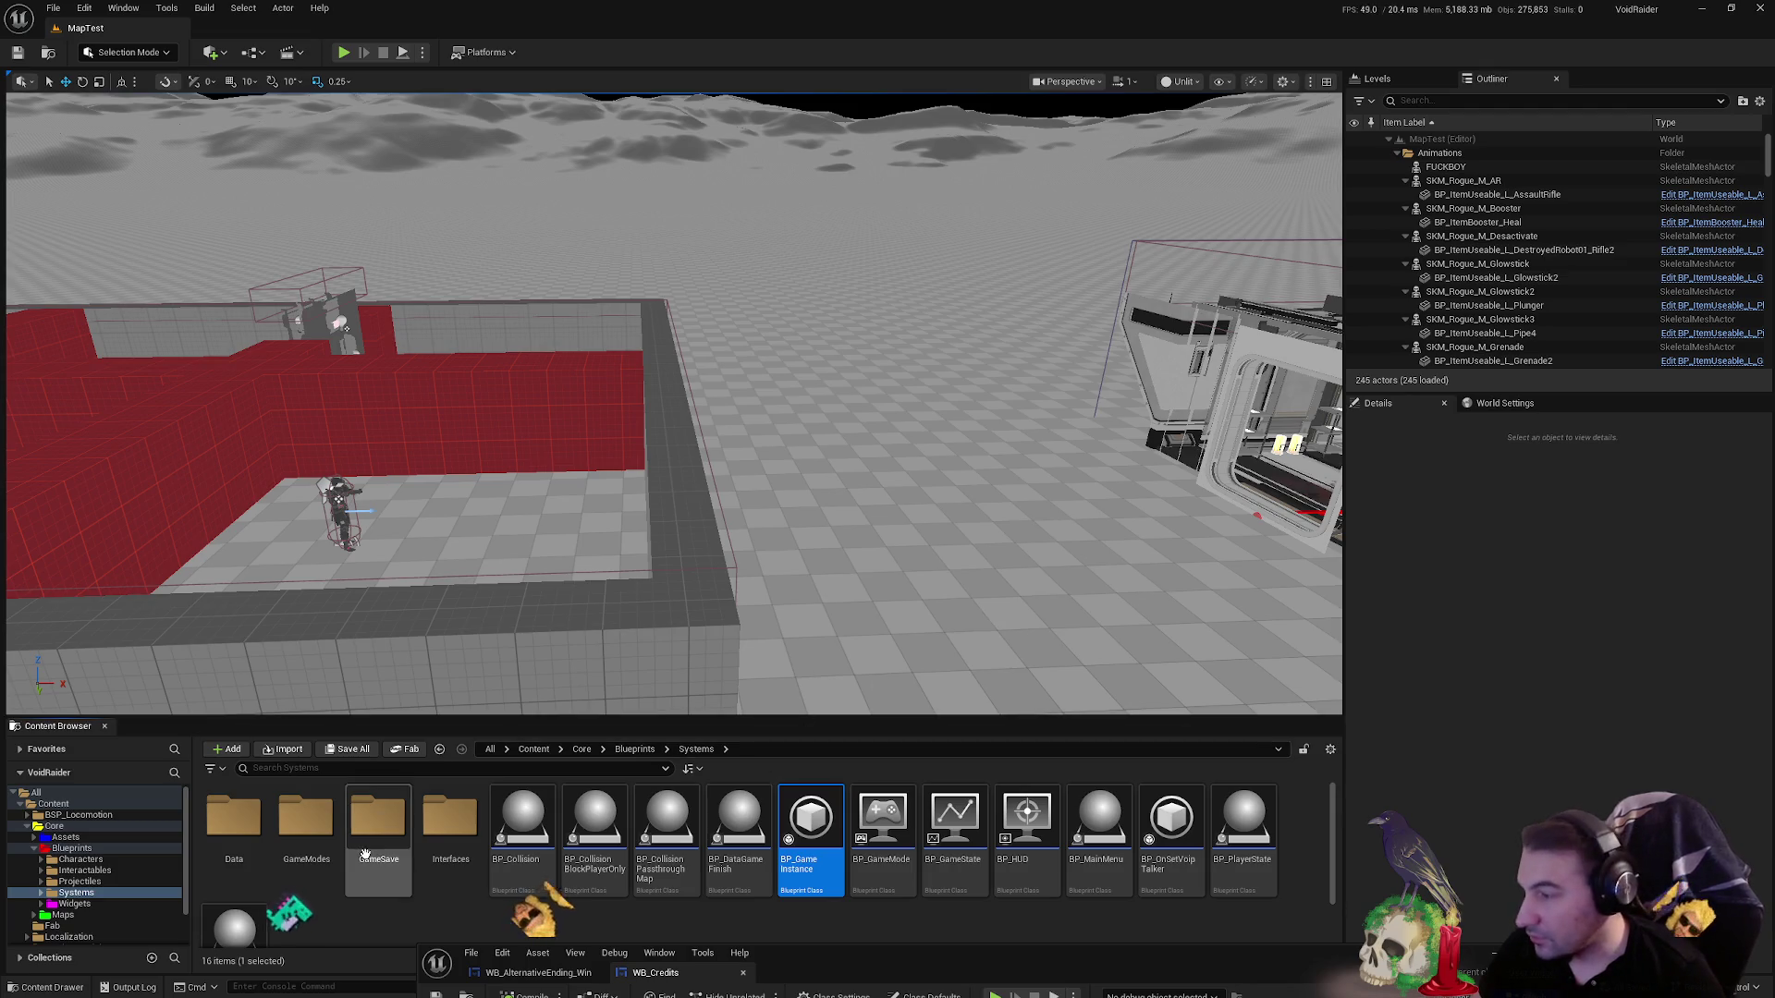
{"action": "double_click", "coordinate": [306, 818]}
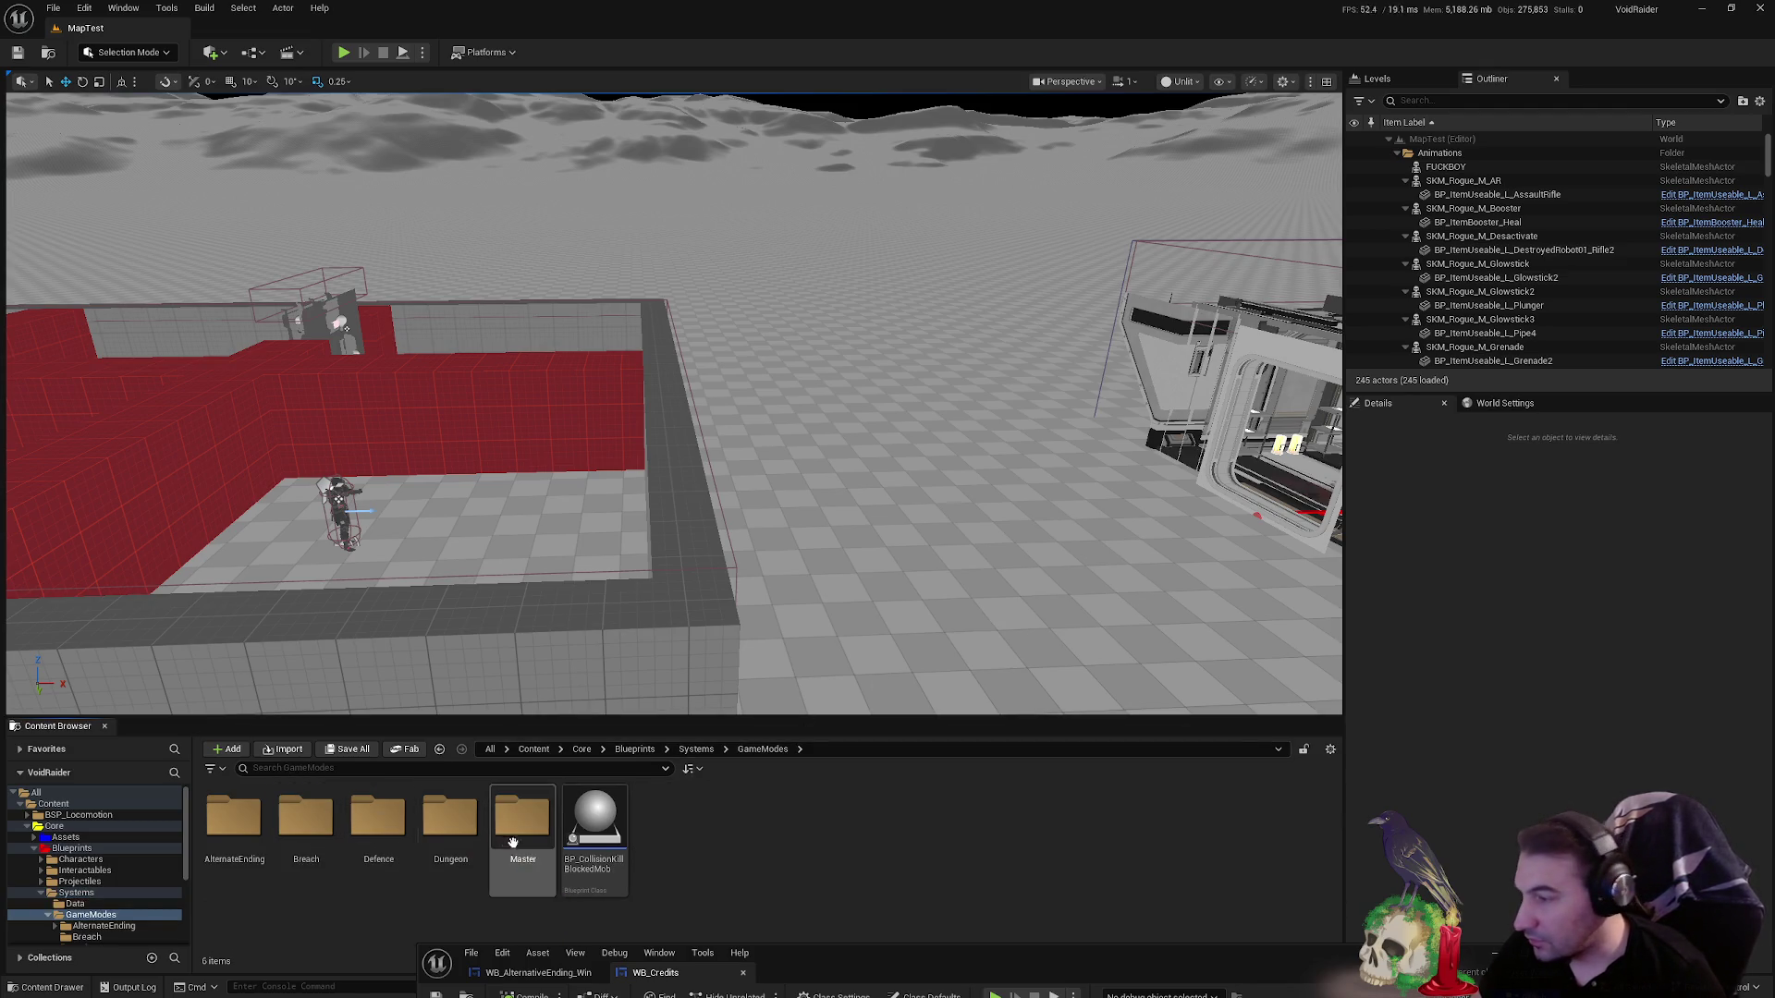
{"action": "left_click", "coordinate": [47, 916]}
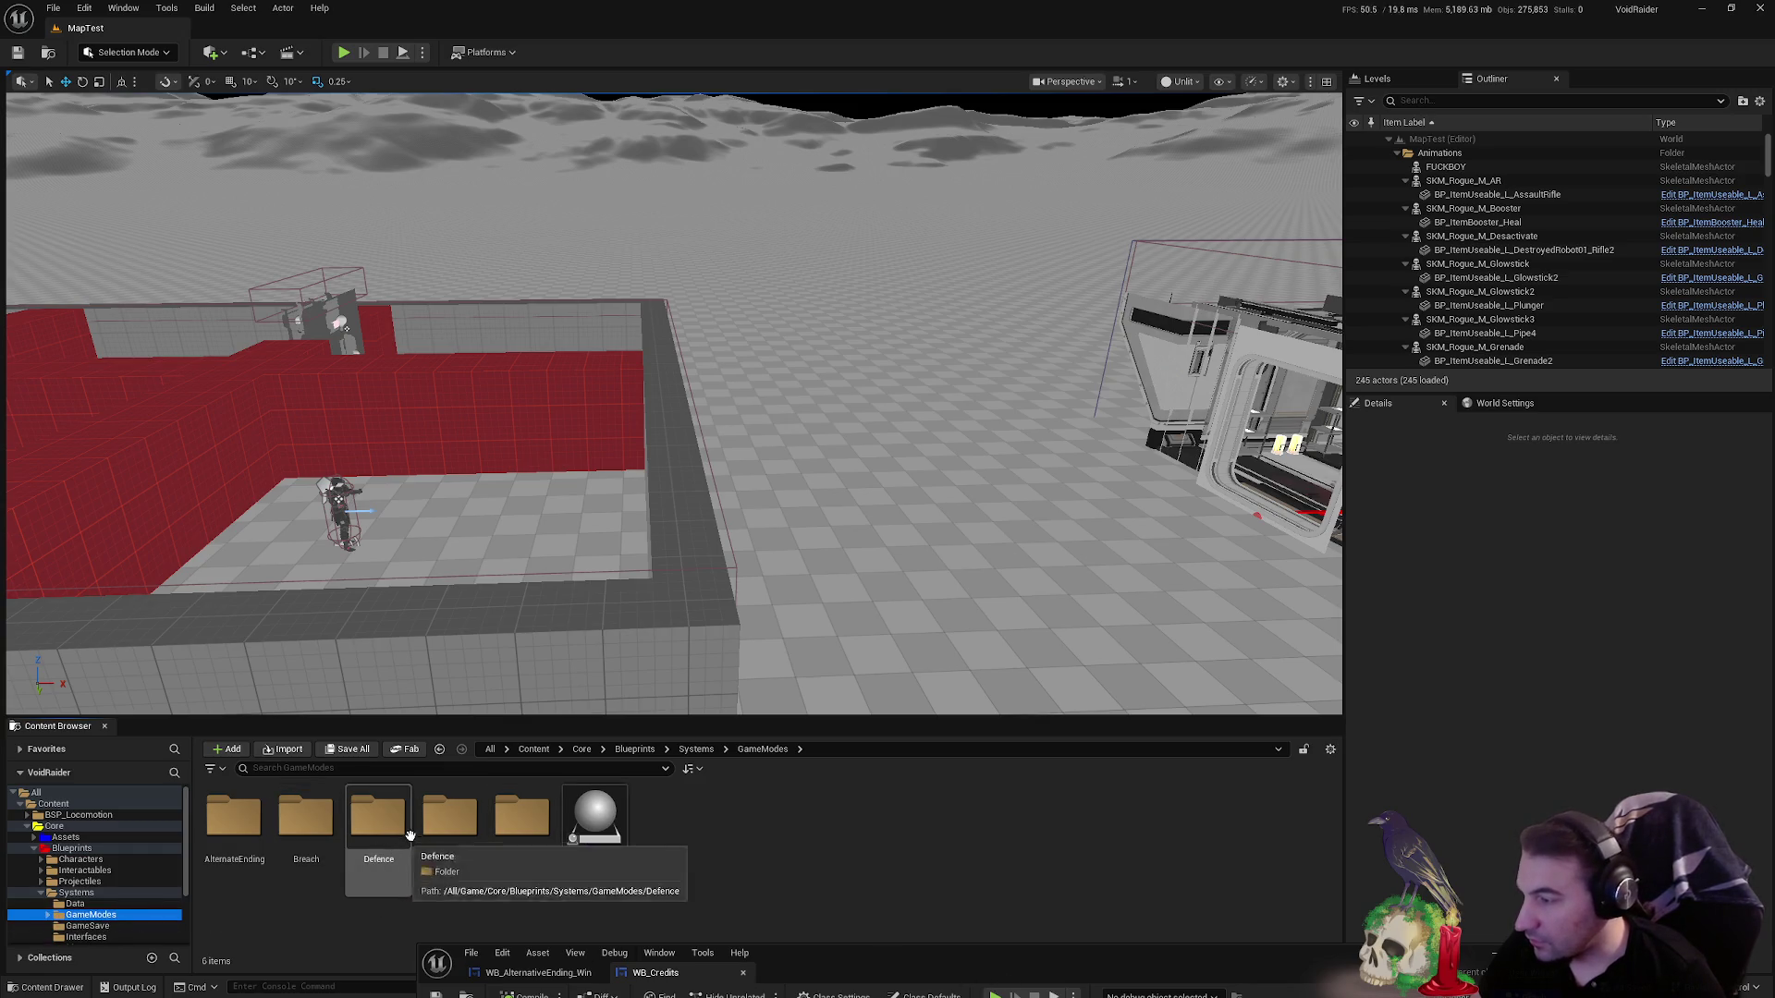
{"action": "double_click", "coordinate": [446, 864]}
{"action": "key", "text": "alt+Left"}
{"action": "double_click", "coordinate": [377, 818]}
{"action": "key", "text": "alt+Left"}
{"action": "double_click", "coordinate": [305, 818]}
{"action": "key", "text": "alt+Left"}
{"action": "double_click", "coordinate": [451, 823]}
{"action": "key", "text": "alt+Left"}
{"action": "double_click", "coordinate": [526, 828]}
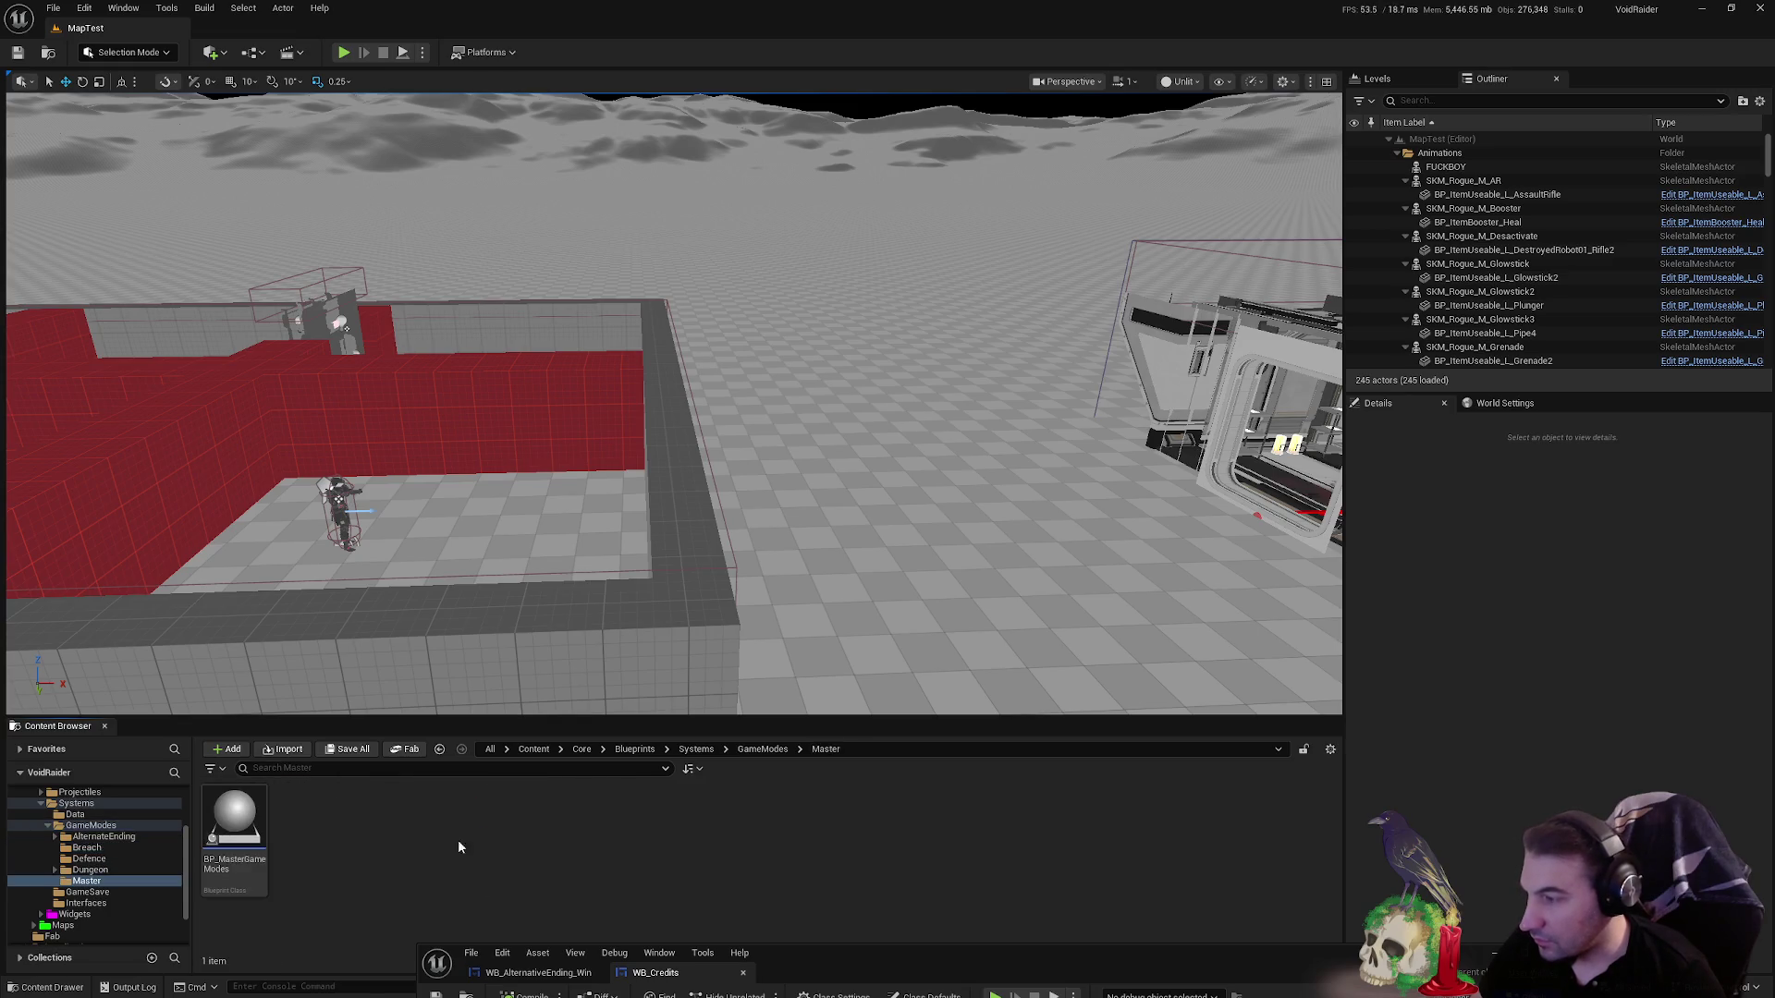
{"action": "key", "text": "alt+Left"}
{"action": "double_click", "coordinate": [453, 823]}
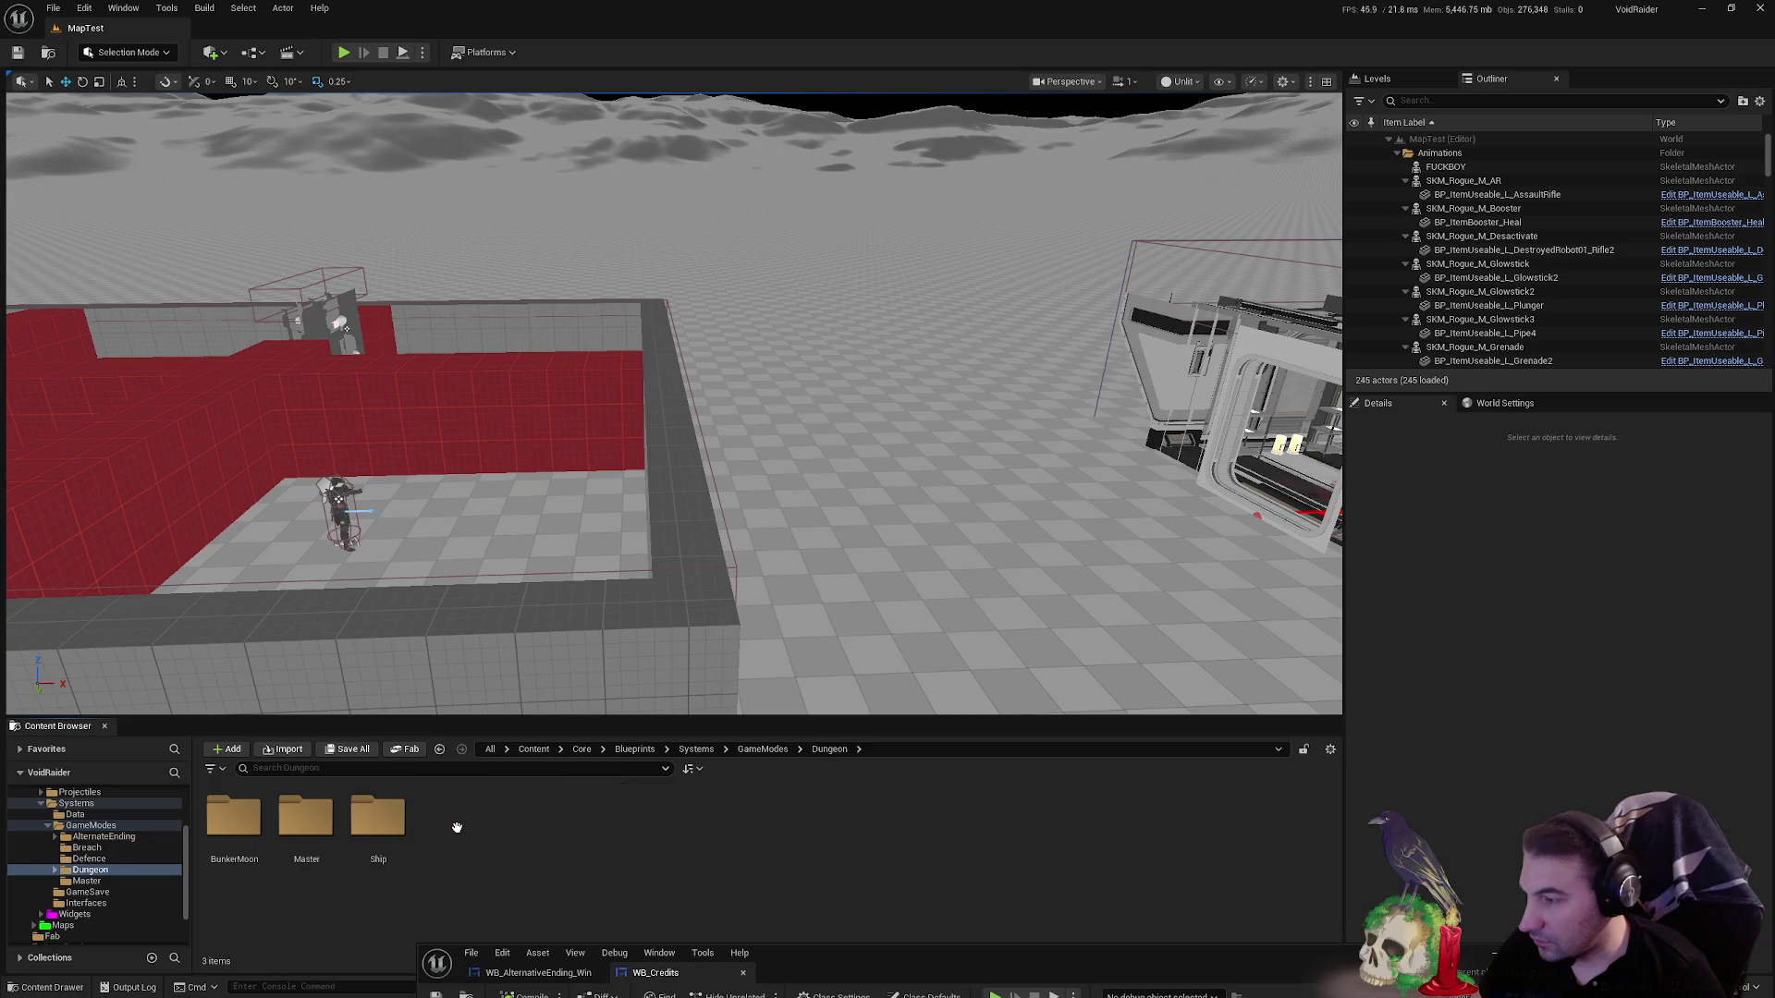
{"action": "key", "text": "alt+Left"}
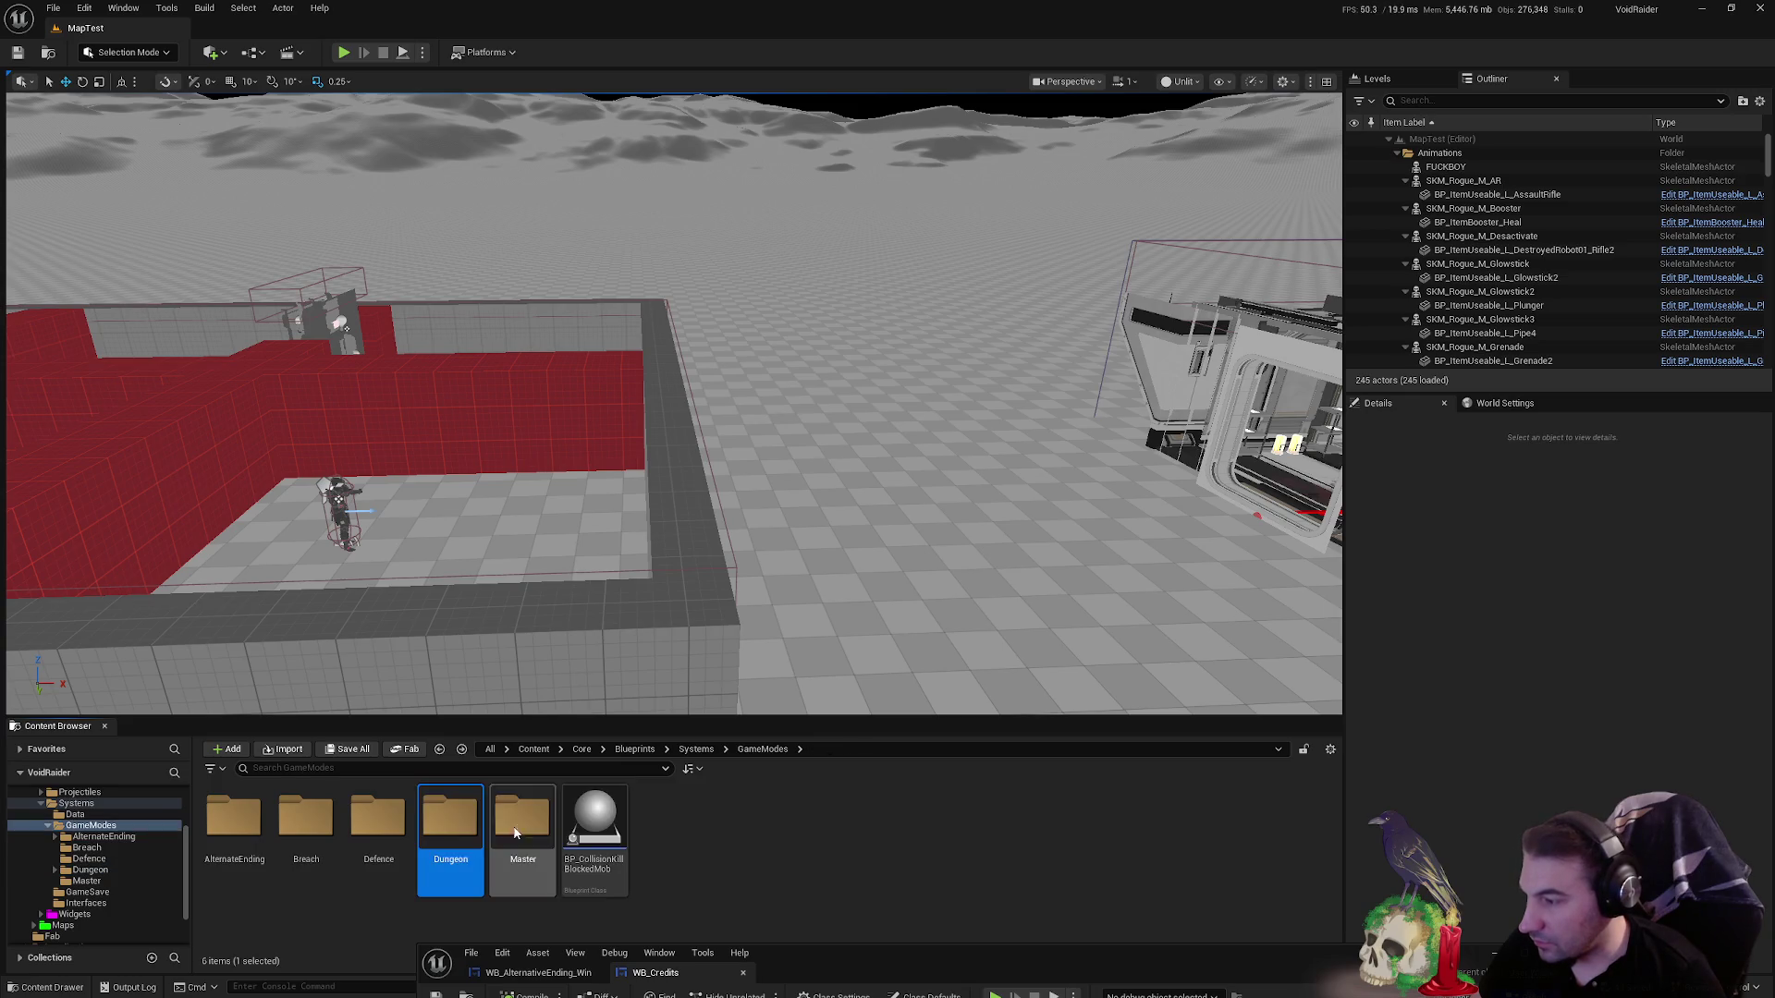
- Open BP_GM_AlternateEnding from the AlternateEnding folder and maximize its editor
{"action": "mouse_move", "coordinate": [903, 963]}
{"action": "left_mouse_down"}
{"action": "mouse_move", "coordinate": [834, 925]}
{"action": "mouse_move", "coordinate": [693, 943]}
{"action": "mouse_move", "coordinate": [588, 994]}
{"action": "mouse_move", "coordinate": [601, 966]}
{"action": "mouse_move", "coordinate": [805, 950]}
{"action": "mouse_move", "coordinate": [633, 918]}
{"action": "mouse_move", "coordinate": [662, 932]}
{"action": "left_mouse_up"}
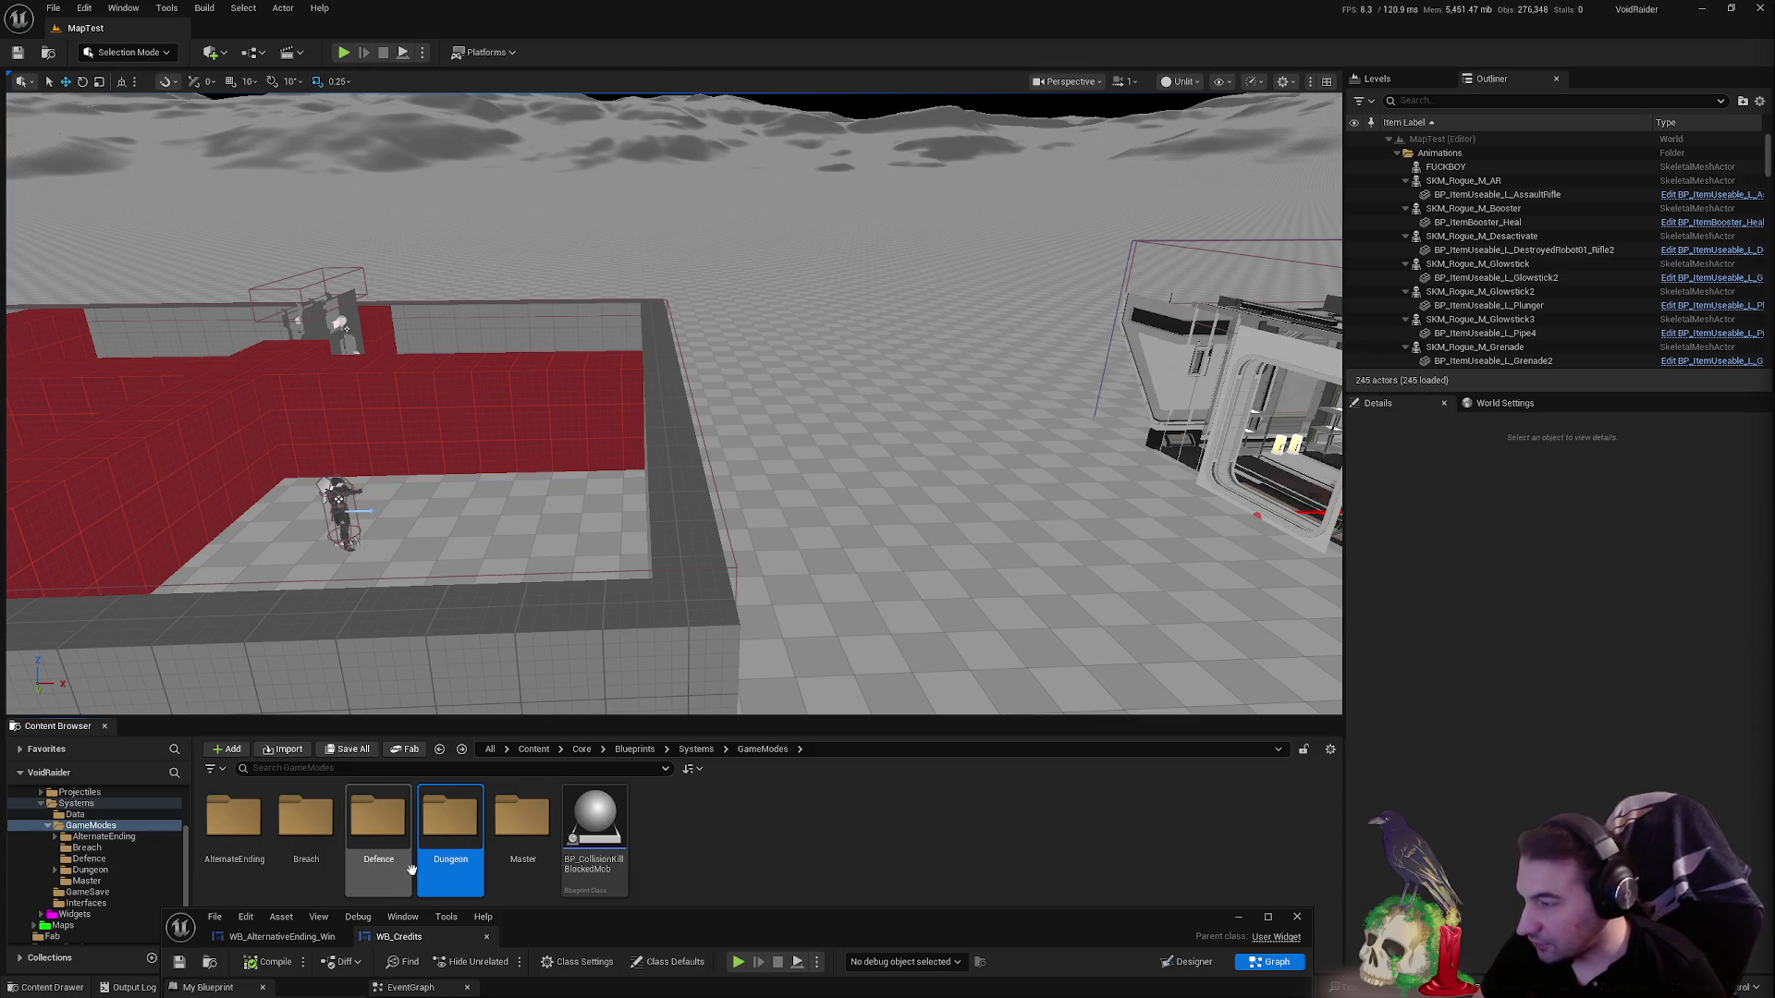
{"action": "double_click", "coordinate": [233, 819]}
{"action": "double_click", "coordinate": [356, 846]}
{"action": "left_click_drag", "start_coordinate": [828, 924], "coordinate": [947, 197]}
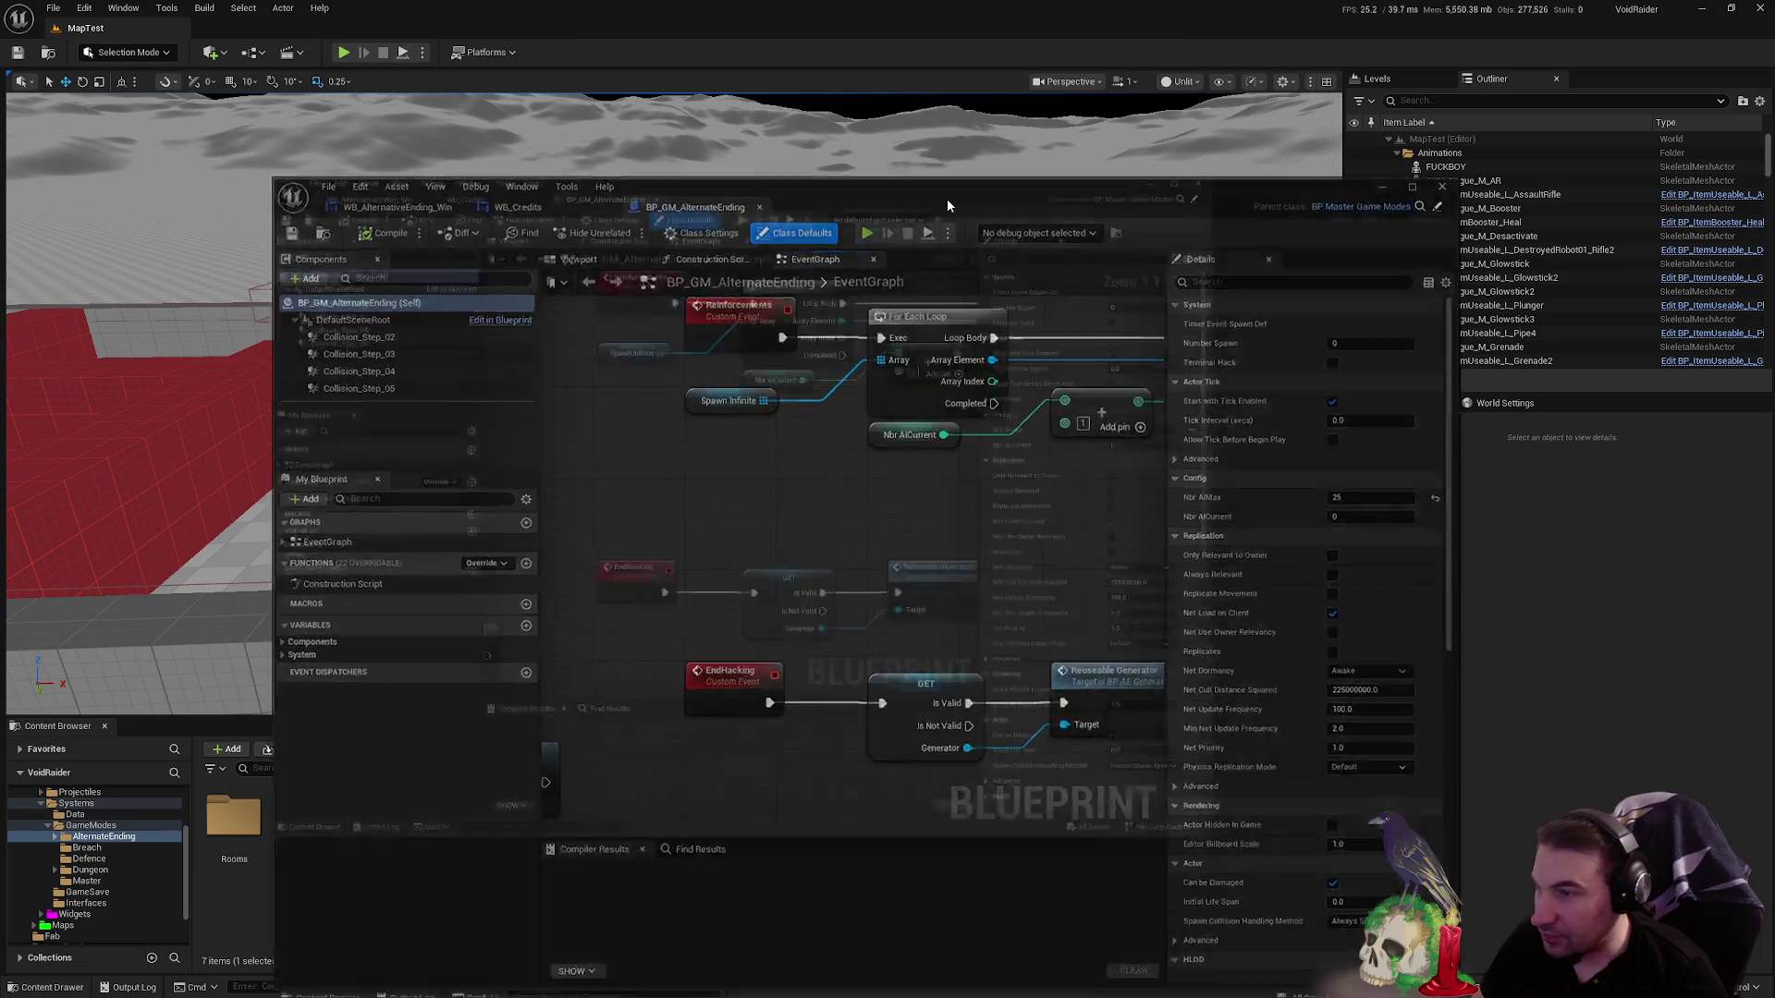
{"action": "double_click", "coordinate": [946, 198]}
- Review its EventGraph, dock the editor, and select BP_Terminal_Launch_GM_AE
{"action": "scroll", "coordinate": [812, 444], "scroll_direction": "down", "scroll_amount": 7}
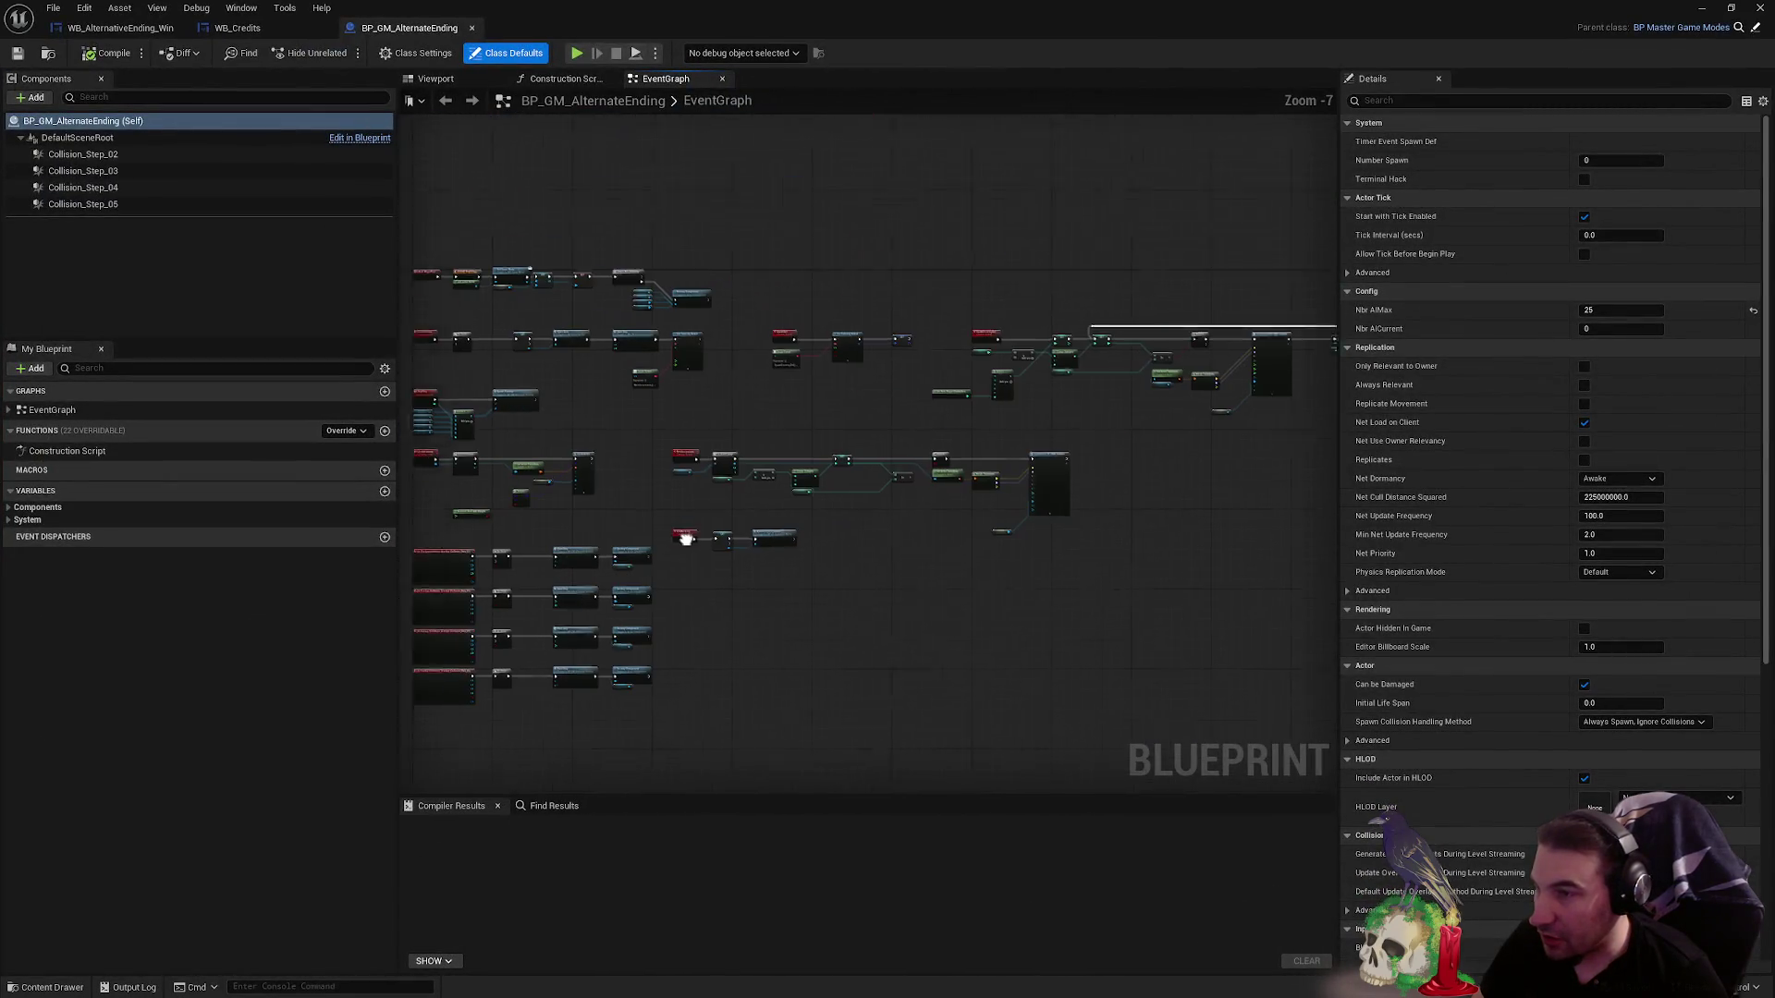
{"action": "scroll", "coordinate": [753, 574], "scroll_direction": "up", "scroll_amount": 2}
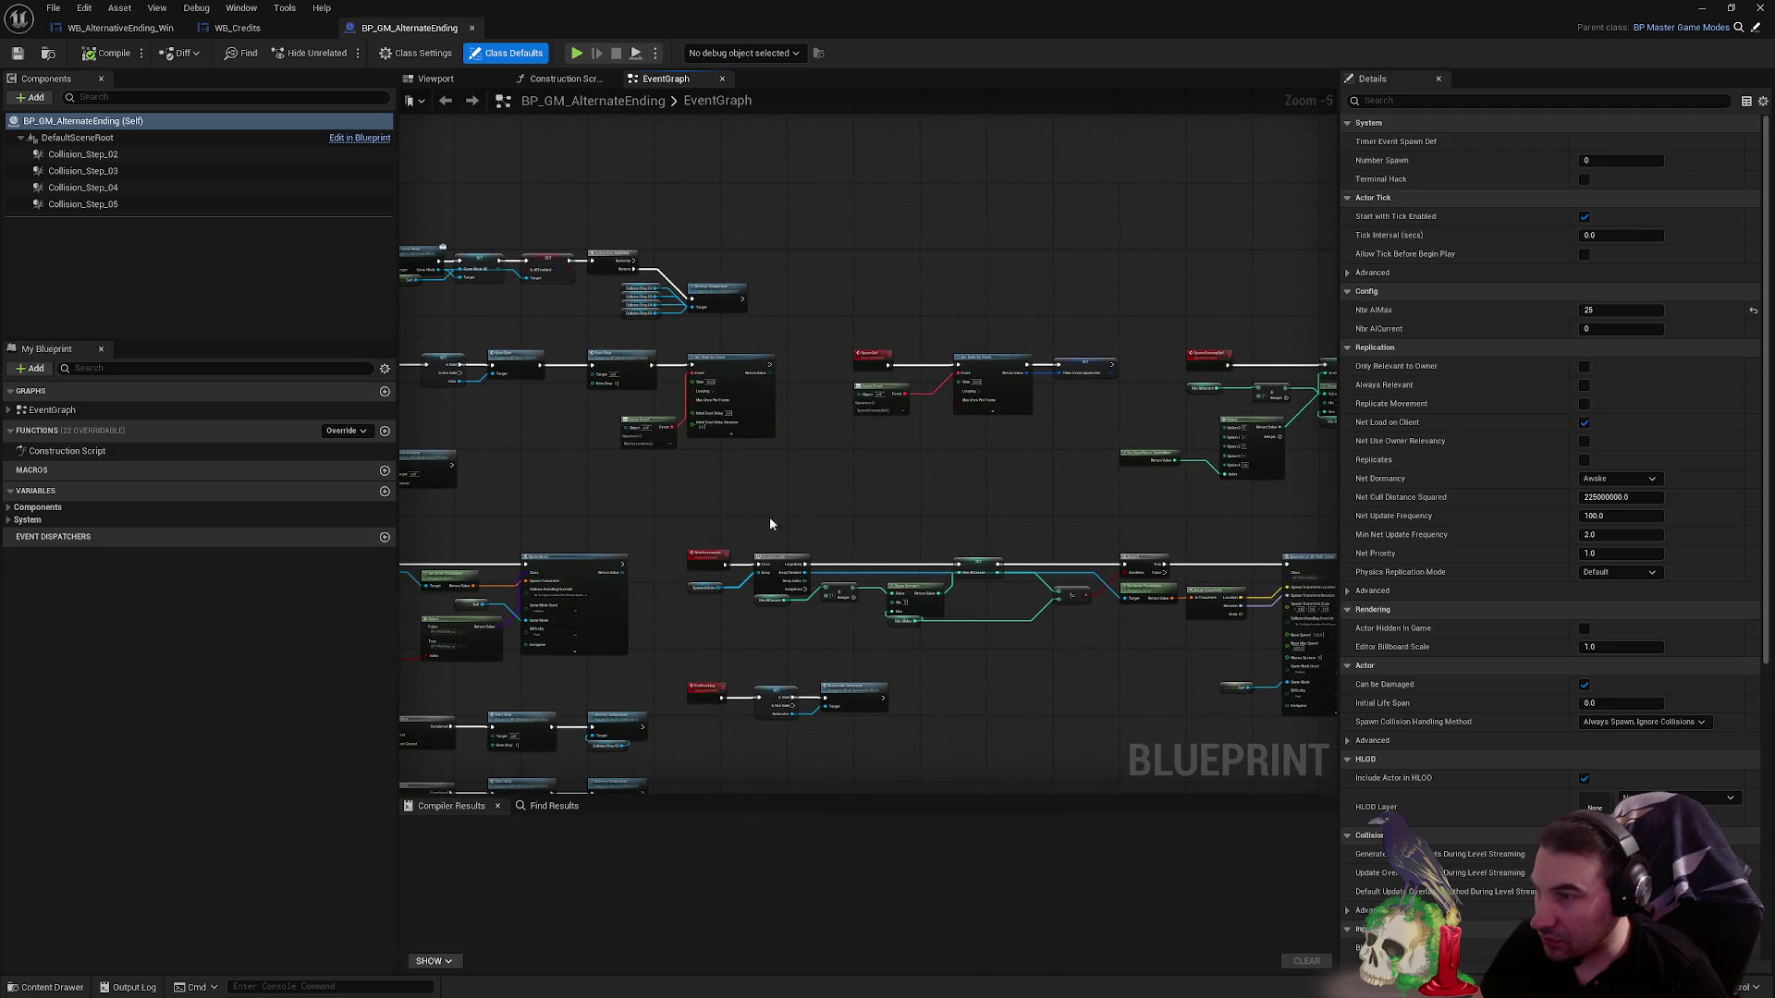
{"action": "scroll", "coordinate": [808, 535], "scroll_direction": "down", "scroll_amount": 2}
{"action": "mouse_move", "coordinate": [1063, 19]}
{"action": "left_mouse_down"}
{"action": "mouse_move", "coordinate": [1100, 31]}
{"action": "mouse_move", "coordinate": [814, 913]}
{"action": "left_mouse_up"}
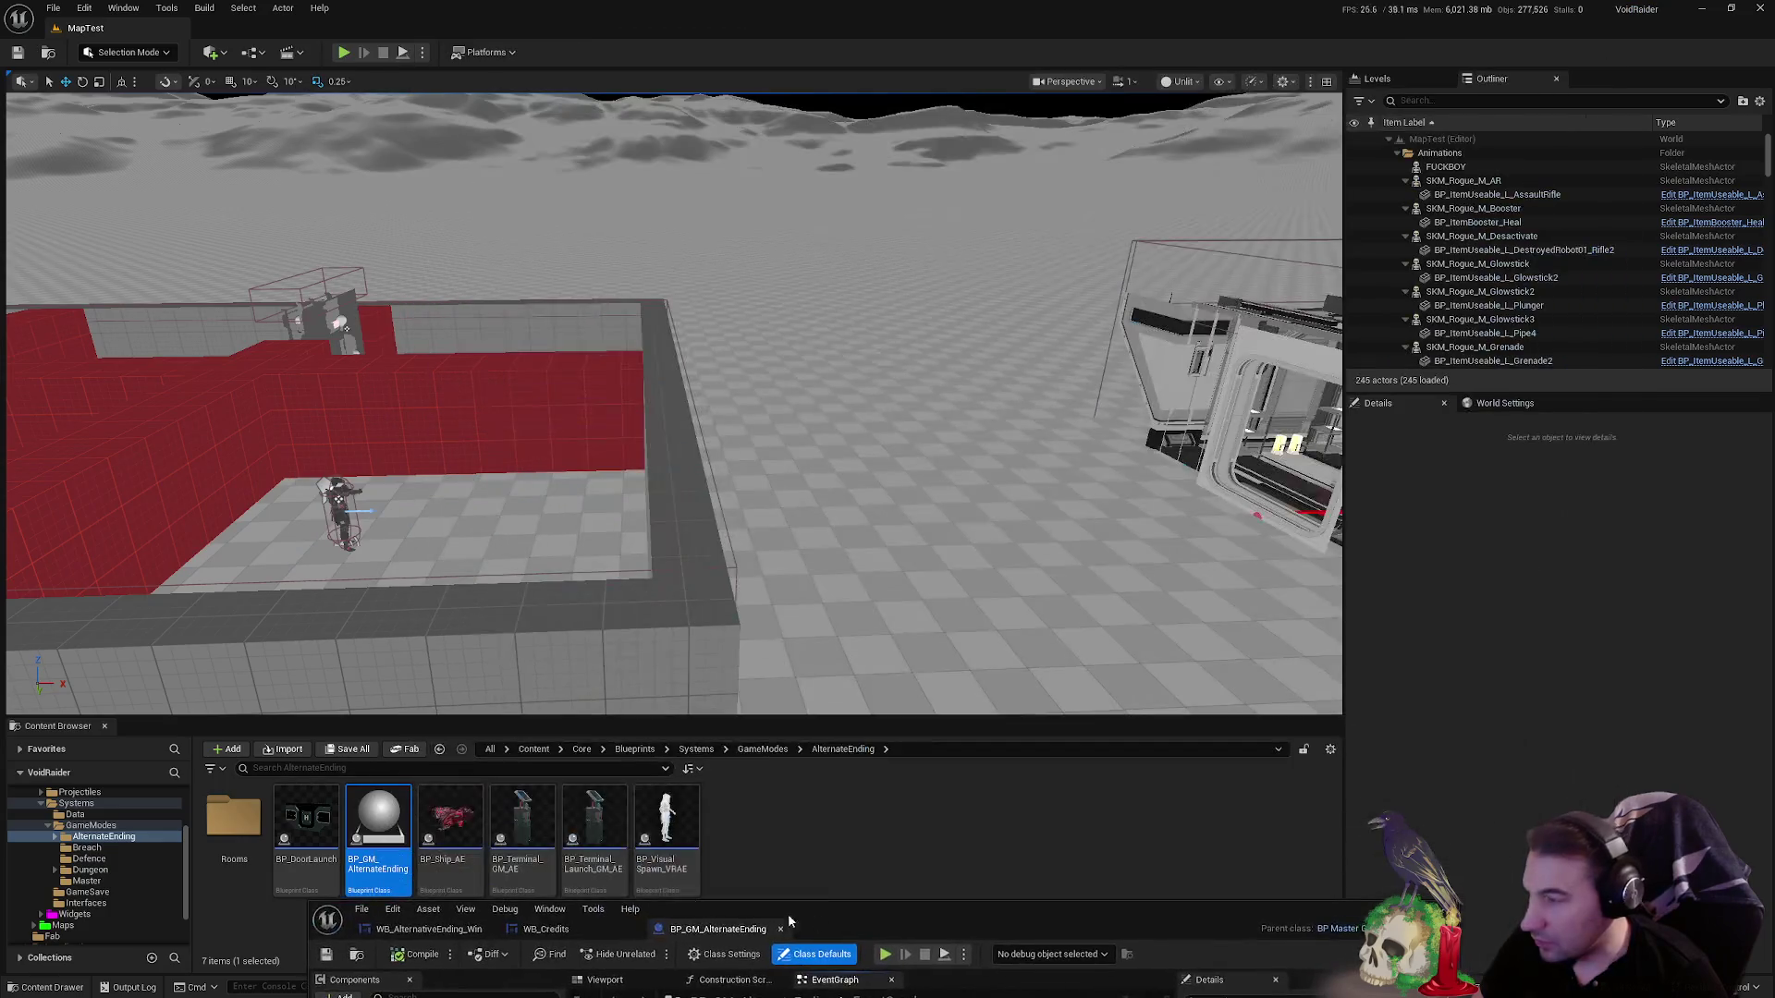
{"action": "left_click", "coordinate": [584, 823]}
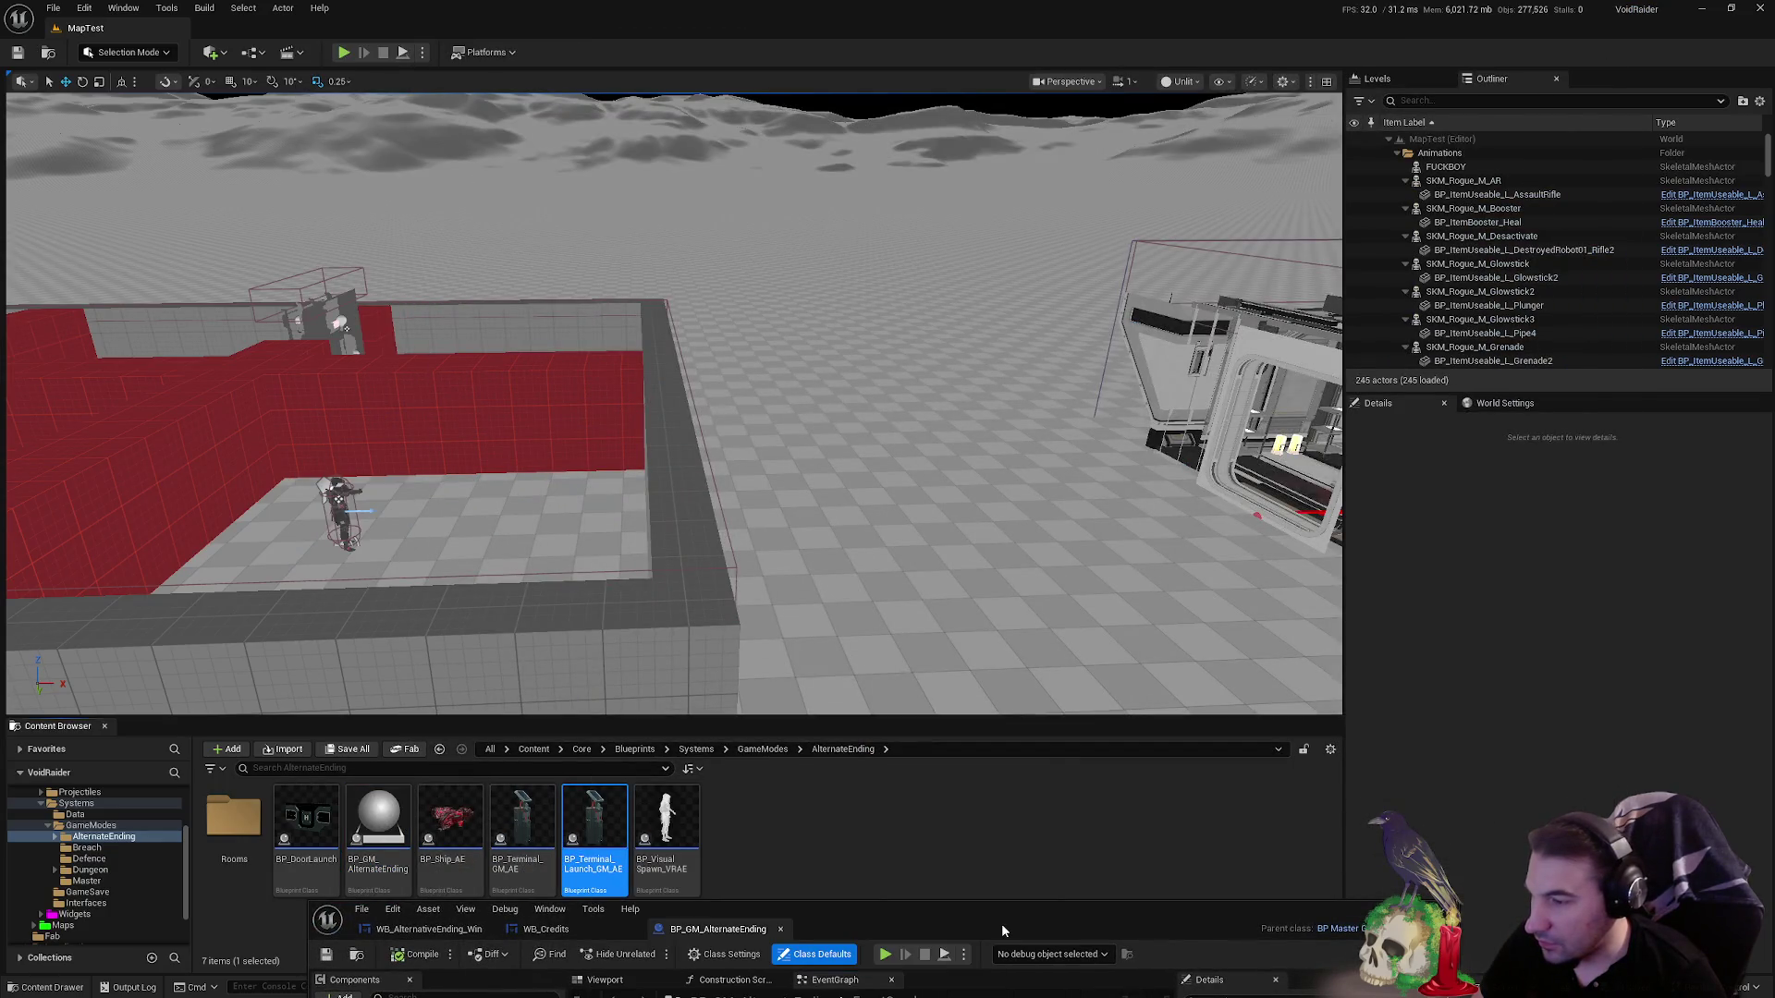
{"action": "left_click_drag", "start_coordinate": [1001, 929], "coordinate": [995, 325]}
- Open BP_Terminal_Launch_GM_AE, frame the Branch and player loop, and select the five loop nodes
{"action": "double_click", "coordinate": [996, 325]}
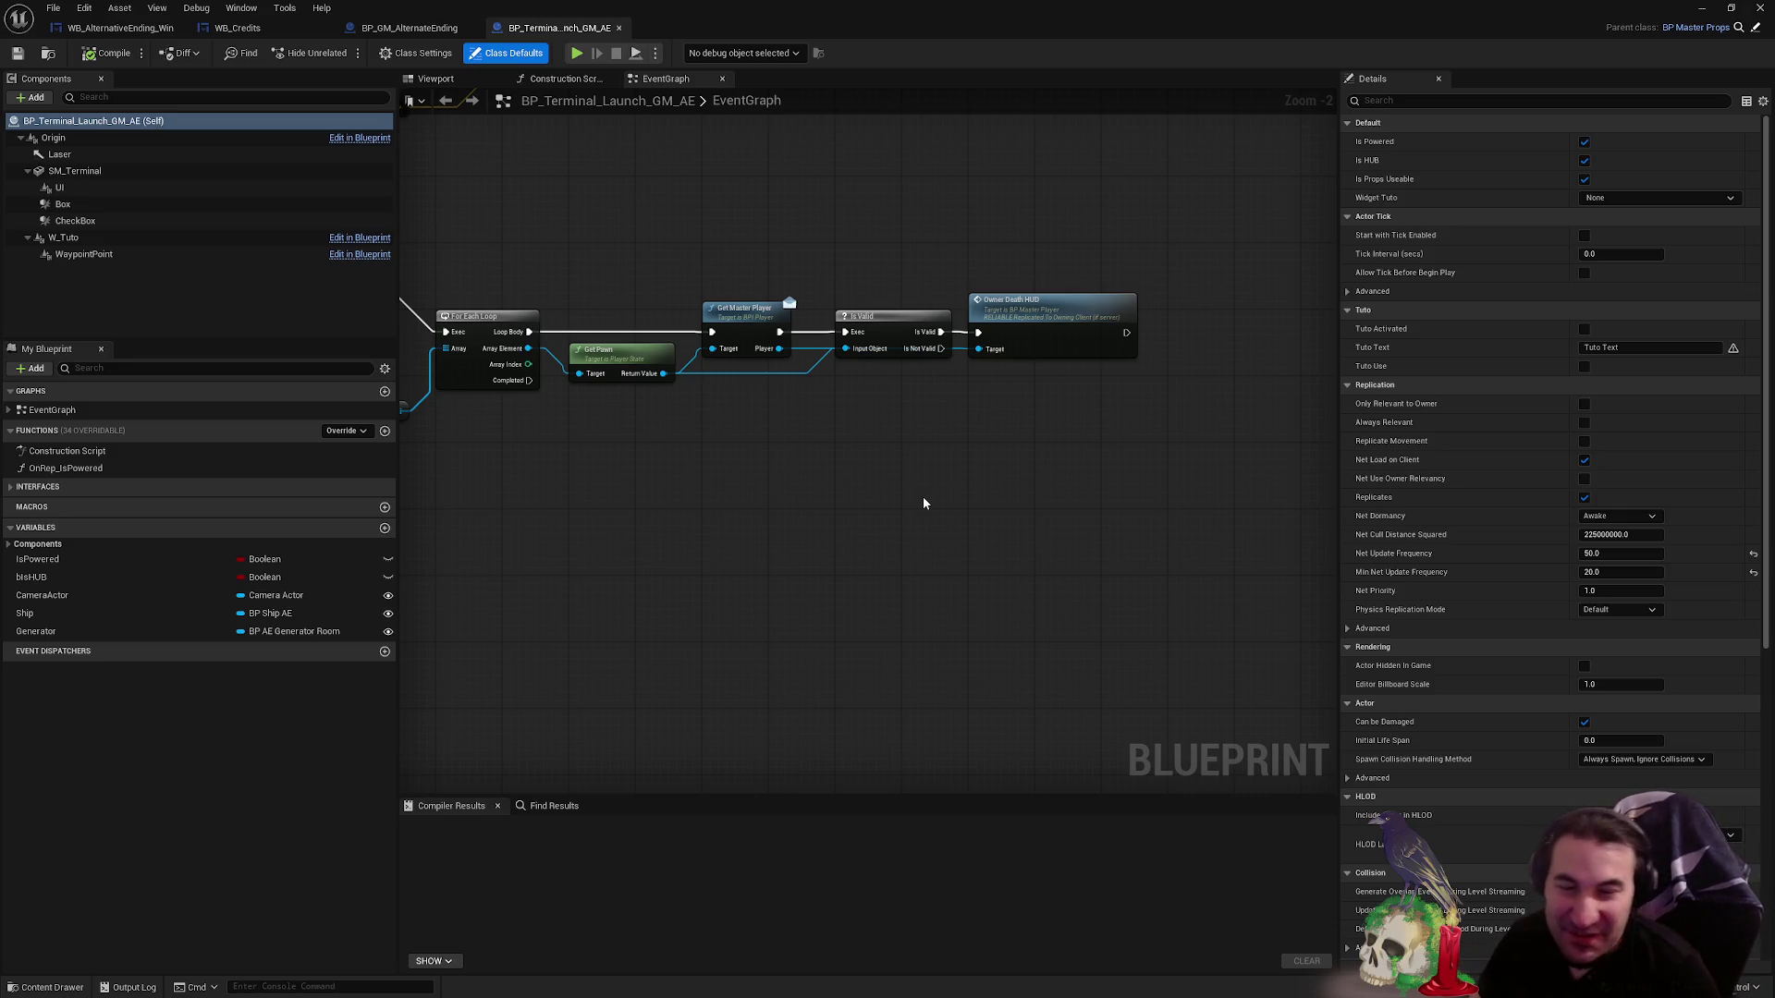
{"action": "mouse_move", "coordinate": [667, 566]}
{"action": "left_mouse_down"}
{"action": "mouse_move", "coordinate": [1153, 524]}
{"action": "mouse_move", "coordinate": [1136, 538]}
{"action": "left_mouse_up"}
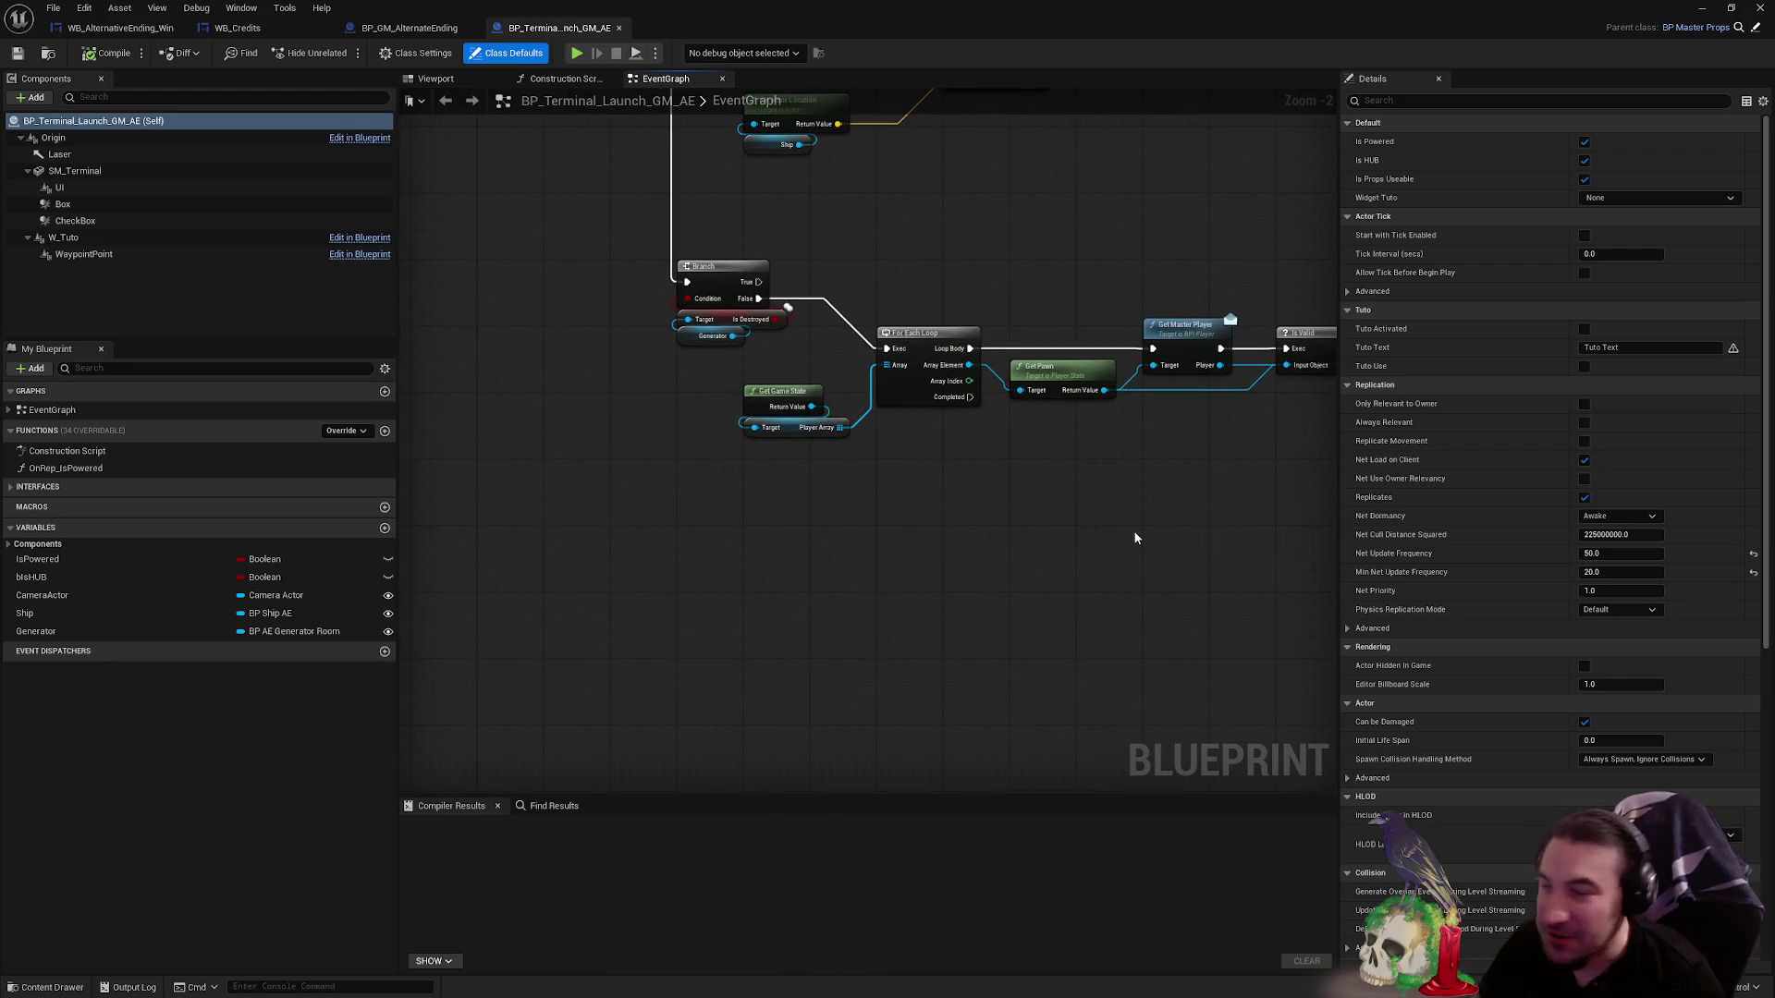
{"action": "scroll", "coordinate": [871, 221], "scroll_direction": "up", "scroll_amount": 3}
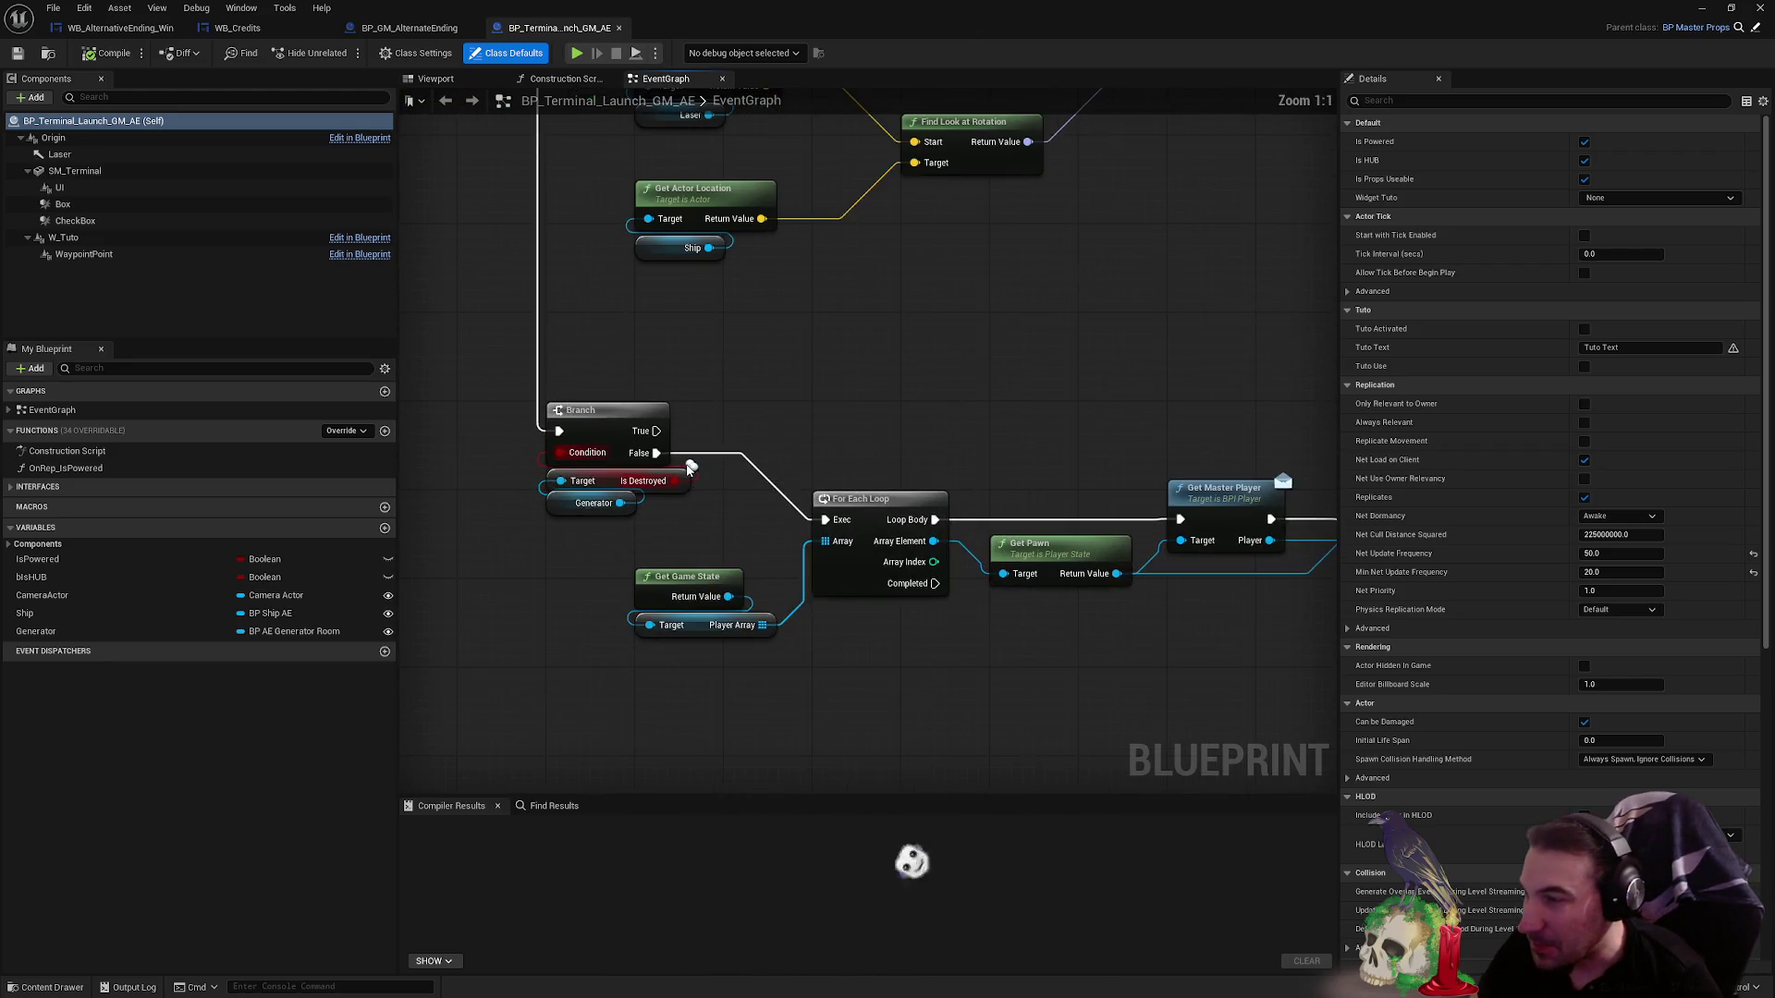
{"action": "scroll", "coordinate": [928, 303], "scroll_direction": "down", "scroll_amount": 1}
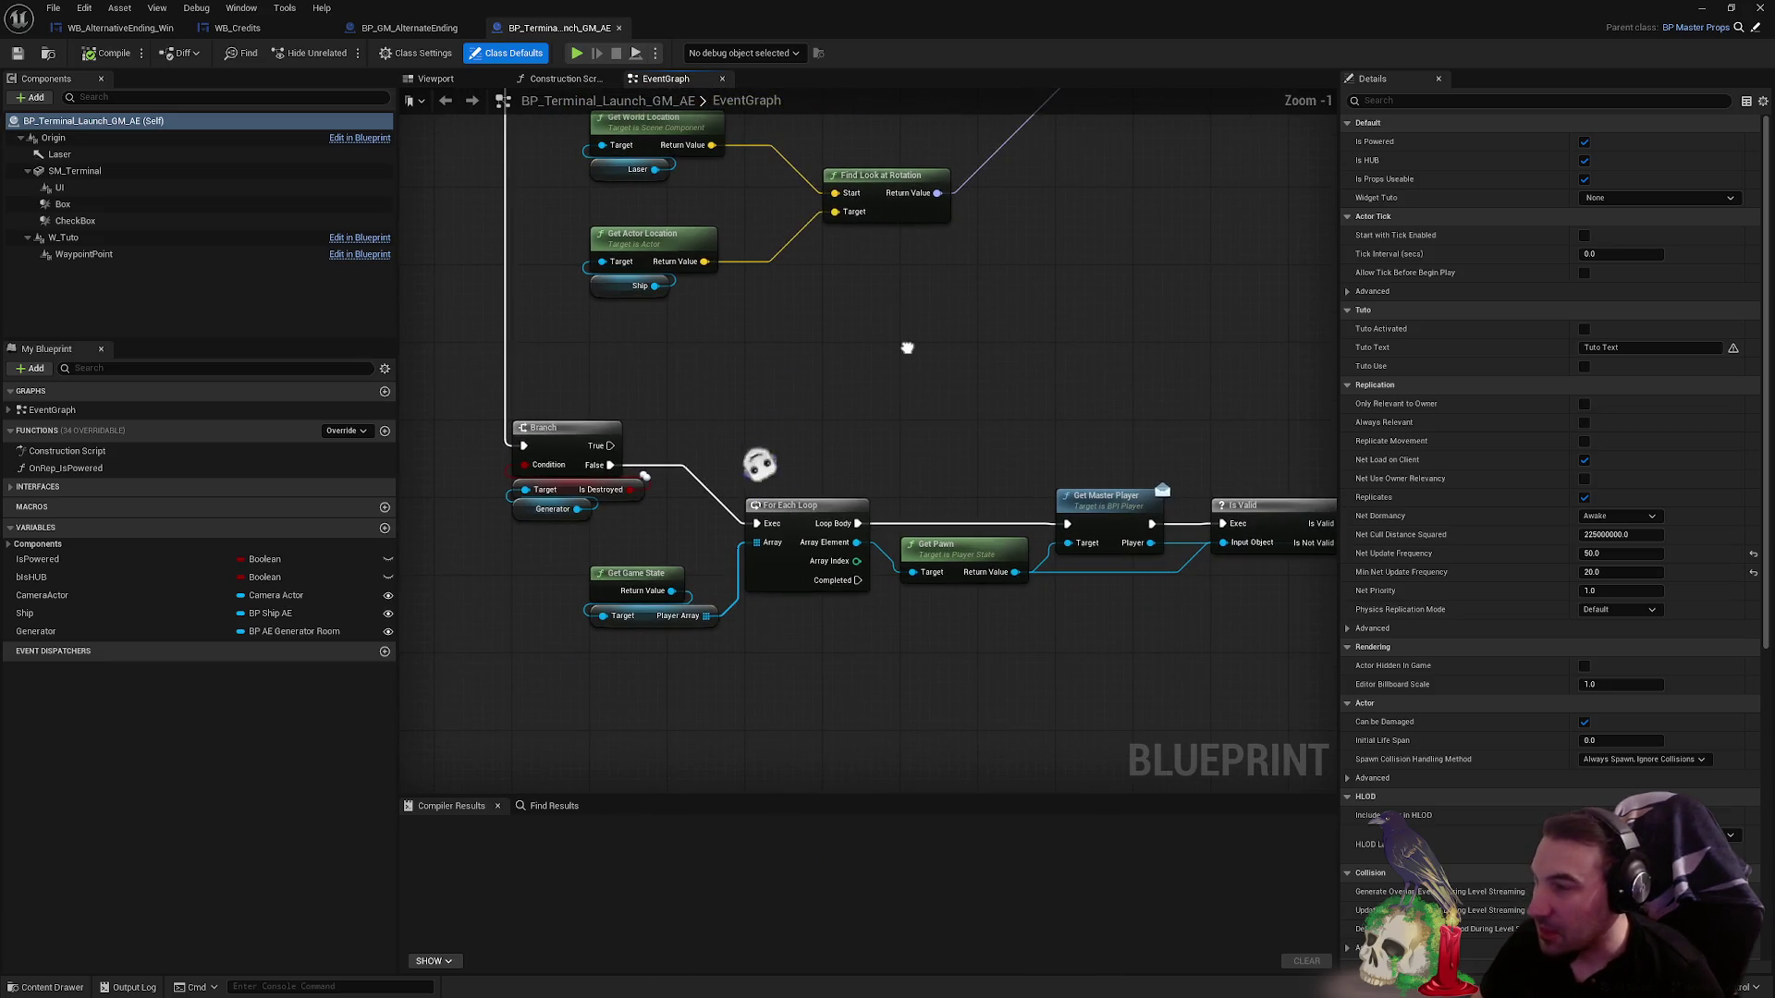
{"action": "mouse_move", "coordinate": [886, 369]}
{"action": "left_mouse_down"}
{"action": "mouse_move", "coordinate": [298, 271]}
{"action": "mouse_move", "coordinate": [869, 301]}
{"action": "mouse_move", "coordinate": [794, 312]}
{"action": "left_mouse_up"}
{"action": "scroll", "coordinate": [575, 493], "scroll_direction": "down", "scroll_amount": 1}
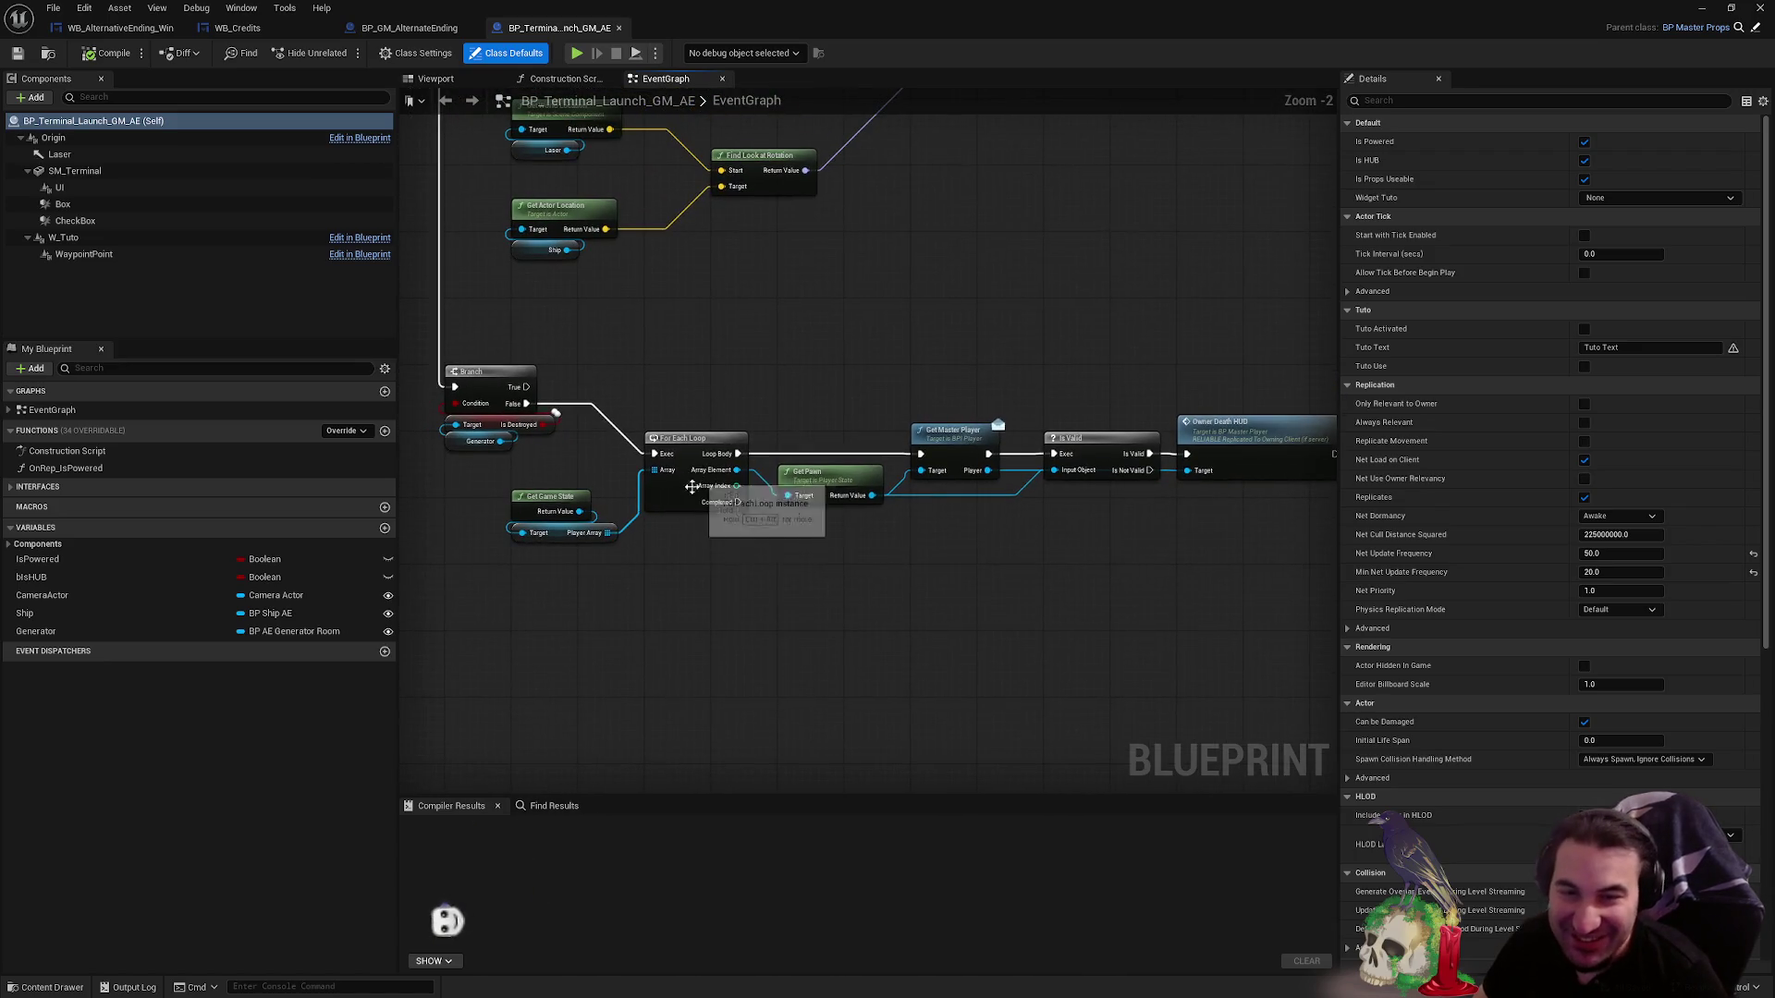
{"action": "mouse_move", "coordinate": [575, 493]}
{"action": "left_mouse_down"}
{"action": "mouse_move", "coordinate": [1139, 684]}
{"action": "mouse_move", "coordinate": [1101, 653]}
{"action": "left_mouse_up"}
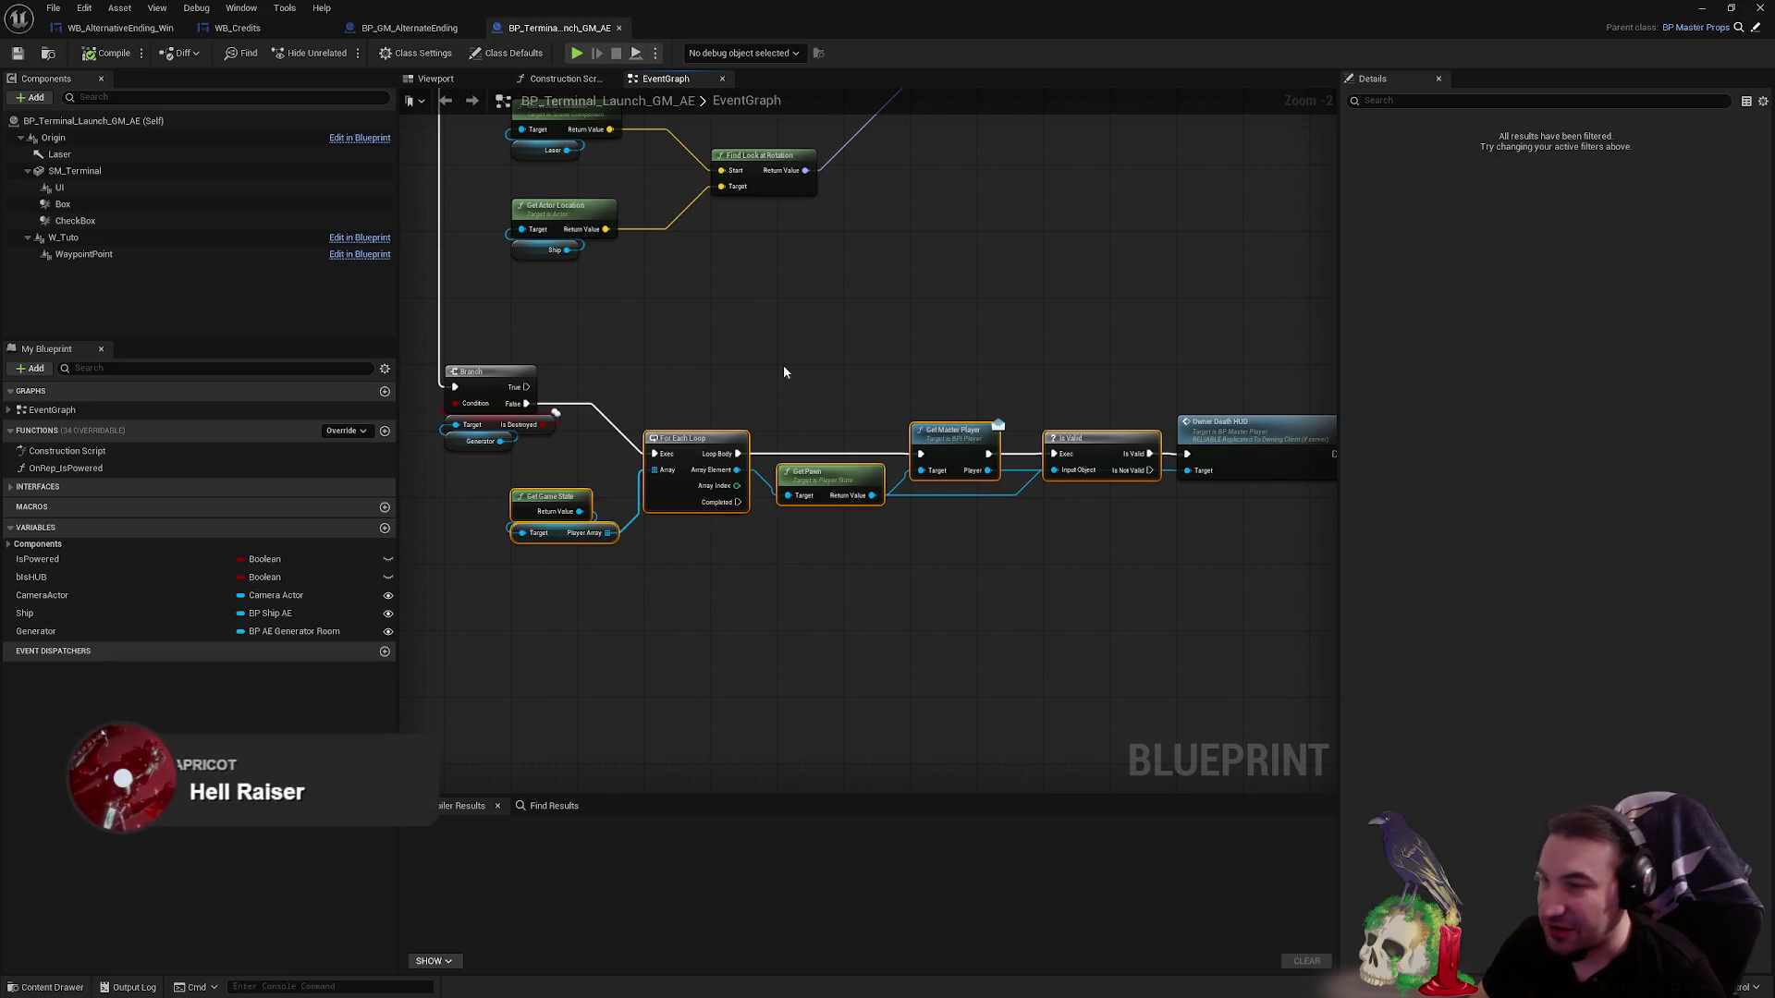
- Duplicate the player loop without Get Game State and wire Branch True into the copy
{"action": "key", "text": "ctrl+c"}
{"action": "key", "text": "ctrl+v"}
{"action": "mouse_move", "coordinate": [718, 335]}
{"action": "left_mouse_down"}
{"action": "mouse_move", "coordinate": [759, 335]}
{"action": "mouse_move", "coordinate": [734, 335]}
{"action": "left_mouse_up"}
{"action": "left_click", "coordinate": [551, 363]}
{"action": "key", "text": "Delete"}
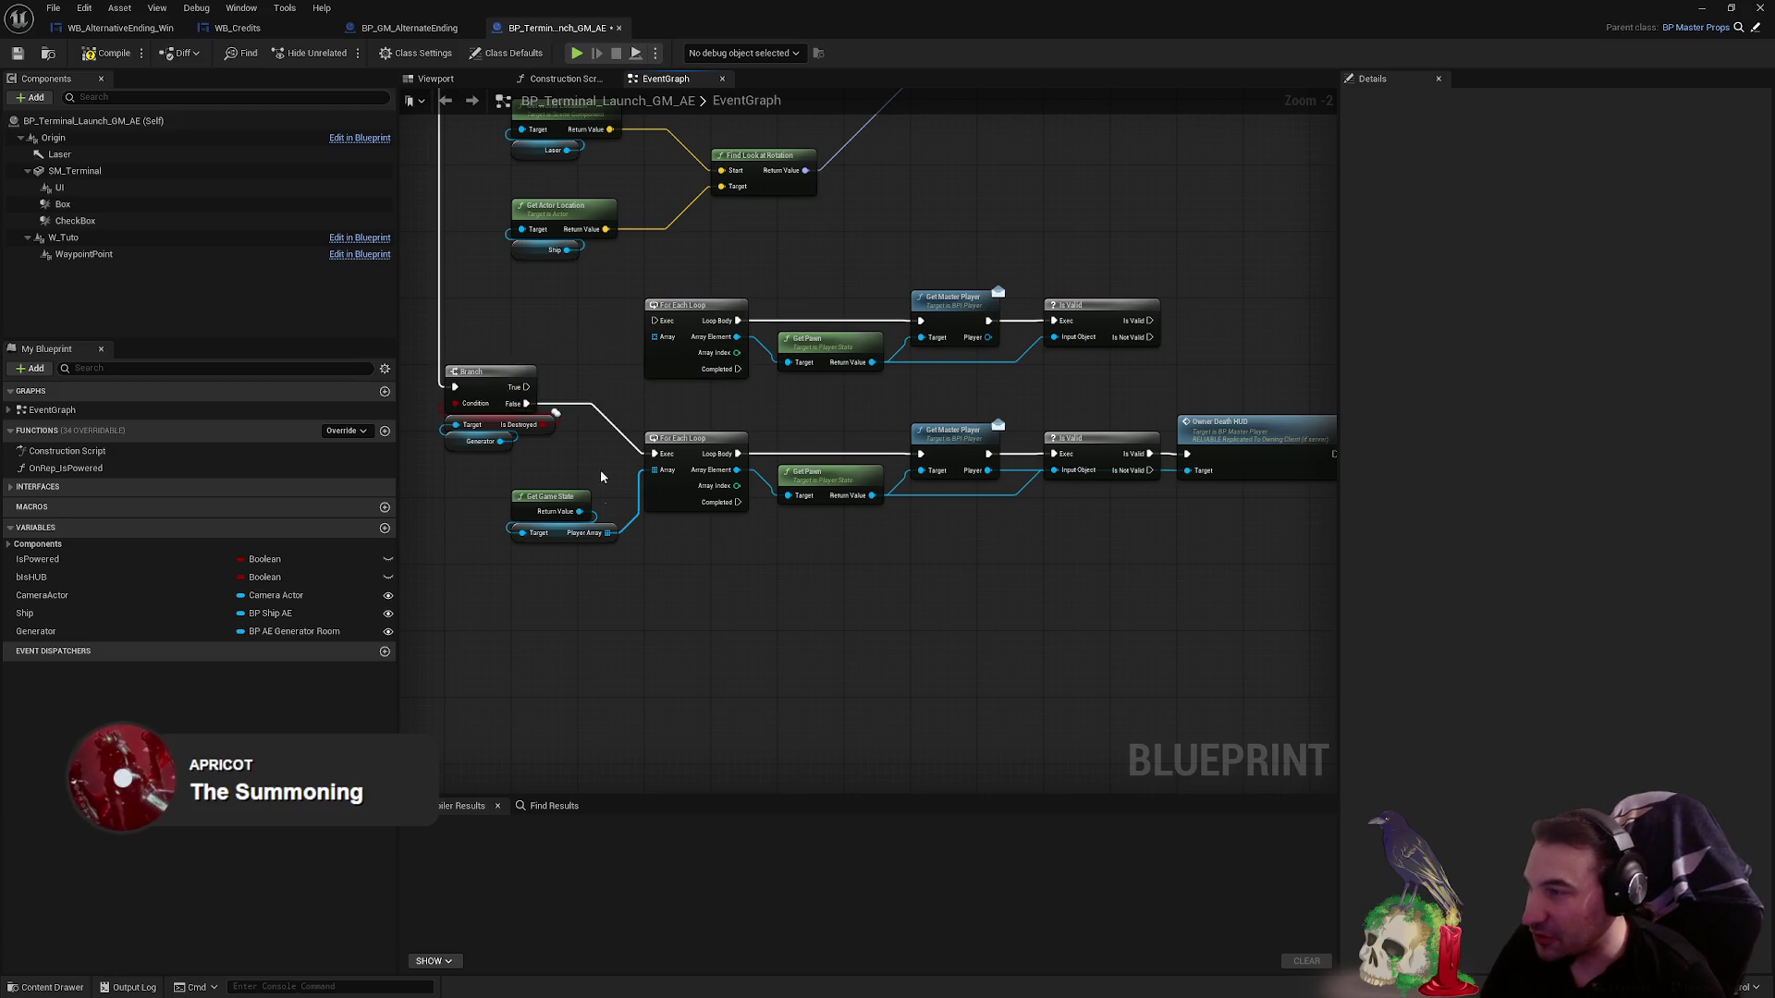
{"action": "mouse_move", "coordinate": [526, 386]}
{"action": "left_mouse_down"}
{"action": "mouse_move", "coordinate": [719, 321]}
{"action": "mouse_move", "coordinate": [654, 320]}
{"action": "mouse_move", "coordinate": [1189, 415]}
{"action": "mouse_move", "coordinate": [1162, 389]}
{"action": "left_mouse_up"}
{"action": "left_click", "coordinate": [1119, 209]}
{"action": "left_click_drag", "start_coordinate": [1199, 278], "coordinate": [991, 277]}
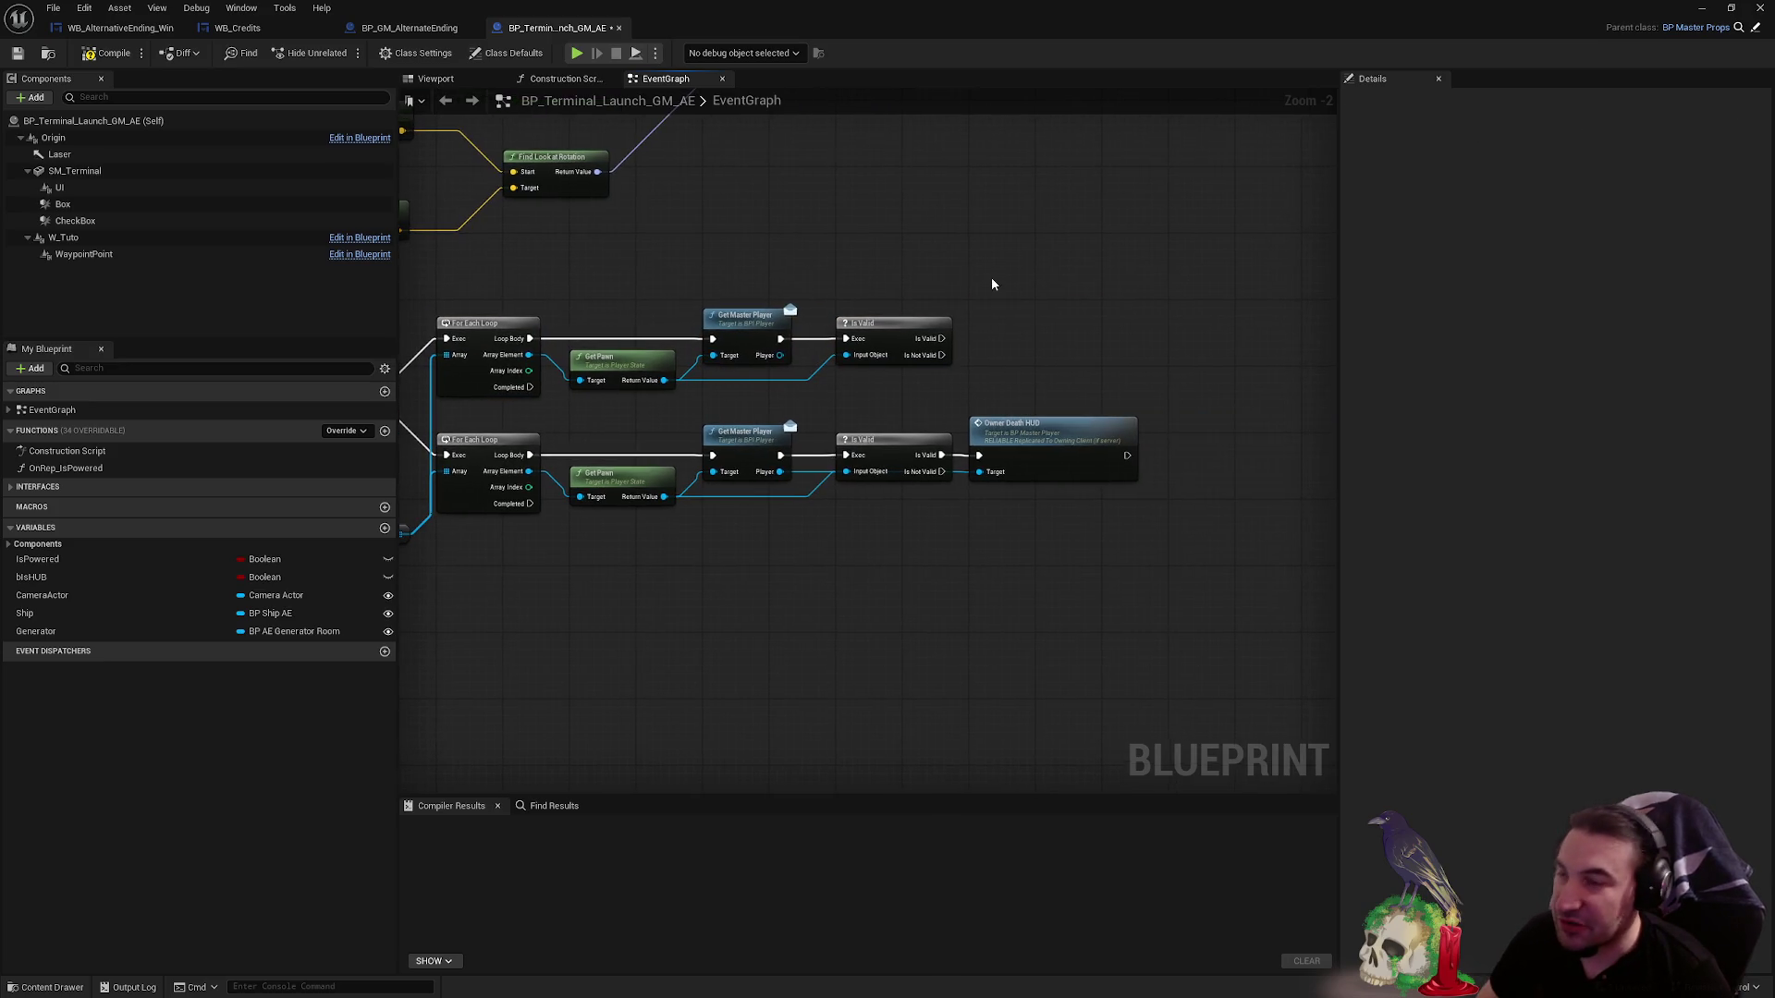
- Compile and save BP_Terminal_Launch_GM_AE with both player loops in view
{"action": "left_click", "coordinate": [109, 52]}
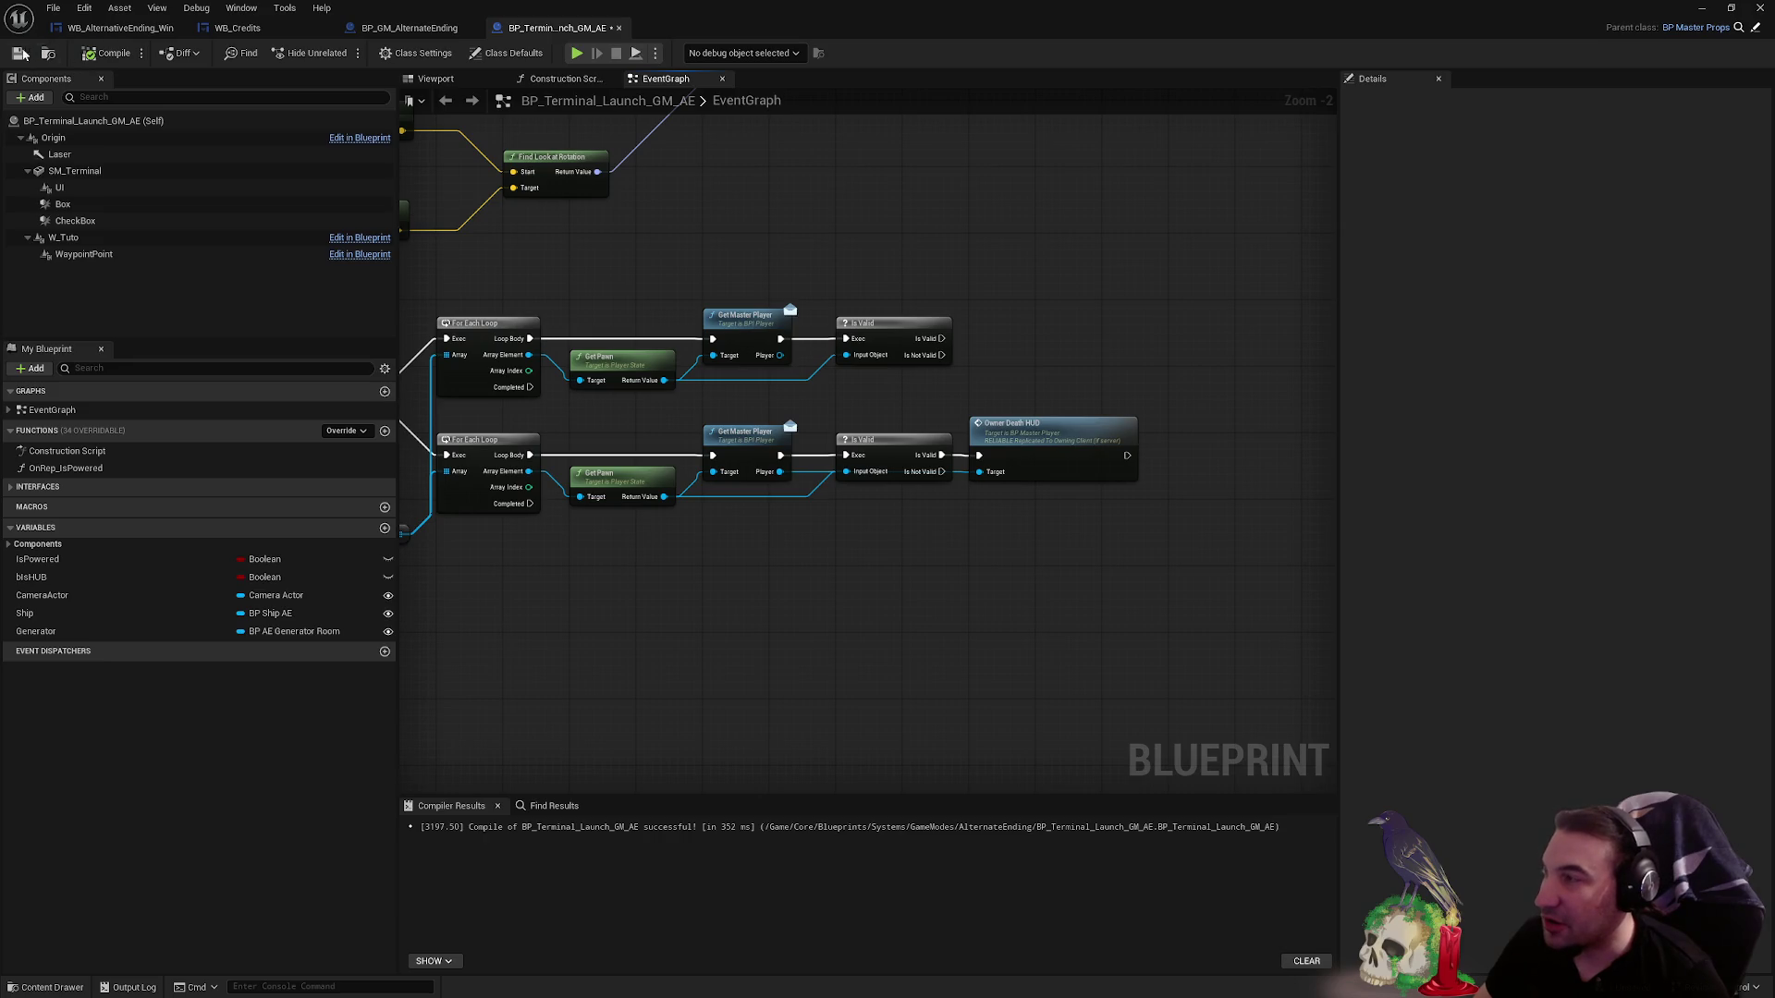
{"action": "left_click", "coordinate": [15, 54]}
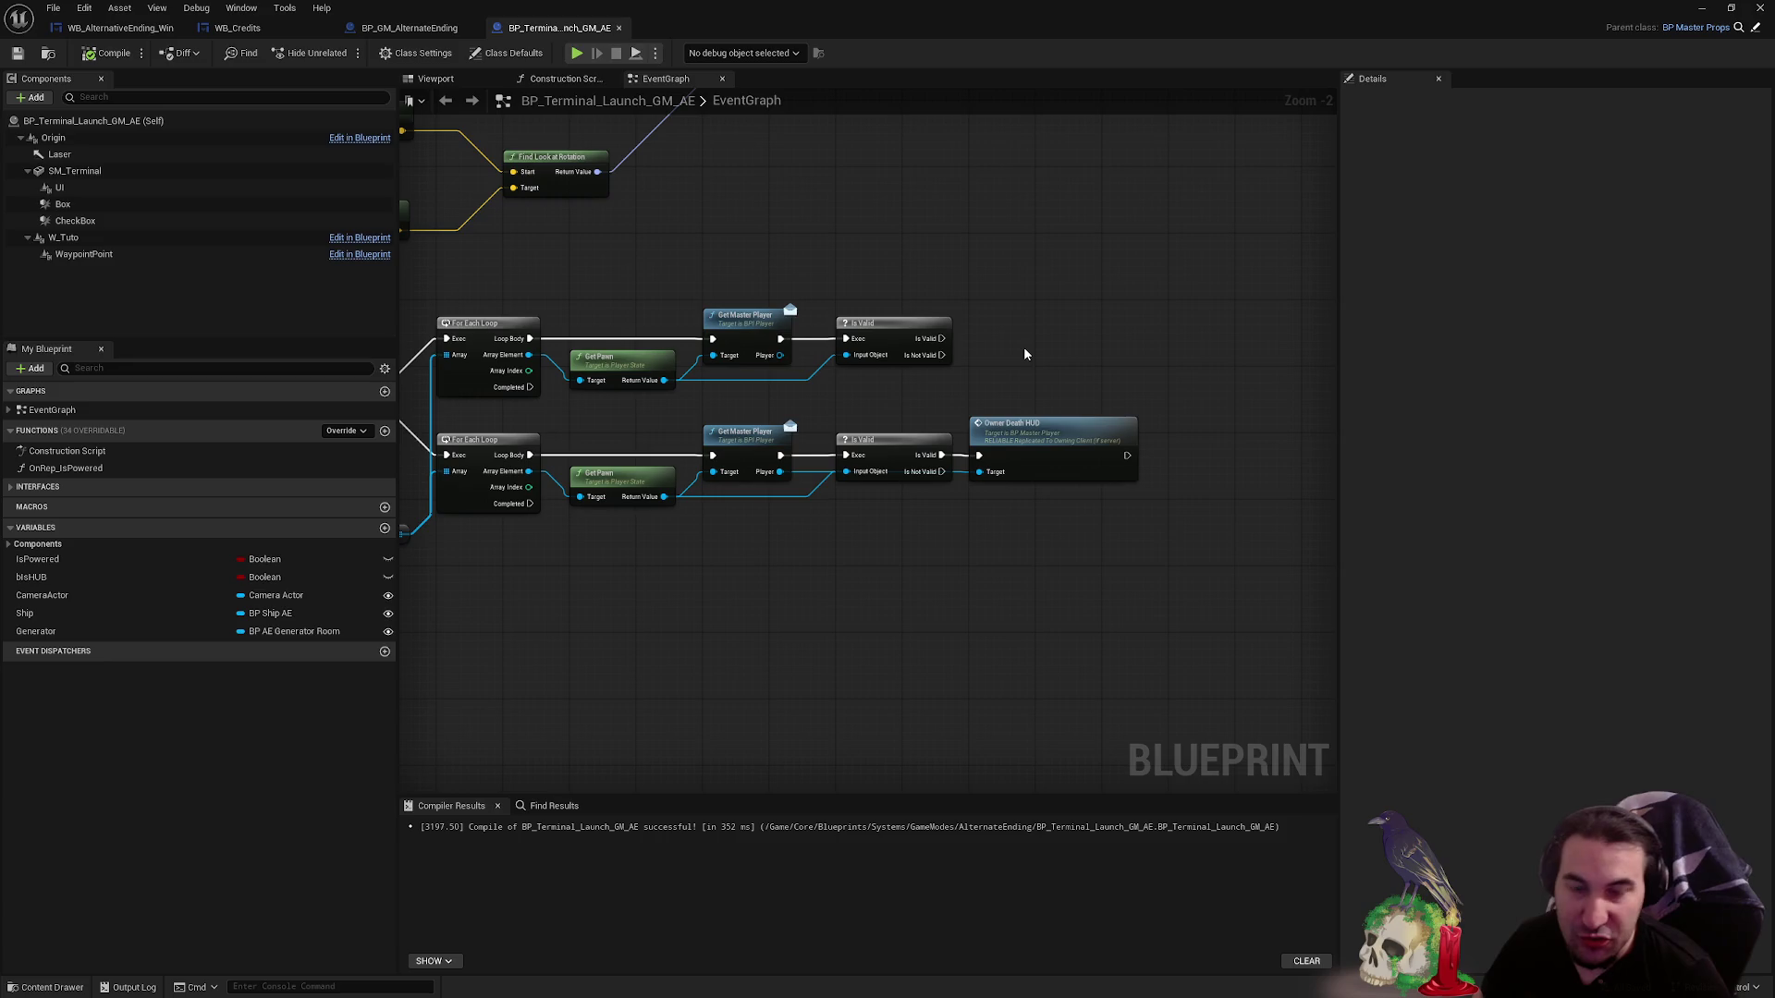
{"action": "mouse_move", "coordinate": [1023, 354]}
{"action": "left_mouse_down"}
{"action": "mouse_move", "coordinate": [1023, 437]}
{"action": "mouse_move", "coordinate": [790, 384]}
{"action": "left_mouse_up"}
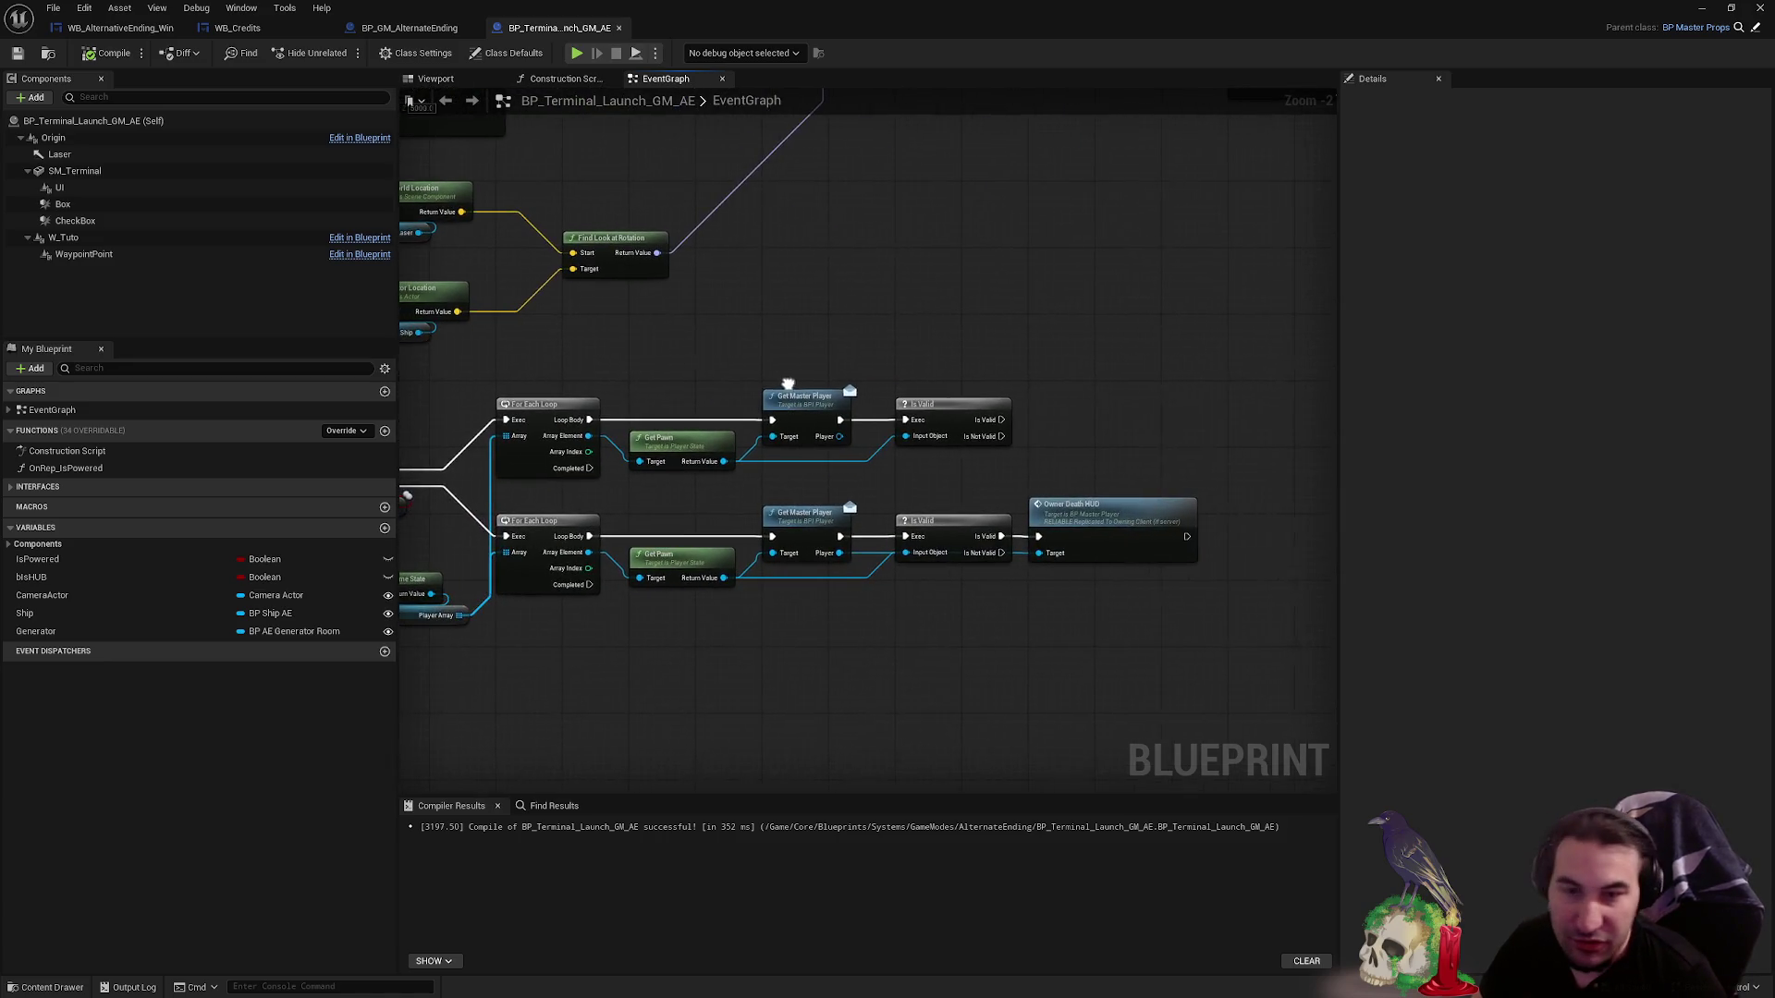
{"action": "scroll", "coordinate": [1101, 355], "scroll_direction": "up", "scroll_amount": 2}
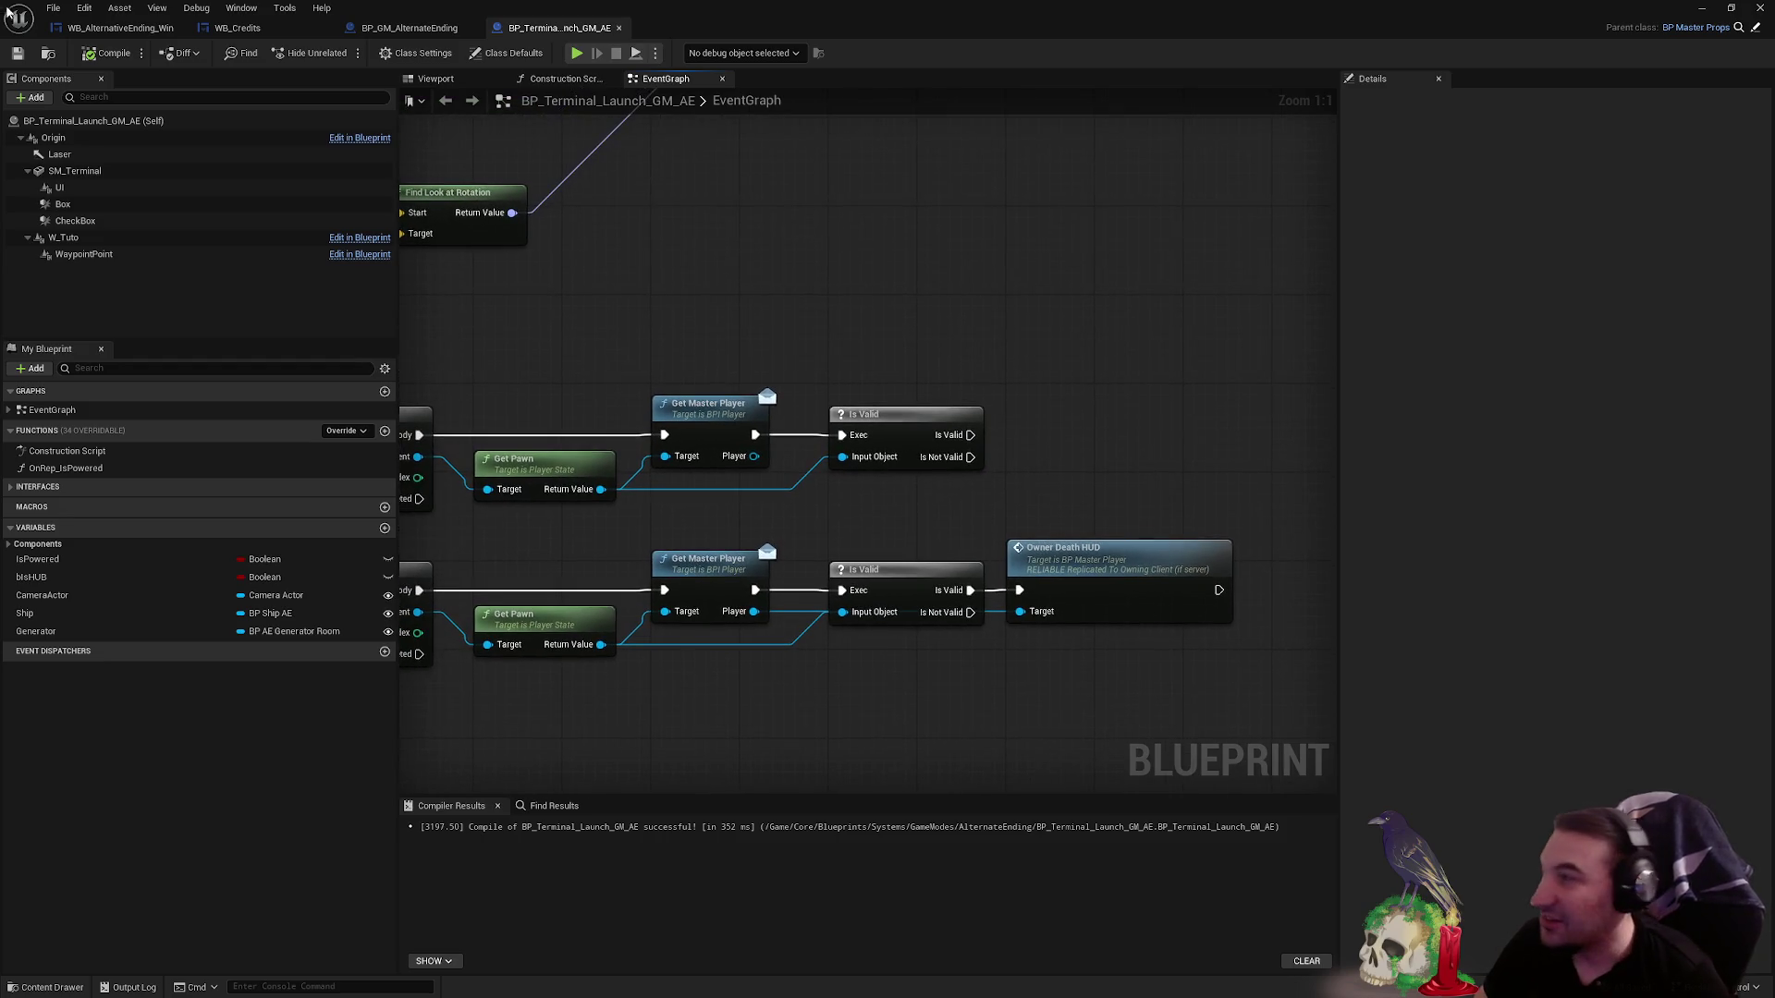
{"action": "key", "text": "super"}
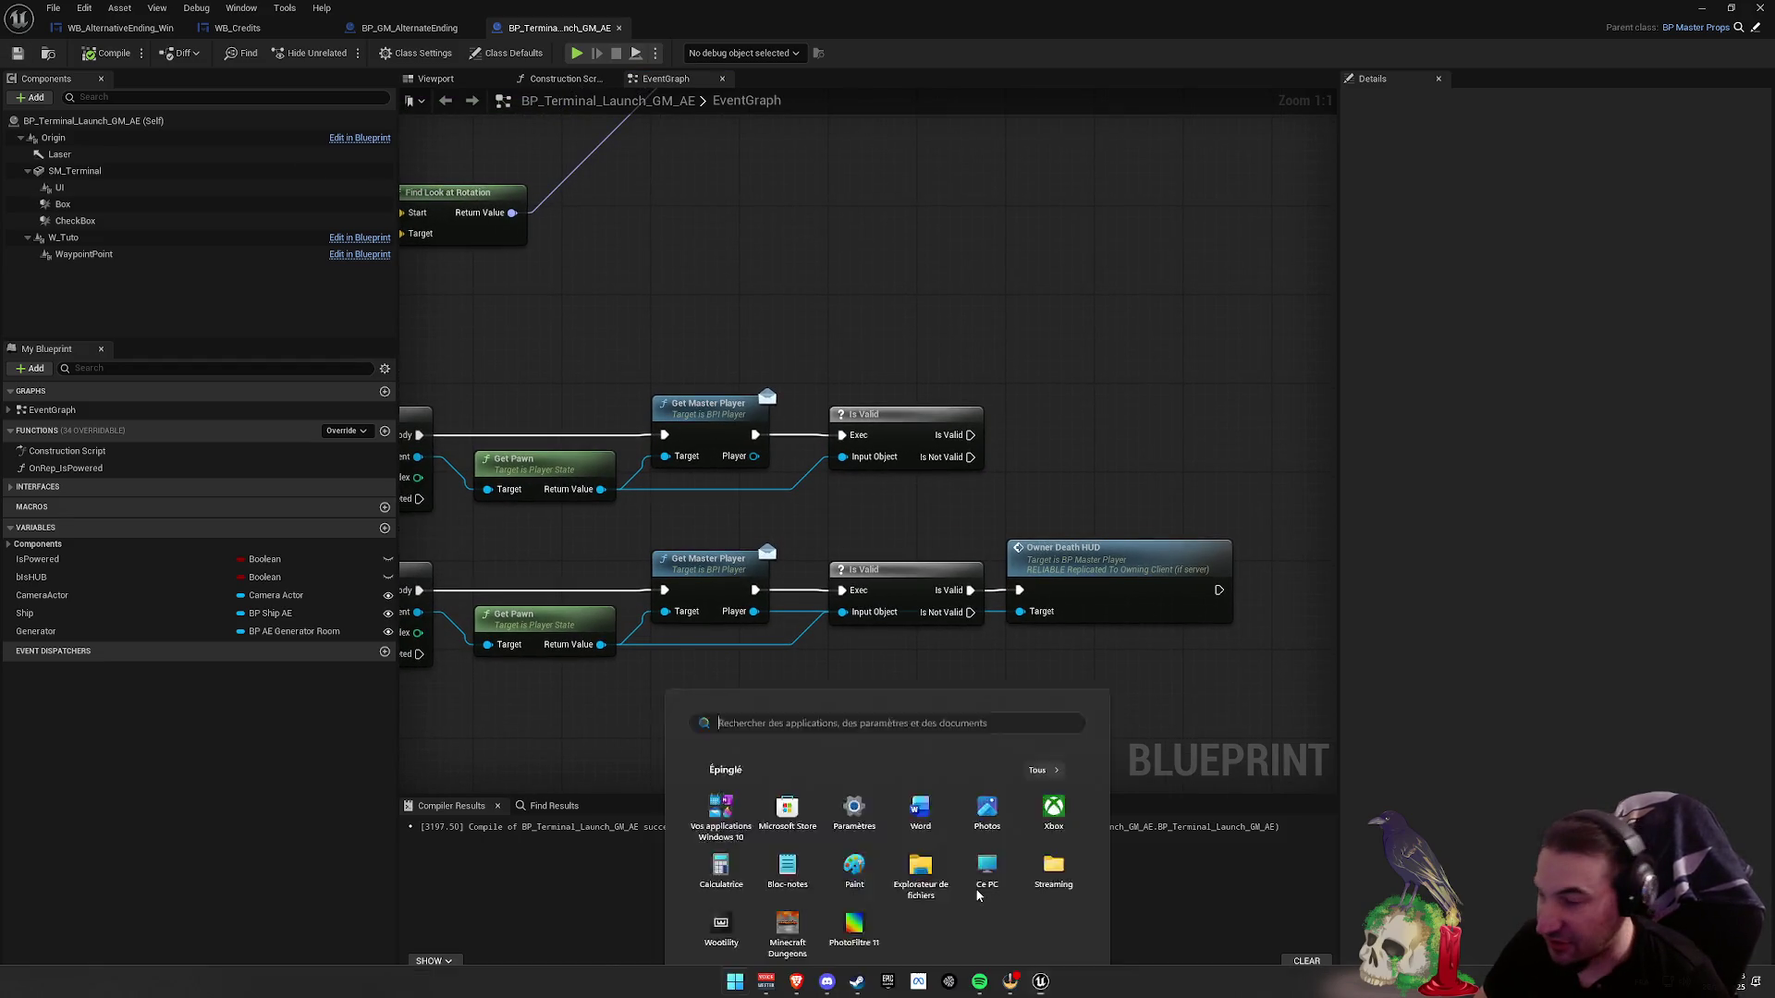
{"action": "key", "text": "super"}
- Open the event in BP_MasterPlayer, name it Owner_AEWin, and make it run on owning client
{"action": "left_click", "coordinate": [1031, 545]}
{"action": "key", "text": "alt+g"}
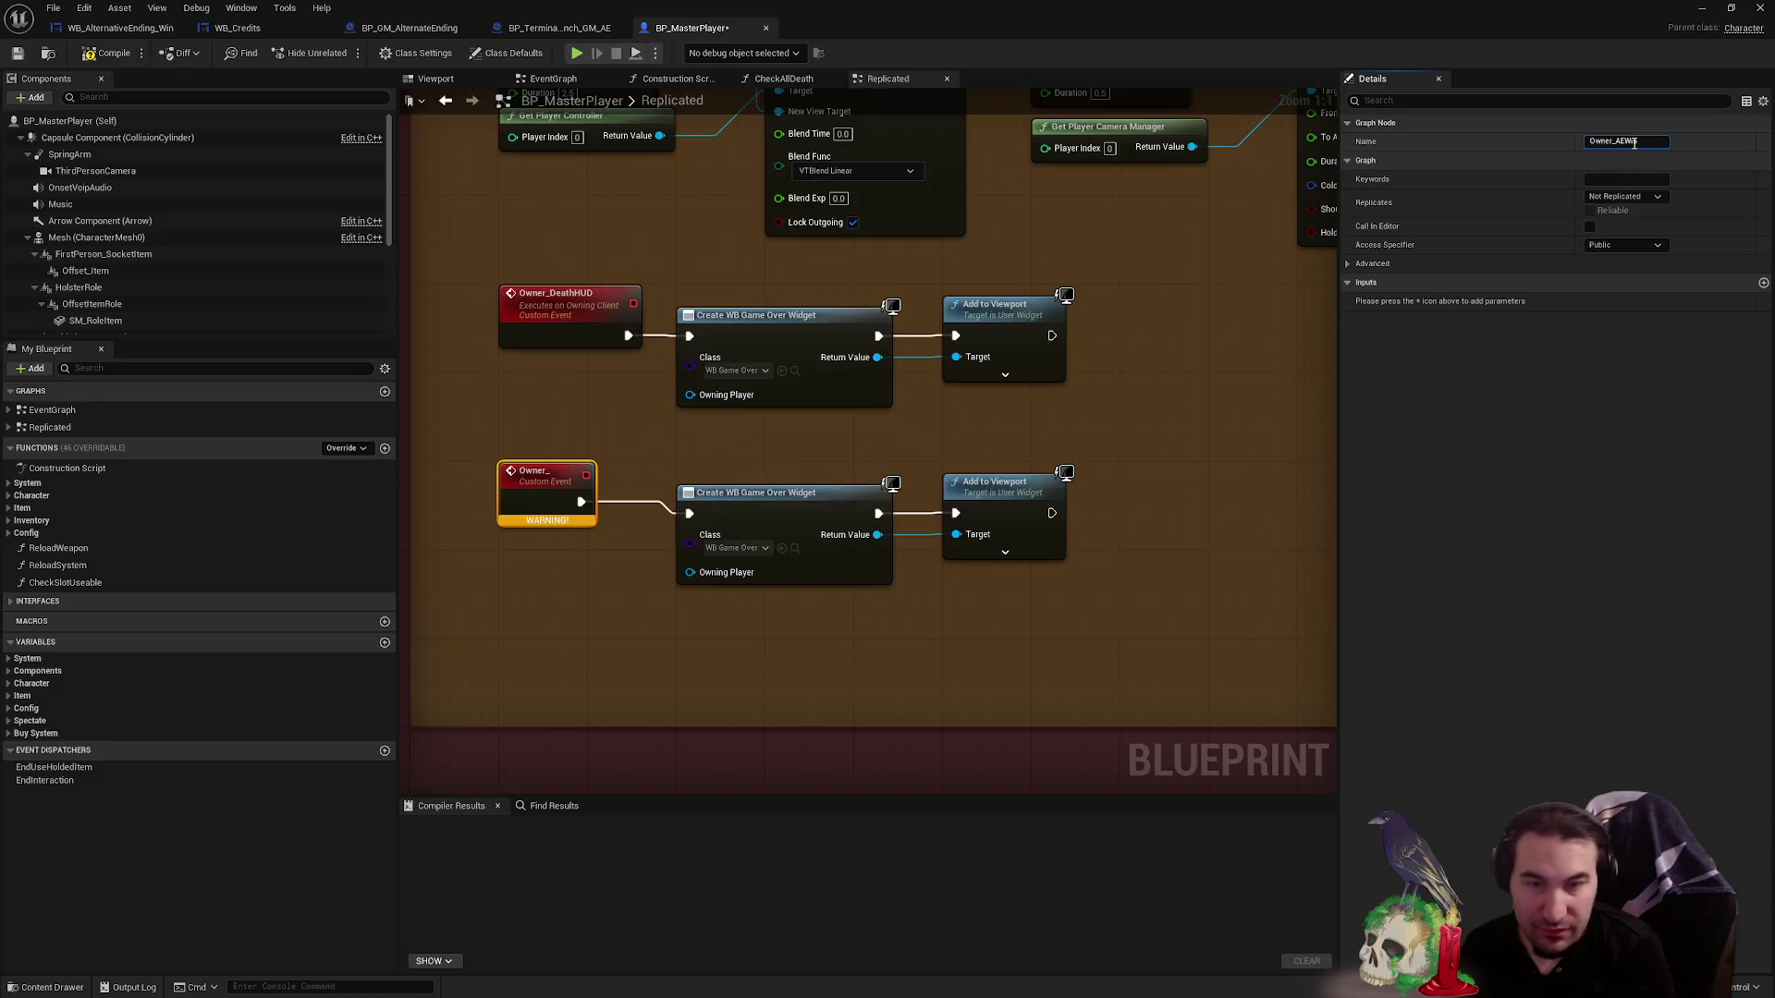
{"action": "key", "text": "Return"}
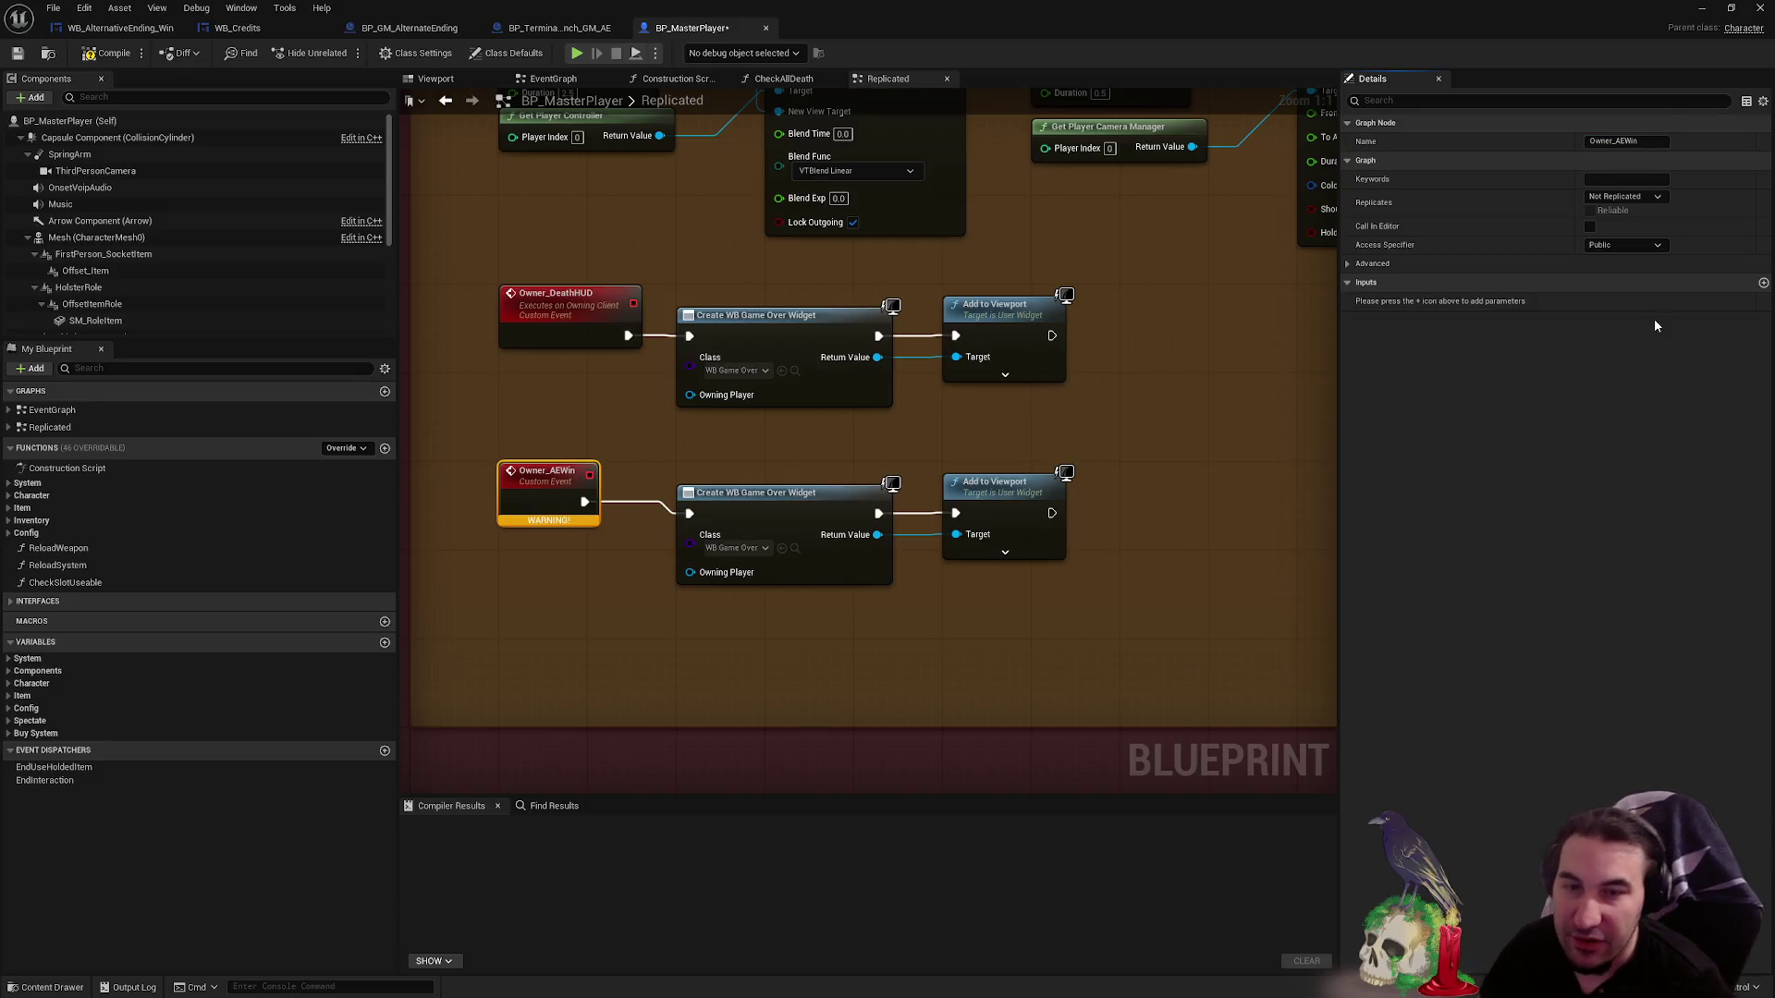
{"action": "left_click", "coordinate": [1624, 196]}
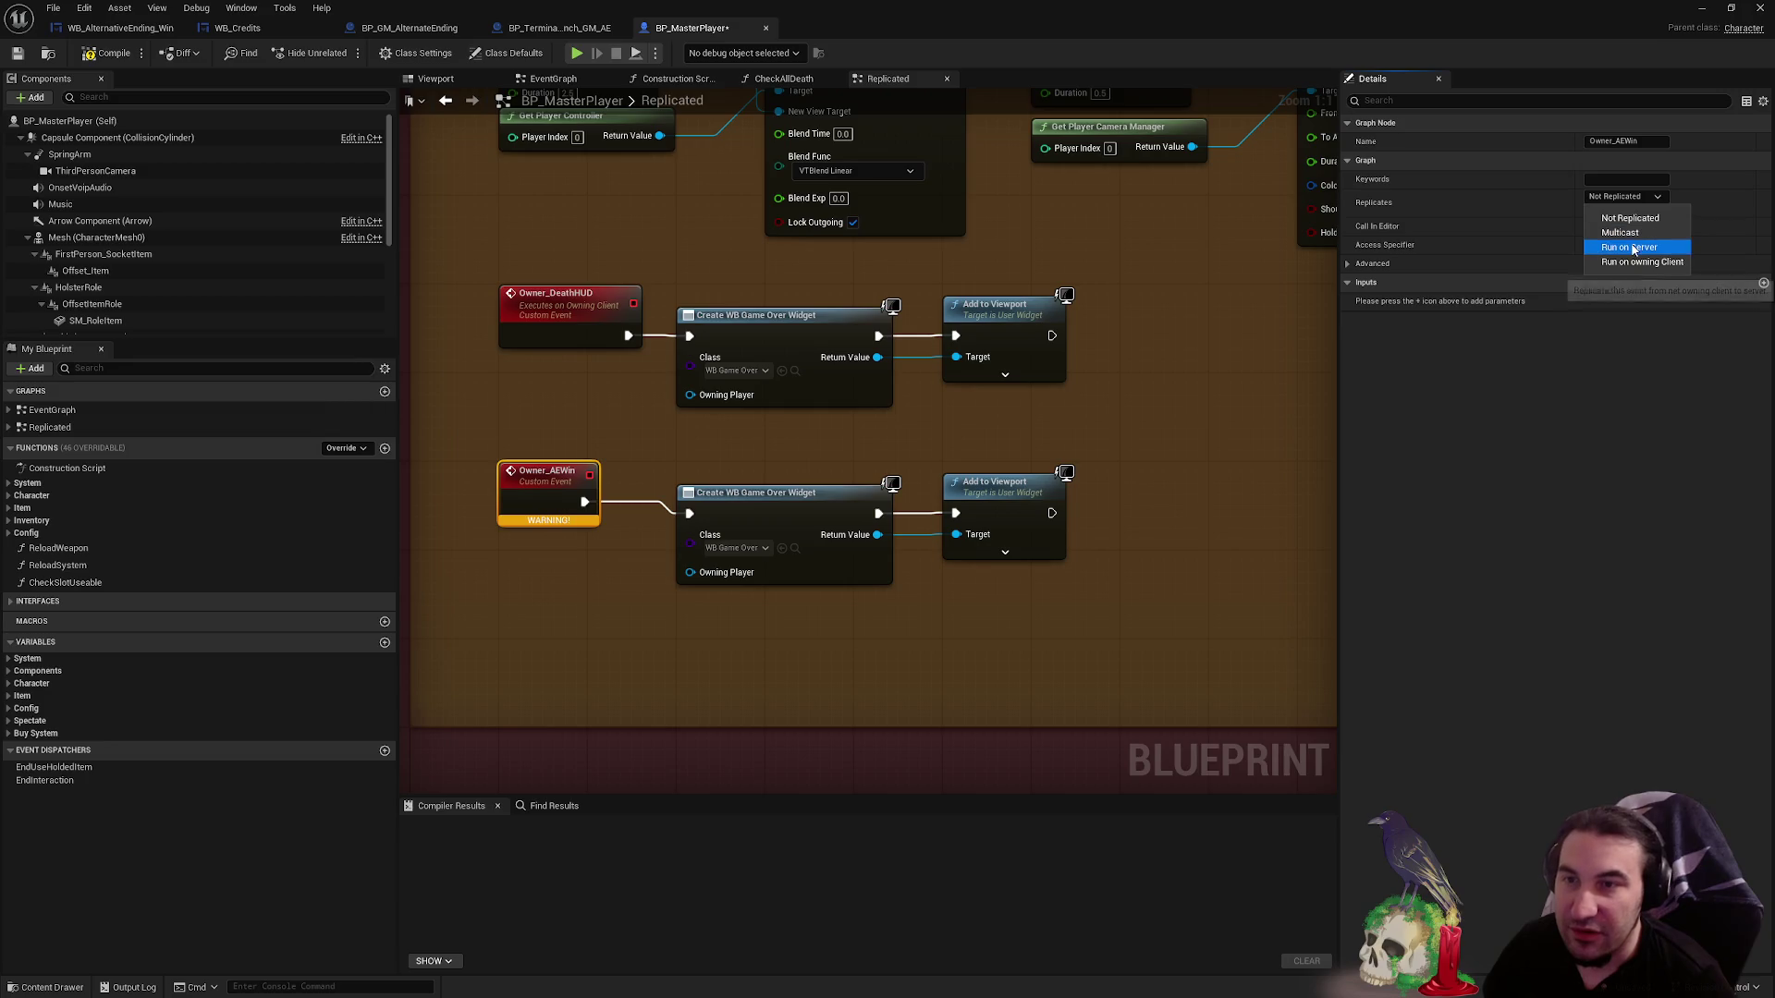
{"action": "key", "text": "Escape"}
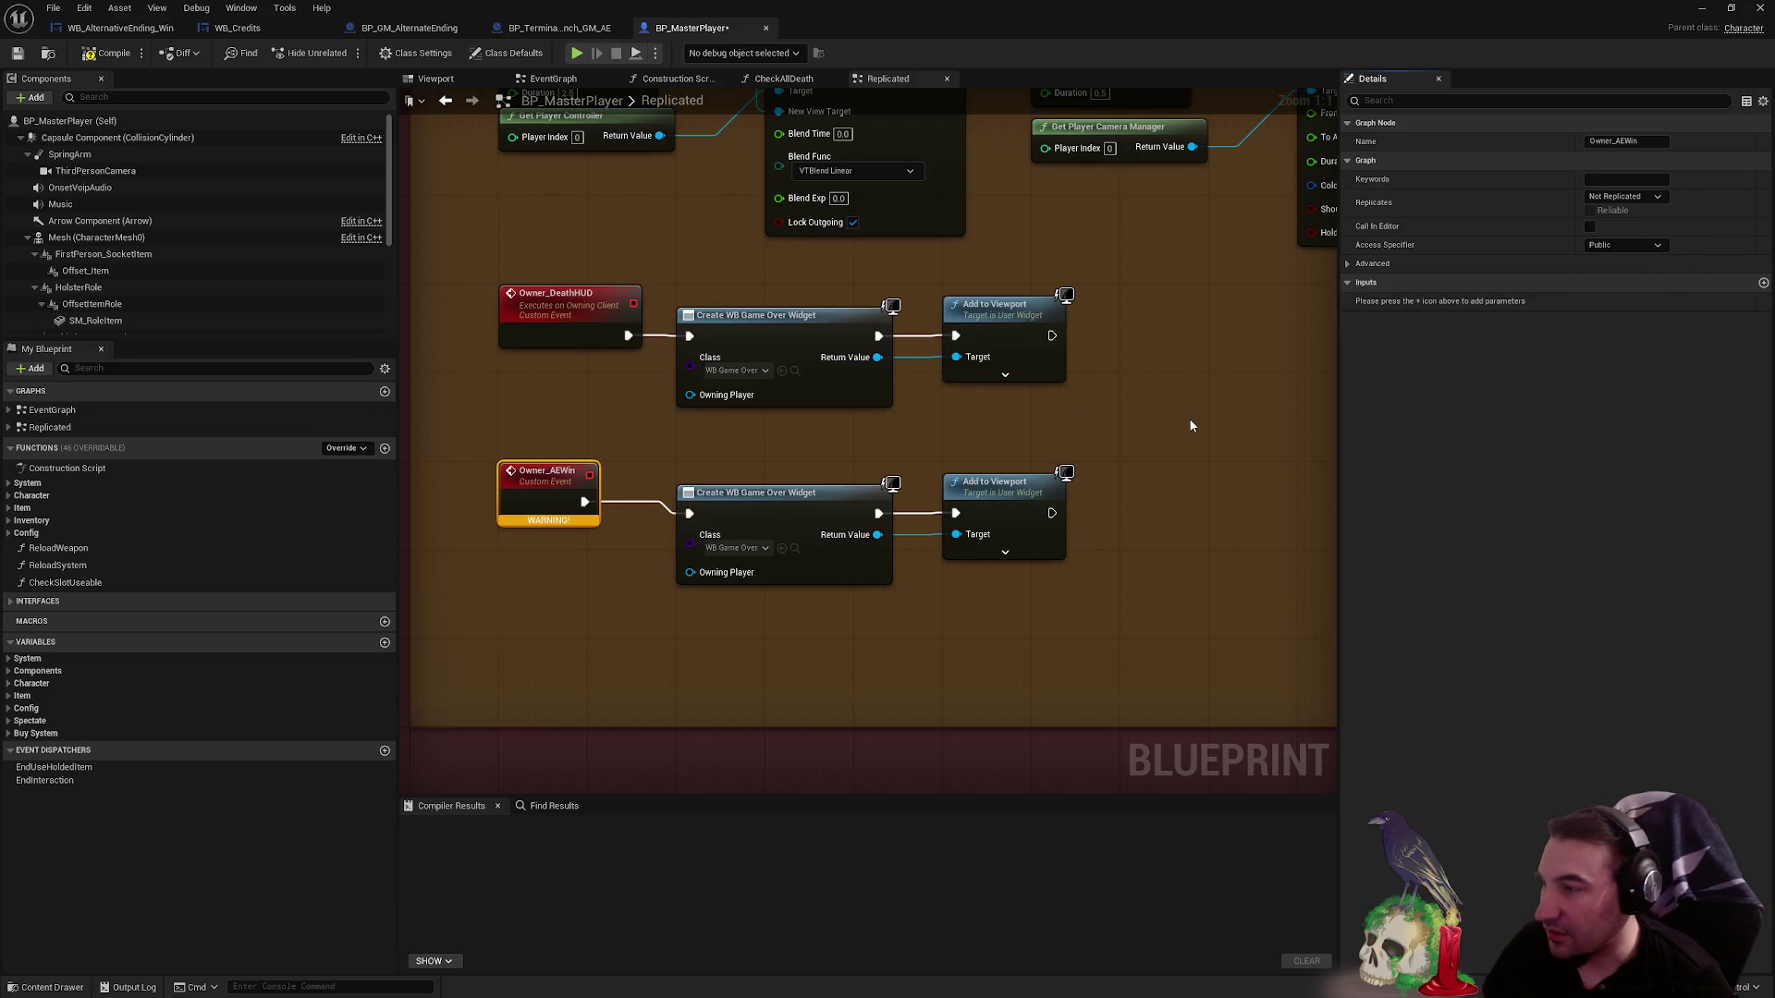
{"action": "left_click", "coordinate": [1189, 425]}
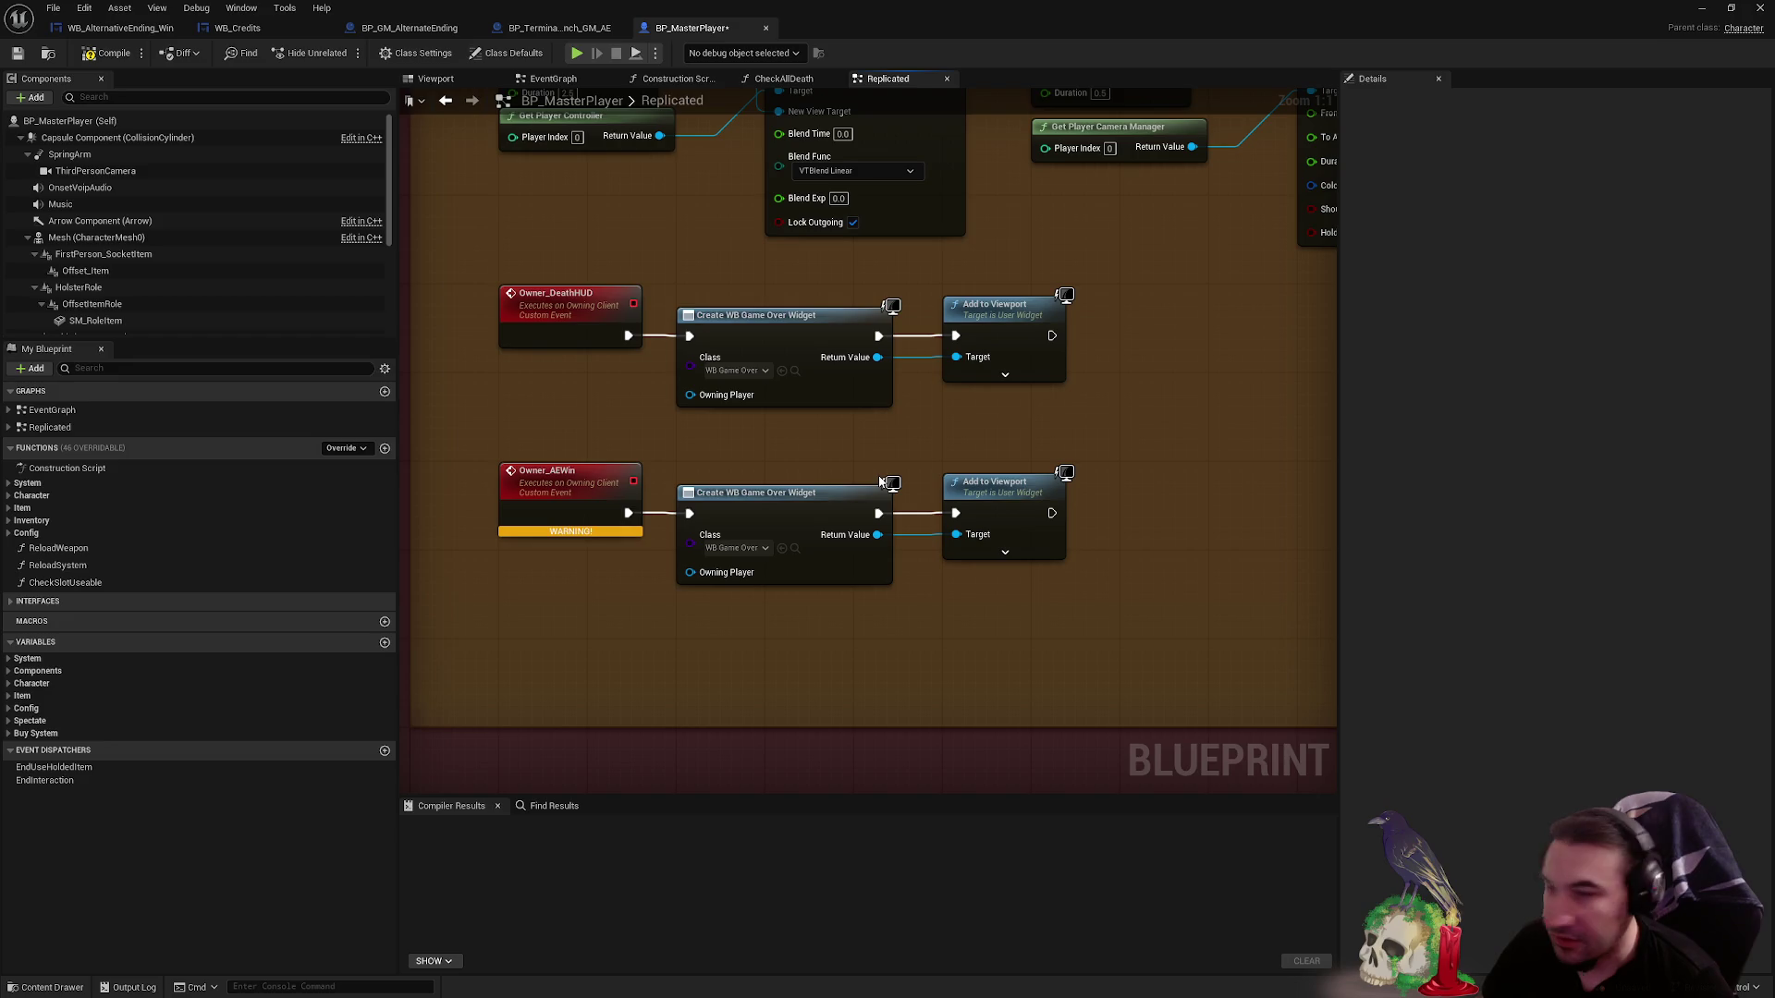
- Compile and save, then set Owner_AEWin's Create Widget class to WB_AlternativeEnding_Win and save
{"action": "left_click", "coordinate": [106, 52]}
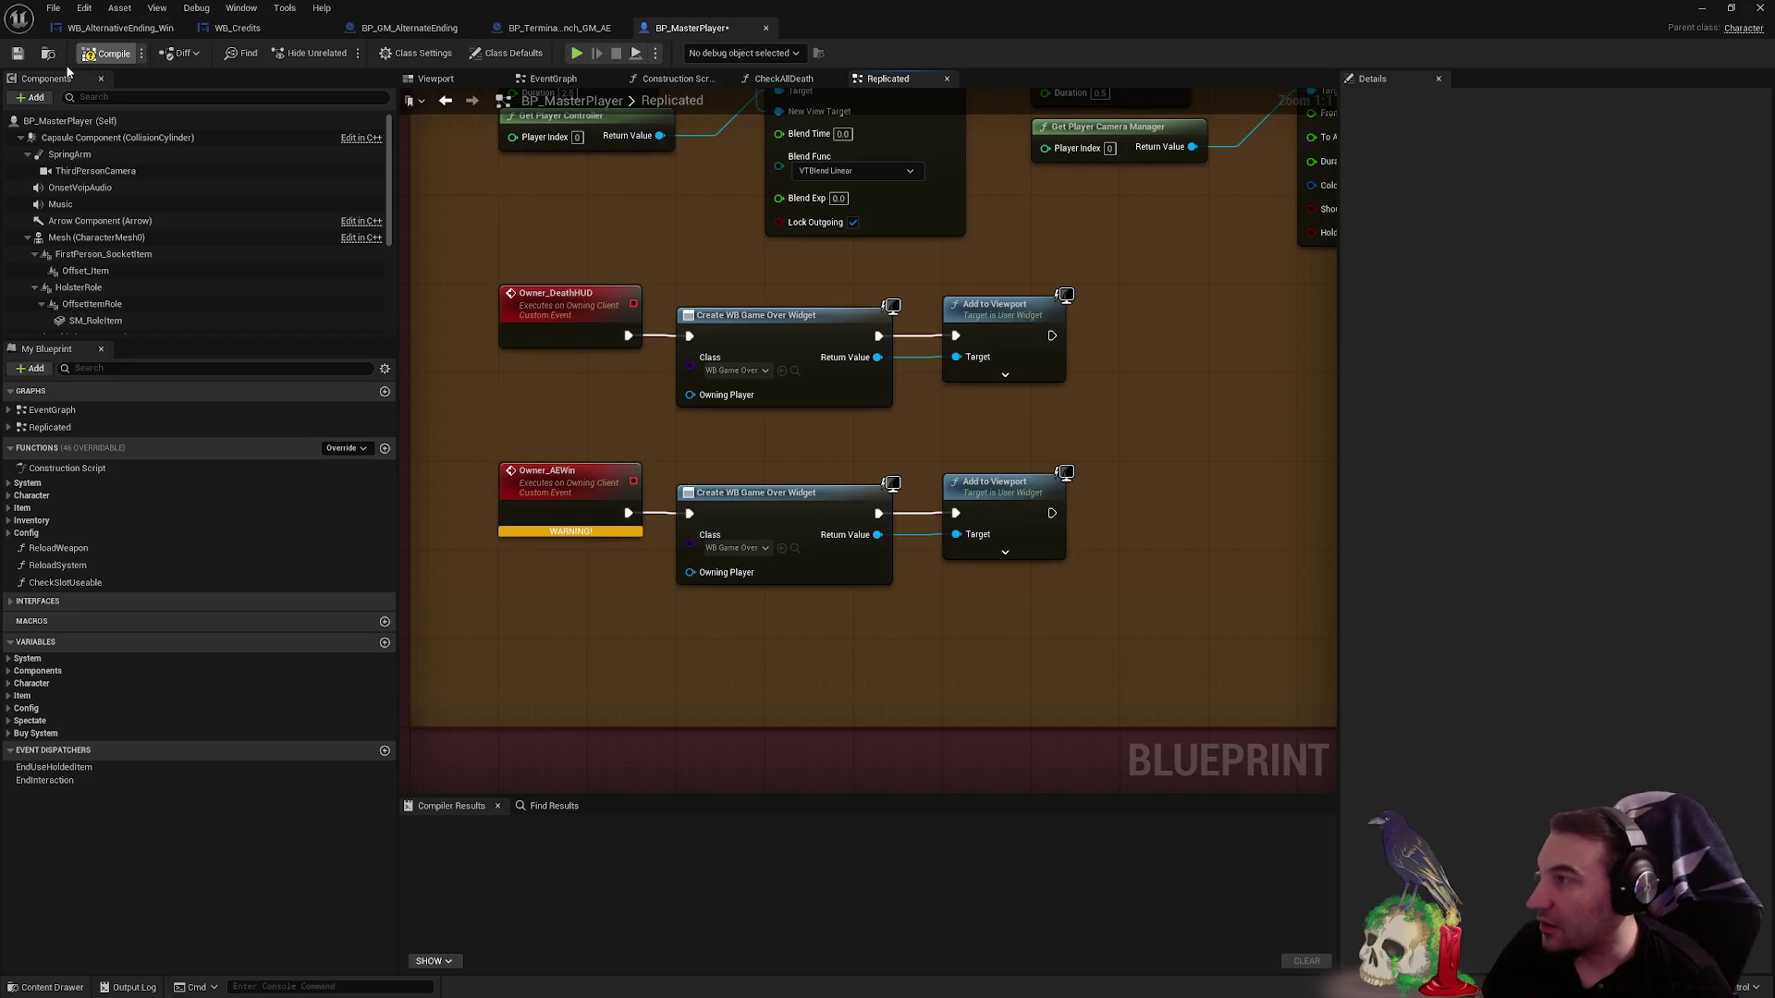
{"action": "left_click", "coordinate": [16, 53]}
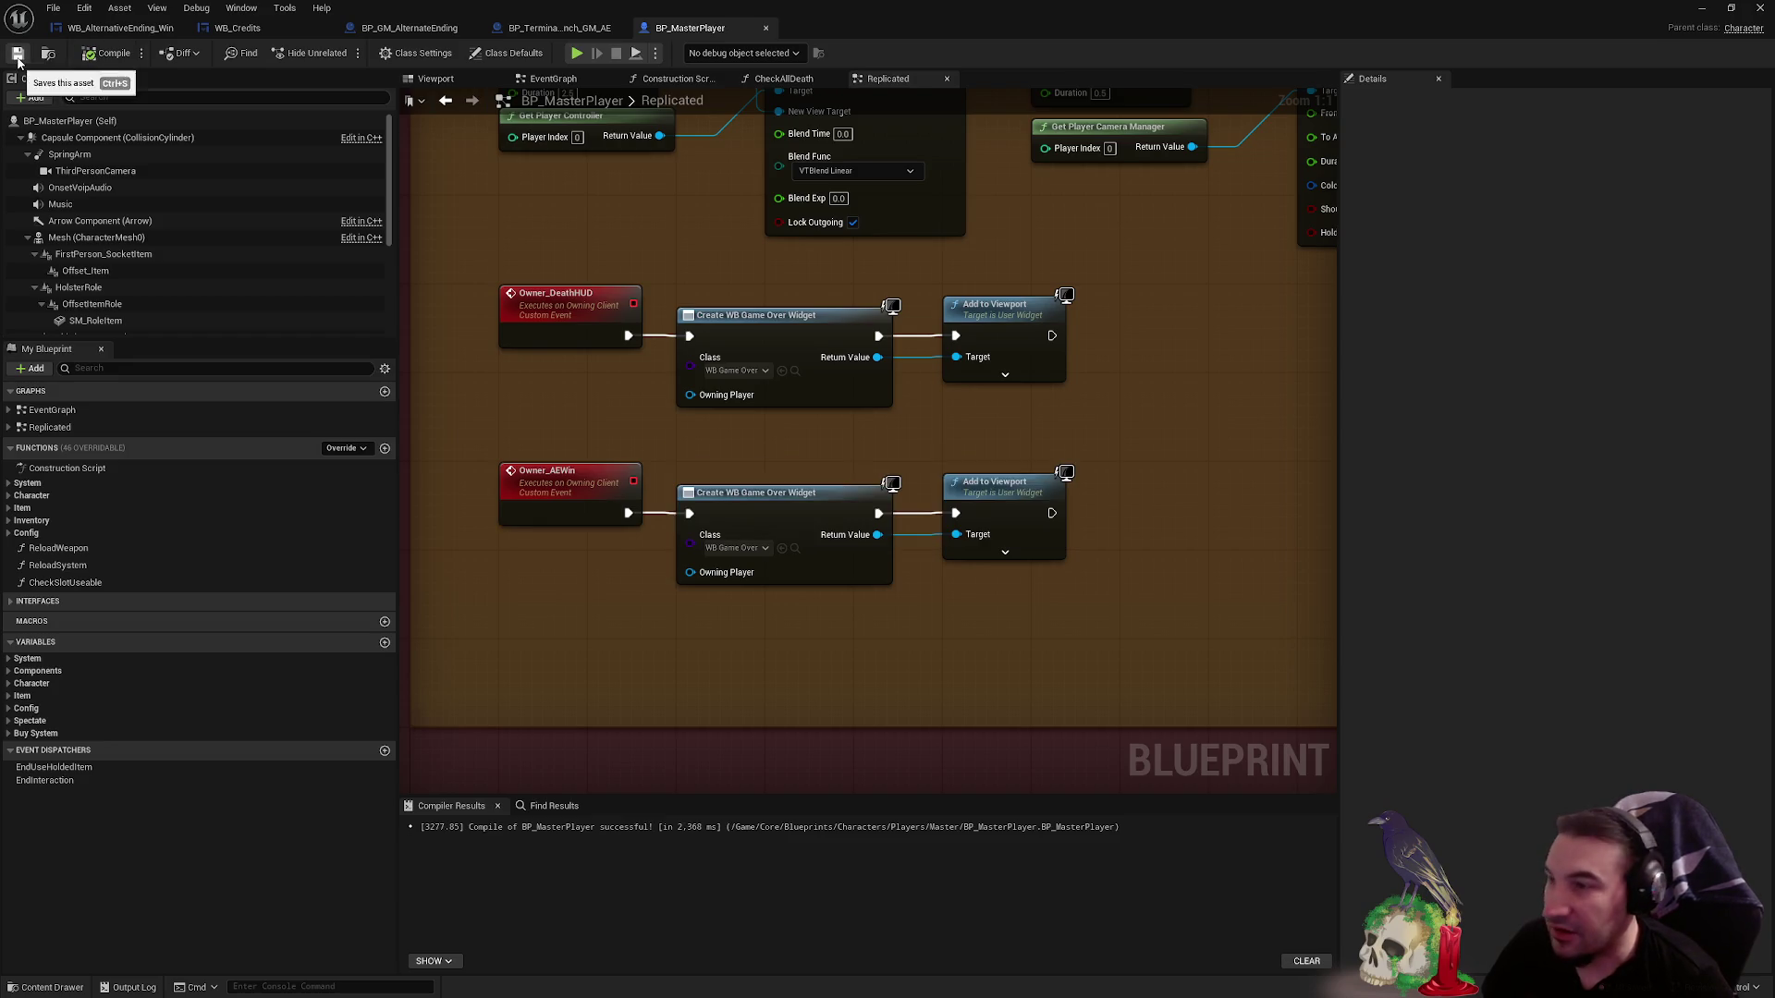
{"action": "left_click", "coordinate": [740, 553]}
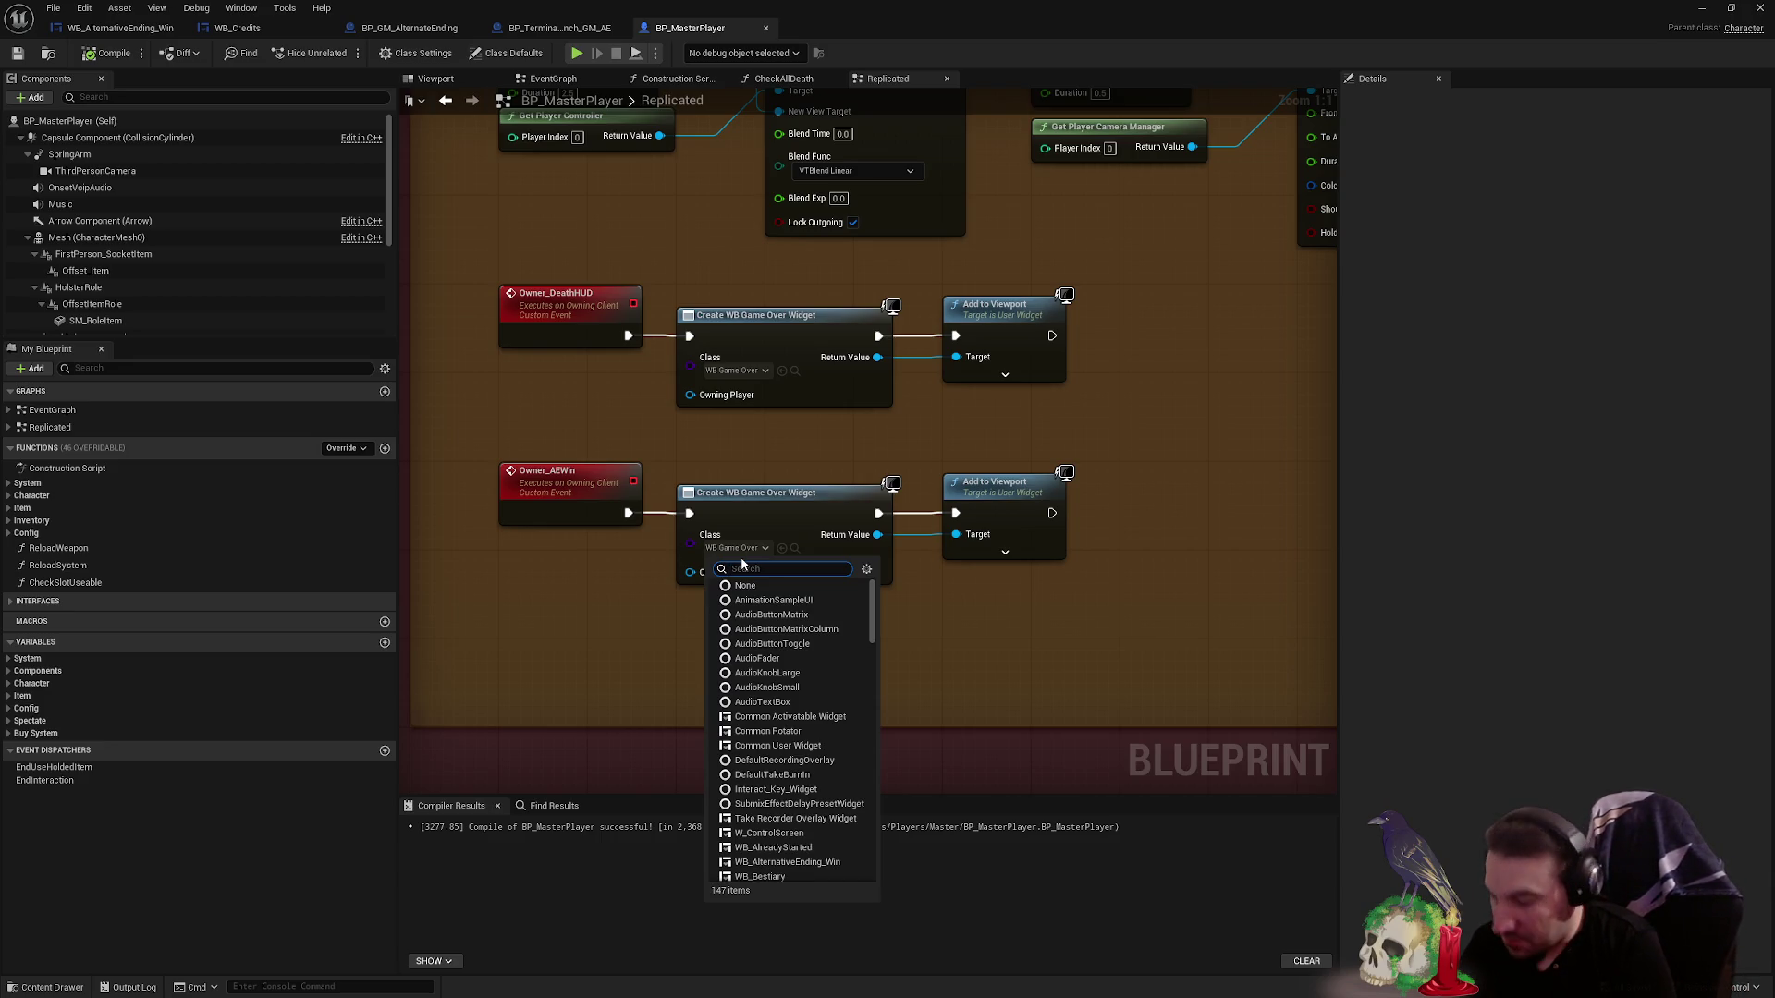
{"action": "type", "text": "altern"}
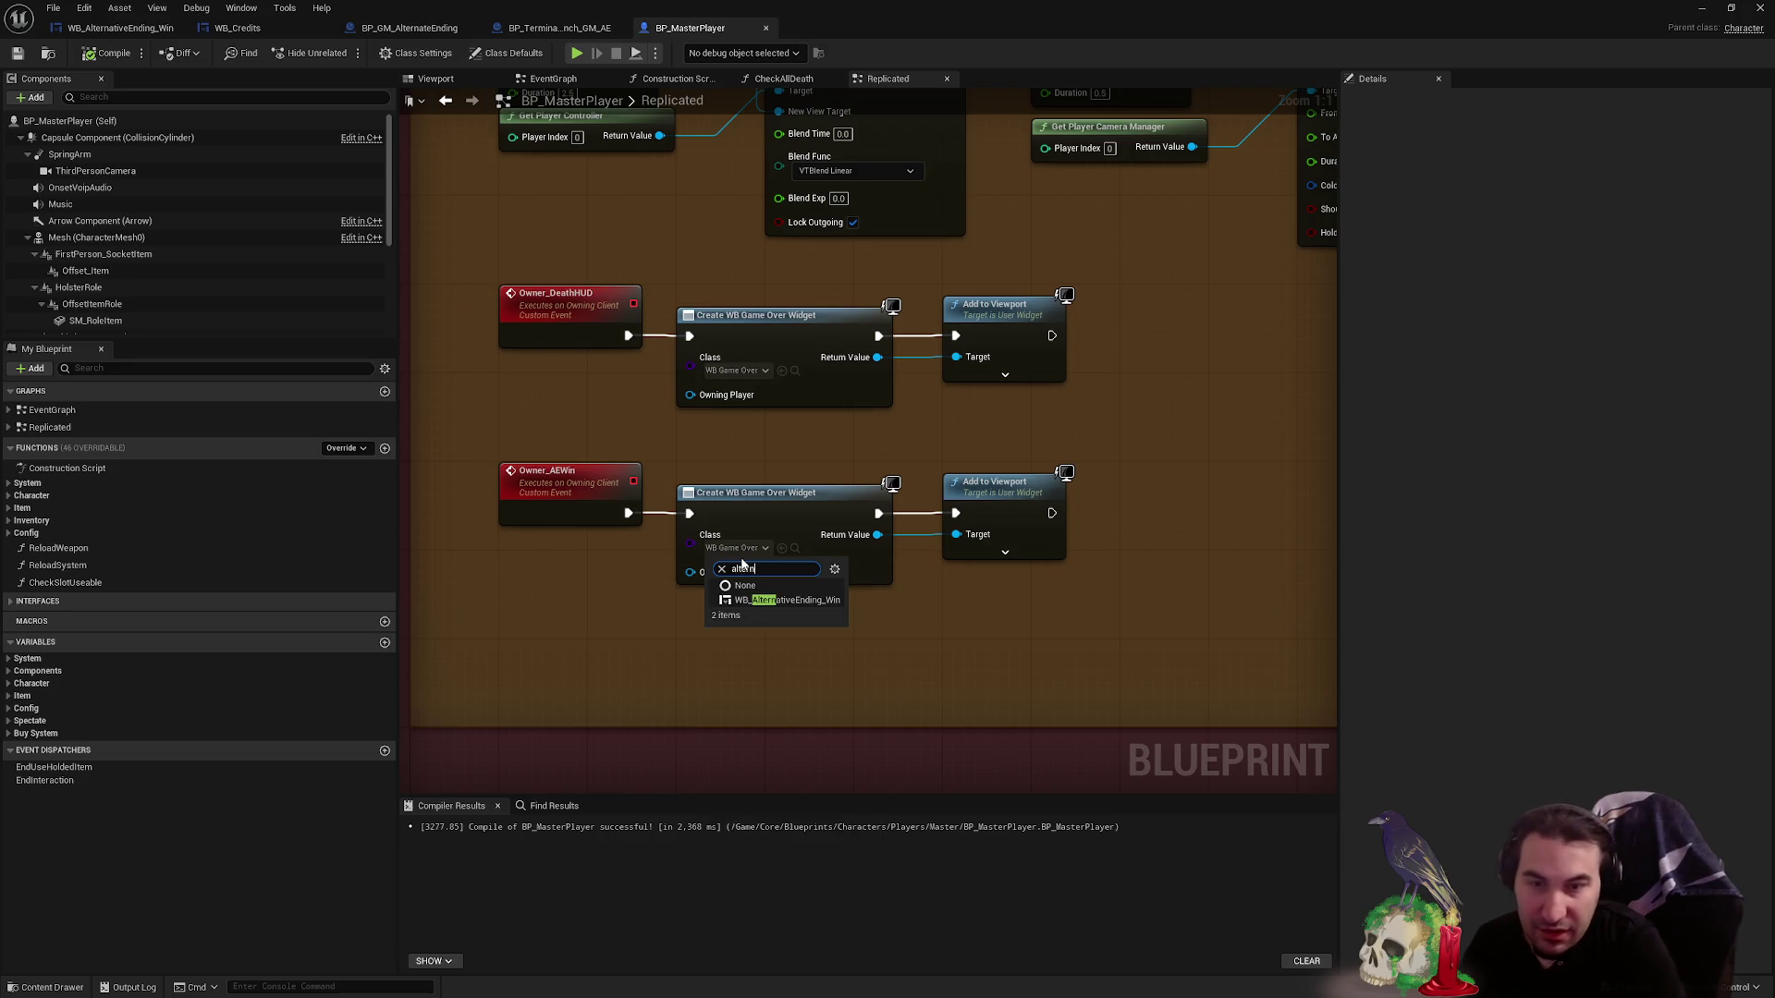
{"action": "left_click", "coordinate": [982, 664]}
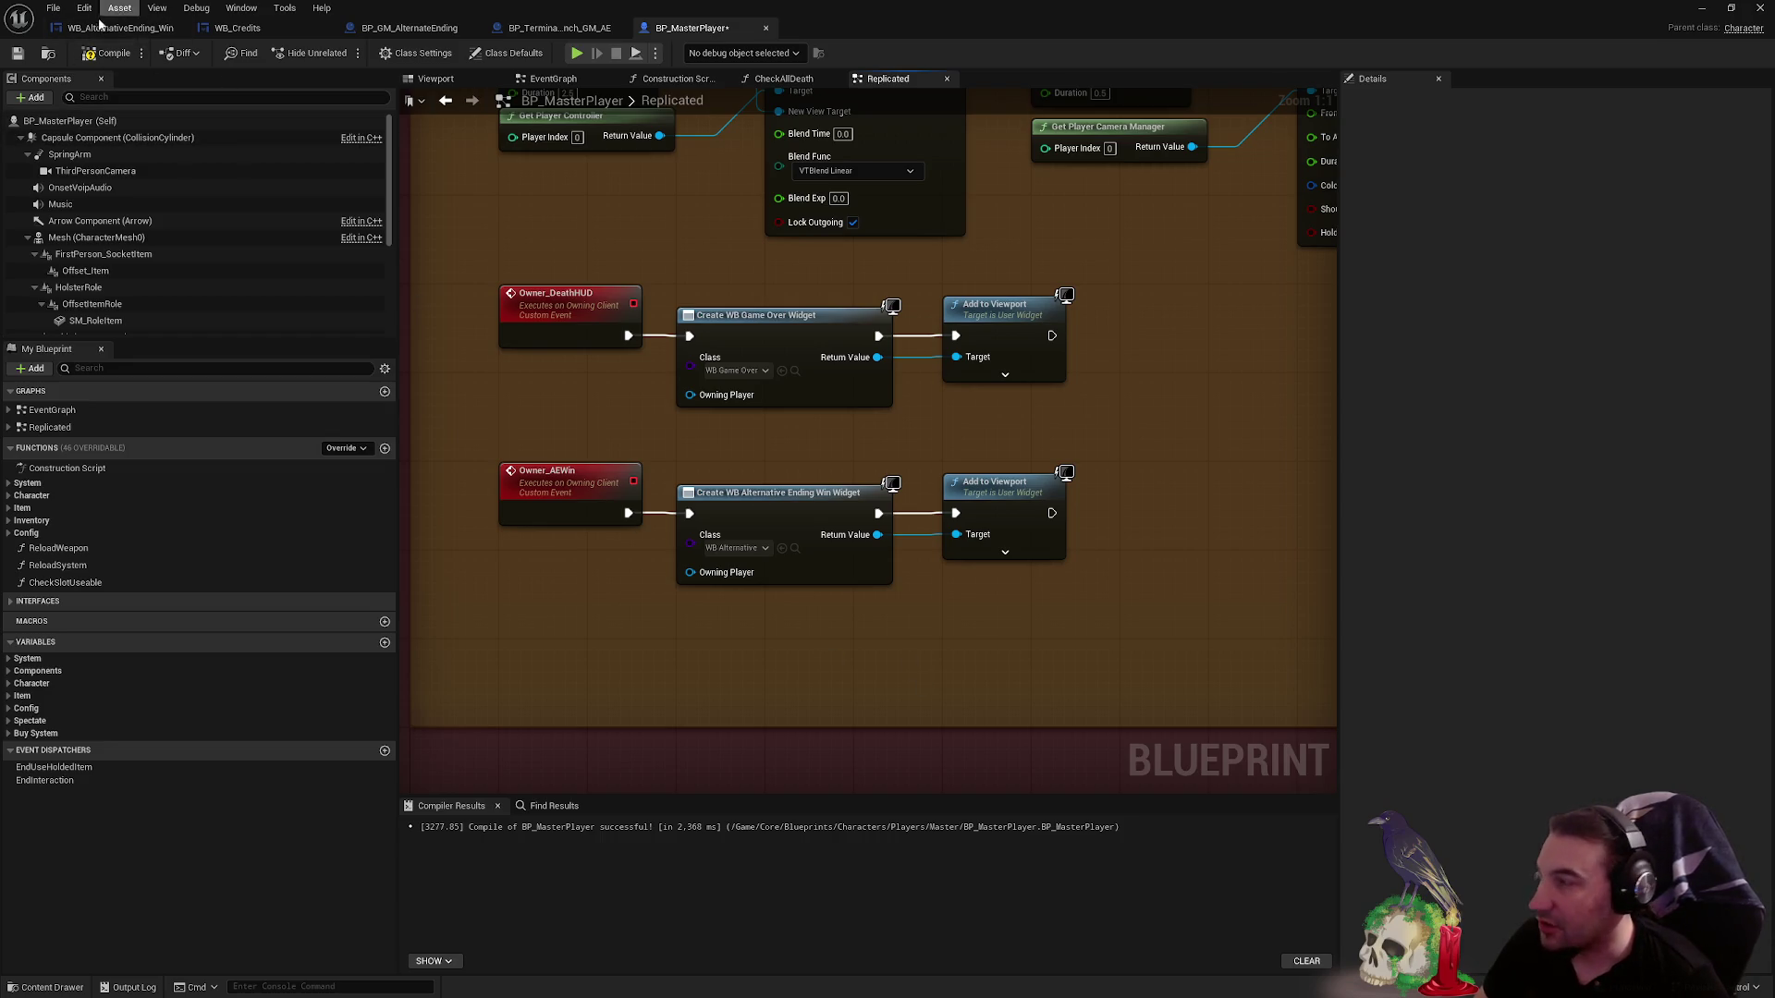
{"action": "left_click", "coordinate": [14, 53]}
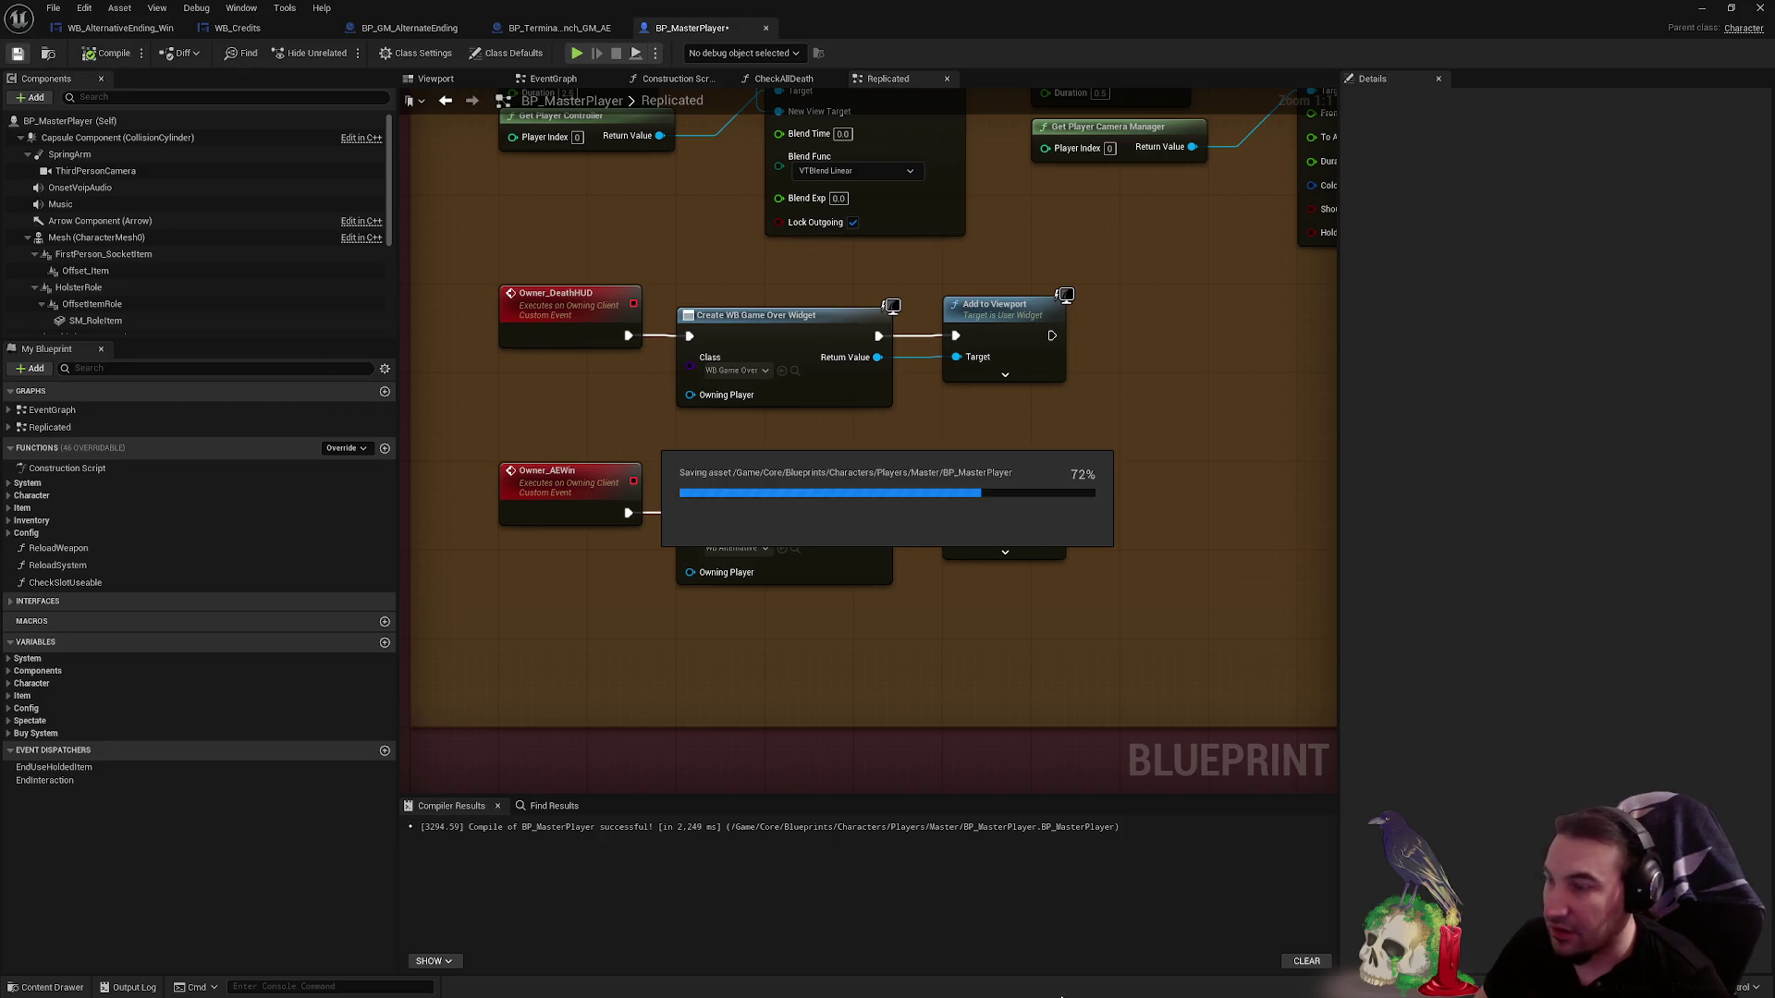
{"action": "left_click", "coordinate": [735, 982]}
{"action": "mouse_move", "coordinate": [811, 987]}
{"action": "key", "text": "Escape"}
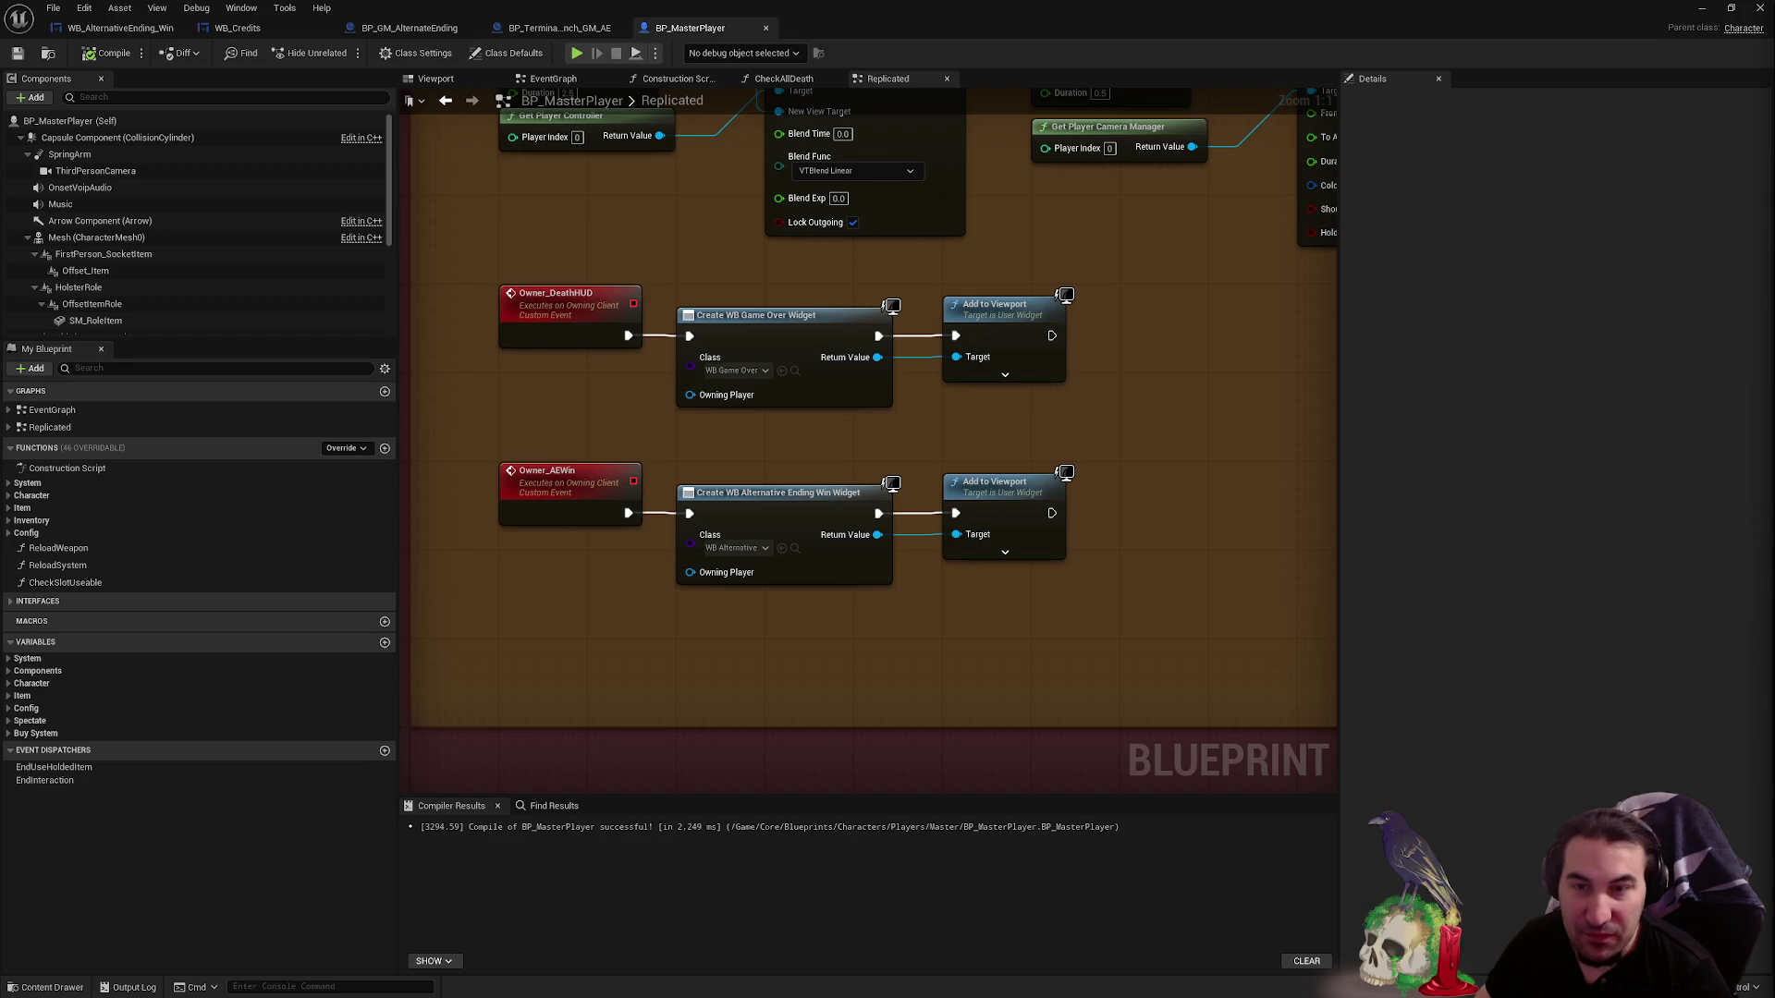
- Close BP_MasterPlayer, add an Owner AEWin call after the upper Is Valid, then compile and save
{"action": "left_click_drag", "start_coordinate": [945, 473], "coordinate": [867, 459]}
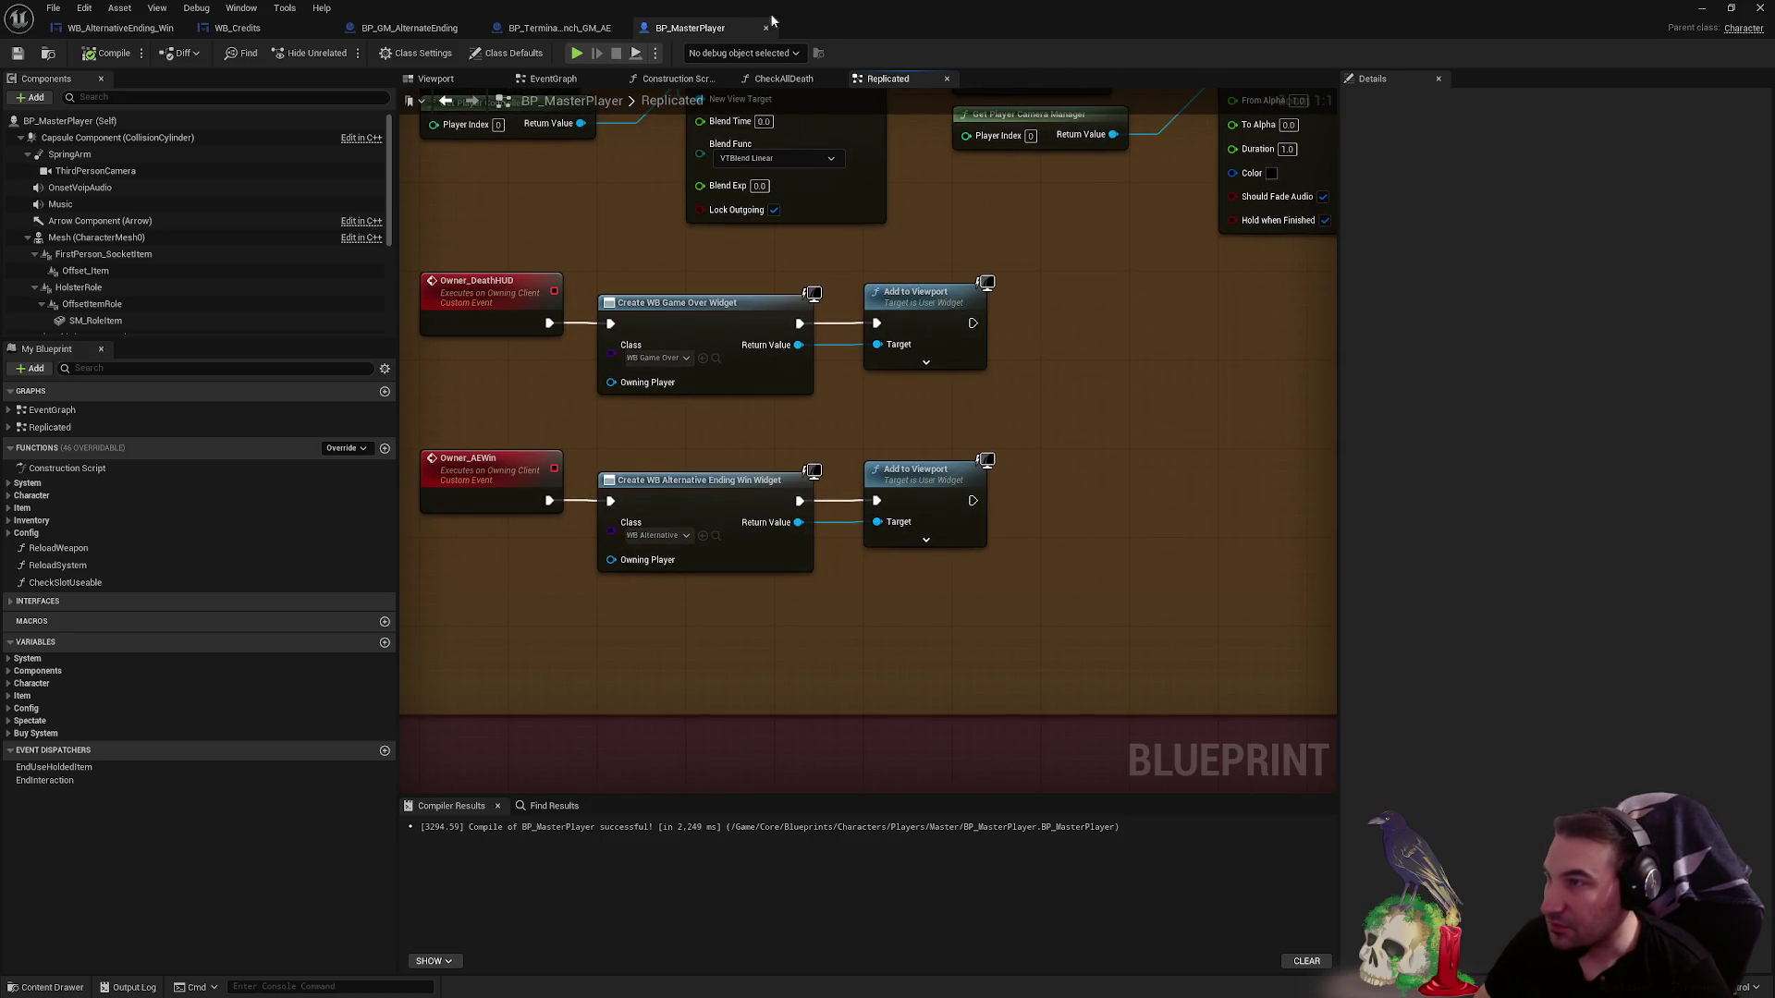
{"action": "scroll", "coordinate": [837, 365], "scroll_direction": "down", "scroll_amount": 8}
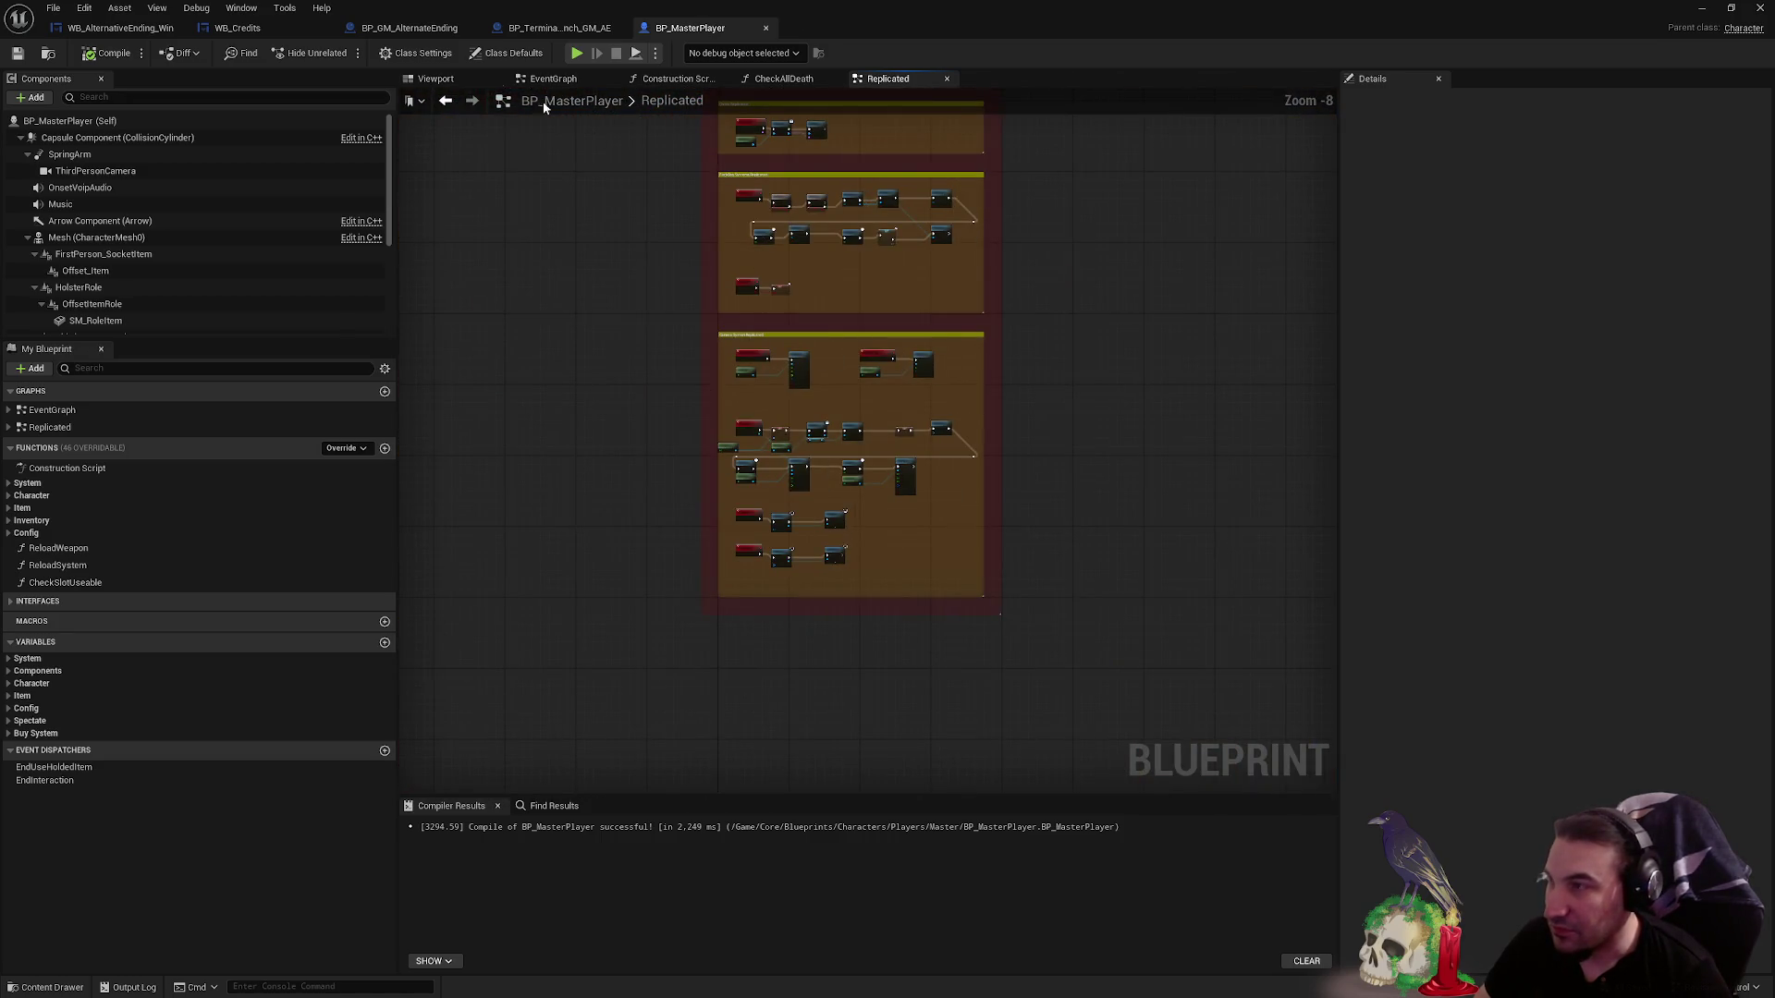
{"action": "left_click", "coordinate": [764, 28]}
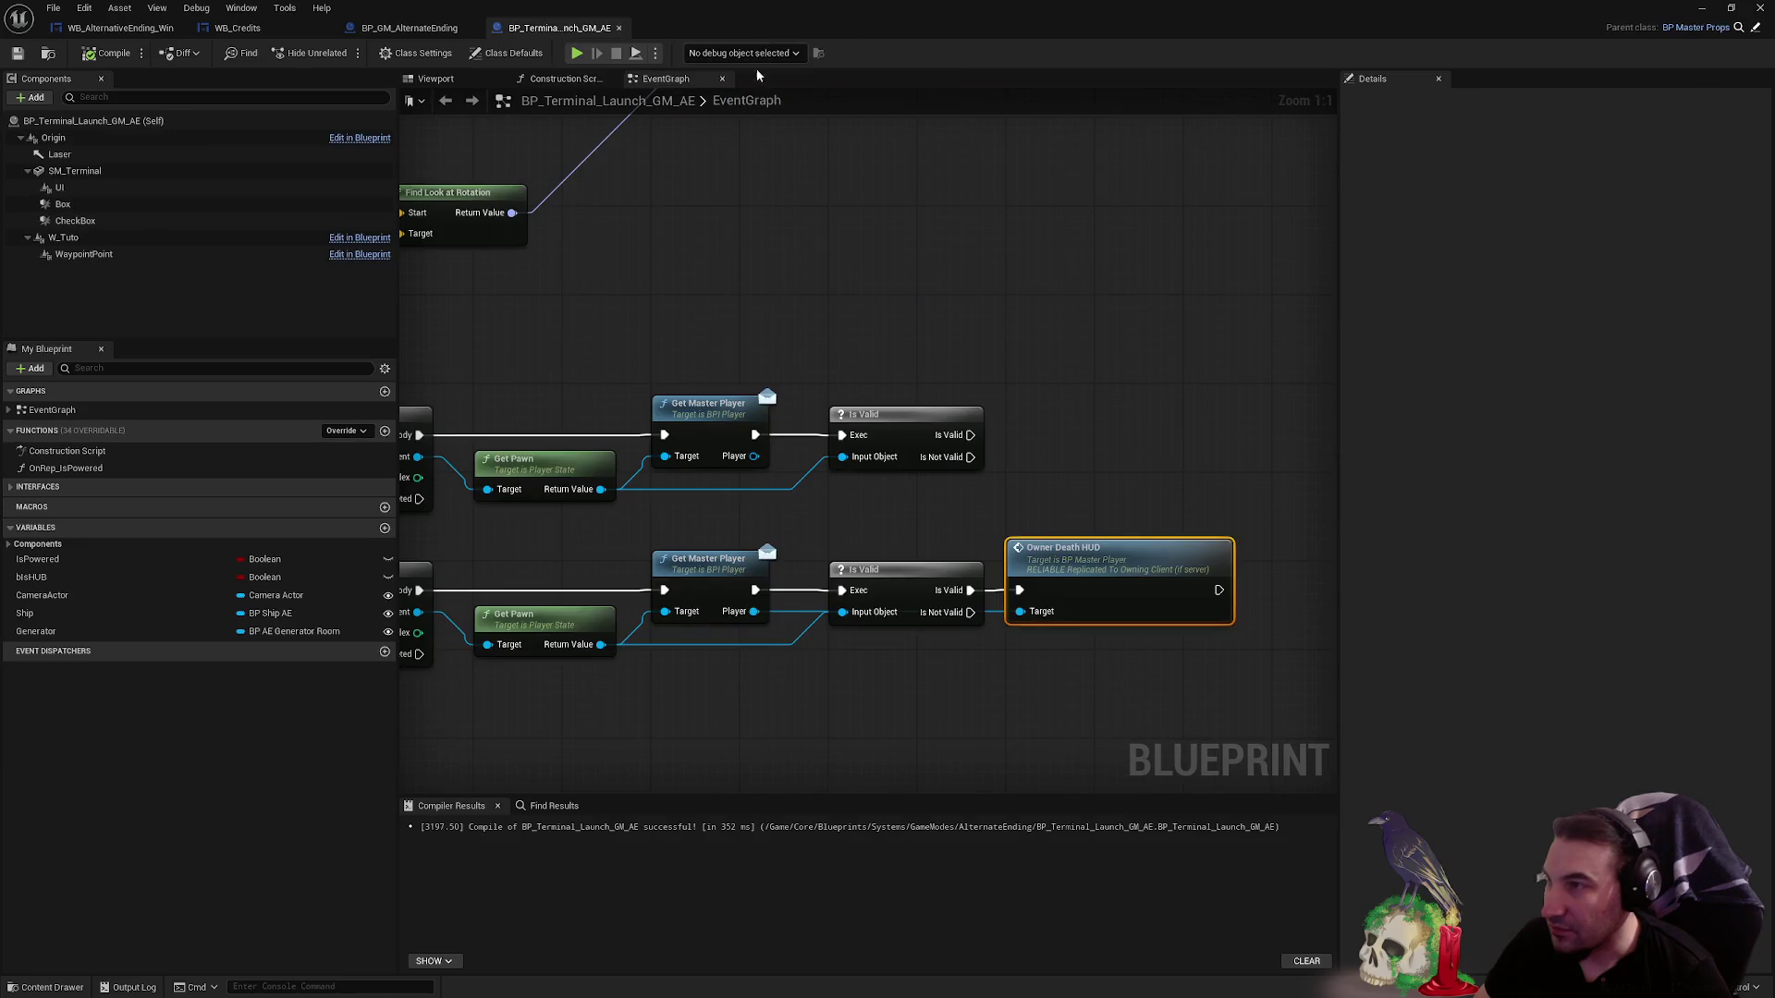
{"action": "left_click_drag", "start_coordinate": [756, 455], "coordinate": [1103, 465]}
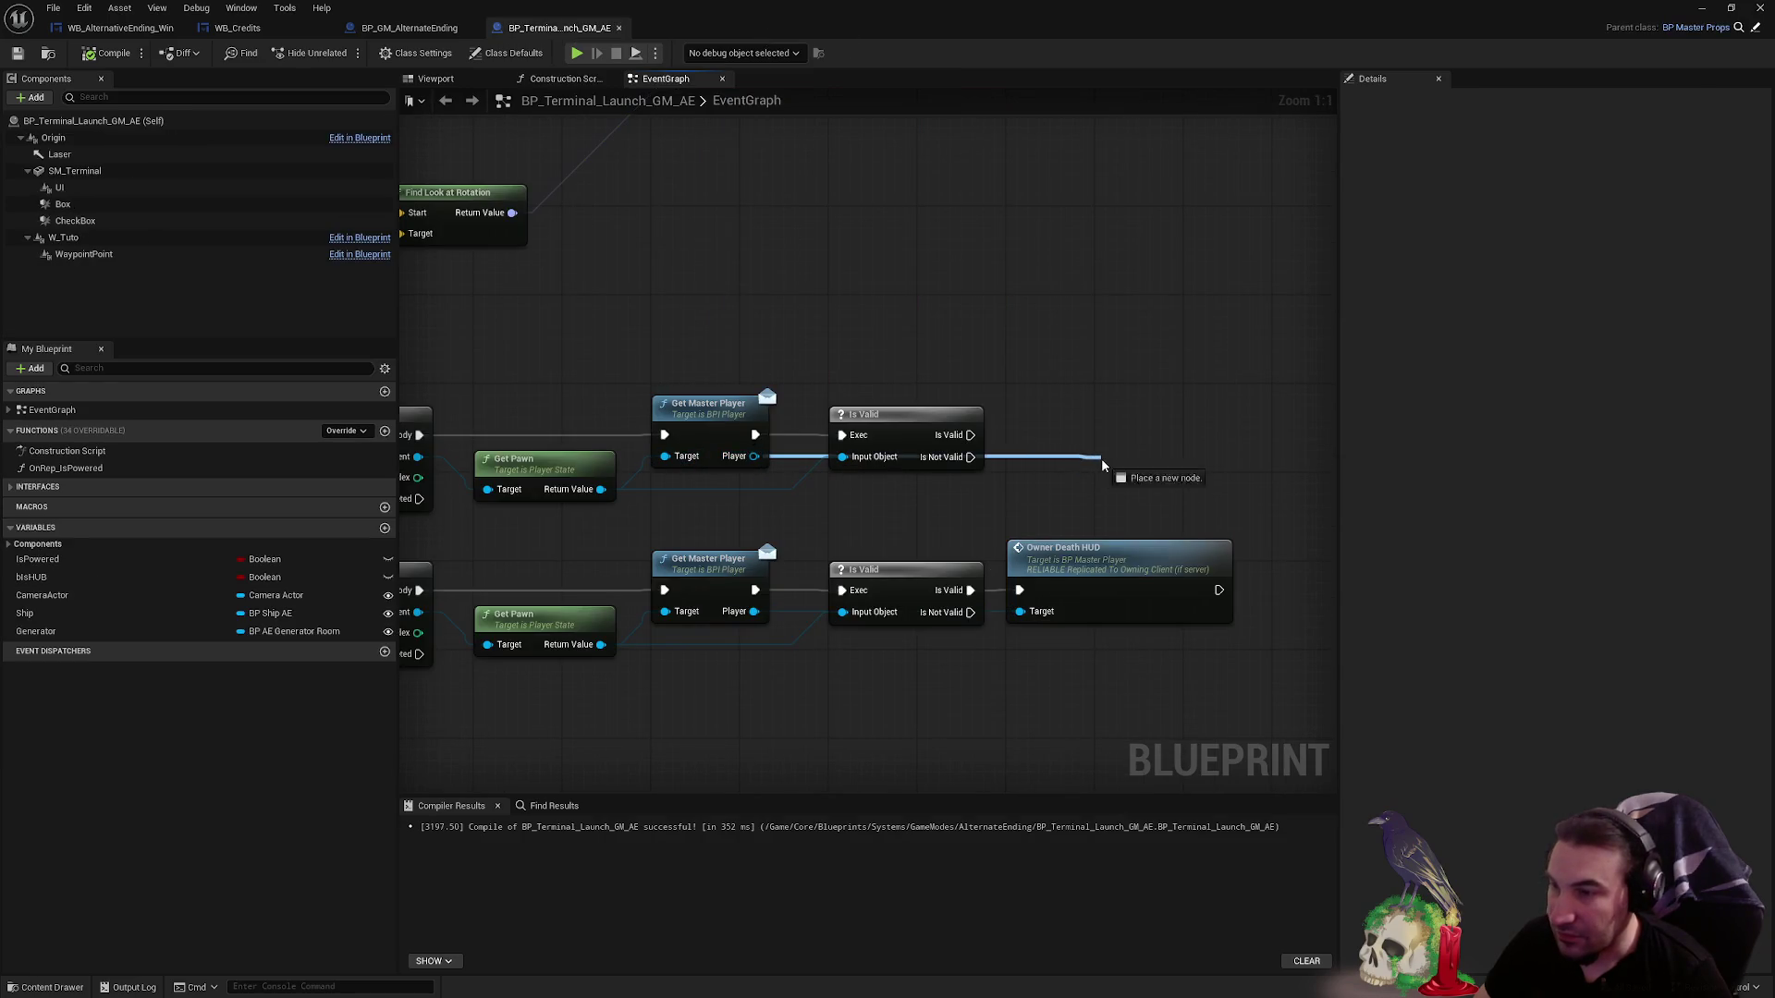
{"action": "type", "text": "owner al"}
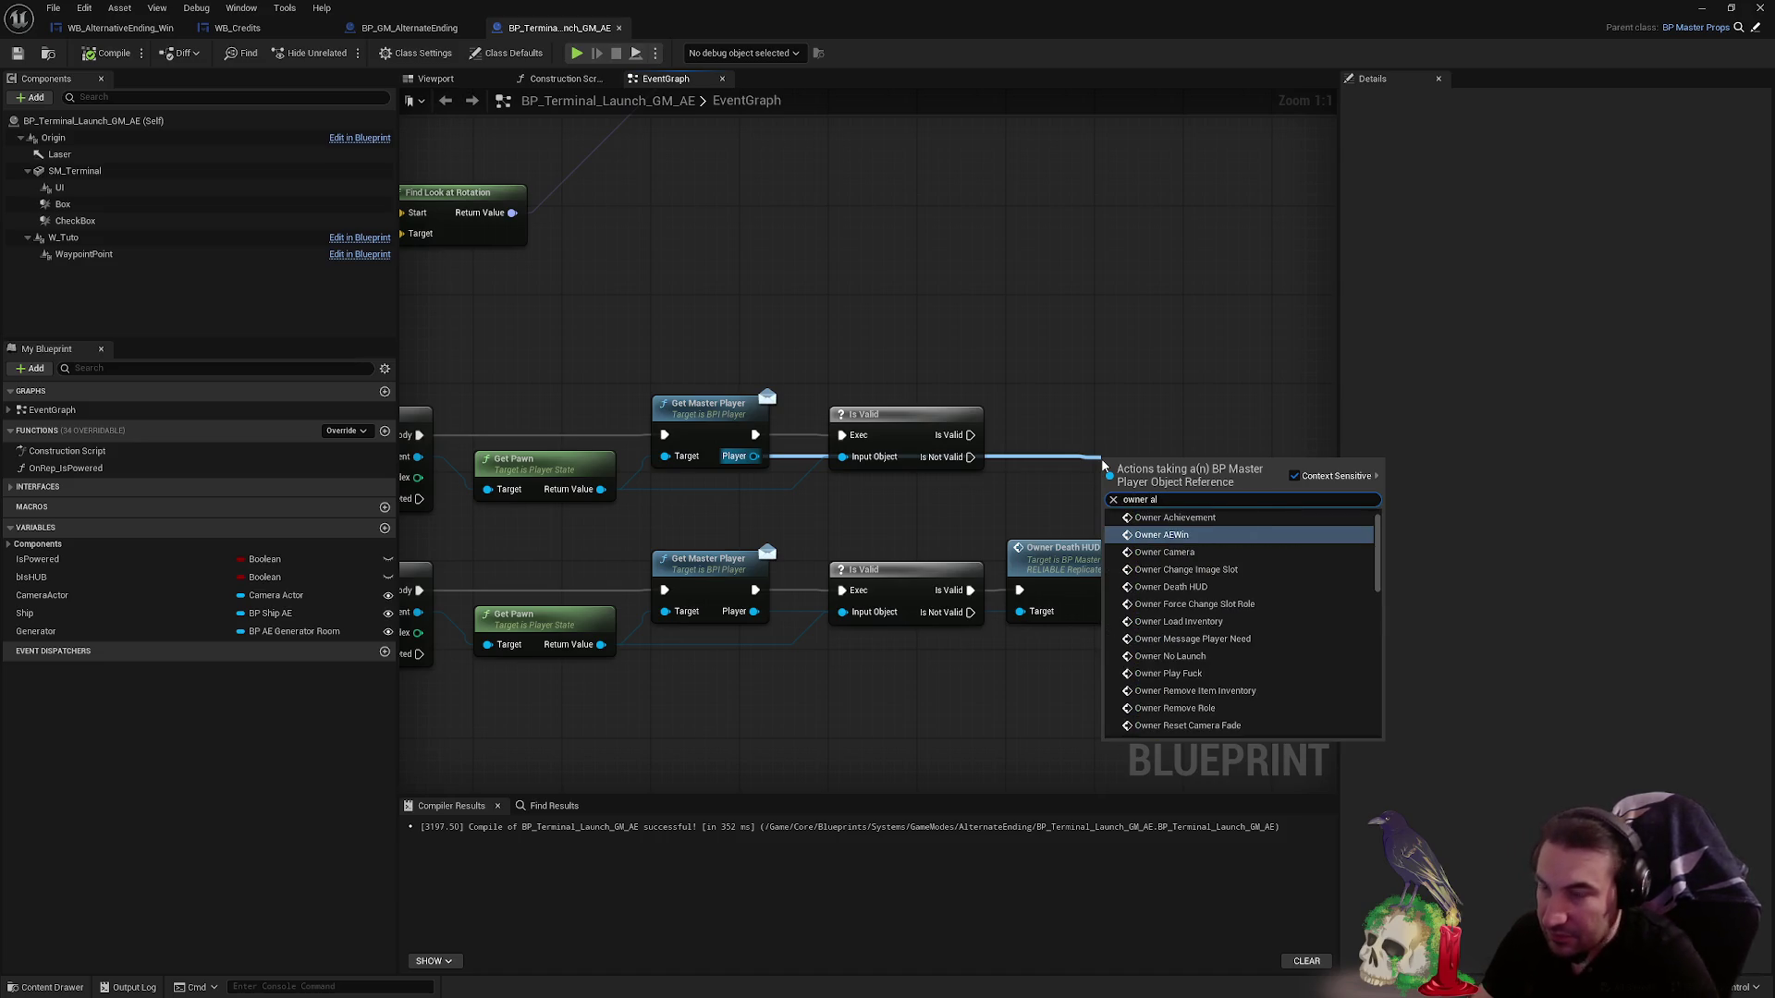
{"action": "key", "text": "Return"}
{"action": "mouse_move", "coordinate": [1102, 459]}
{"action": "left_mouse_down"}
{"action": "mouse_move", "coordinate": [1013, 393]}
{"action": "mouse_move", "coordinate": [965, 435]}
{"action": "left_mouse_up"}
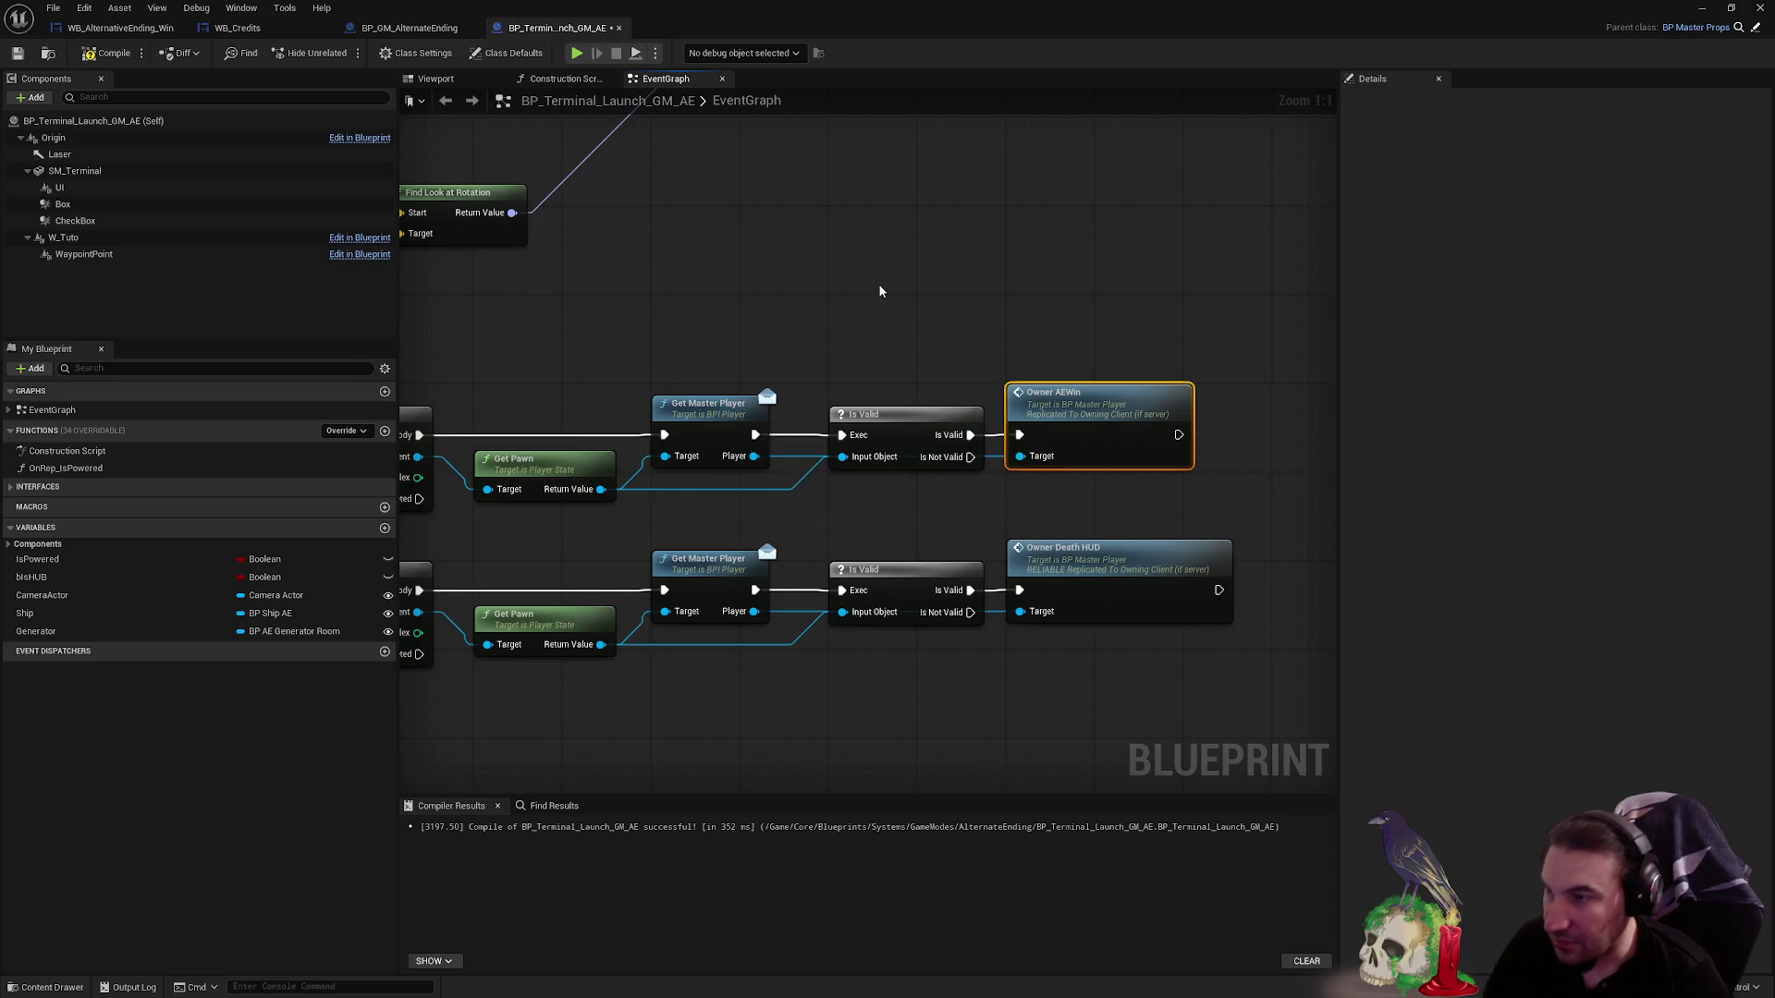
{"action": "scroll", "coordinate": [874, 278], "scroll_direction": "down", "scroll_amount": 1}
{"action": "left_click", "coordinate": [89, 53]}
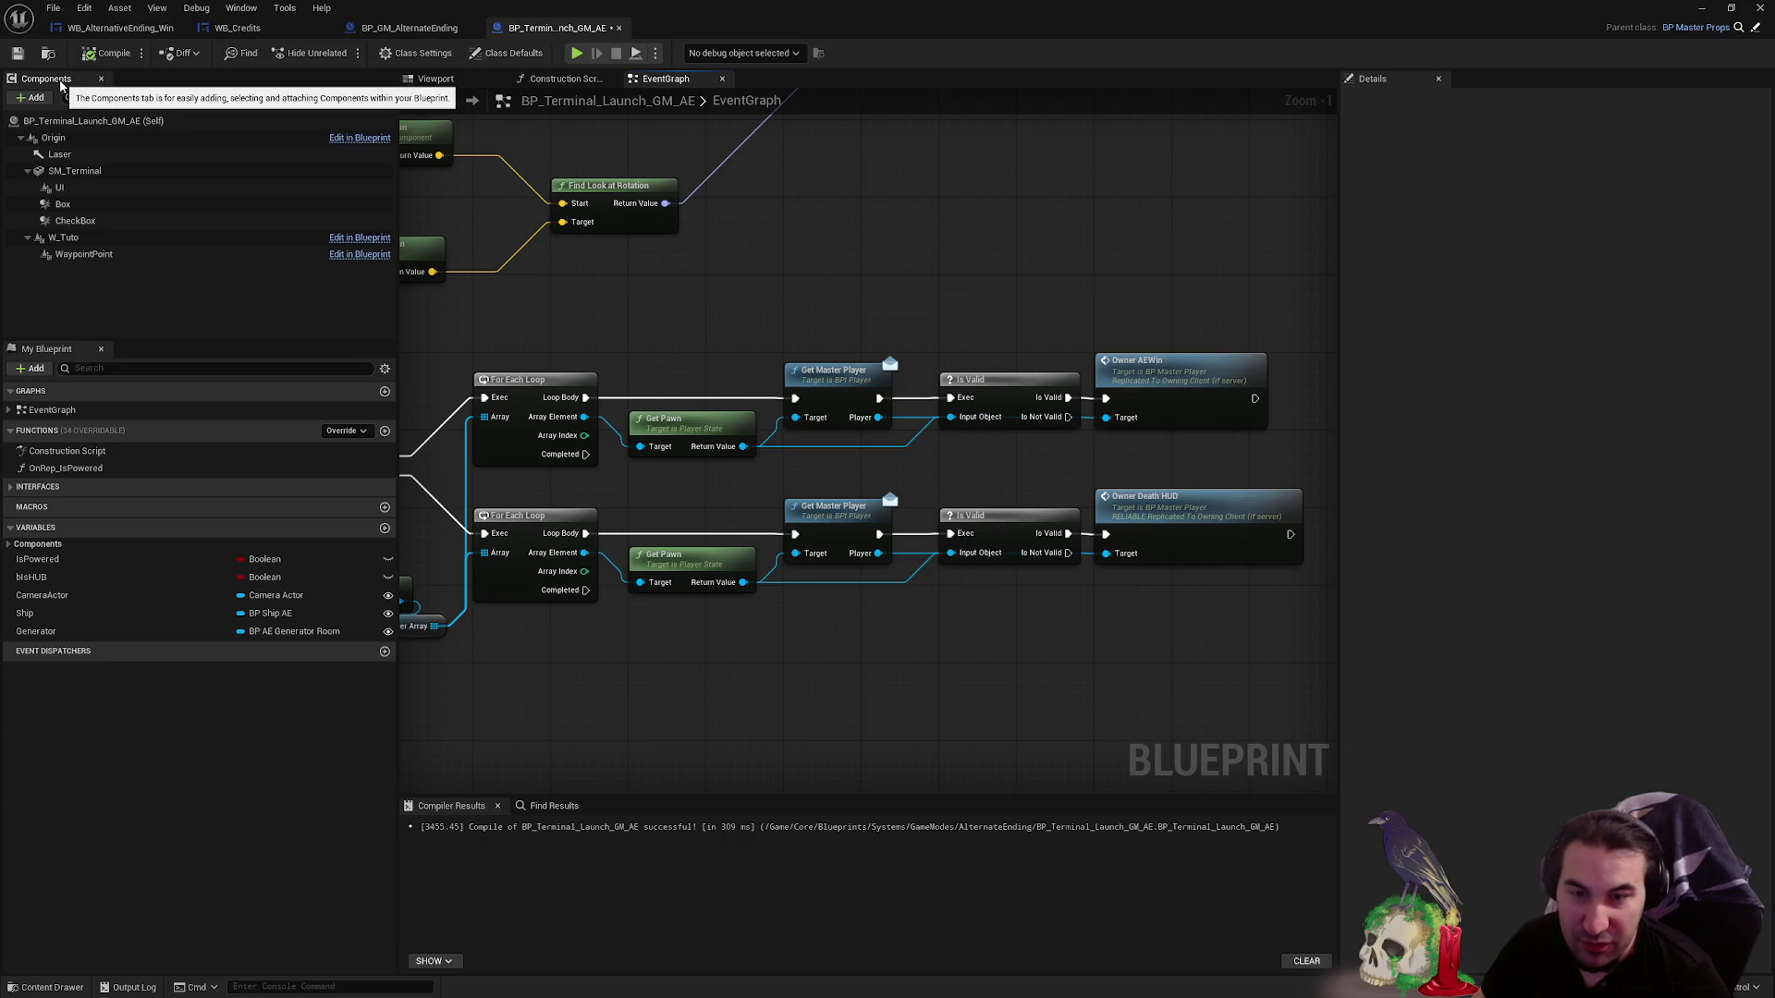
{"action": "left_click", "coordinate": [17, 53]}
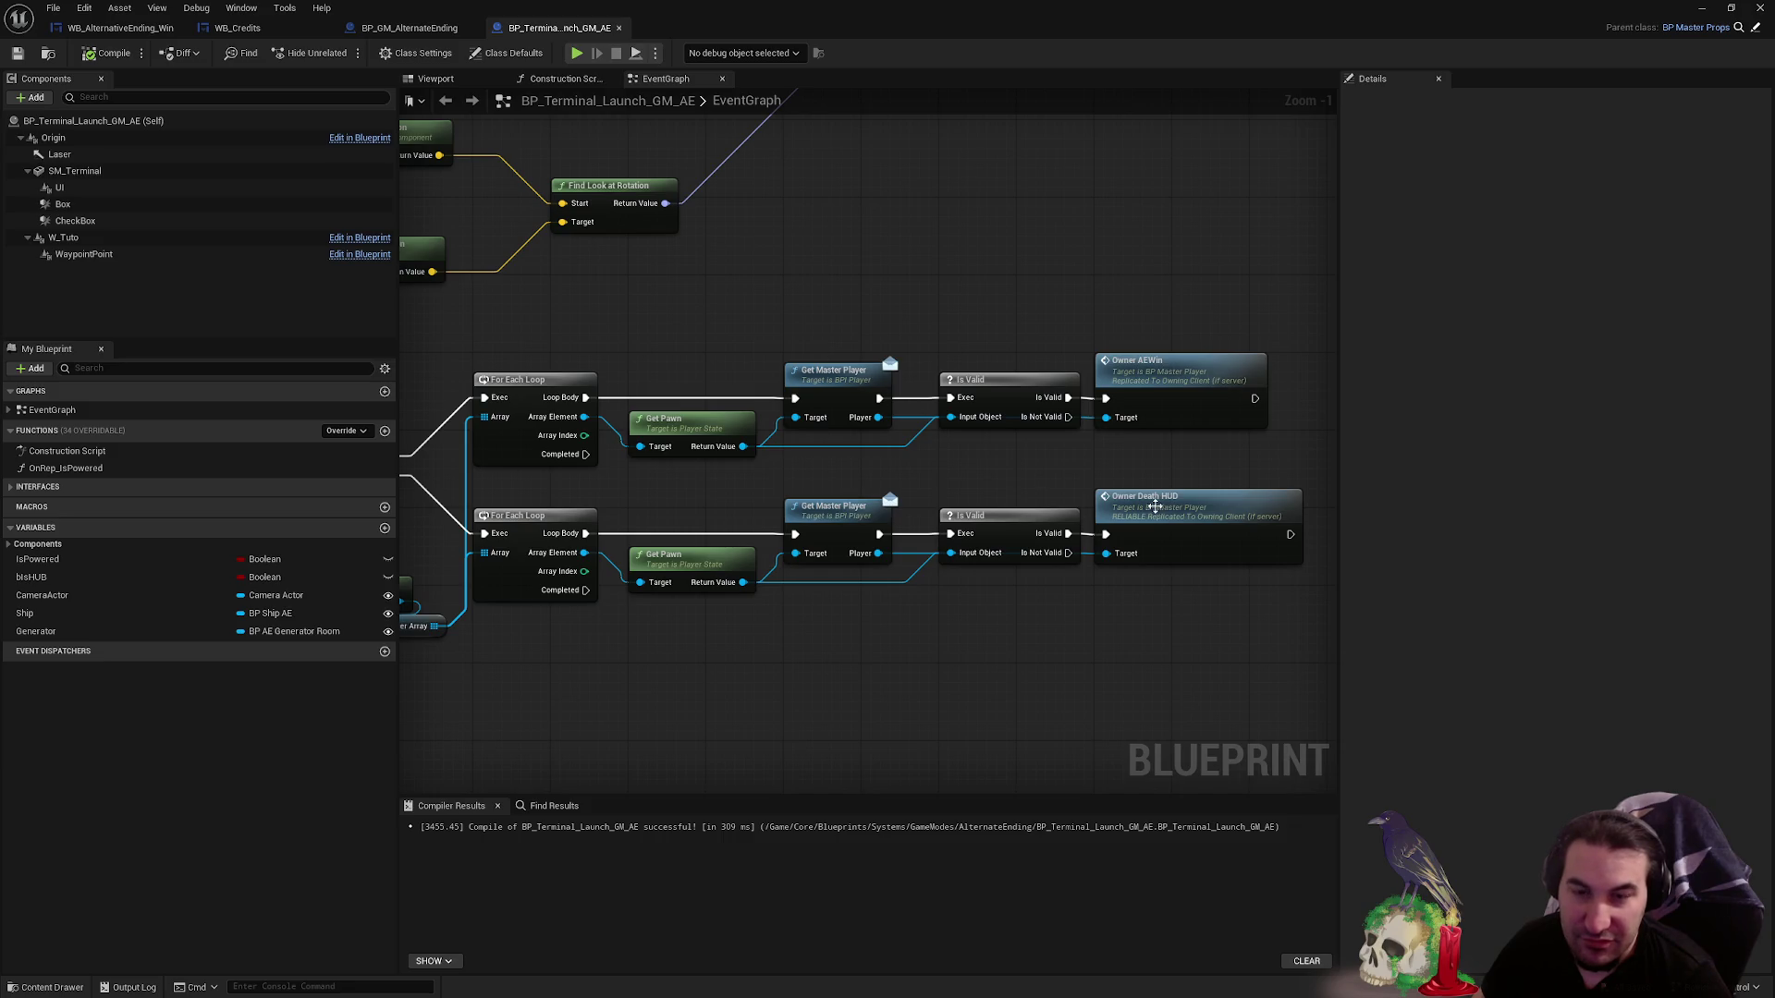
- Route the Branch's False path into the upper loop, recompile, and move the editor aside
{"action": "scroll", "coordinate": [1140, 510], "scroll_direction": "down", "scroll_amount": 1}
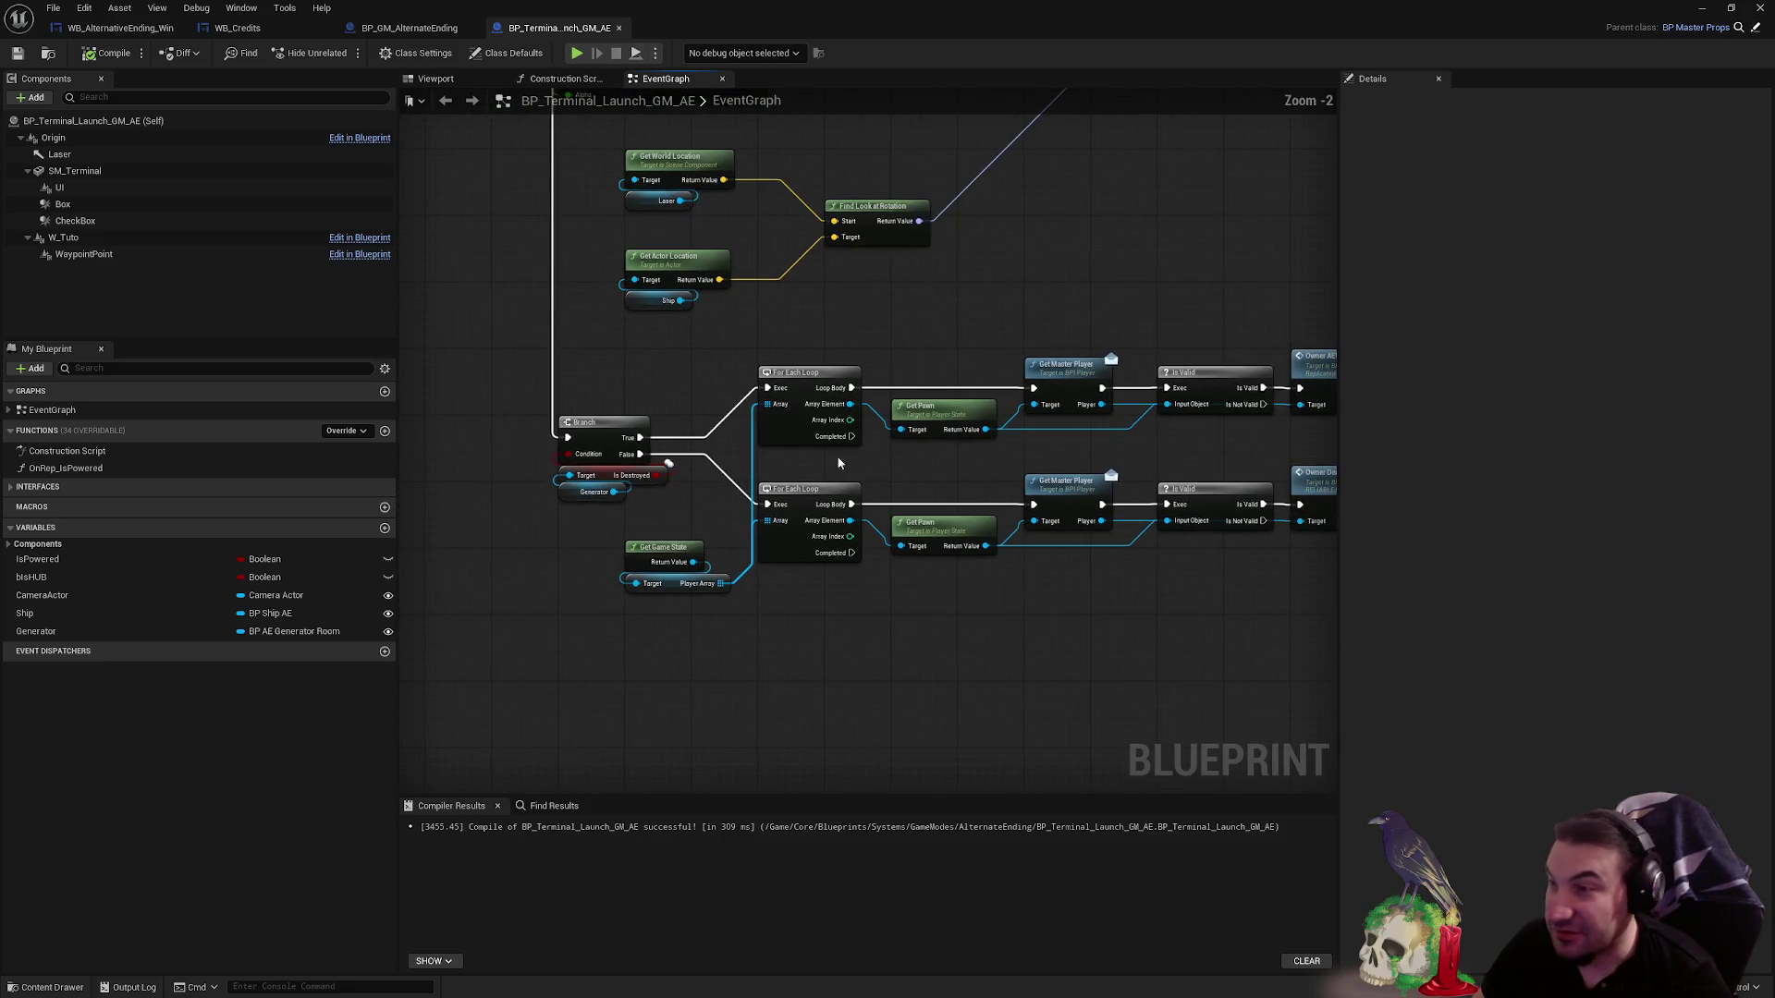
{"action": "mouse_move", "coordinate": [852, 603]}
{"action": "left_mouse_down"}
{"action": "mouse_move", "coordinate": [849, 563]}
{"action": "mouse_move", "coordinate": [818, 605]}
{"action": "mouse_move", "coordinate": [1117, 725]}
{"action": "mouse_move", "coordinate": [1061, 701]}
{"action": "left_mouse_up"}
{"action": "scroll", "coordinate": [745, 559], "scroll_direction": "up", "scroll_amount": 2}
{"action": "left_click_drag", "start_coordinate": [730, 564], "coordinate": [901, 475]}
{"action": "left_click", "coordinate": [107, 53]}
{"action": "scroll", "coordinate": [769, 576], "scroll_direction": "down", "scroll_amount": 8}
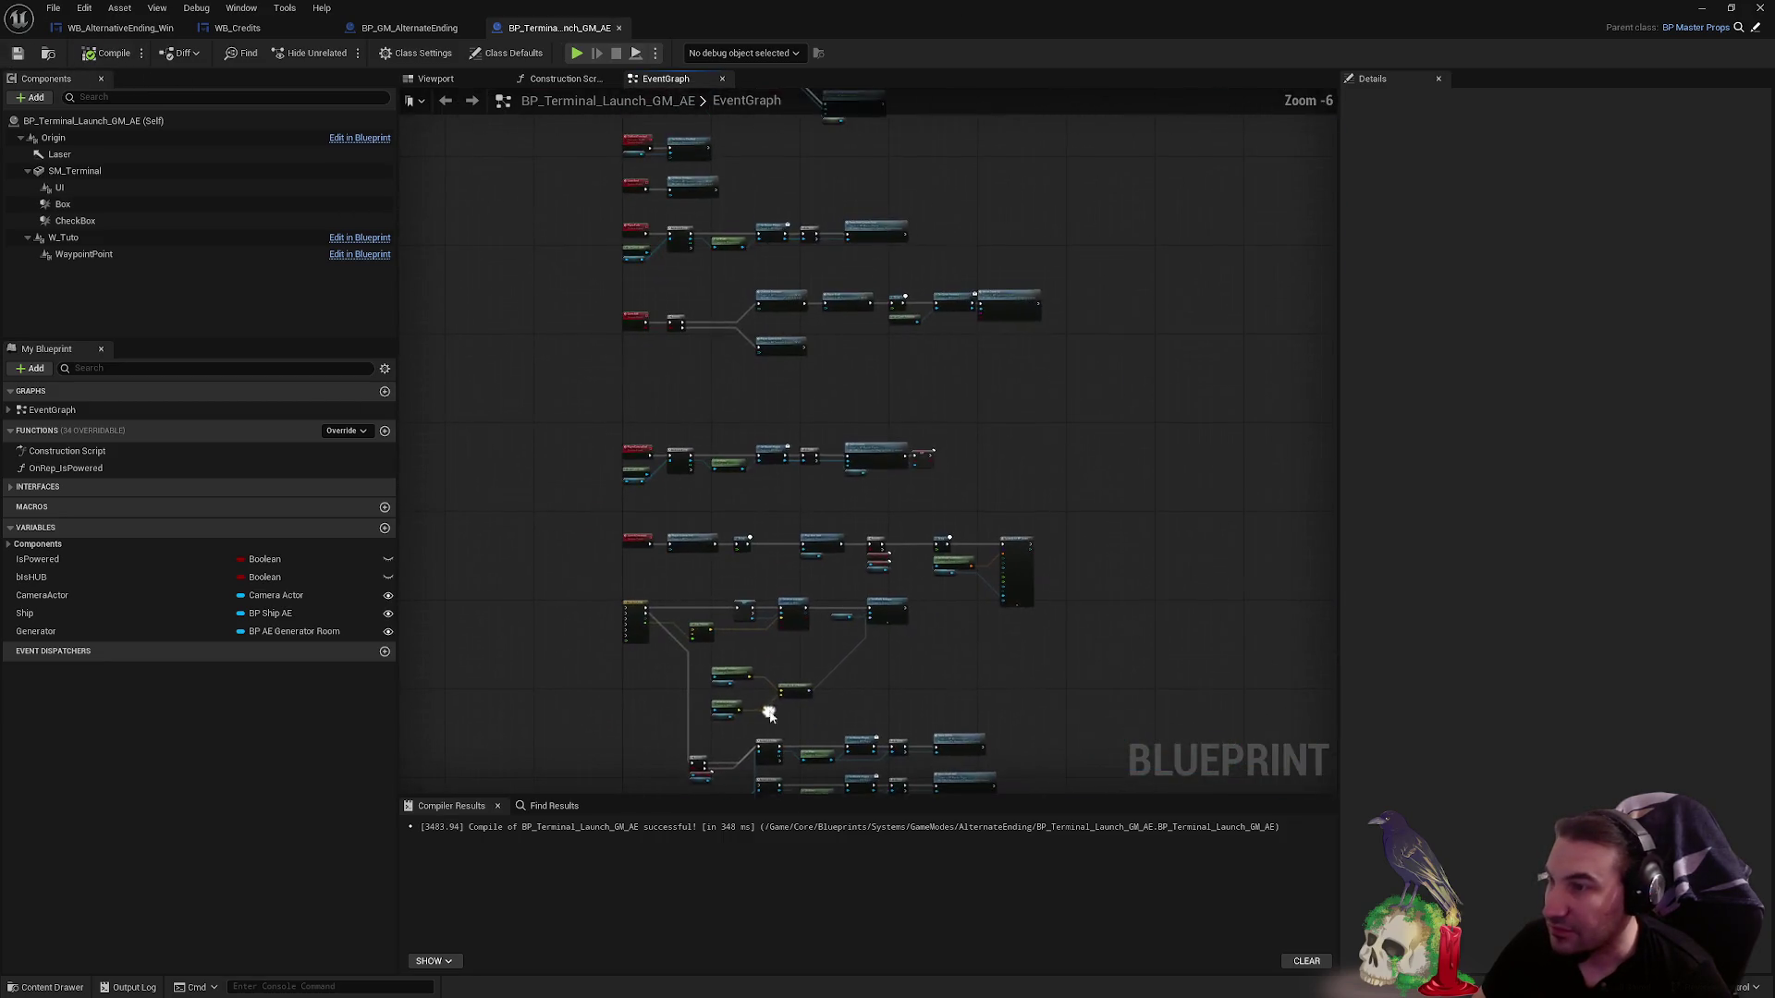
{"action": "scroll", "coordinate": [982, 596], "scroll_direction": "up", "scroll_amount": 5}
{"action": "left_click_drag", "start_coordinate": [370, 7], "coordinate": [467, 968]}
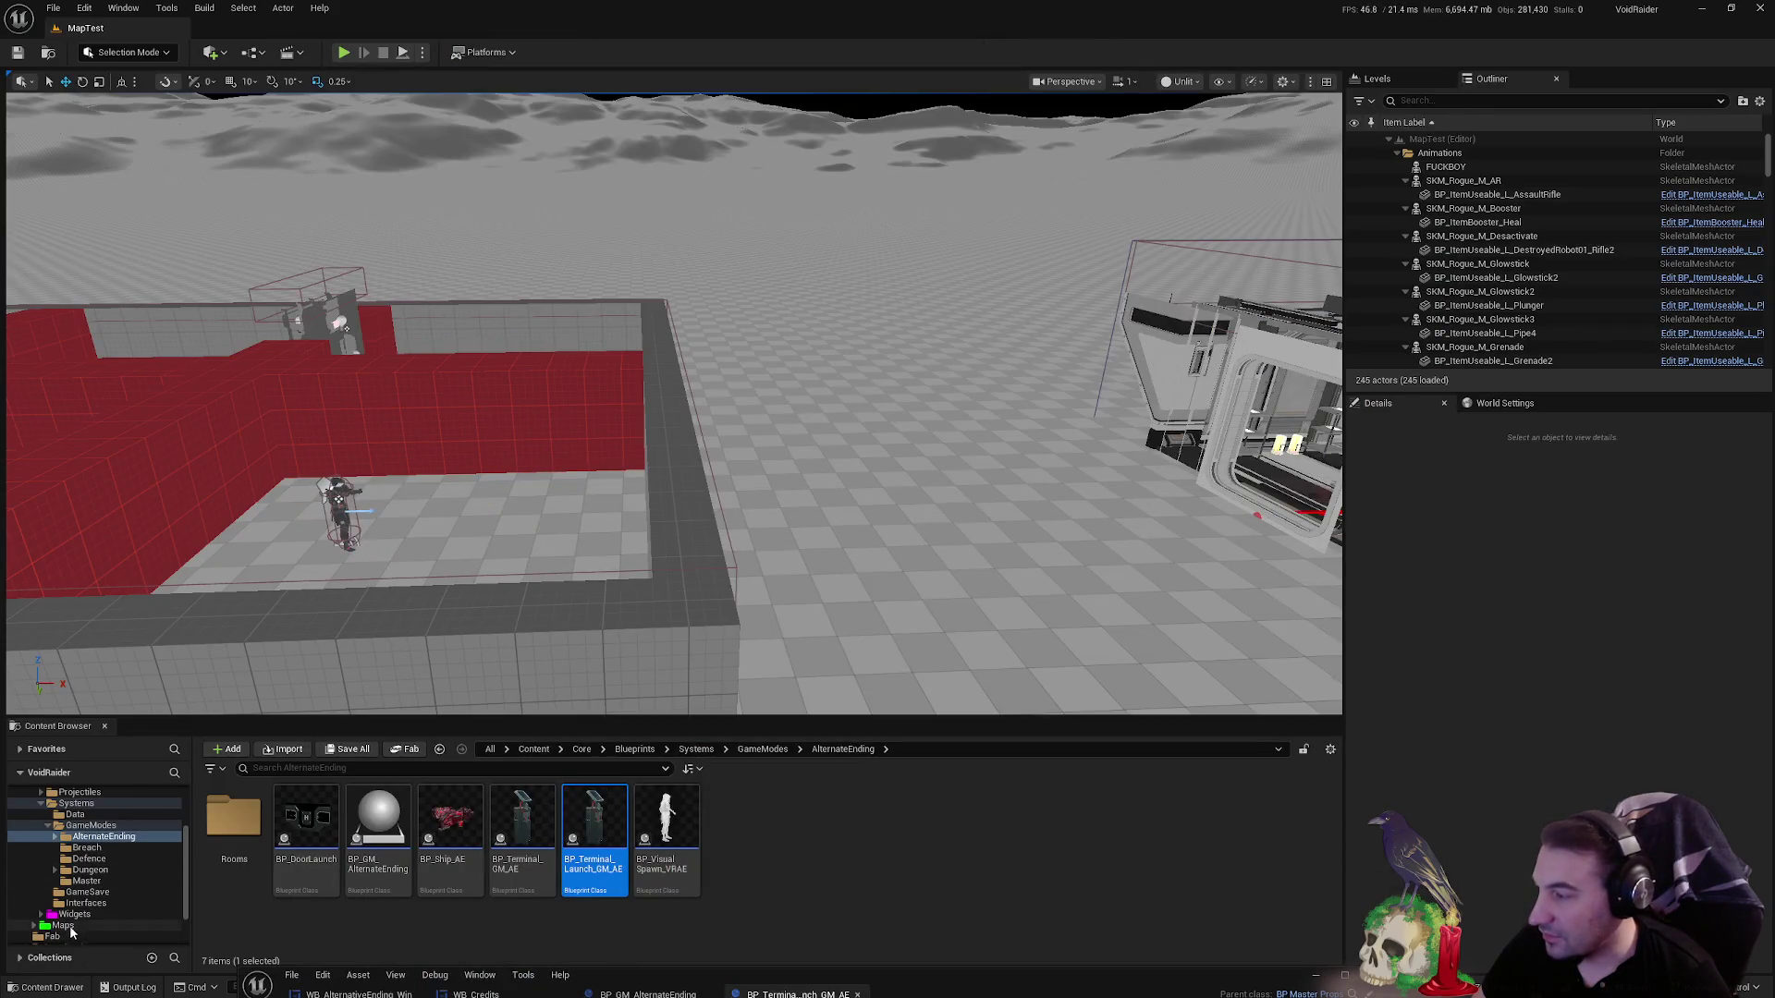
- Play-test Lvl_AlternateEnding to the ship-explosion ending, stop, and maximize the terminal blueprint
{"action": "left_click", "coordinate": [63, 925]}
{"action": "double_click", "coordinate": [384, 829]}
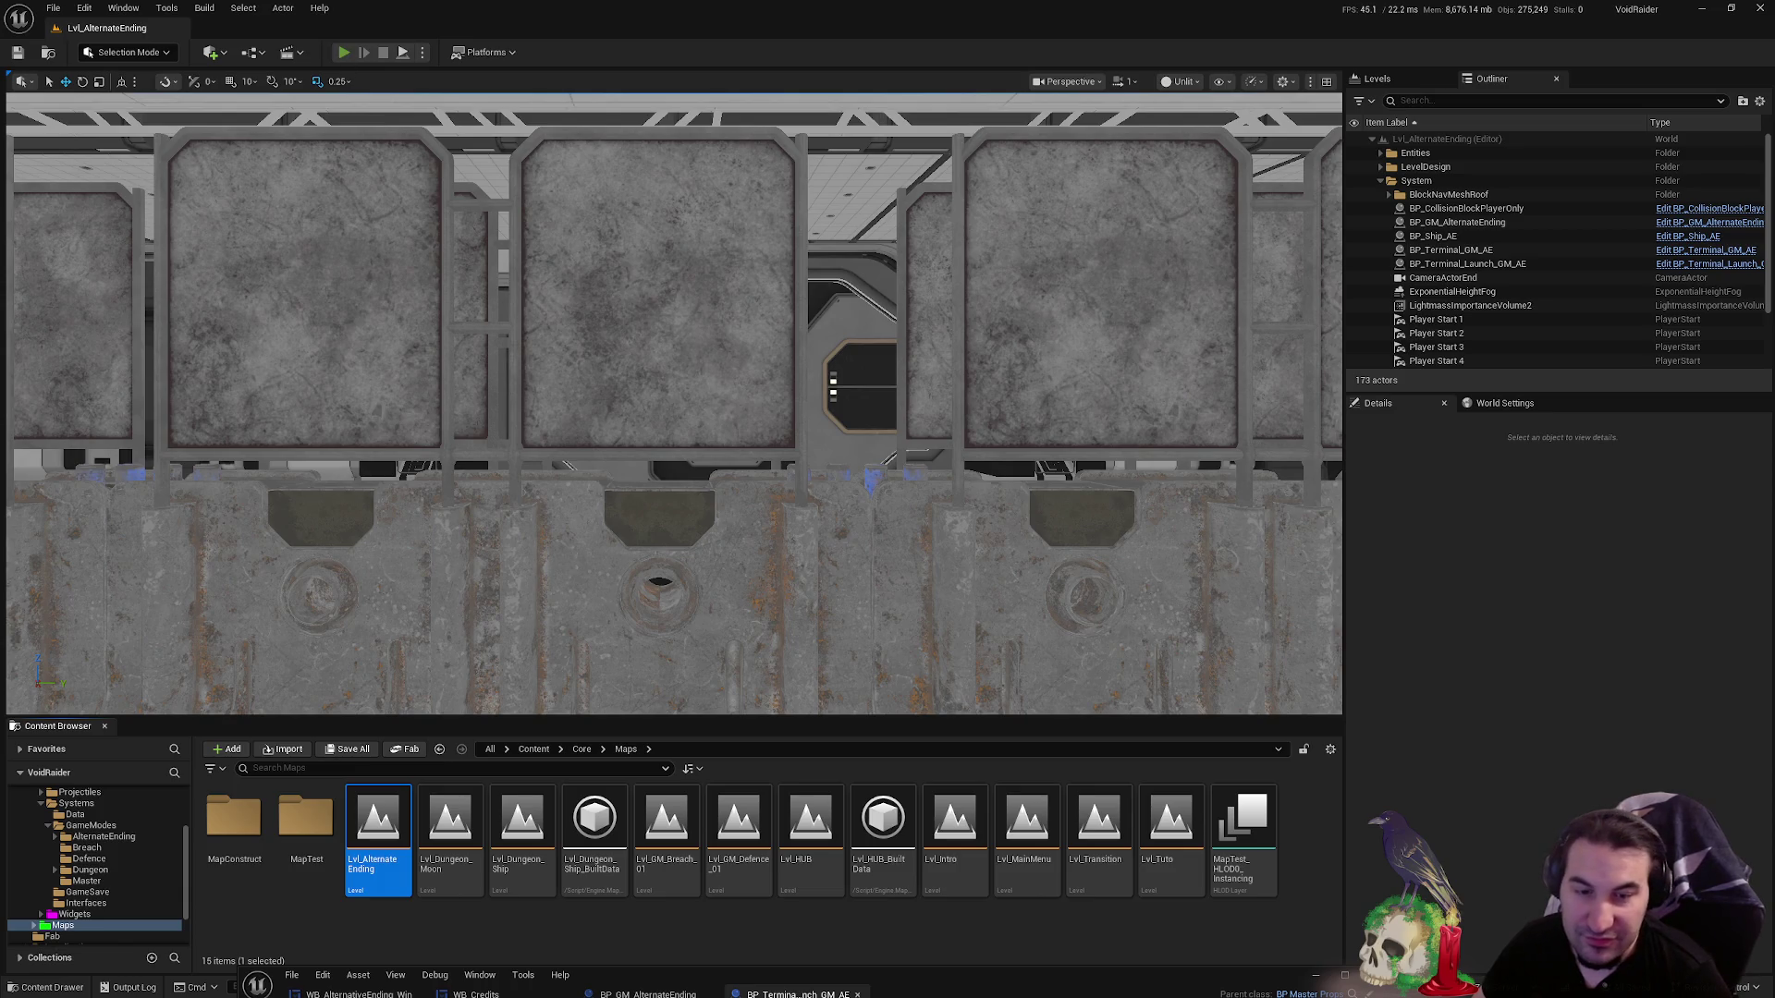
{"action": "left_click", "coordinate": [343, 53]}
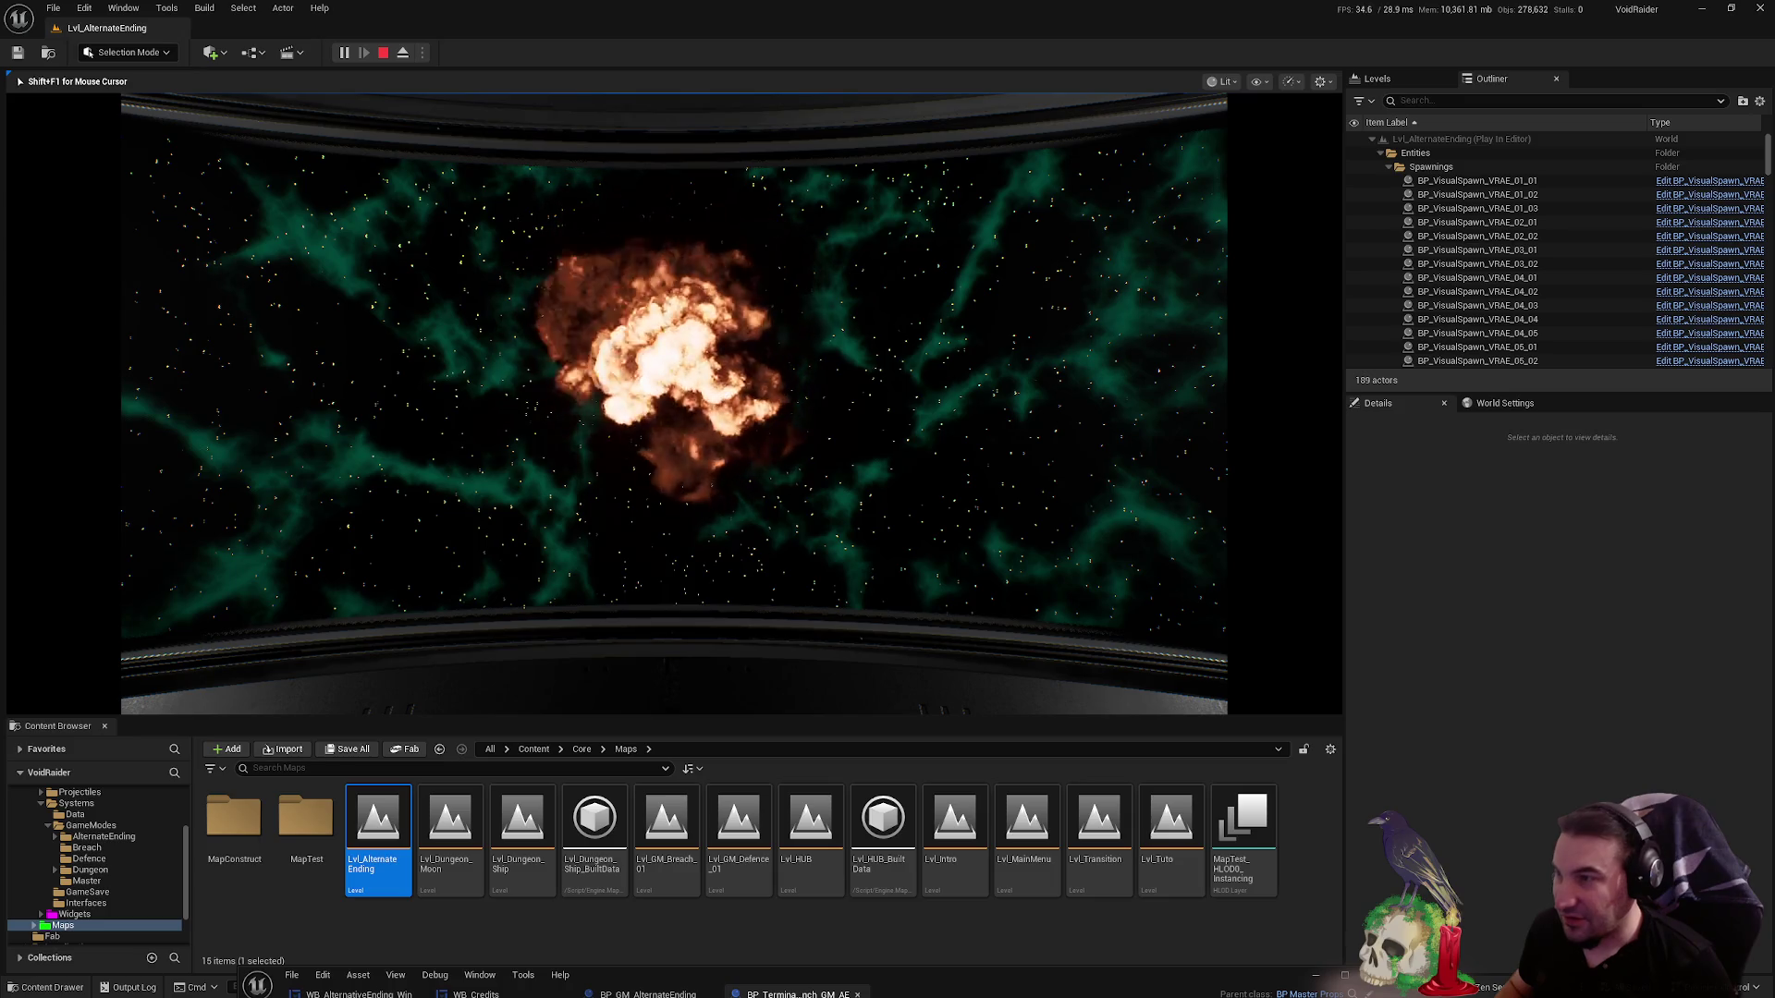
{"action": "key", "text": "Escape"}
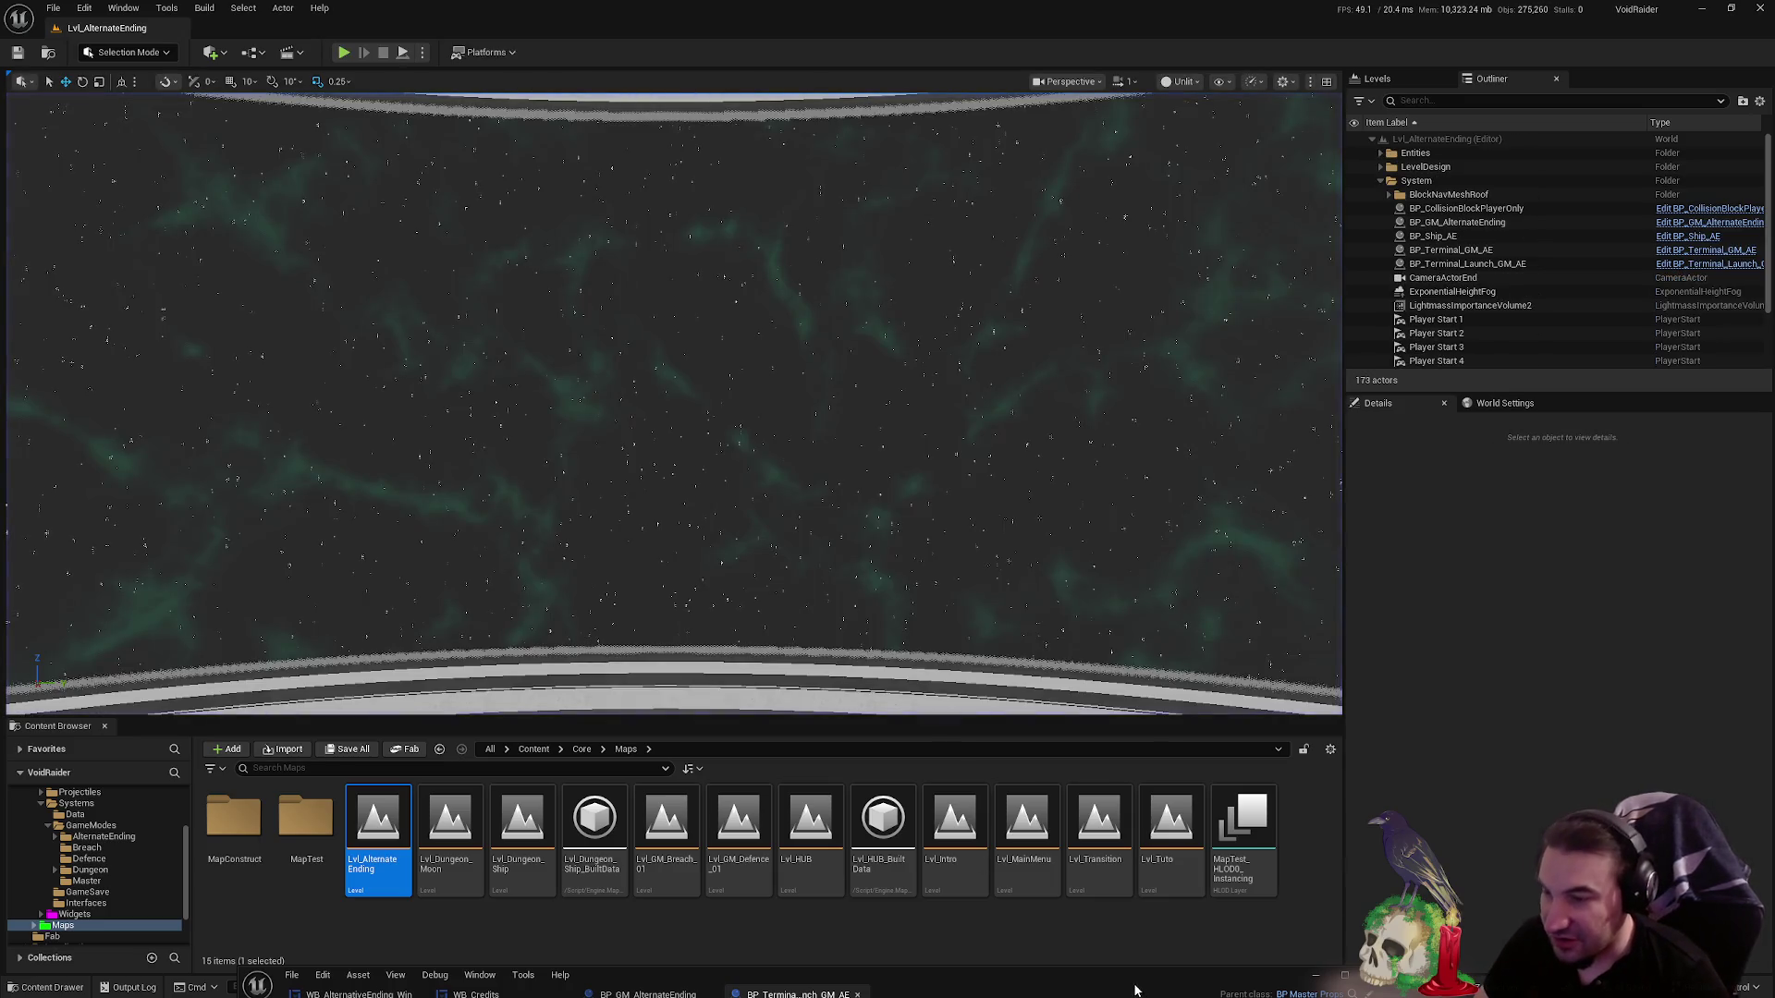
{"action": "double_click", "coordinate": [1135, 991]}
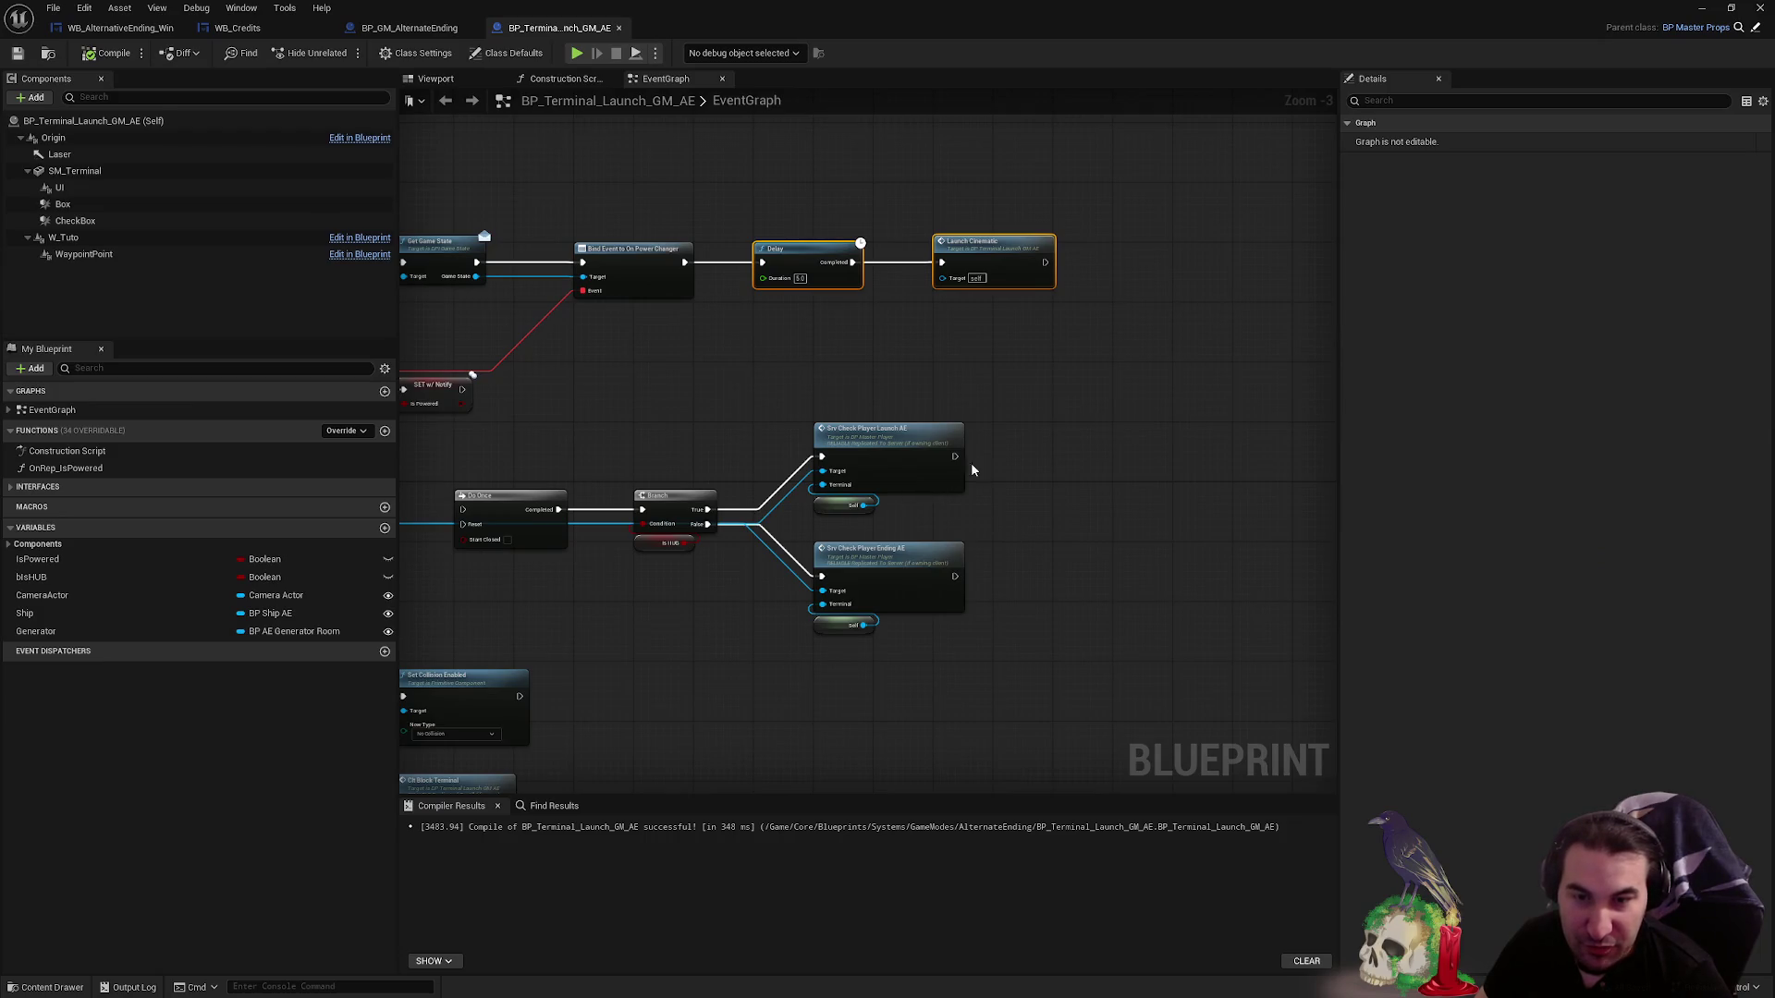
- Browse past the Clt_BlockTerminal, Launched and PlayerFade events back to LaunchAE and the Branch
{"action": "scroll", "coordinate": [906, 499], "scroll_direction": "down", "scroll_amount": 3}
{"action": "scroll", "coordinate": [936, 472], "scroll_direction": "up", "scroll_amount": 4}
{"action": "scroll", "coordinate": [776, 372], "scroll_direction": "down", "scroll_amount": 2}
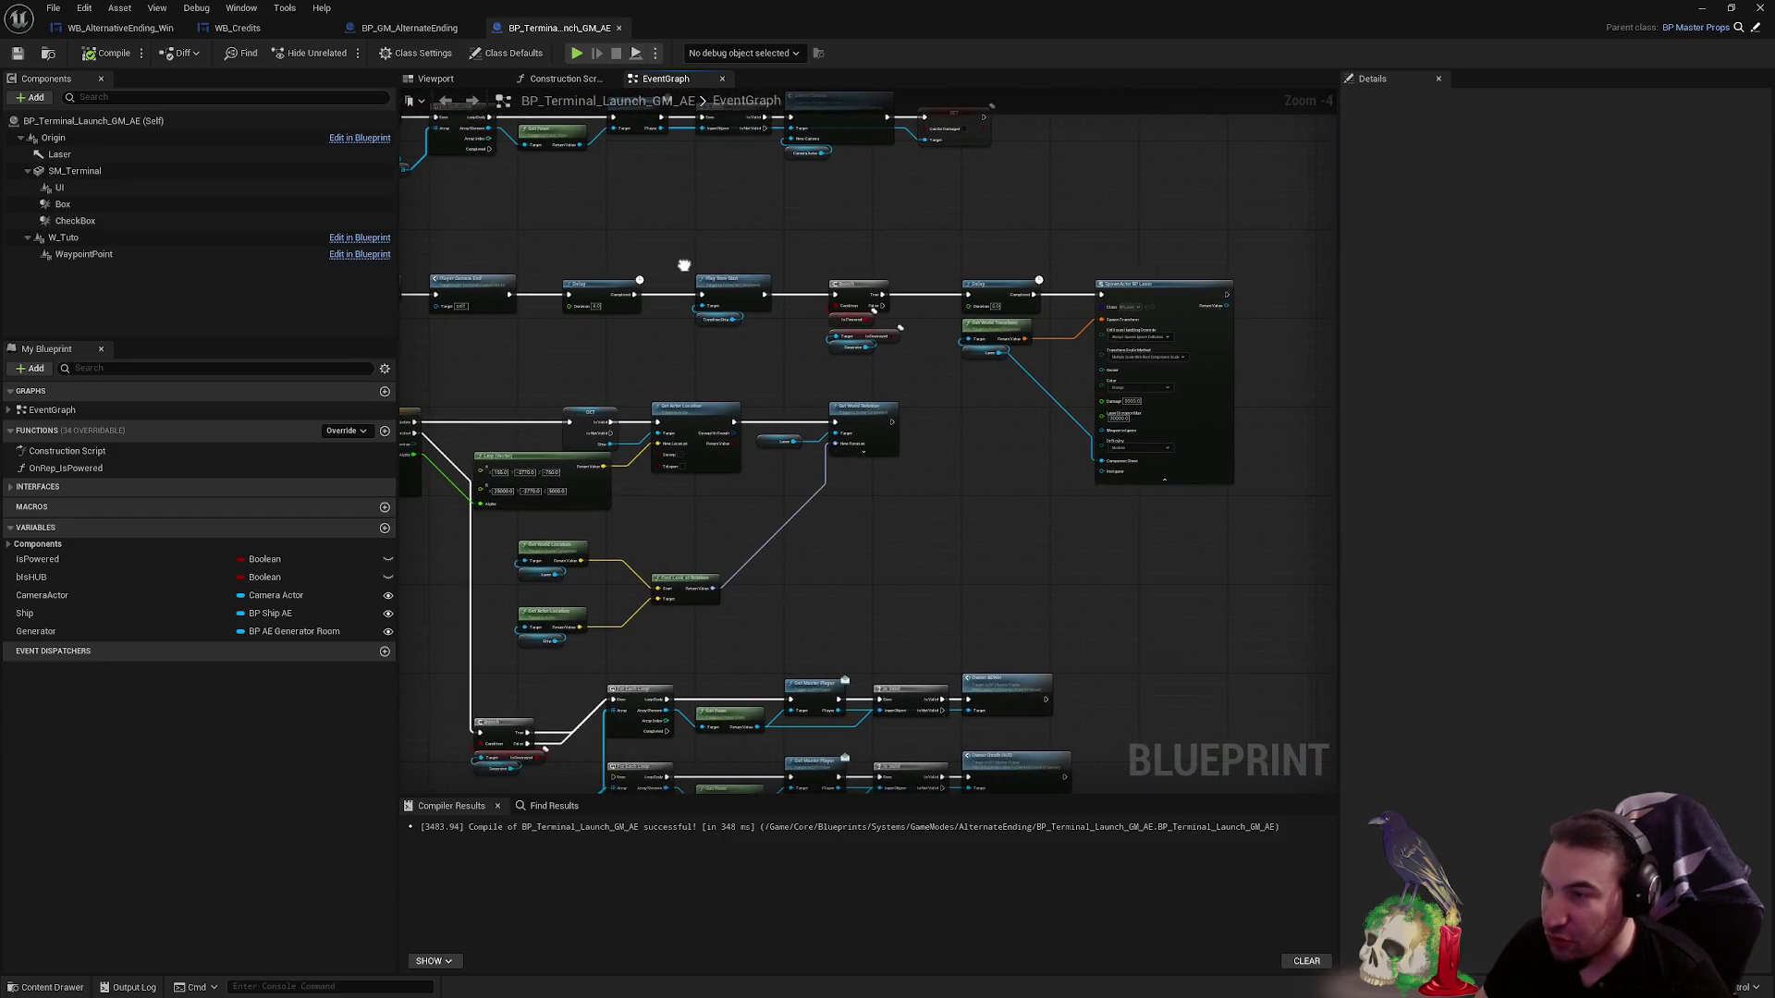
{"action": "left_click_drag", "start_coordinate": [807, 271], "coordinate": [882, 222]}
{"action": "scroll", "coordinate": [814, 377], "scroll_direction": "down", "scroll_amount": 4}
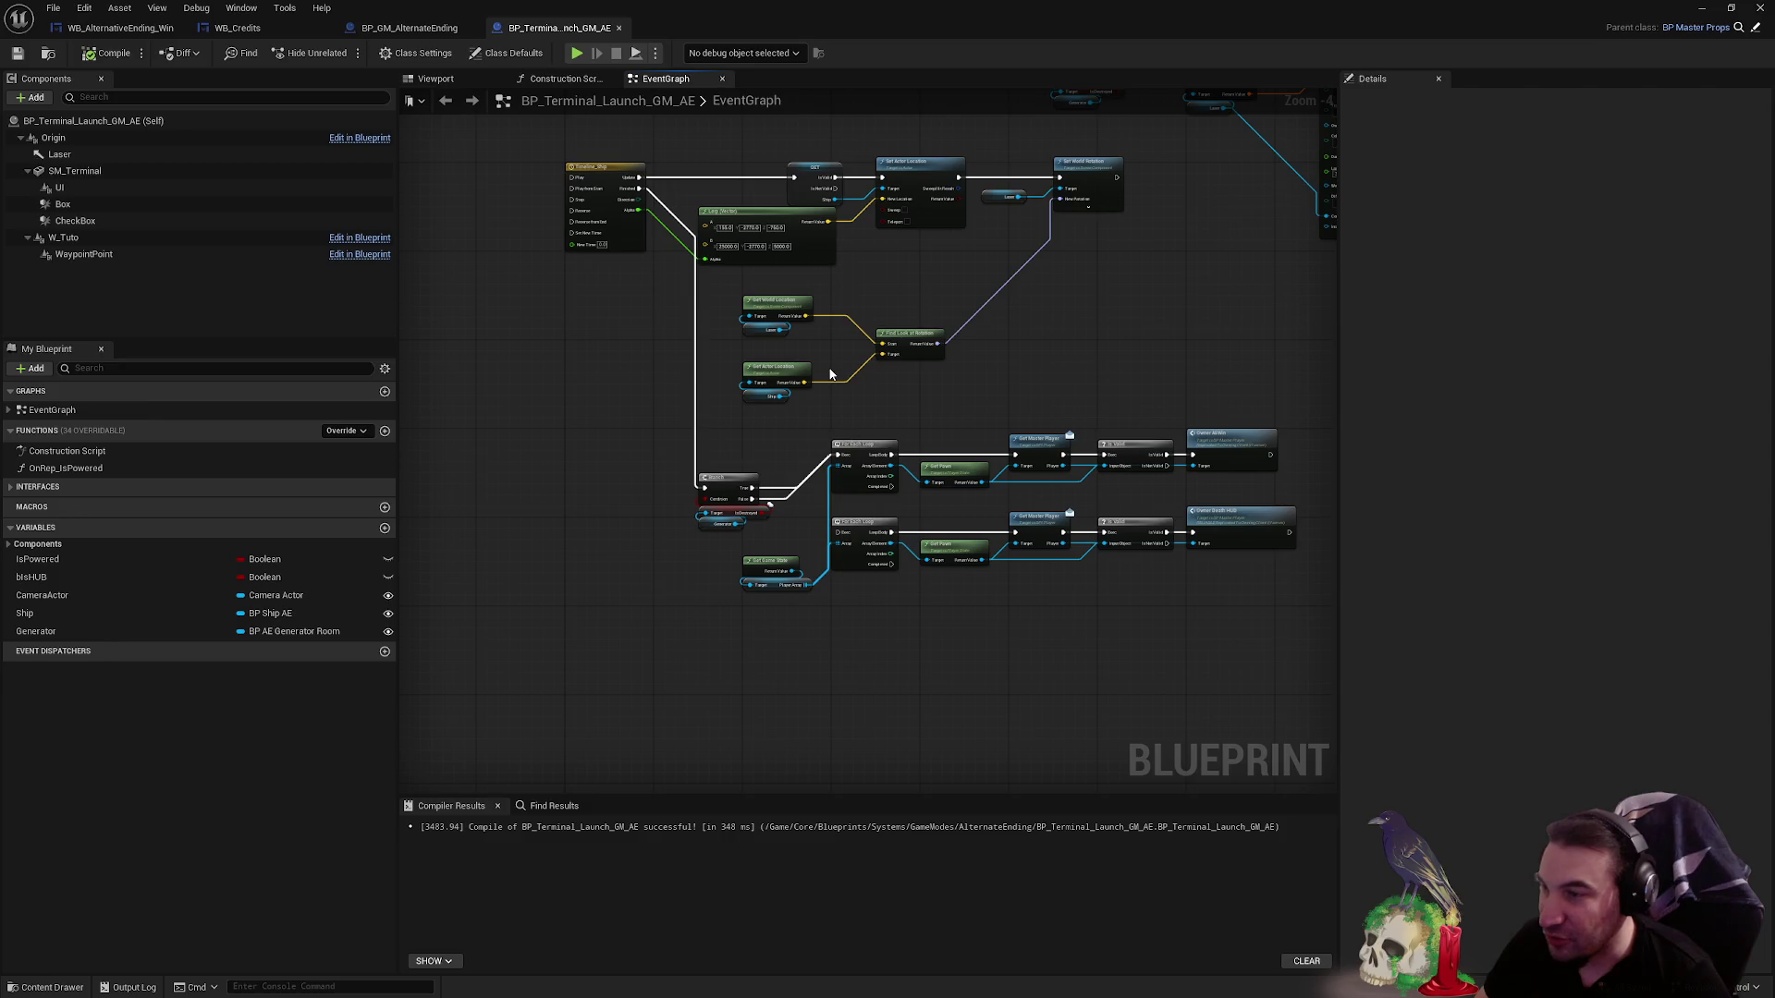
{"action": "scroll", "coordinate": [864, 369], "scroll_direction": "up", "scroll_amount": 8}
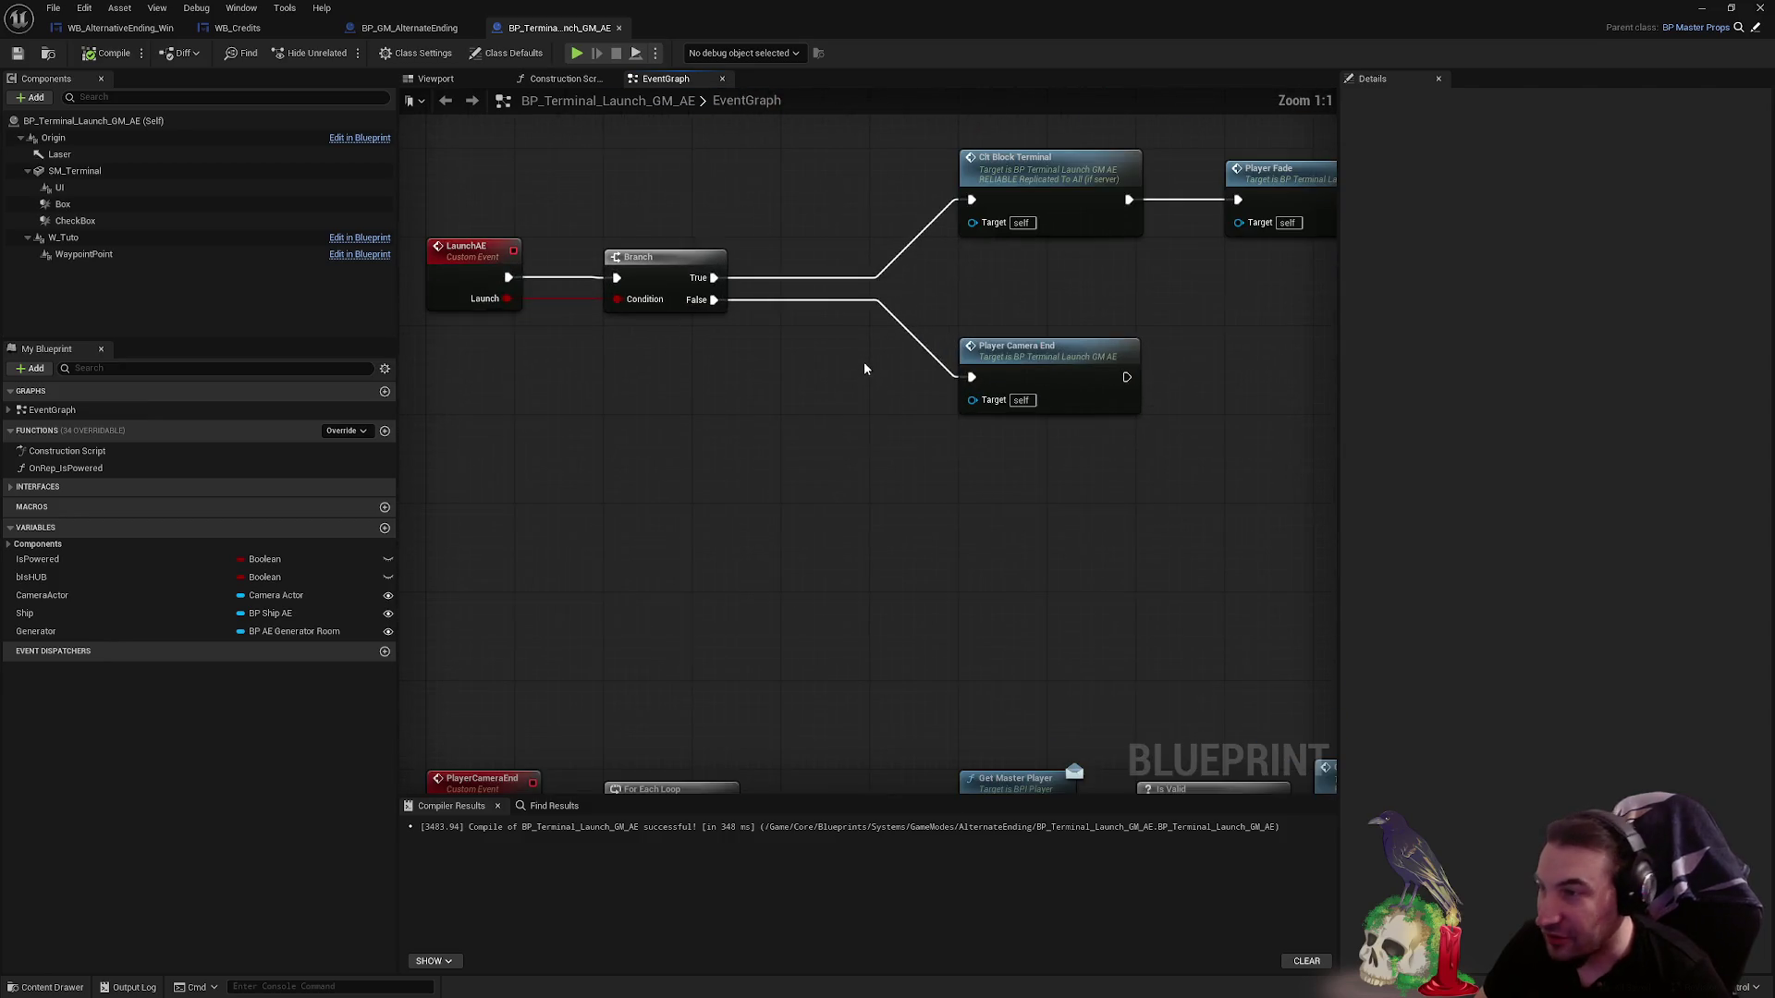
{"action": "mouse_move", "coordinate": [871, 333]}
{"action": "left_mouse_down"}
{"action": "mouse_move", "coordinate": [891, 772]}
{"action": "mouse_move", "coordinate": [895, 377]}
{"action": "mouse_move", "coordinate": [802, 483]}
{"action": "mouse_move", "coordinate": [797, 741]}
{"action": "left_mouse_up"}
{"action": "scroll", "coordinate": [974, 618], "scroll_direction": "down", "scroll_amount": 2}
{"action": "left_click_drag", "start_coordinate": [955, 421], "coordinate": [903, 602]}
{"action": "scroll", "coordinate": [888, 669], "scroll_direction": "down", "scroll_amount": 3}
{"action": "scroll", "coordinate": [946, 478], "scroll_direction": "up", "scroll_amount": 4}
{"action": "left_click_drag", "start_coordinate": [978, 449], "coordinate": [963, 424]}
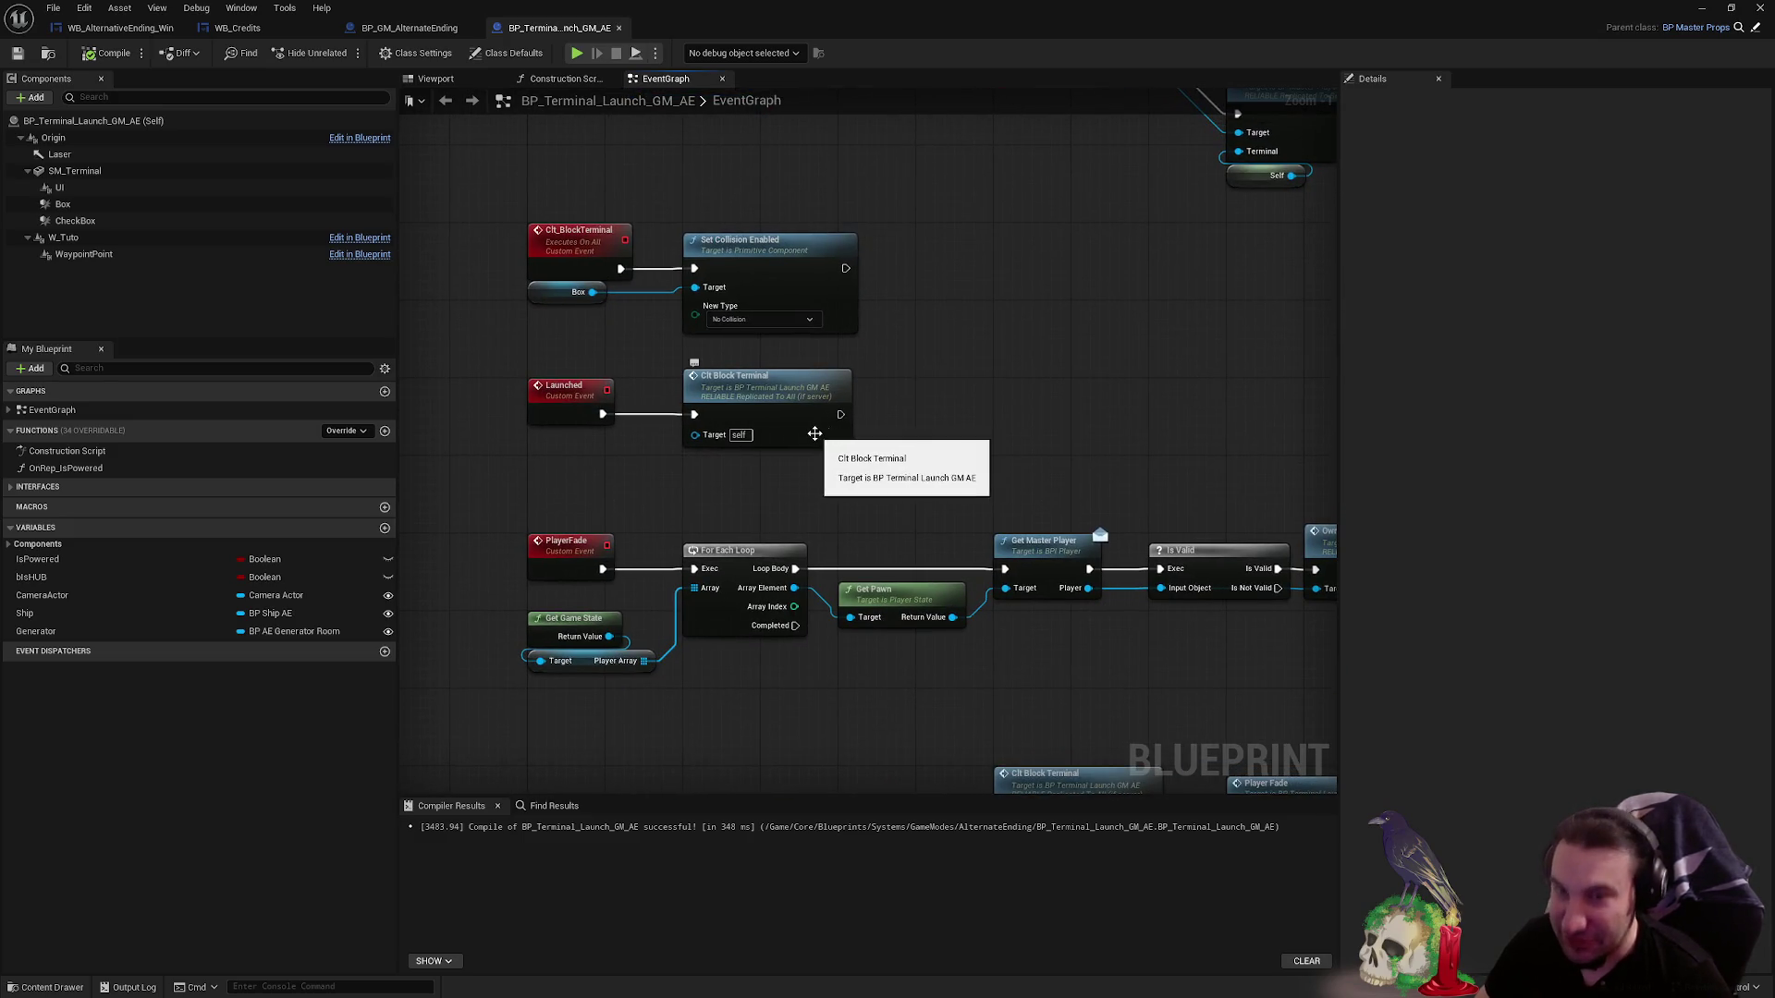
{"action": "left_click_drag", "start_coordinate": [814, 434], "coordinate": [1070, 305]}
{"action": "scroll", "coordinate": [887, 464], "scroll_direction": "down", "scroll_amount": 1}
{"action": "mouse_move", "coordinate": [888, 464]}
{"action": "left_mouse_down"}
{"action": "mouse_move", "coordinate": [852, 336]}
{"action": "mouse_move", "coordinate": [891, 447]}
{"action": "mouse_move", "coordinate": [585, 368]}
{"action": "mouse_move", "coordinate": [839, 360]}
{"action": "mouse_move", "coordinate": [503, 330]}
{"action": "left_mouse_up"}
{"action": "scroll", "coordinate": [872, 355], "scroll_direction": "down", "scroll_amount": 1}
{"action": "scroll", "coordinate": [844, 364], "scroll_direction": "up", "scroll_amount": 1}
{"action": "scroll", "coordinate": [988, 496], "scroll_direction": "up", "scroll_amount": 1}
{"action": "scroll", "coordinate": [988, 496], "scroll_direction": "up", "scroll_amount": 1}
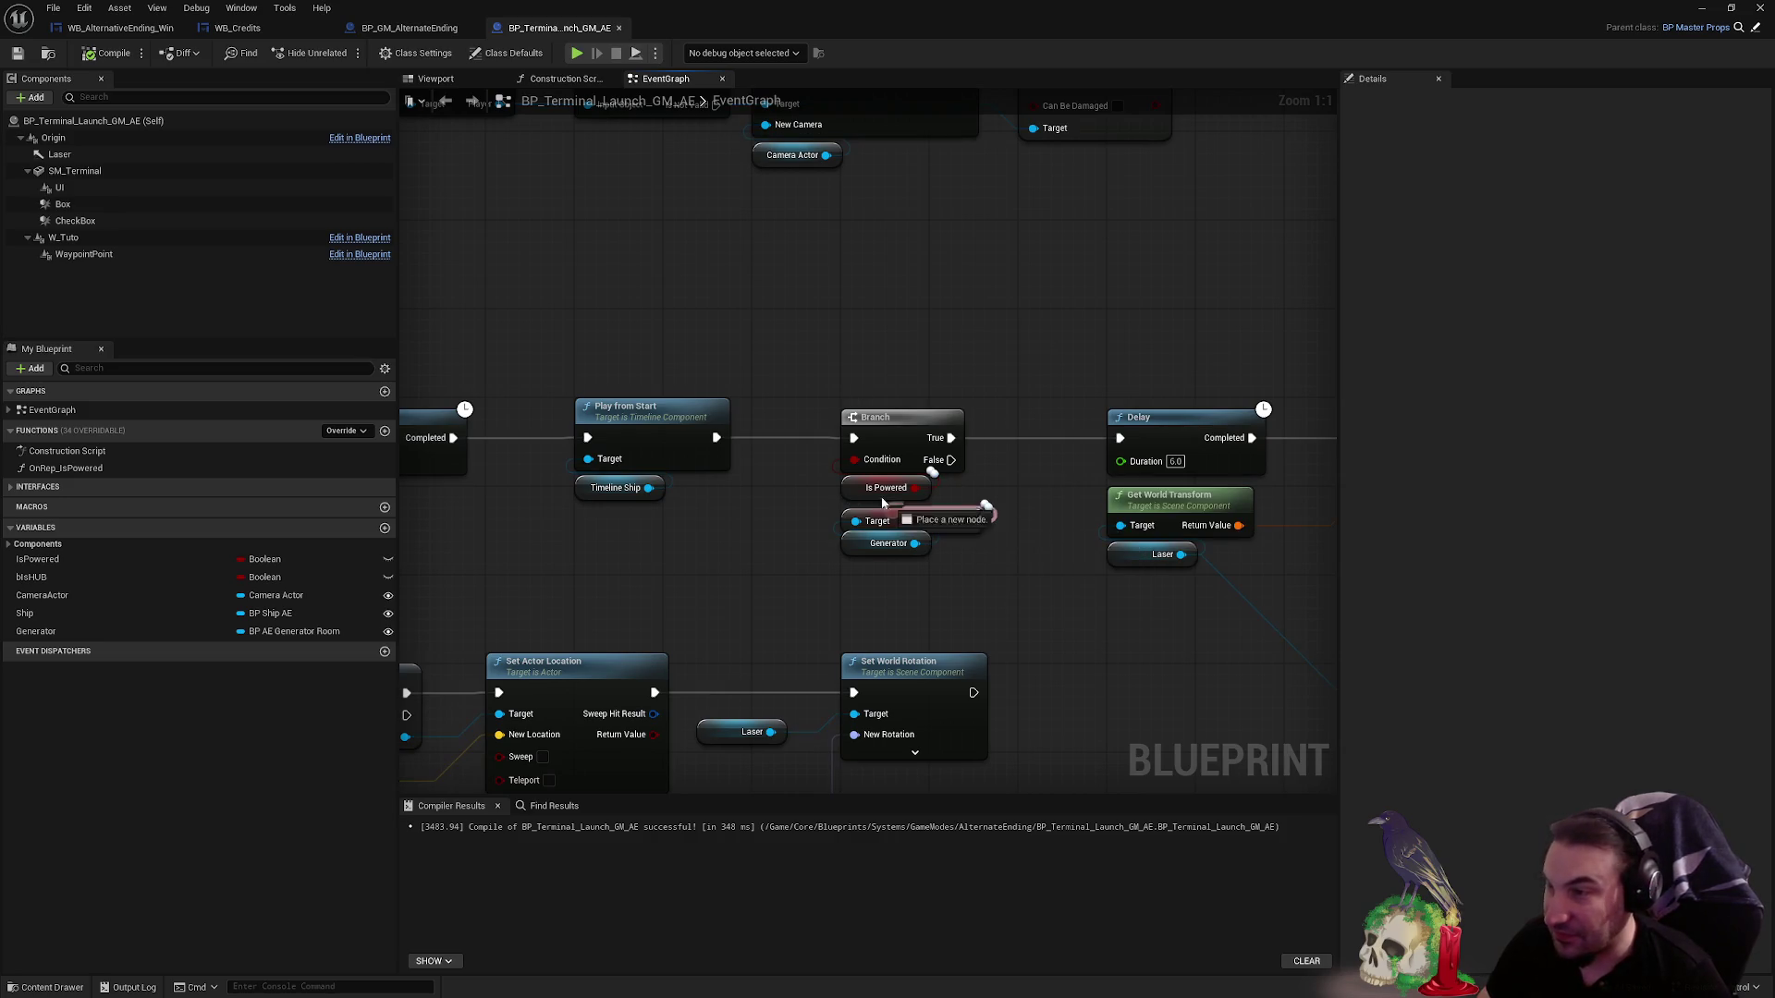
- Move Is Powered above the Branch, place Generator Is Destroyed beneath it, and reveal the level
{"action": "mouse_move", "coordinate": [853, 478]}
{"action": "left_mouse_down"}
{"action": "mouse_move", "coordinate": [875, 400]}
{"action": "mouse_move", "coordinate": [857, 377]}
{"action": "left_mouse_up"}
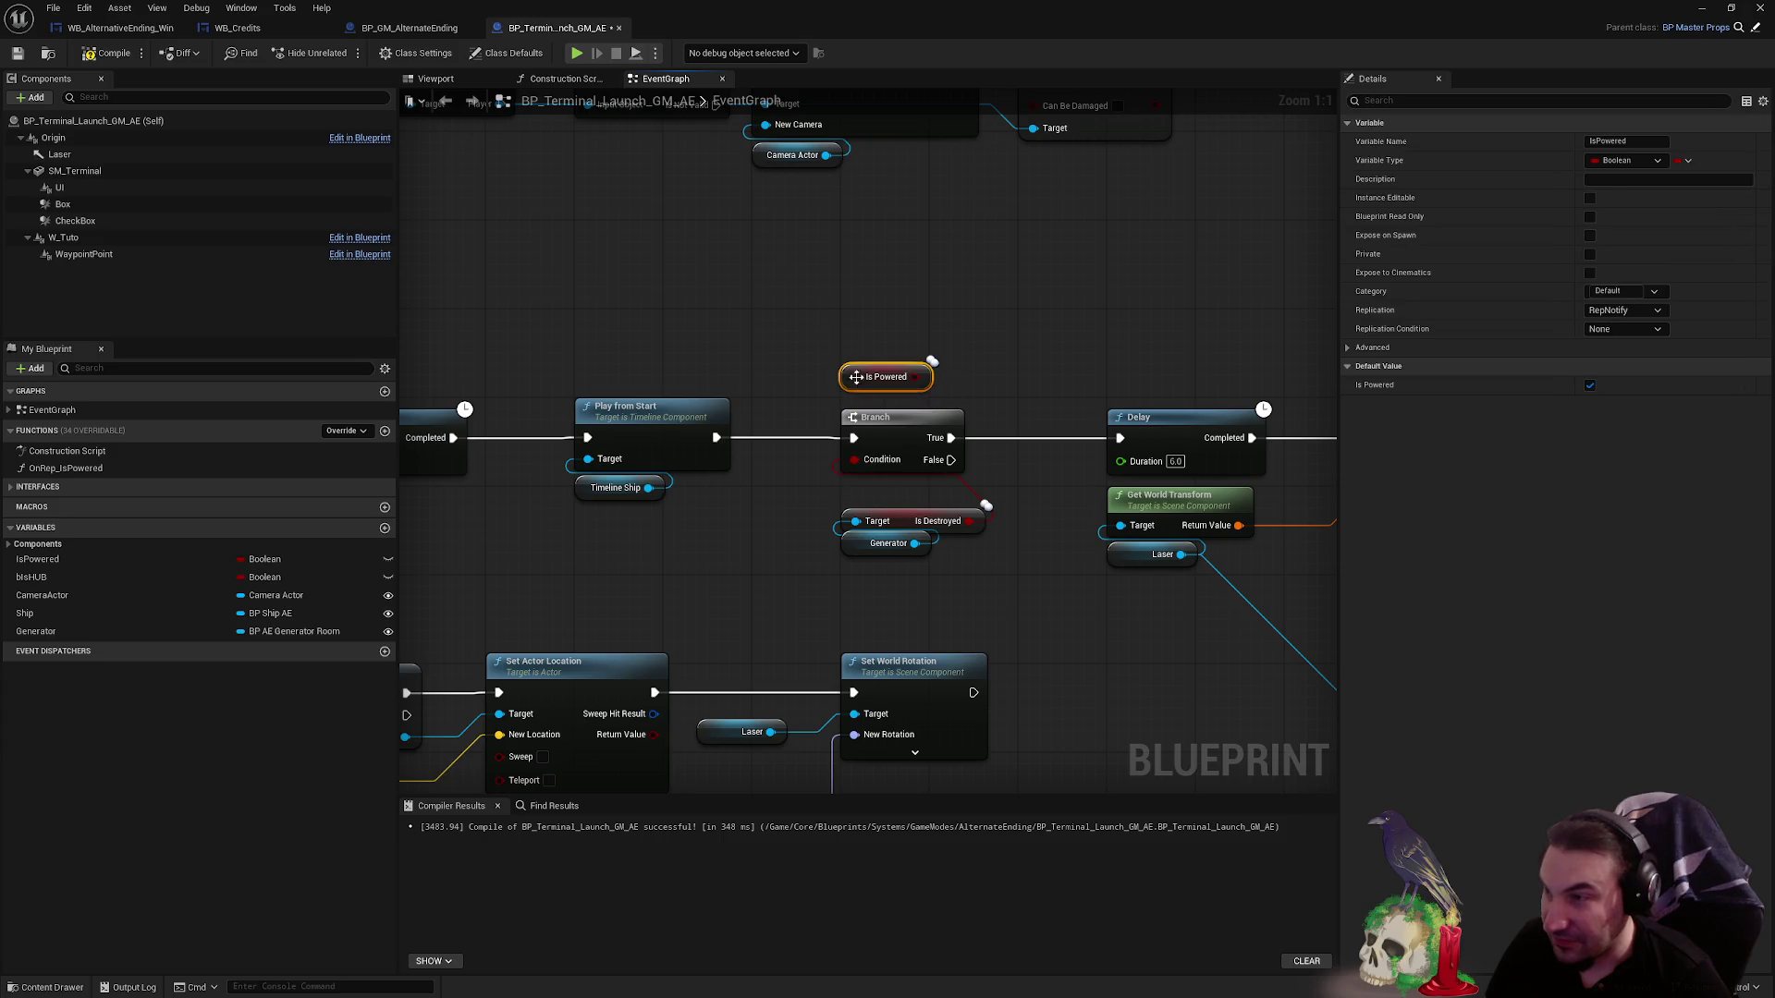
{"action": "left_click_drag", "start_coordinate": [926, 584], "coordinate": [923, 578]}
{"action": "left_click_drag", "start_coordinate": [910, 545], "coordinate": [911, 512]}
{"action": "left_click", "coordinate": [925, 592]}
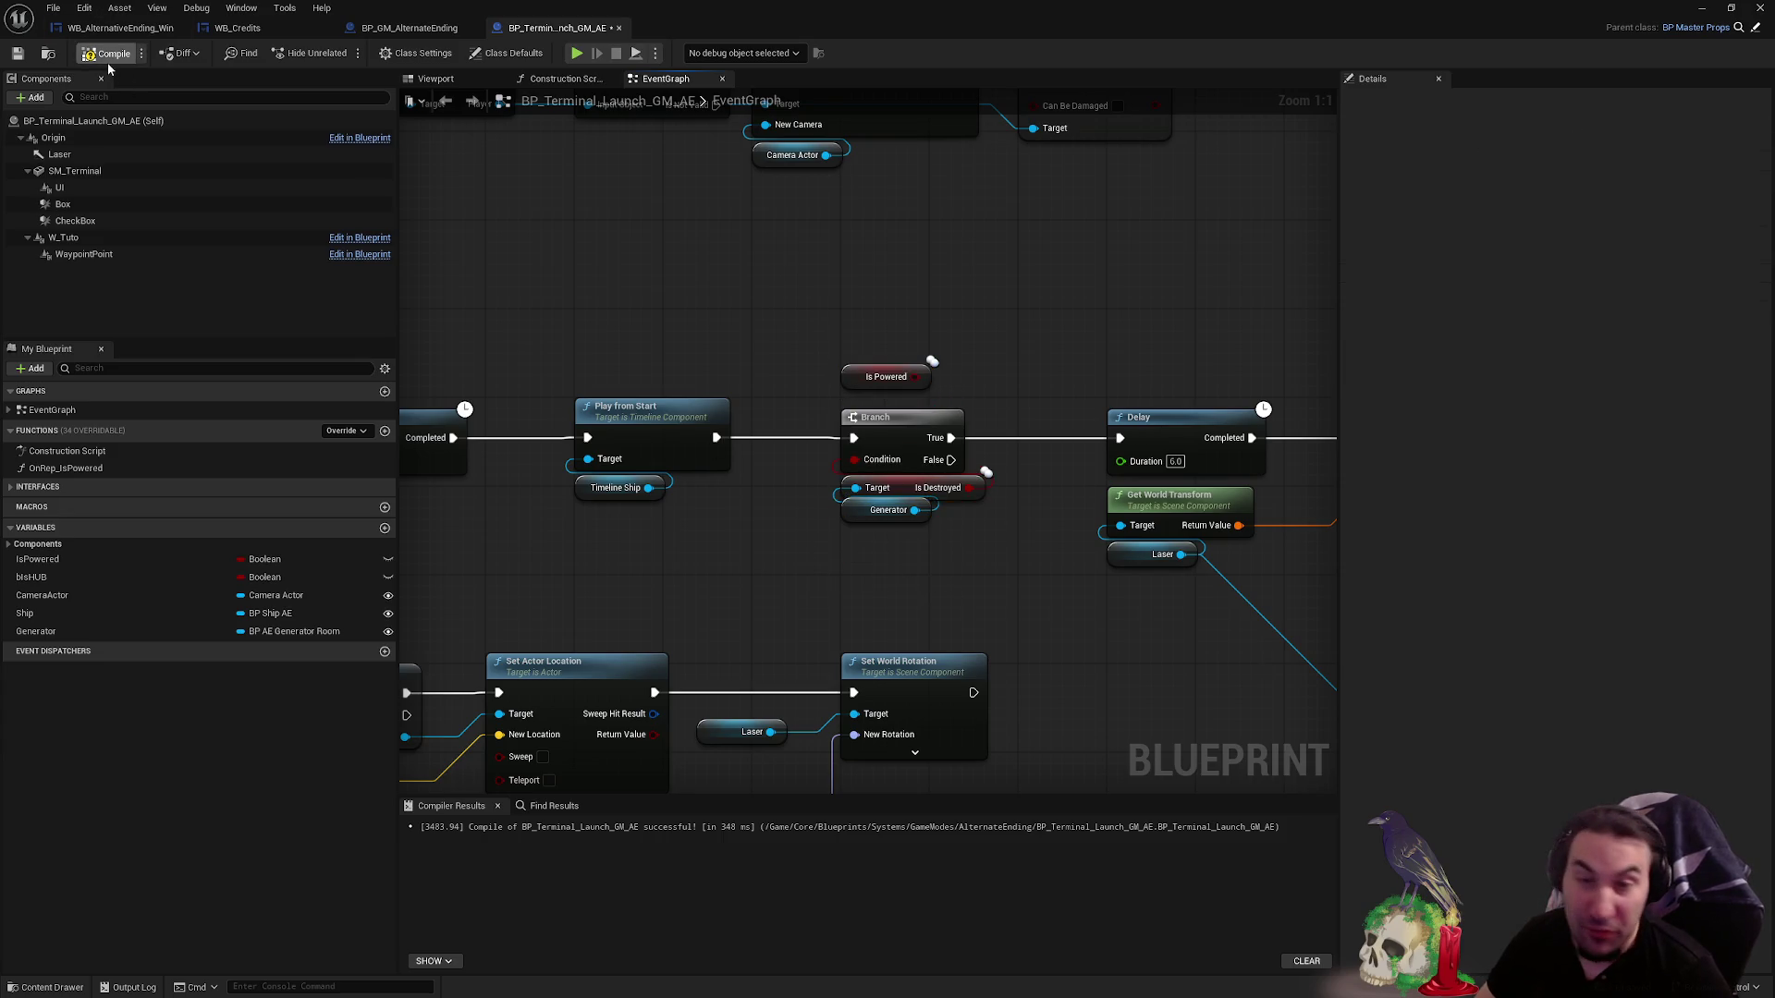
{"action": "mouse_move", "coordinate": [1011, 10]}
{"action": "left_mouse_down"}
{"action": "mouse_move", "coordinate": [749, 910]}
{"action": "mouse_move", "coordinate": [699, 889]}
{"action": "left_mouse_up"}
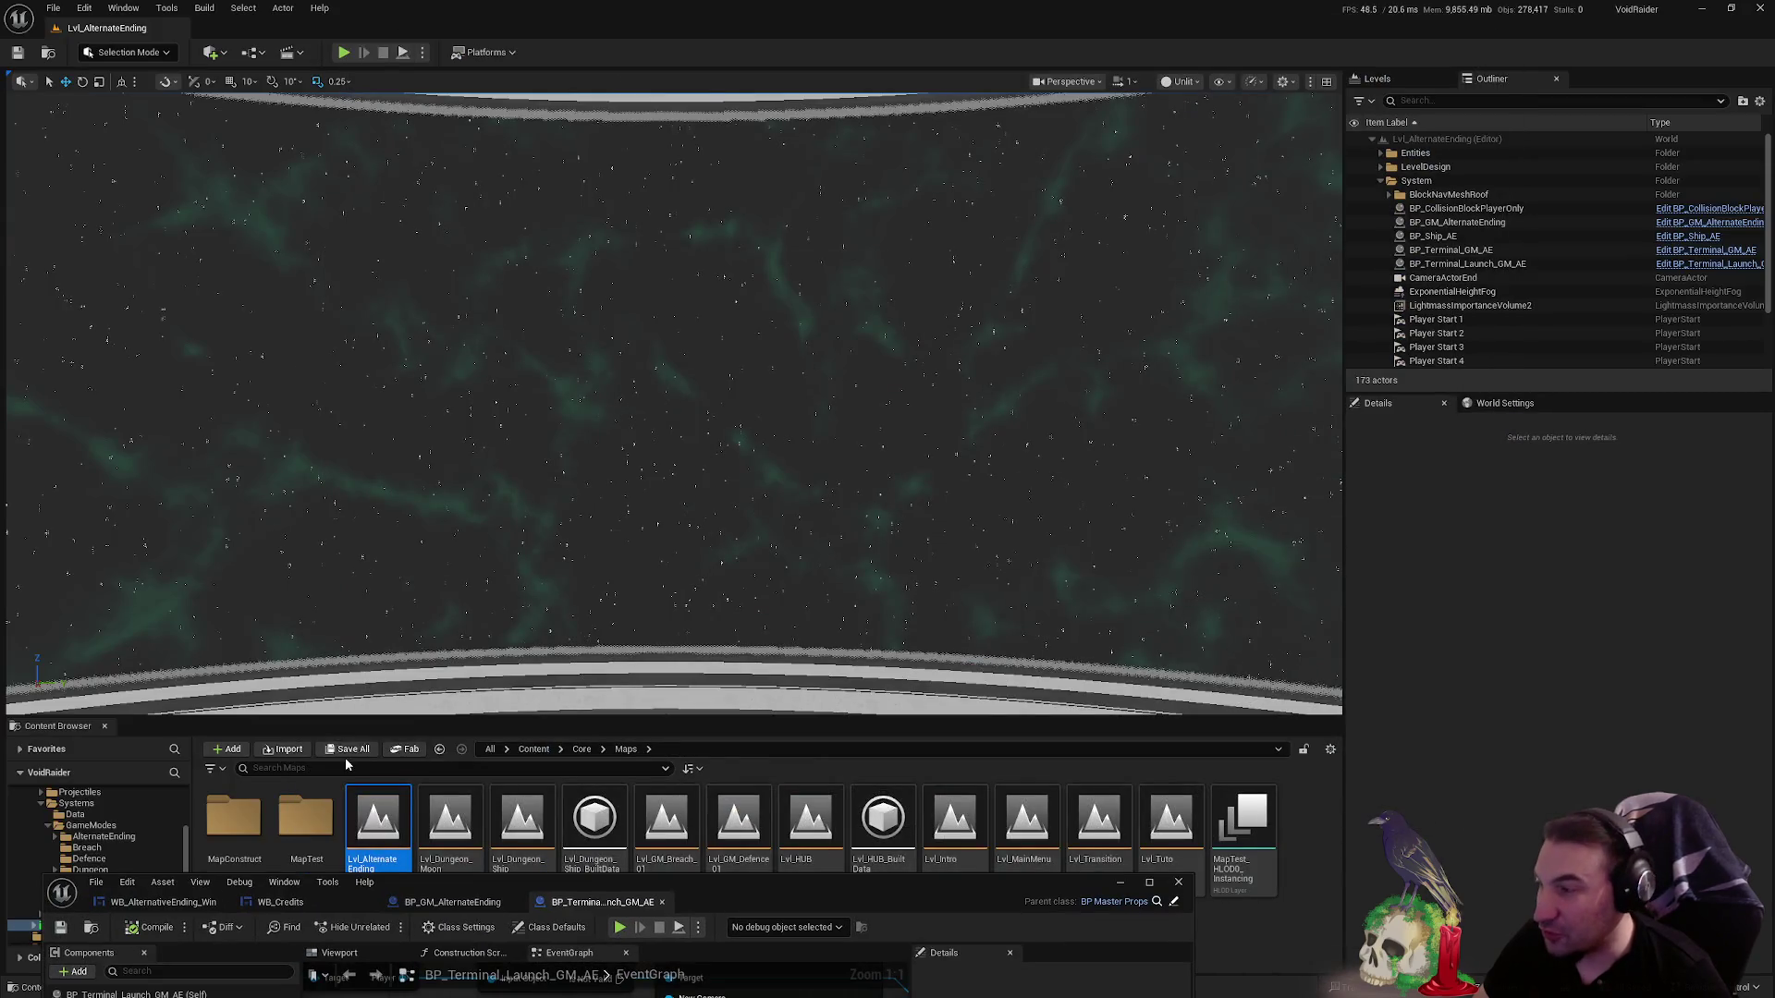
- Play-test the ending through the credits, free the mouse with Shift+F1, then maximize the blueprint
{"action": "left_click", "coordinate": [342, 53]}
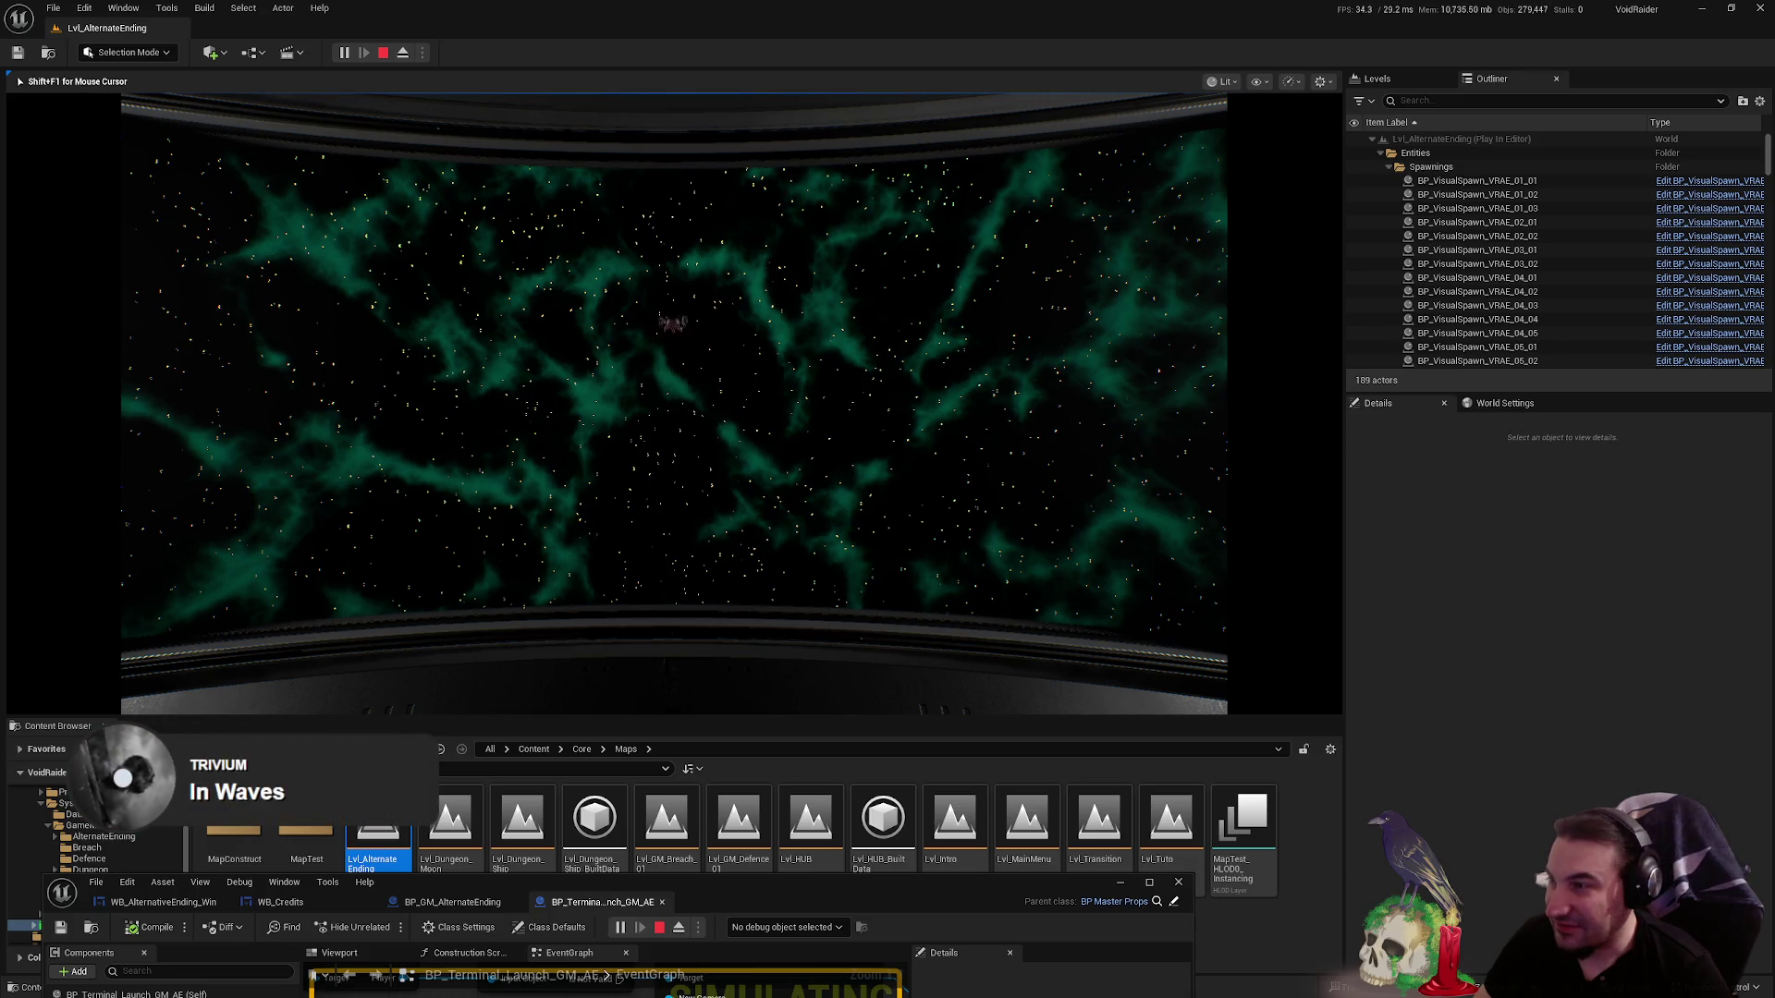
{"action": "key", "text": "shift+F1"}
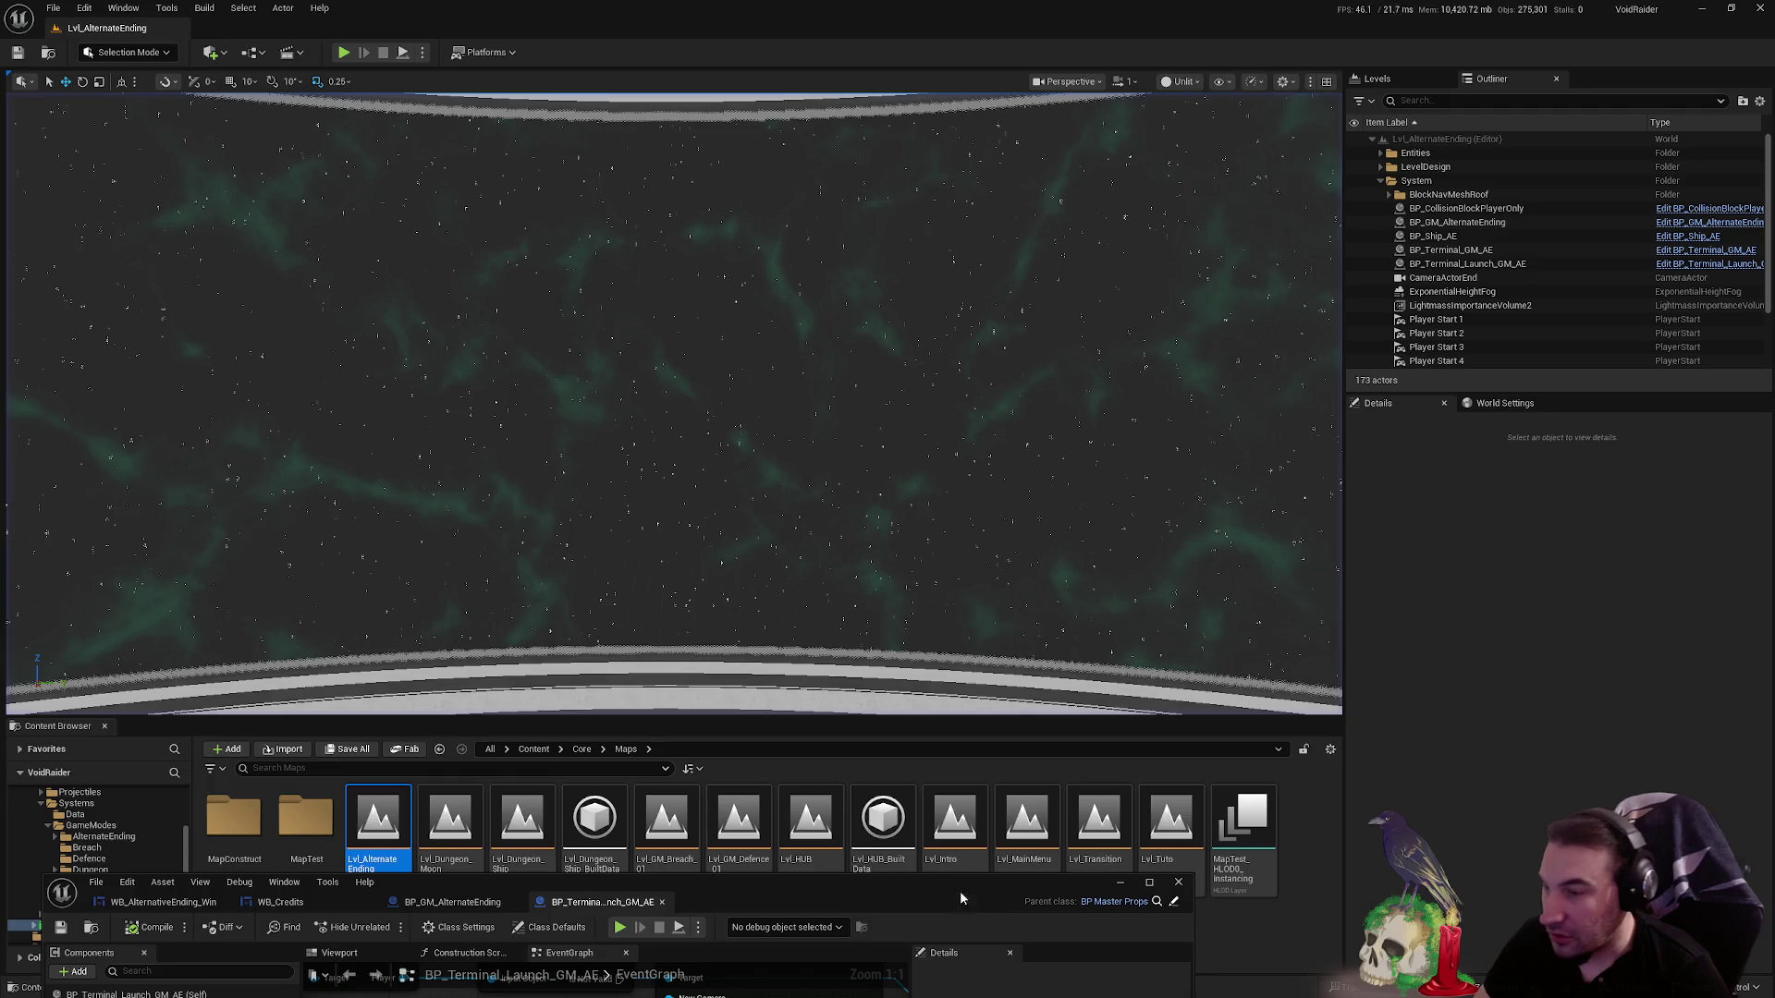
{"action": "left_click_drag", "start_coordinate": [967, 891], "coordinate": [956, 269]}
{"action": "double_click", "coordinate": [956, 269]}
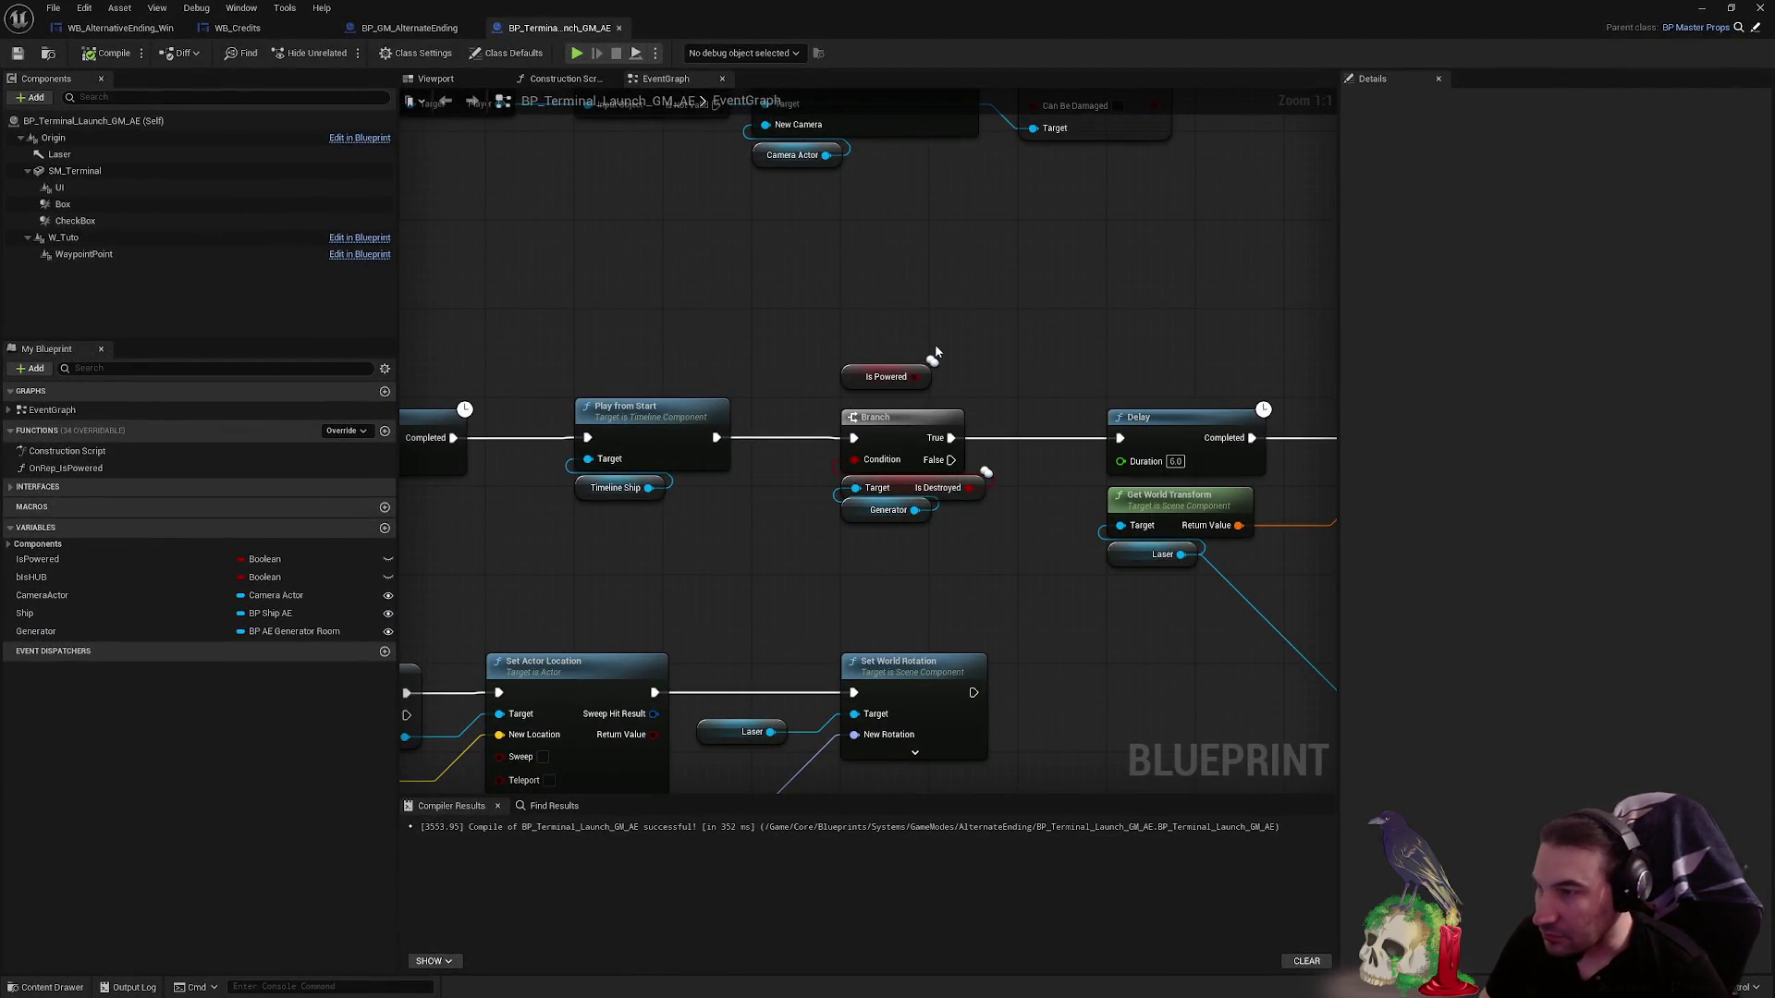
- Jump from Owner_AEWin to its definition in BP_MasterPlayer, glancing at the widget tabs along the way
{"action": "scroll", "coordinate": [956, 570], "scroll_direction": "down", "scroll_amount": 2}
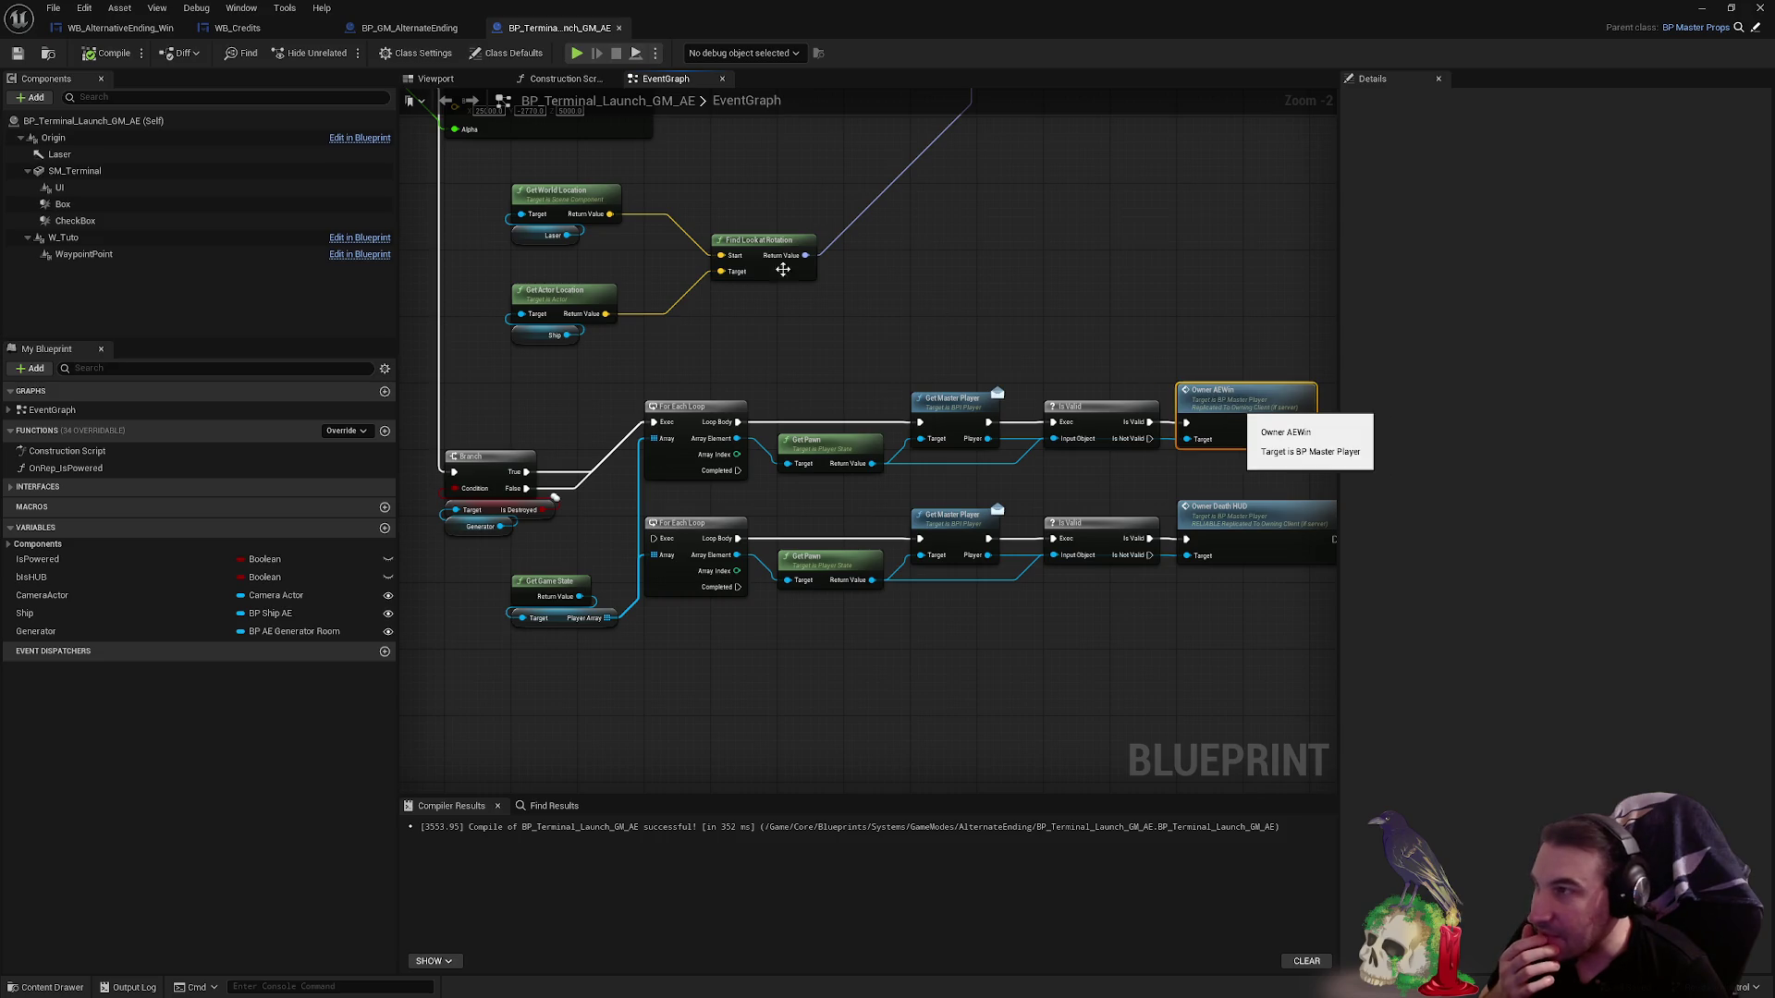
{"action": "double_click", "coordinate": [1244, 390]}
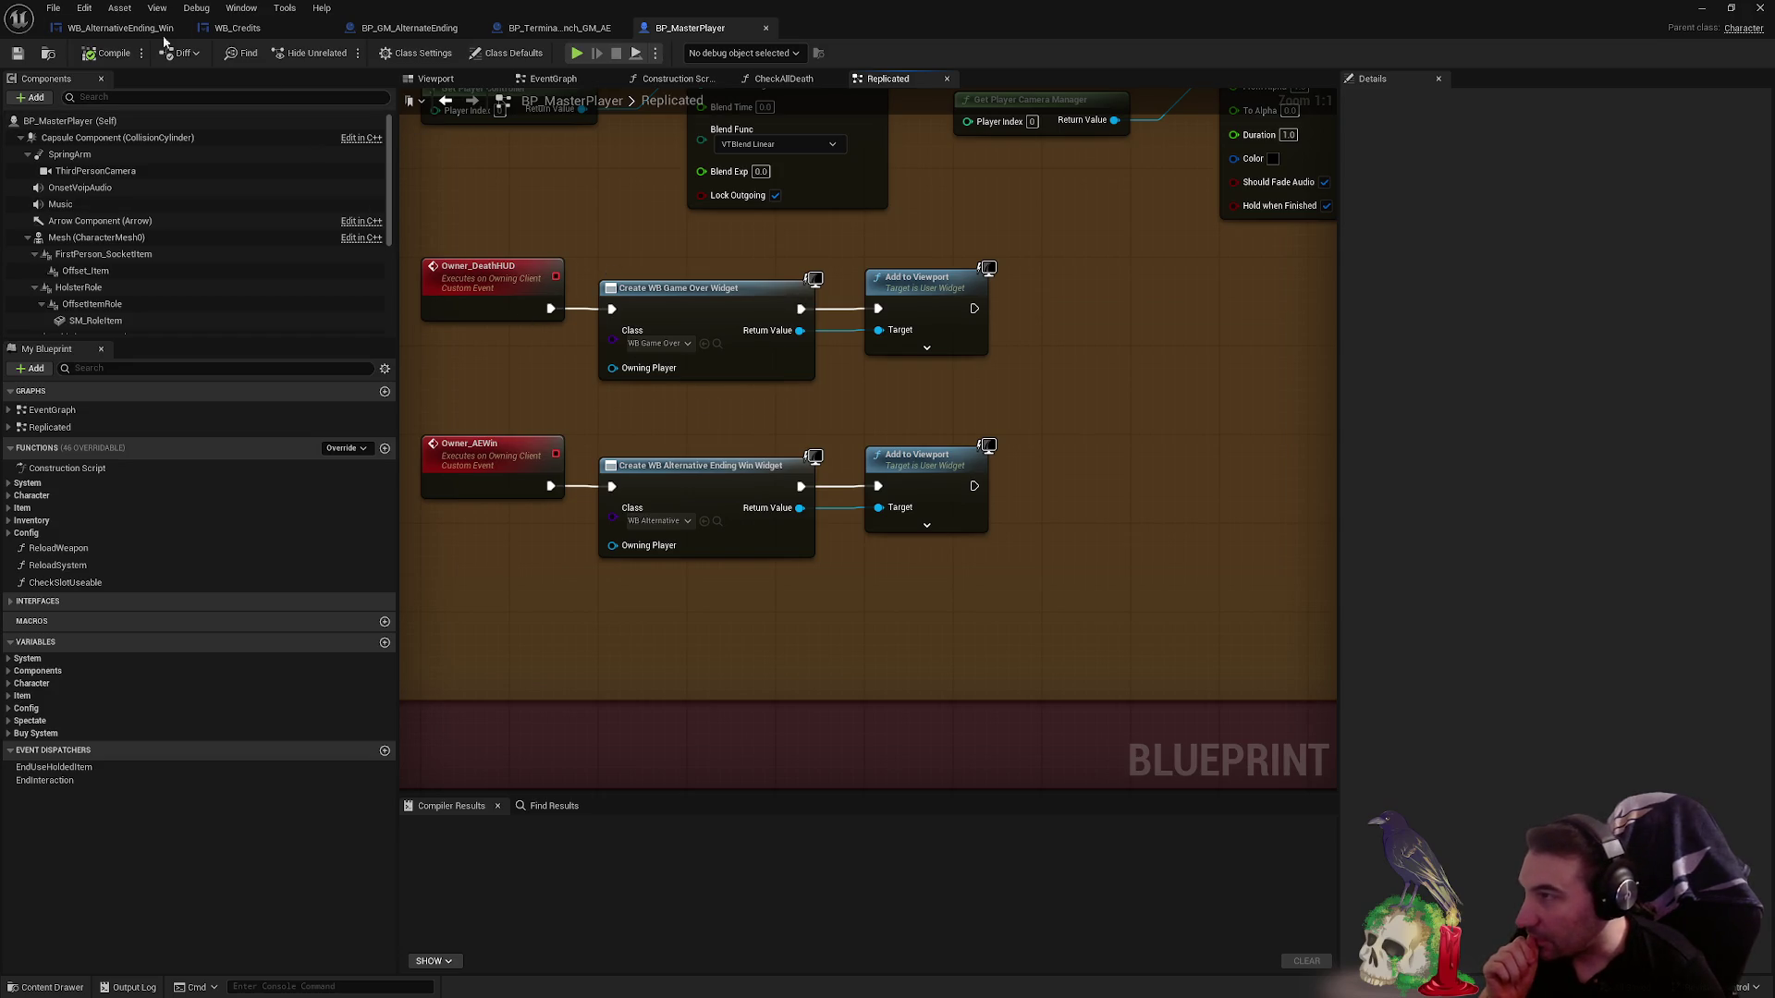
{"action": "left_click", "coordinate": [105, 30]}
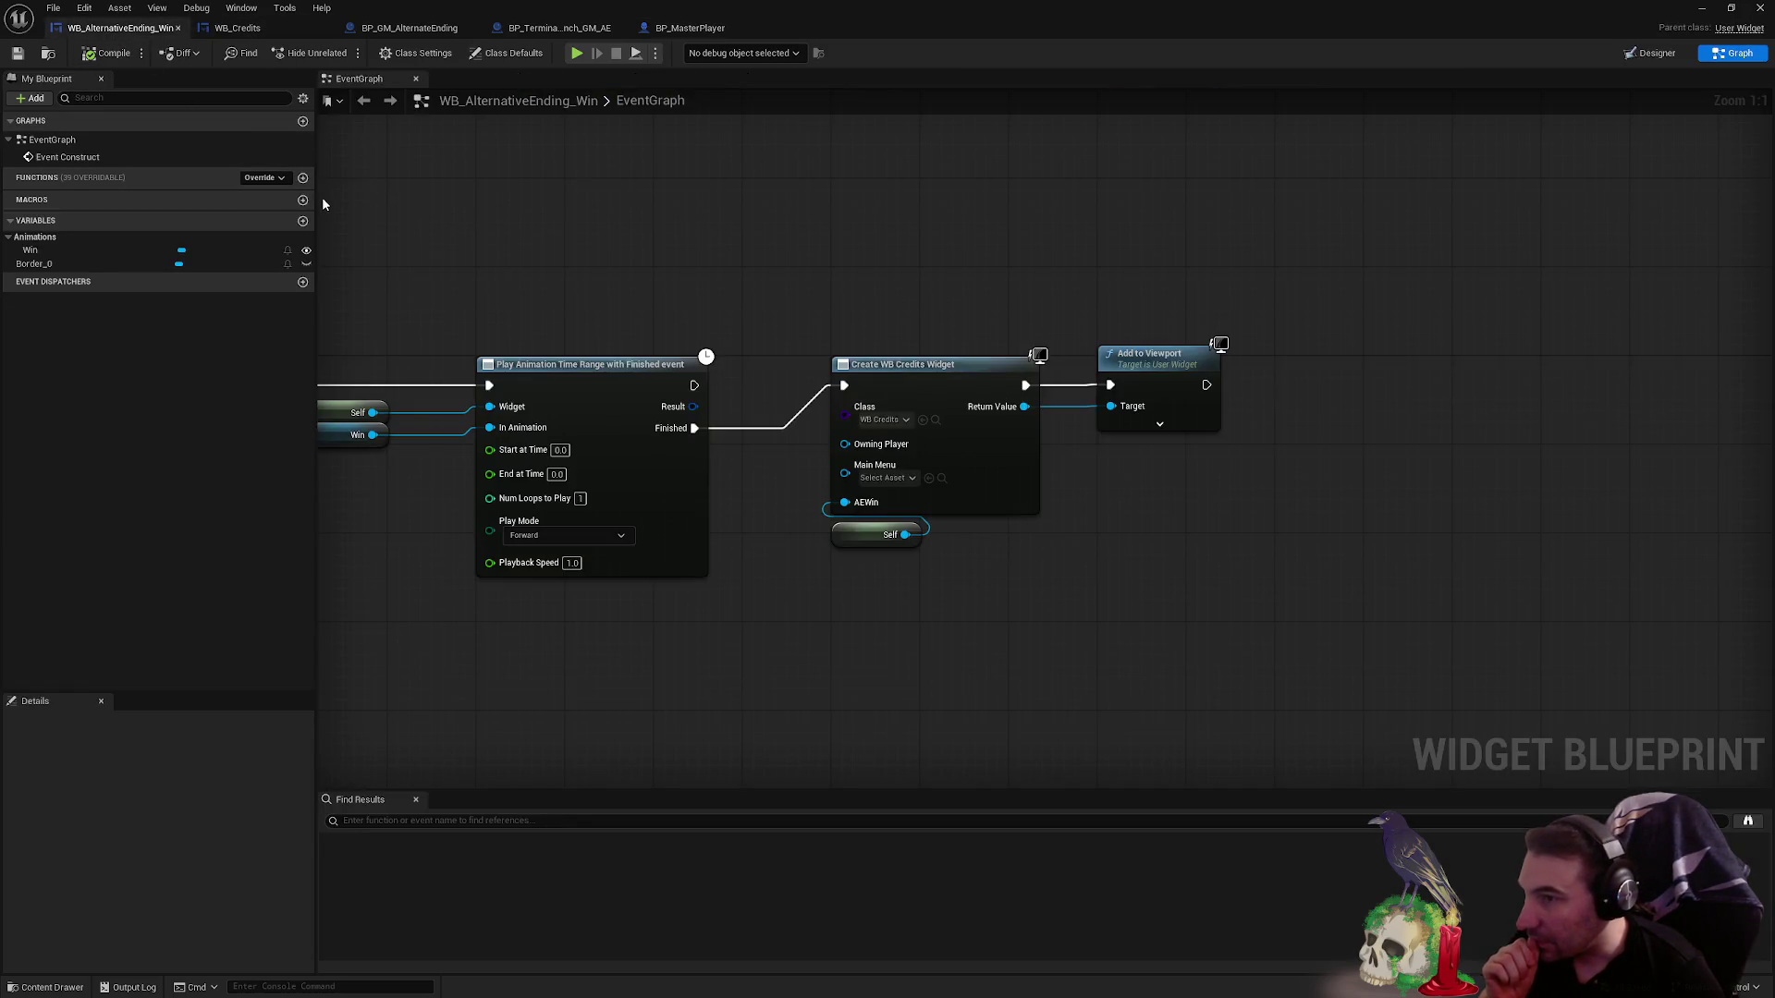
{"action": "left_click", "coordinate": [262, 34]}
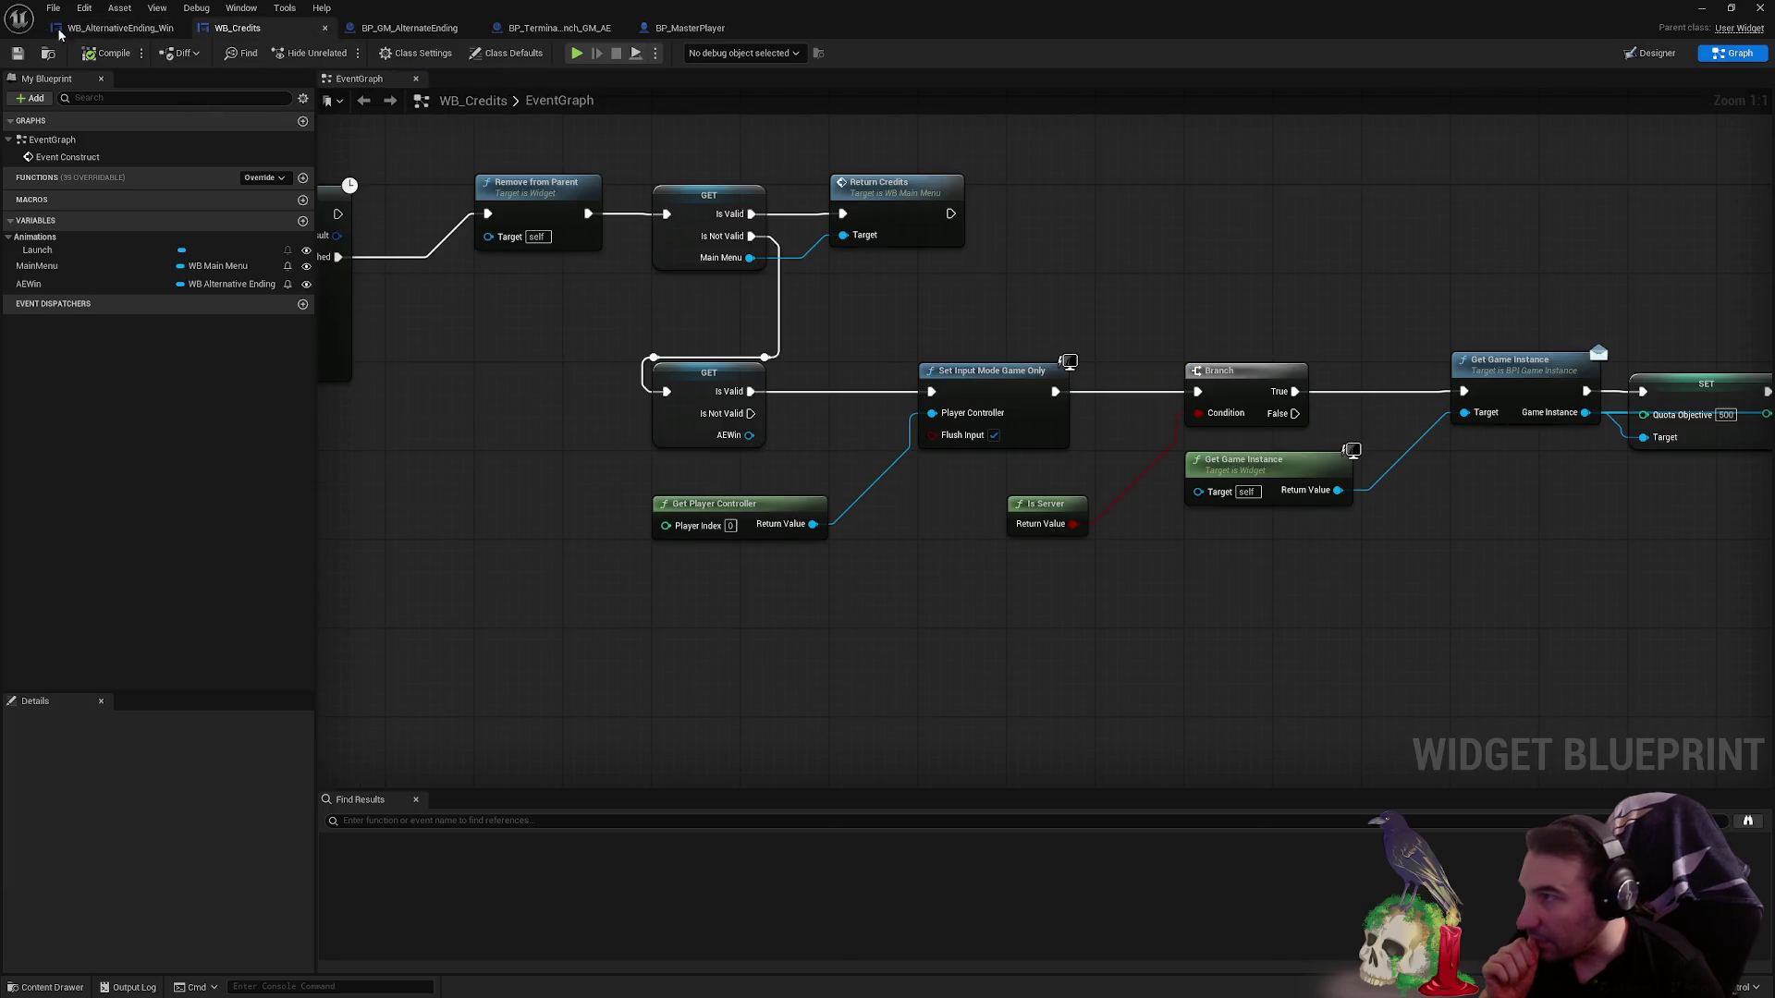
{"action": "left_click", "coordinate": [724, 35]}
- Reveal, then hide again, the ZOrder inputs on both Add to Viewport nodes
{"action": "left_click", "coordinate": [926, 526]}
{"action": "left_click", "coordinate": [927, 348]}
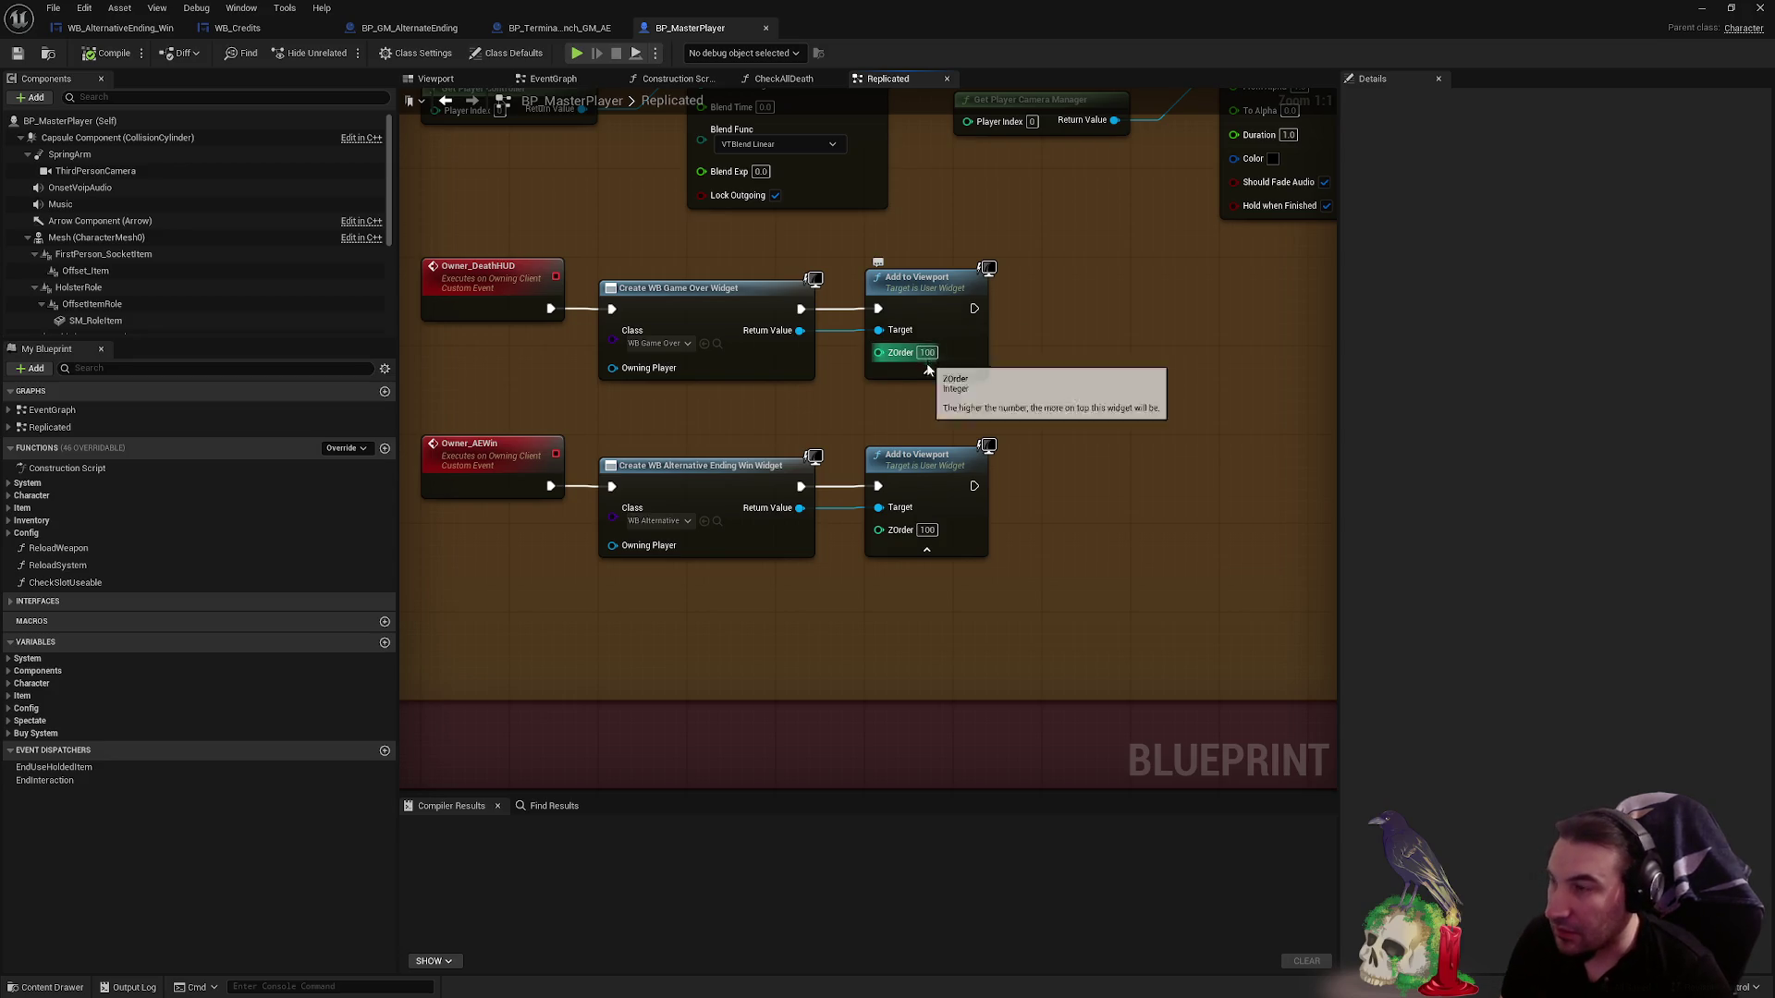
{"action": "left_click", "coordinate": [926, 372]}
{"action": "left_click", "coordinate": [926, 549]}
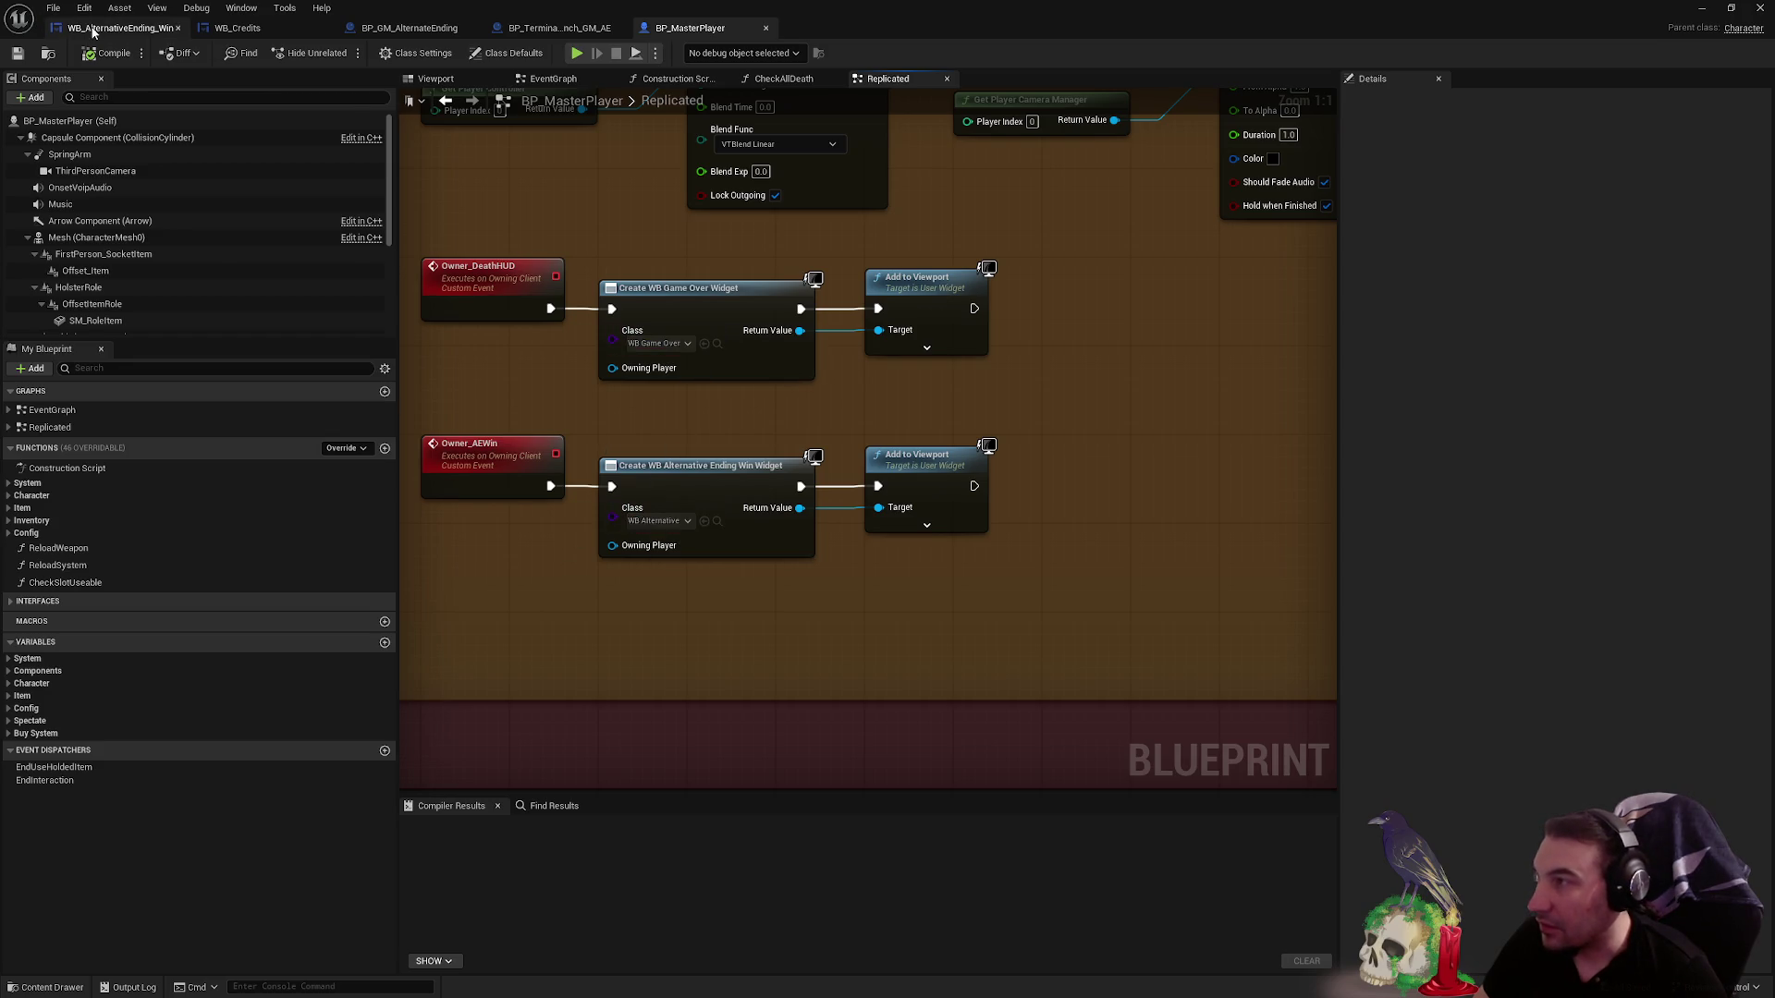
- In WB_AlternativeEnding_Win's event graph, inspect the Self and Set Input Mode UI Only nodes
{"action": "left_click", "coordinate": [113, 28]}
{"action": "scroll", "coordinate": [765, 307], "scroll_direction": "down", "scroll_amount": 2}
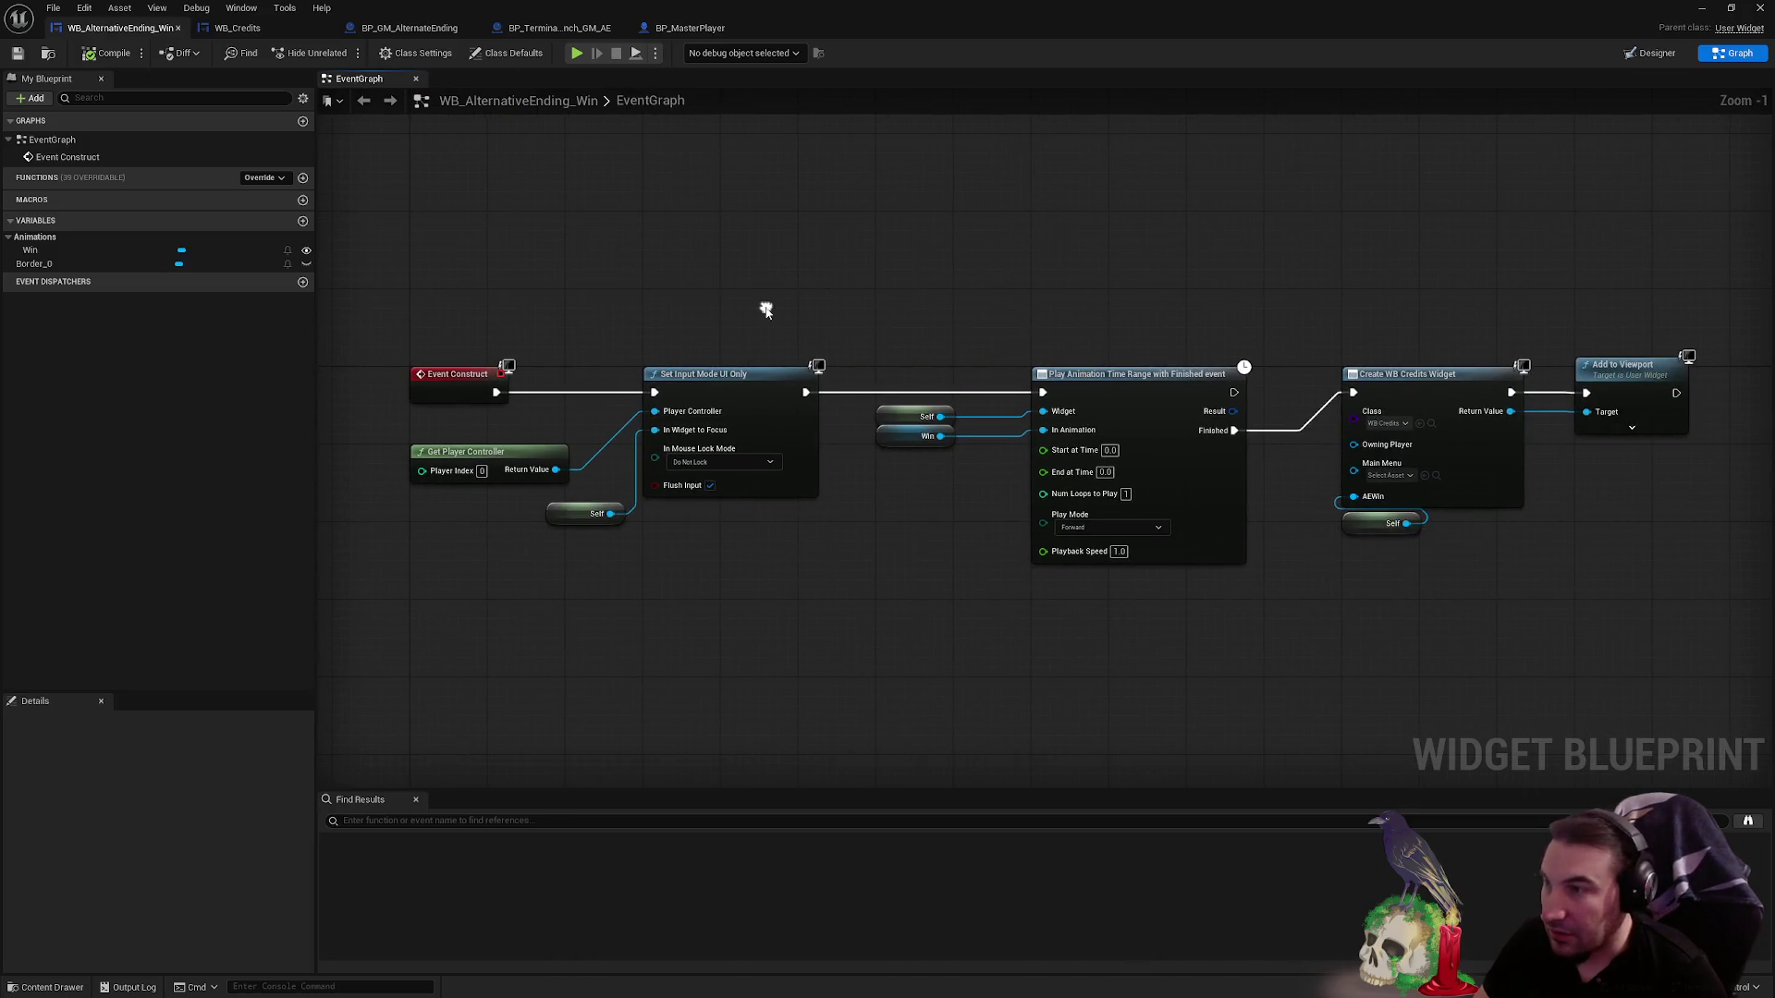
{"action": "left_click_drag", "start_coordinate": [609, 517], "coordinate": [779, 622]}
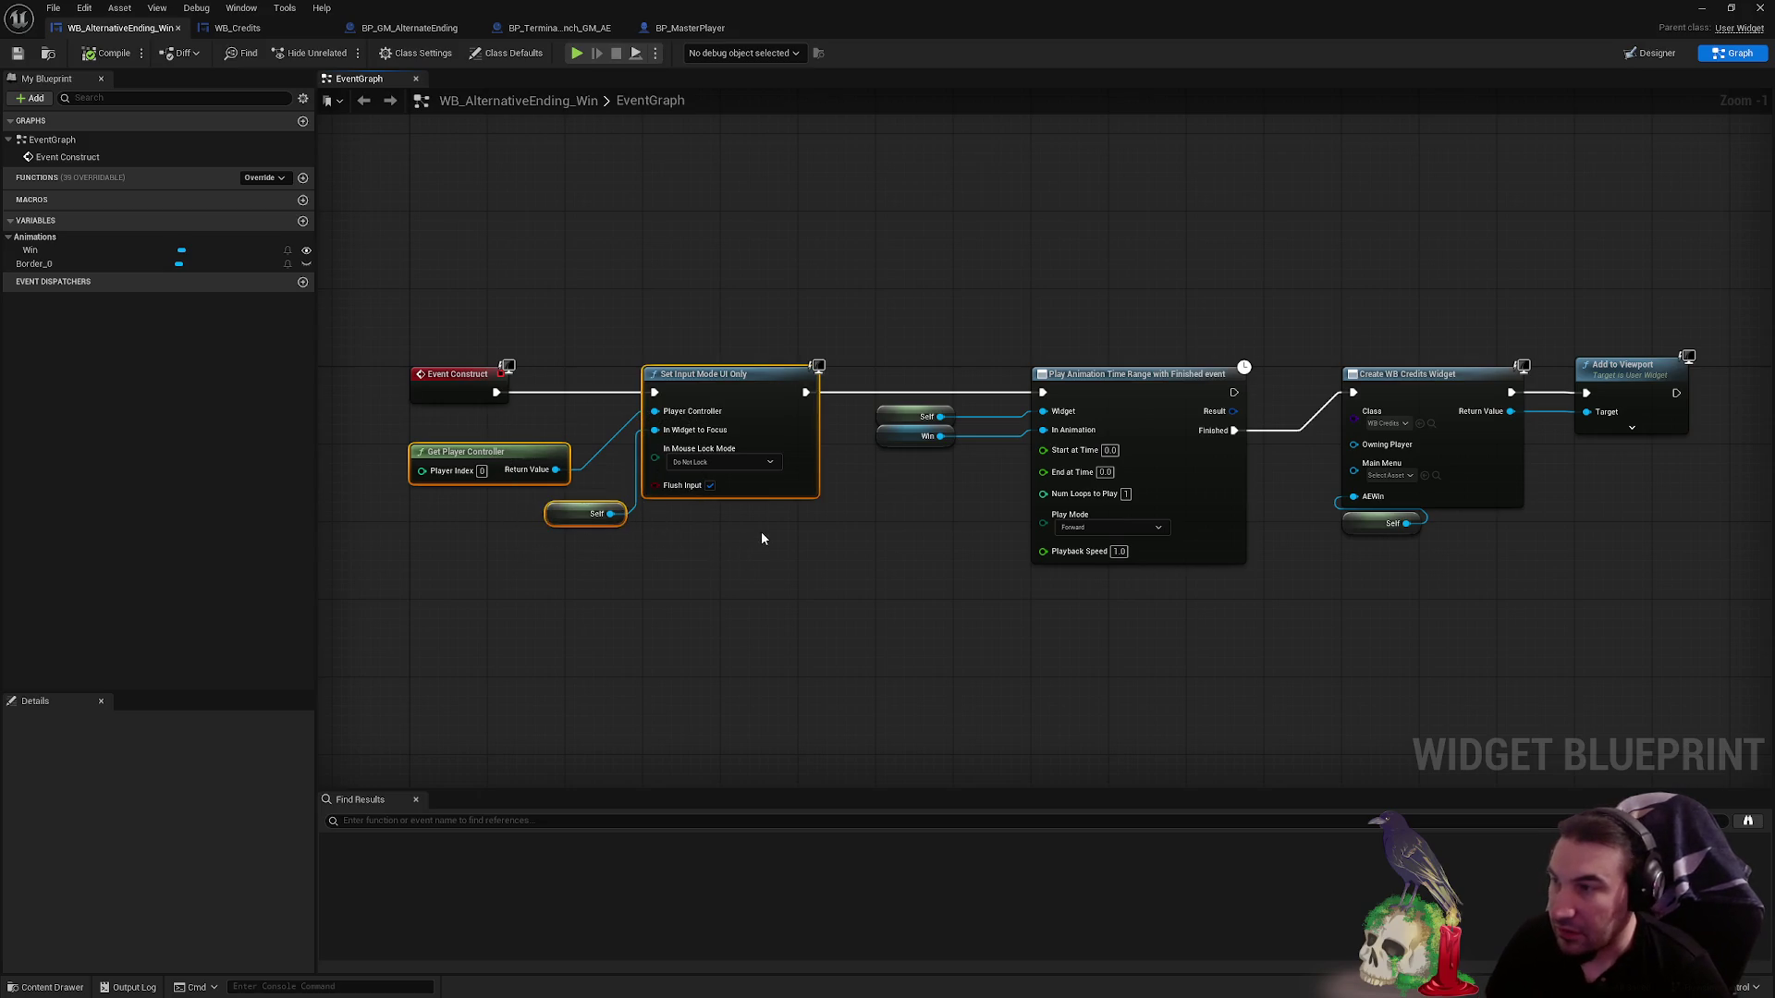
{"action": "left_click", "coordinate": [841, 546]}
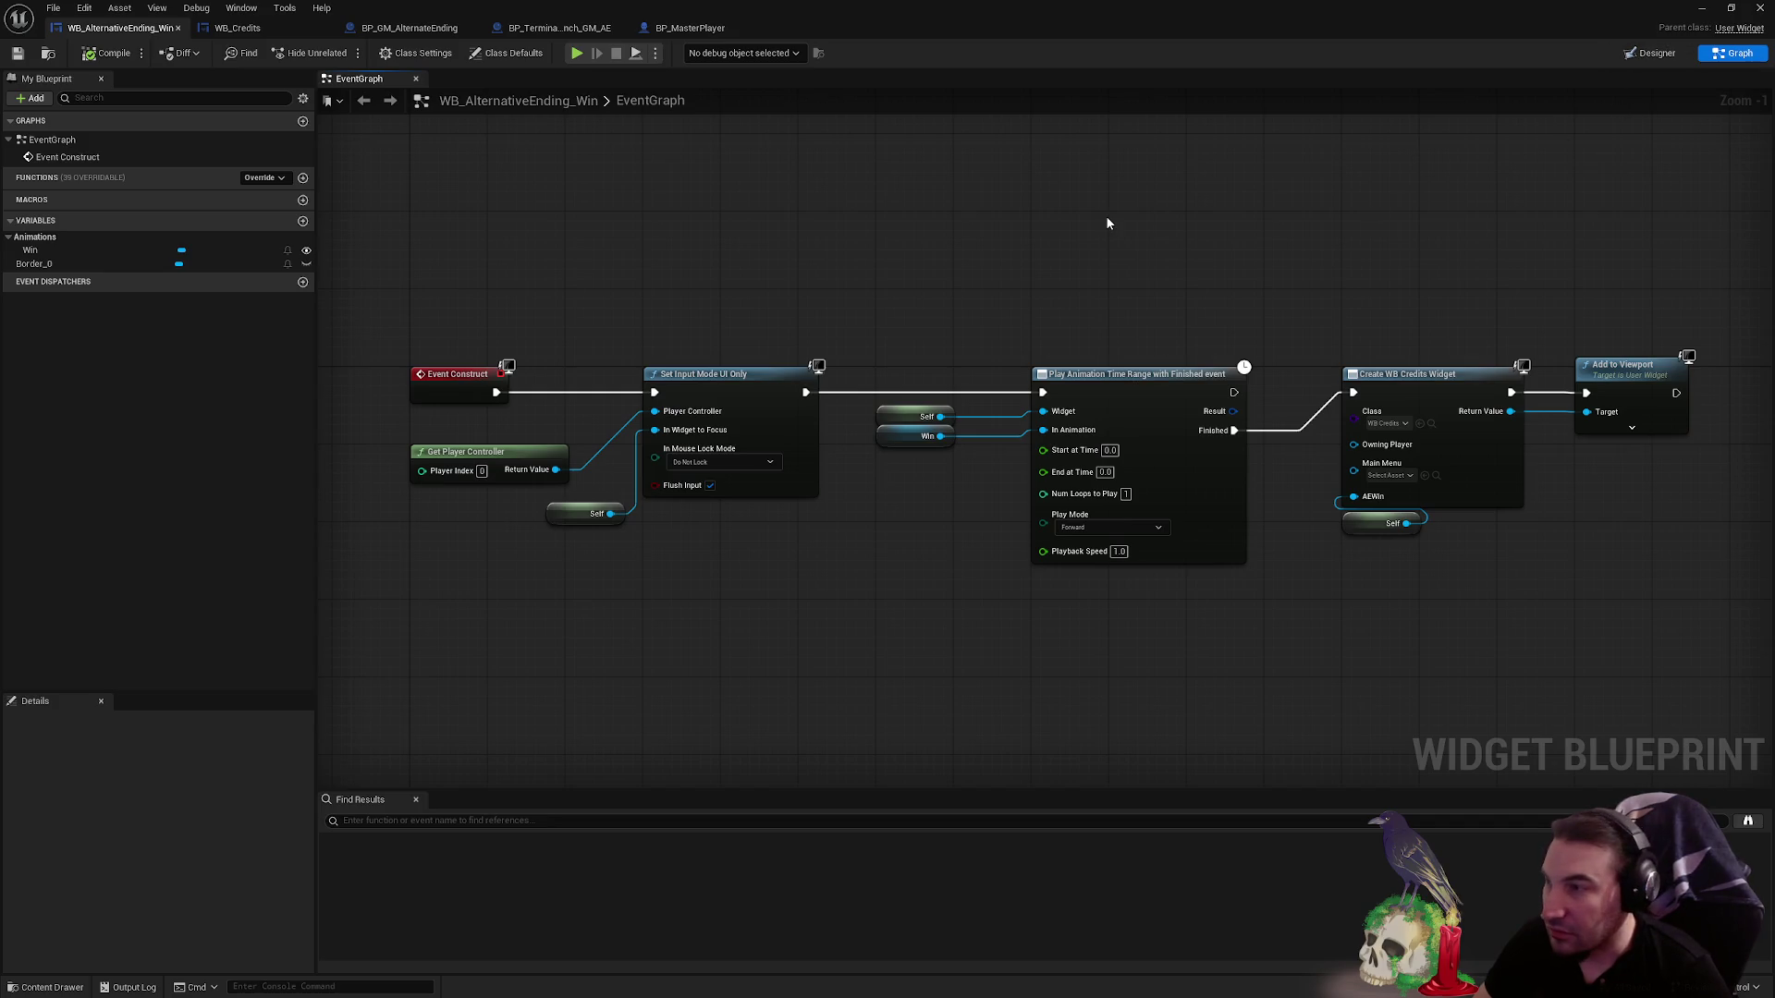
- Inspect the Play Animation, Win and credits-creation nodes, then switch the widget to Designer
{"action": "scroll", "coordinate": [1106, 218], "scroll_direction": "down", "scroll_amount": 2}
{"action": "scroll", "coordinate": [1082, 246], "scroll_direction": "up", "scroll_amount": 3}
{"action": "mouse_move", "coordinate": [648, 278]}
{"action": "left_mouse_down"}
{"action": "mouse_move", "coordinate": [1001, 544]}
{"action": "mouse_move", "coordinate": [1406, 258]}
{"action": "mouse_move", "coordinate": [1387, 268]}
{"action": "left_mouse_up"}
{"action": "left_click", "coordinate": [971, 237]}
{"action": "left_click", "coordinate": [1012, 314]}
{"action": "key", "text": "ctrl+shift+d"}
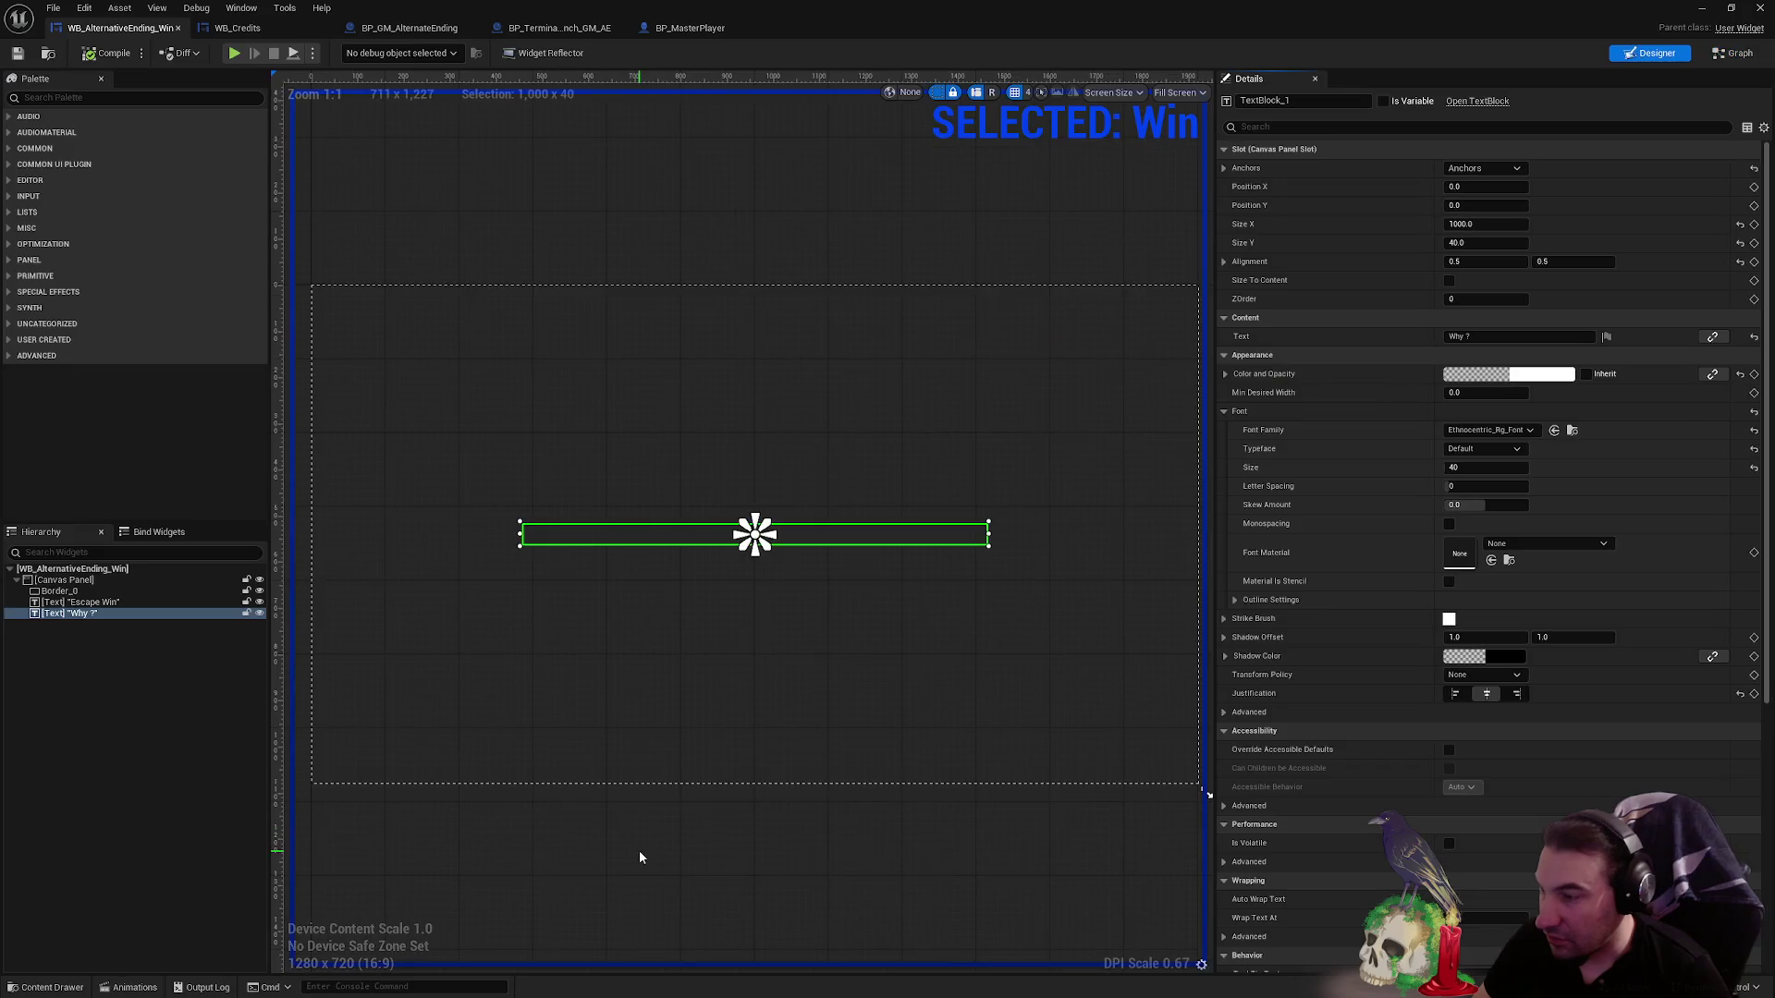
- Scrub the Win animation to 4.20, then move to the BP_GM_AlternateEnding event graph
{"action": "left_click", "coordinate": [135, 988]}
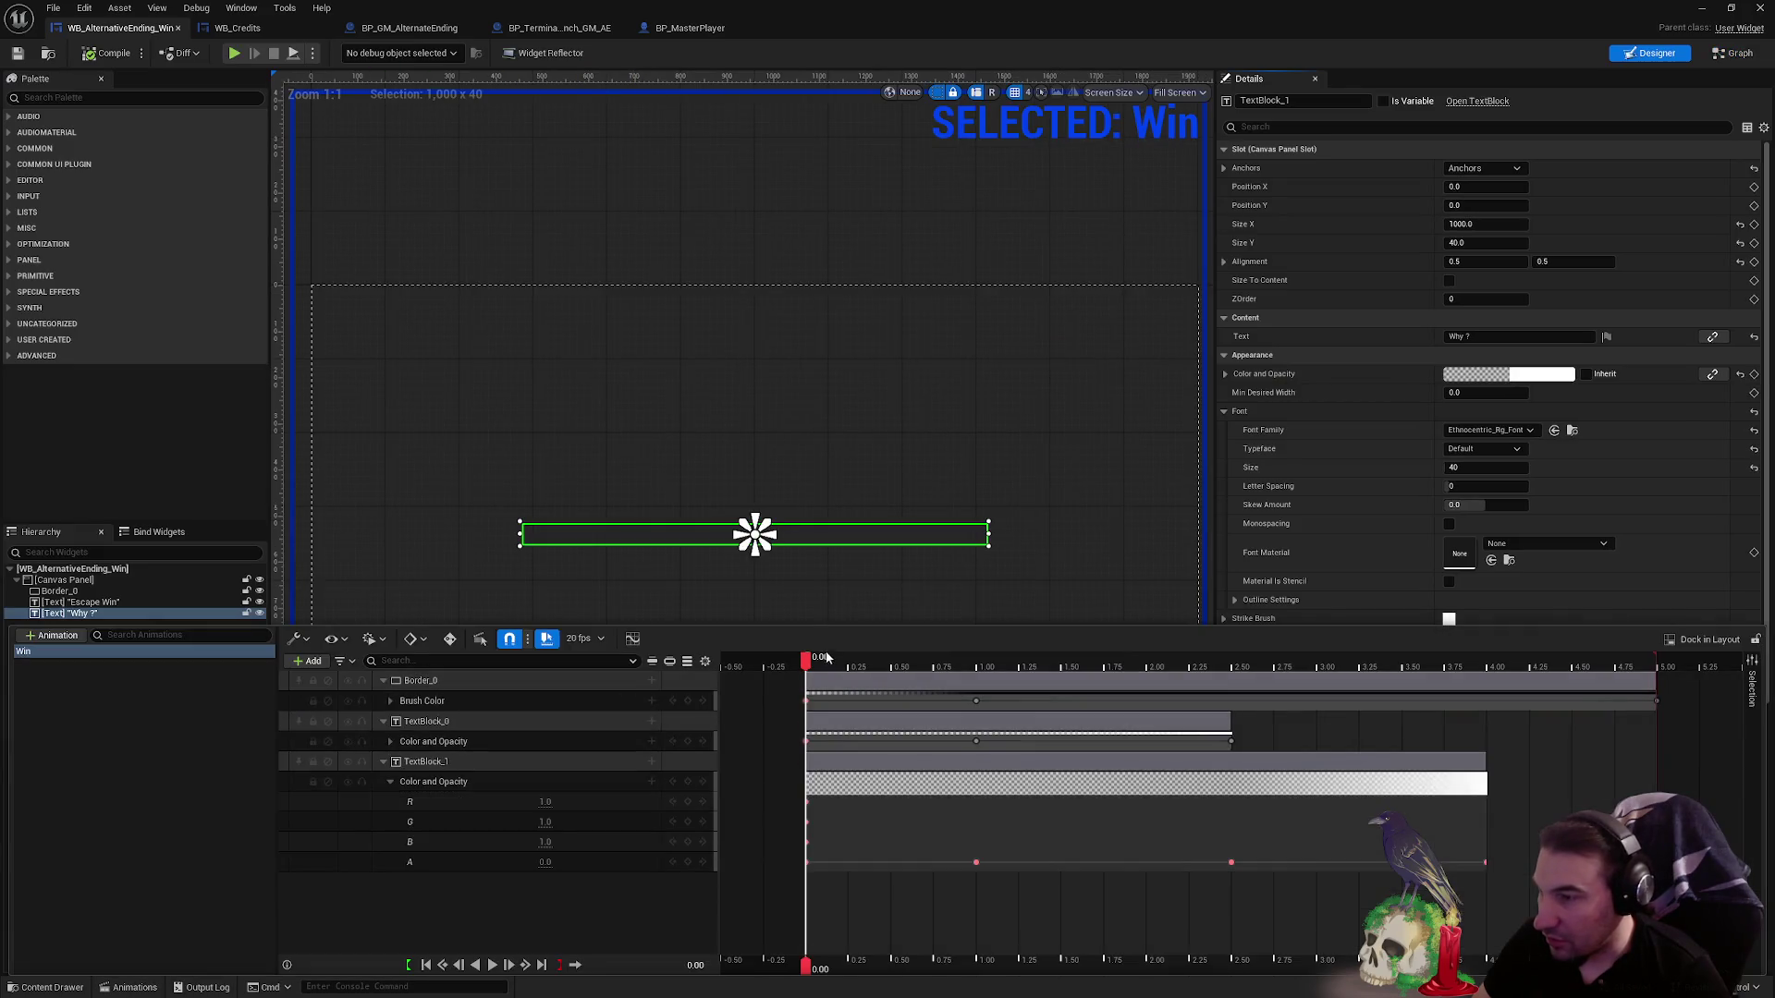
{"action": "mouse_move", "coordinate": [807, 666]}
{"action": "left_mouse_down"}
{"action": "mouse_move", "coordinate": [1527, 660]}
{"action": "mouse_move", "coordinate": [807, 660]}
{"action": "left_mouse_up"}
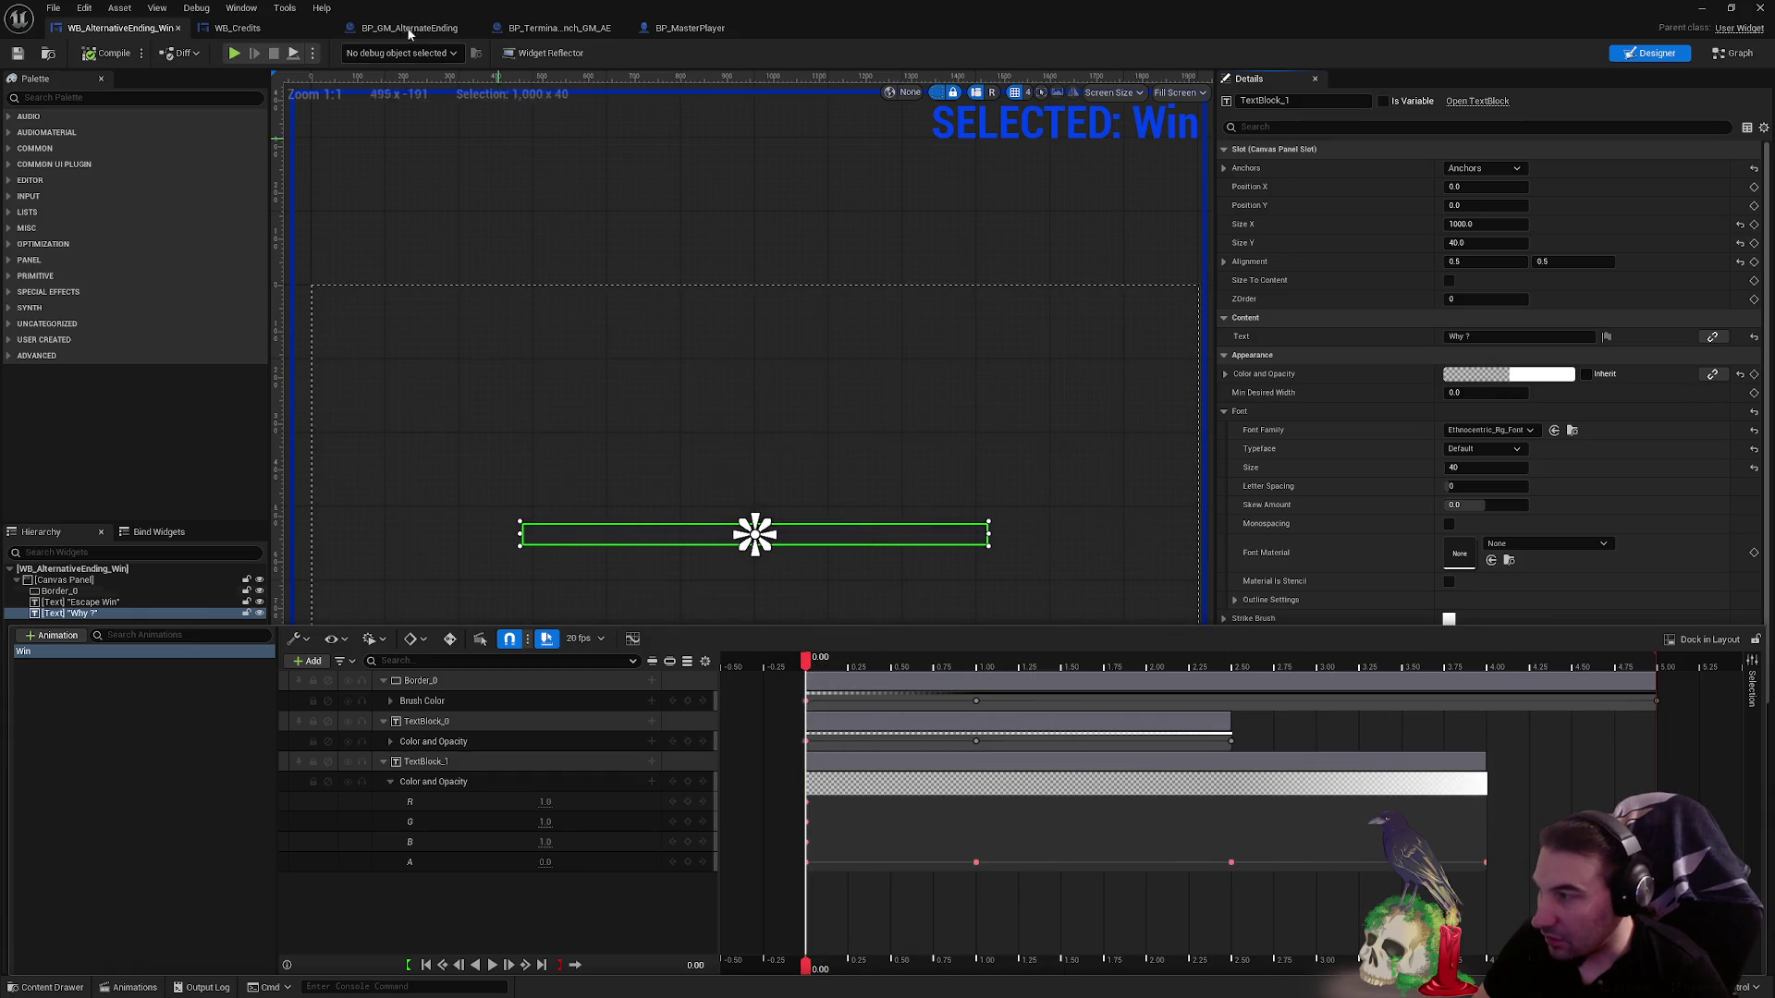
{"action": "key", "text": "super"}
{"action": "mouse_move", "coordinate": [766, 982]}
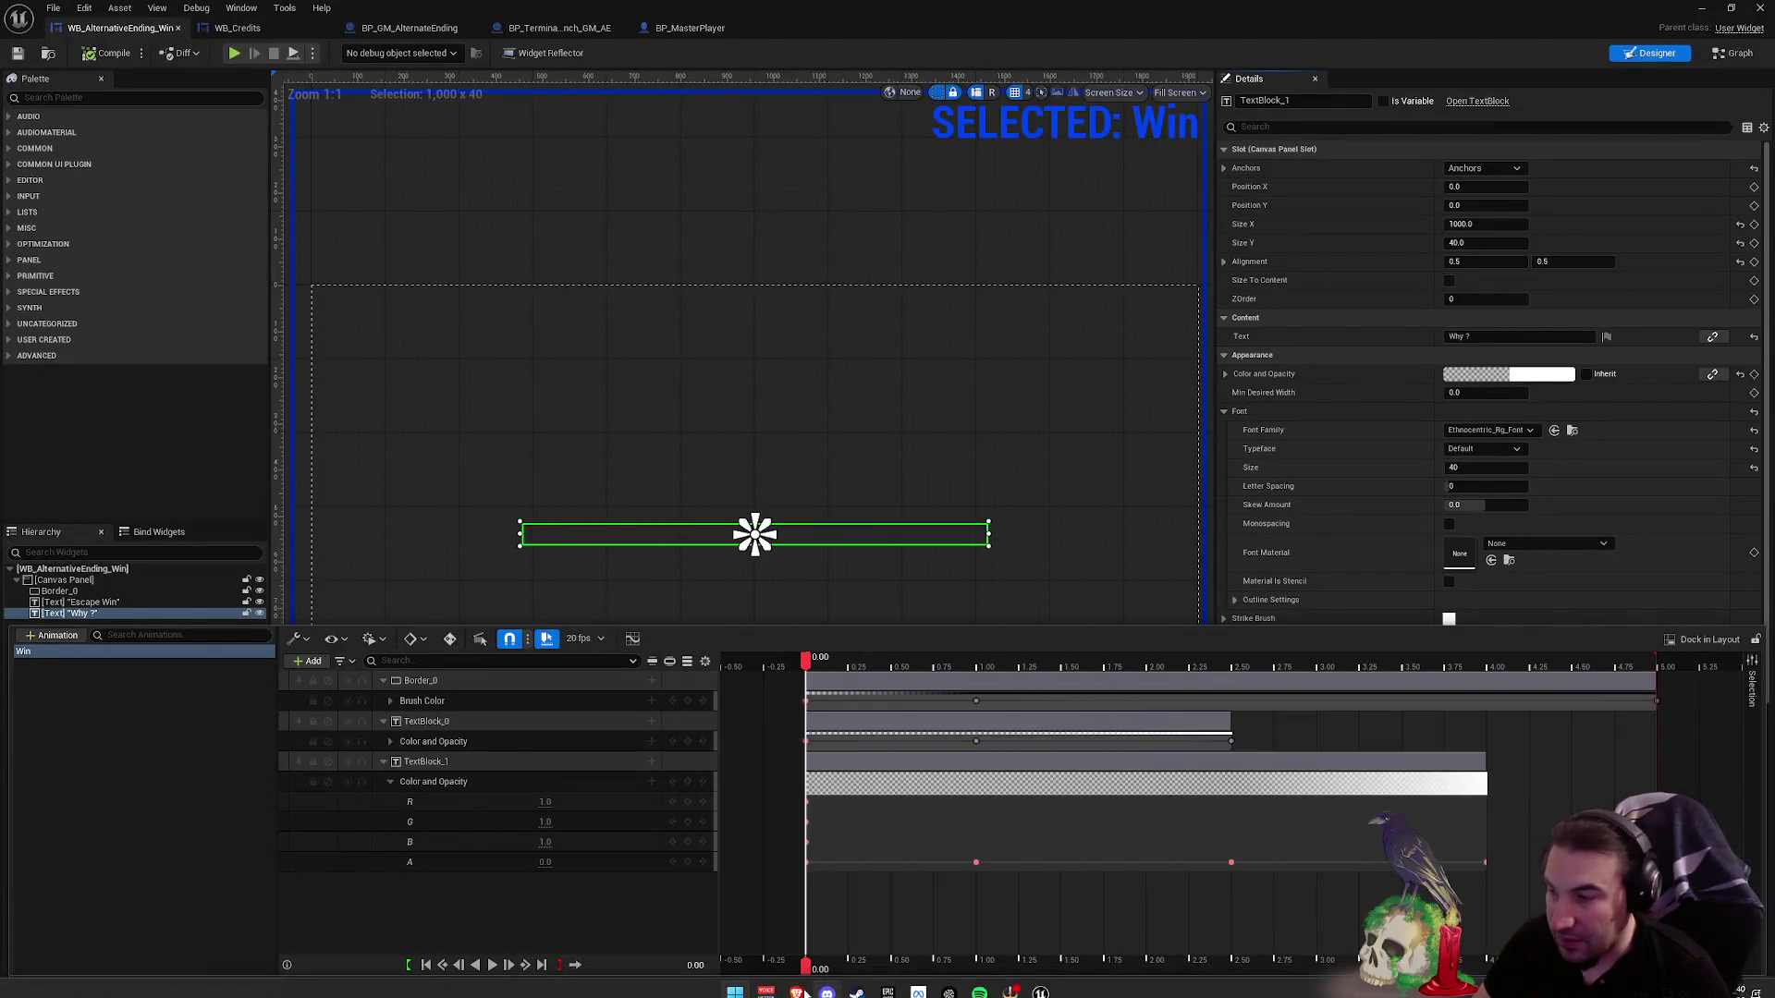
{"action": "key", "text": "Escape"}
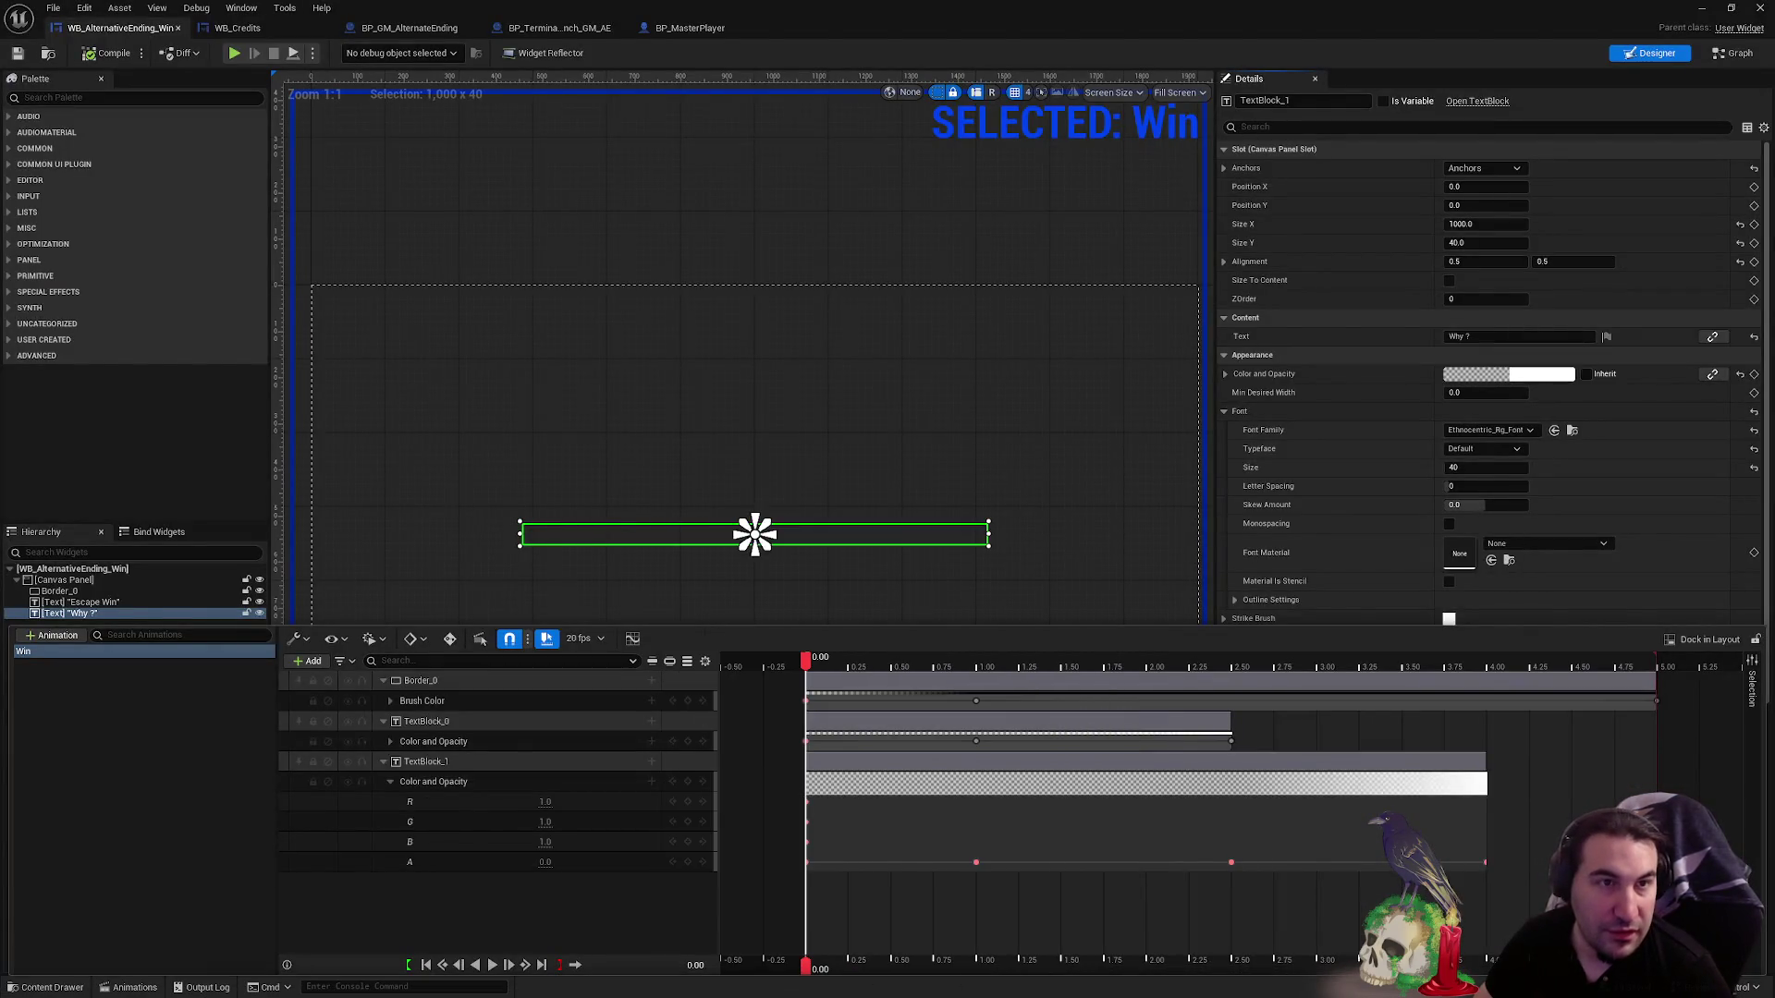
{"action": "key", "text": "super"}
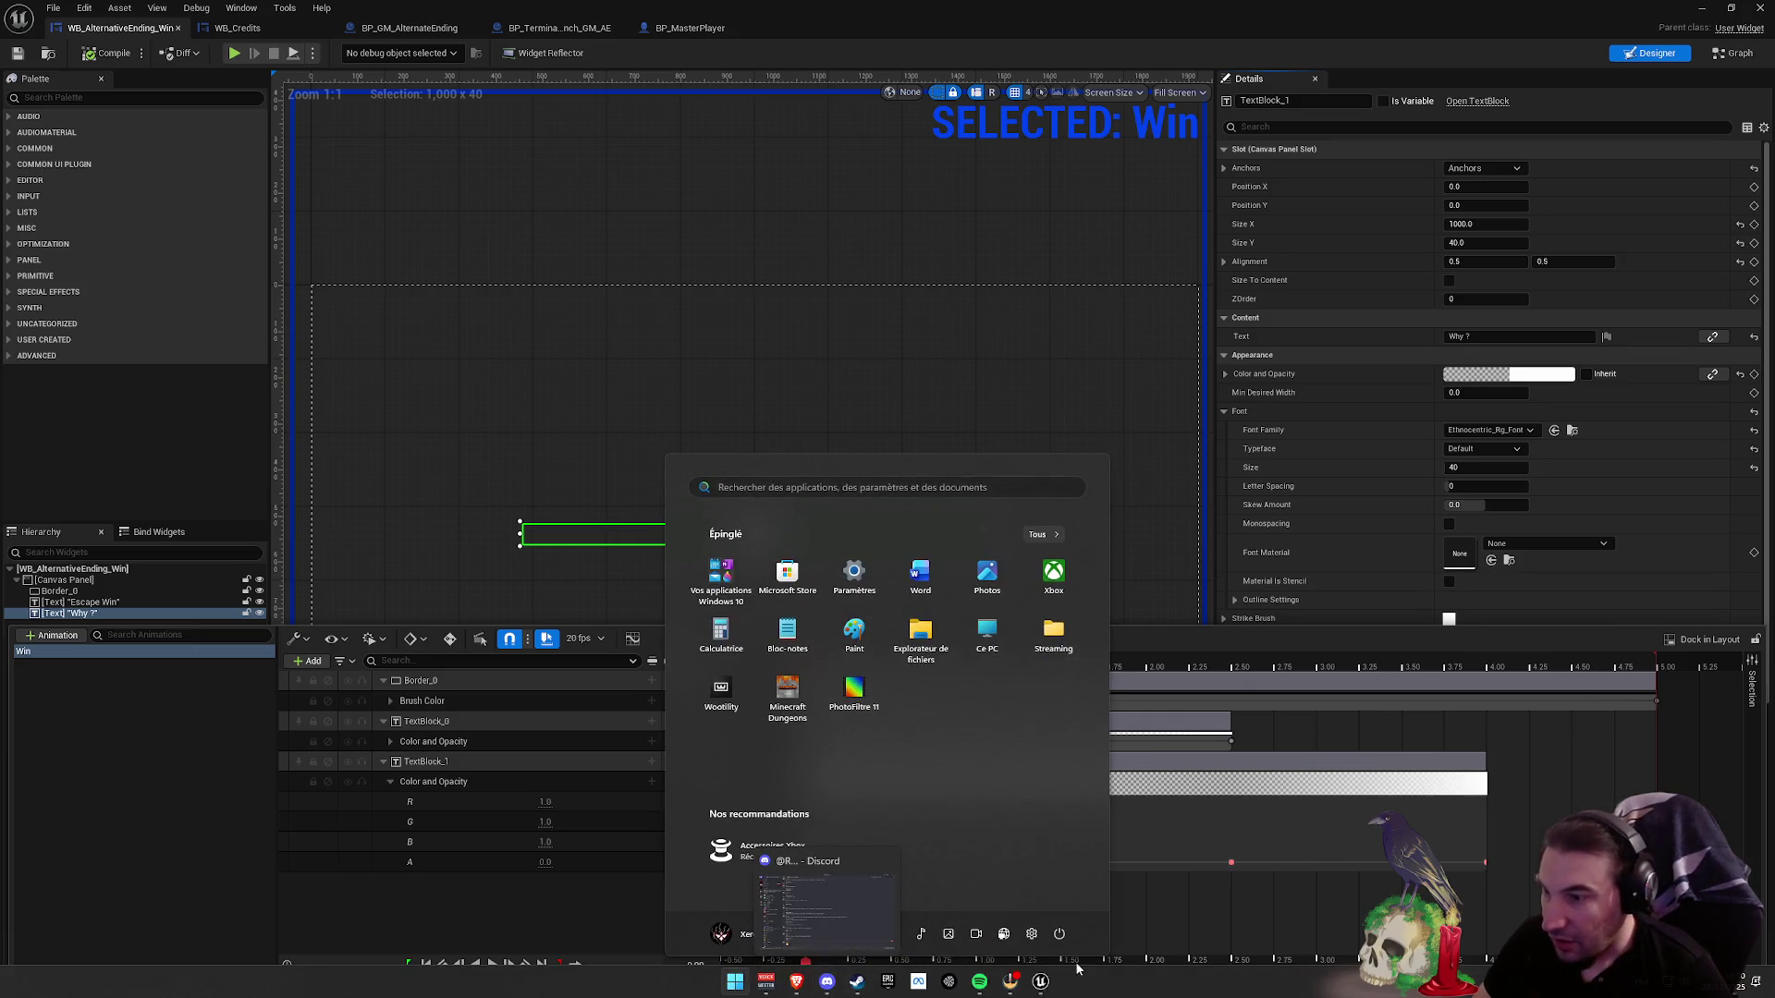
{"action": "left_click", "coordinate": [1276, 860]}
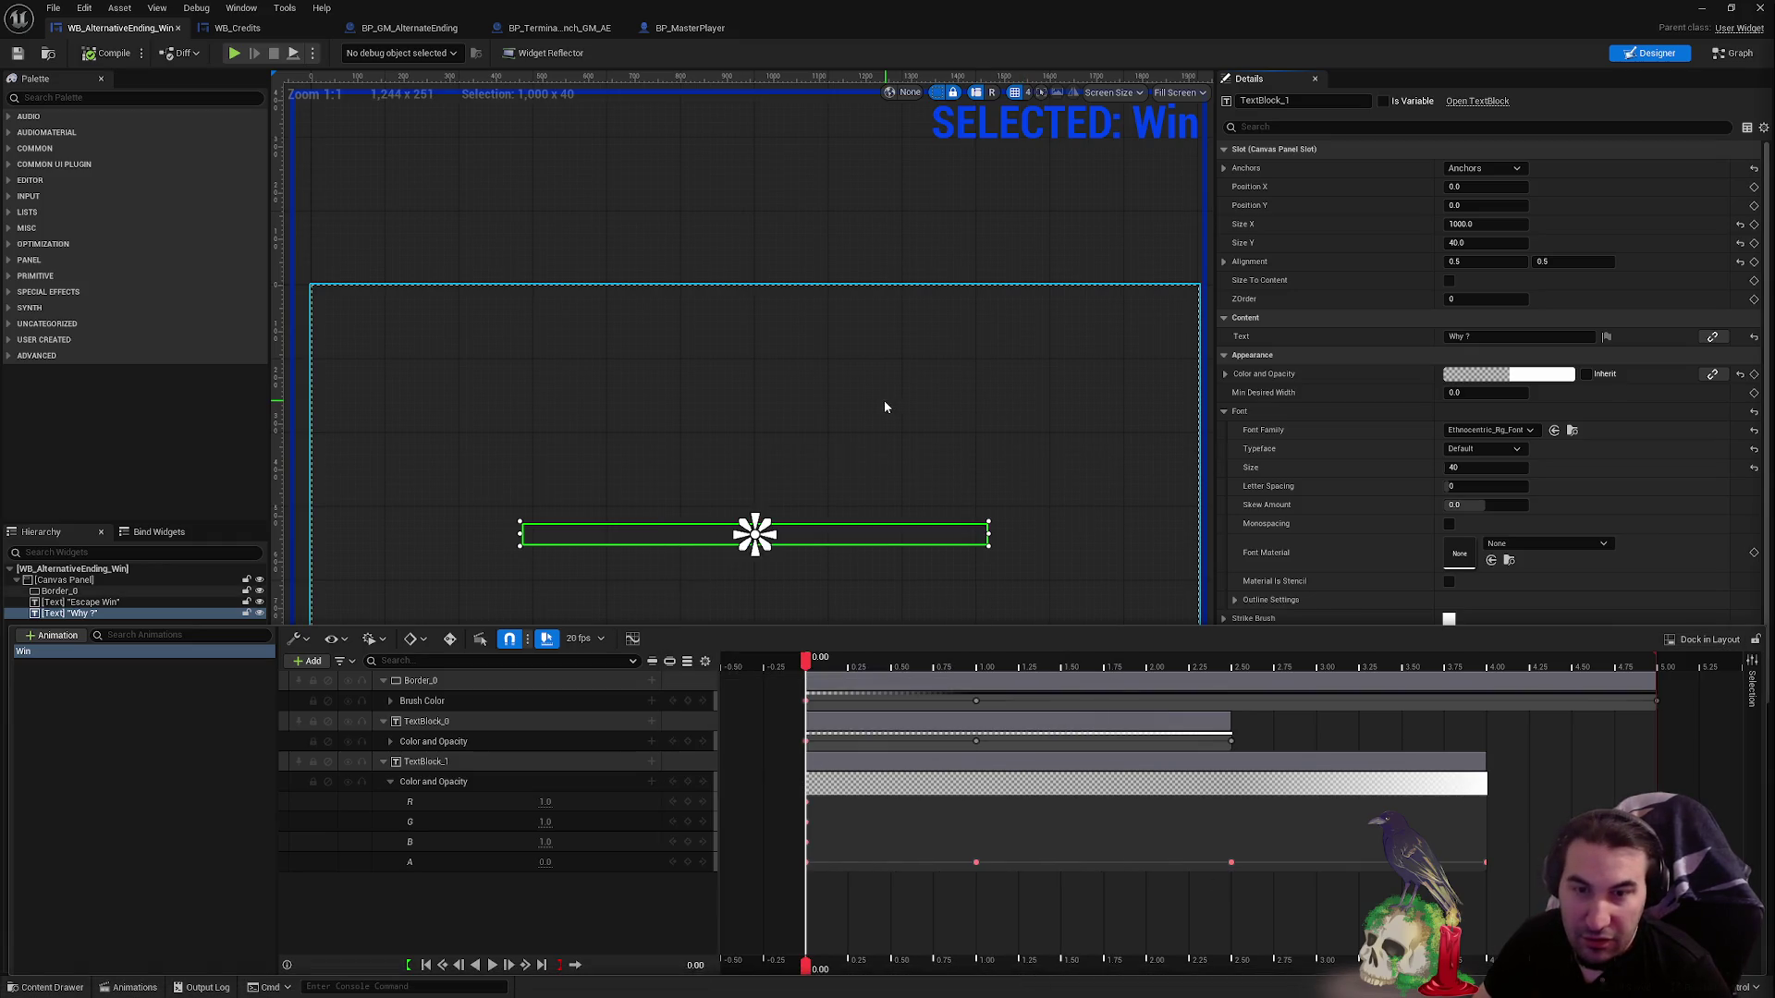
{"action": "scroll", "coordinate": [703, 195], "scroll_direction": "down", "scroll_amount": 2}
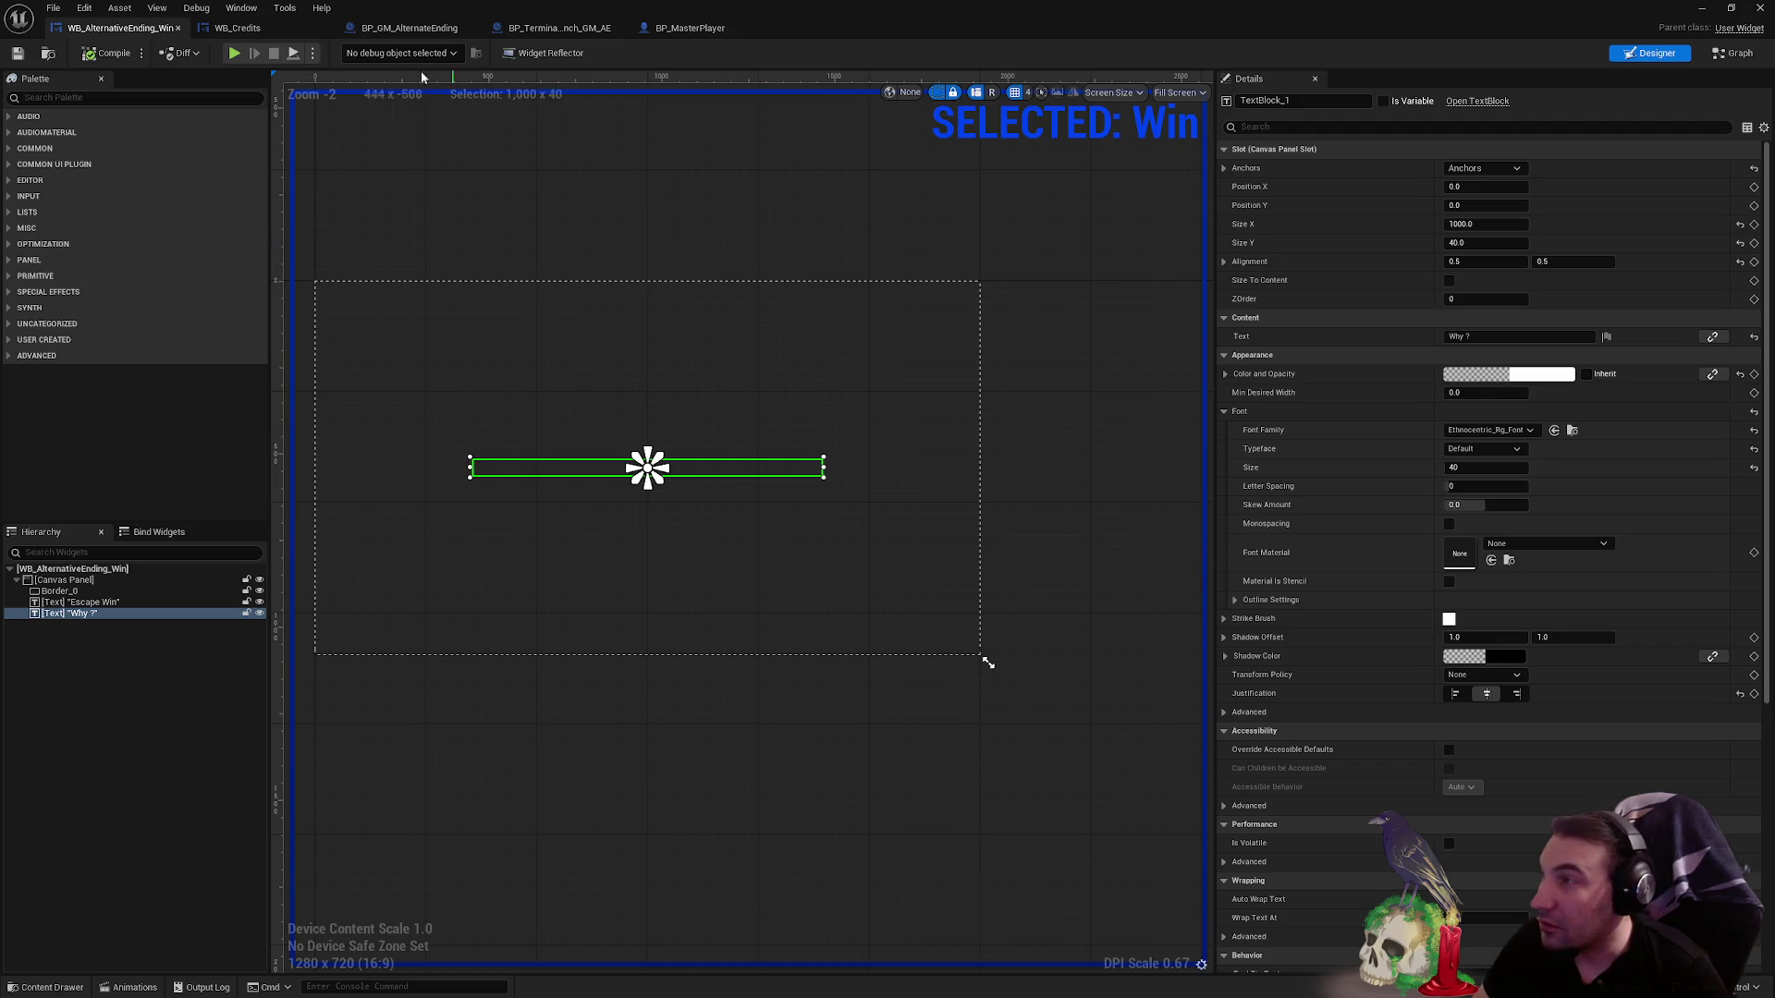
{"action": "left_click", "coordinate": [414, 30]}
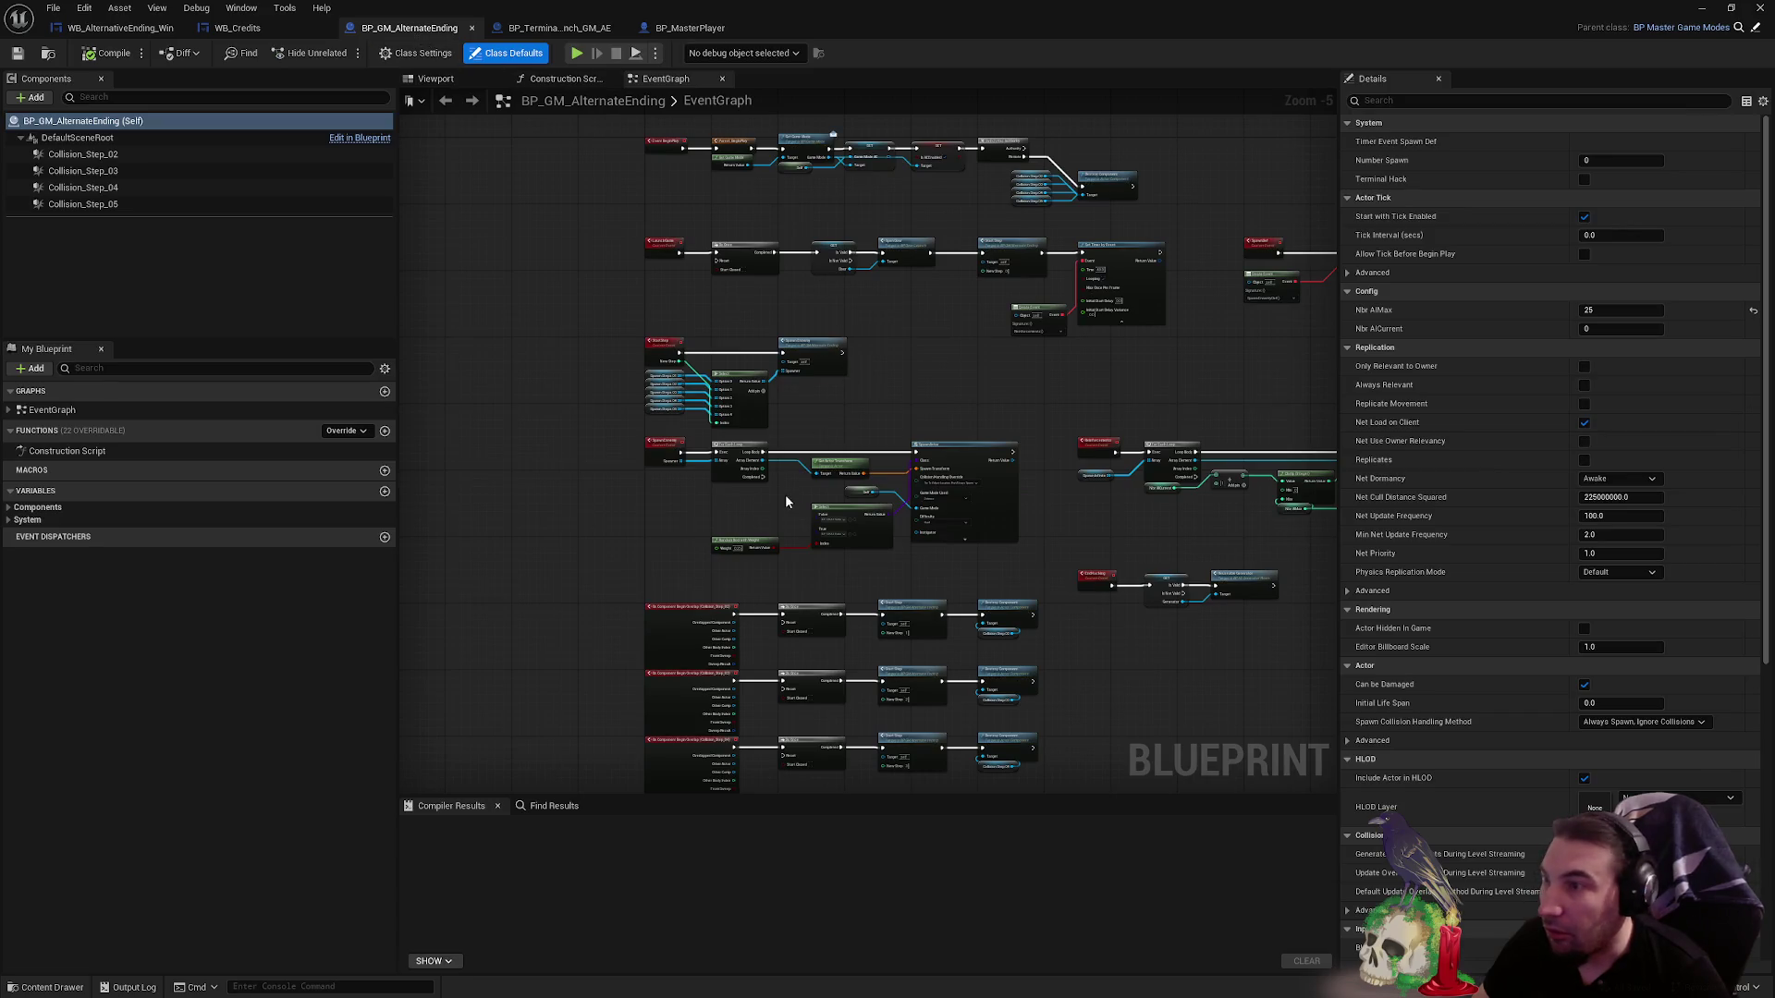
- In BP_Terminal_Launch_GM_AE, follow the Owner AEWin call to its event in BP_MasterPlayer
{"action": "scroll", "coordinate": [786, 499], "scroll_direction": "up", "scroll_amount": 2}
{"action": "left_click", "coordinate": [559, 28]}
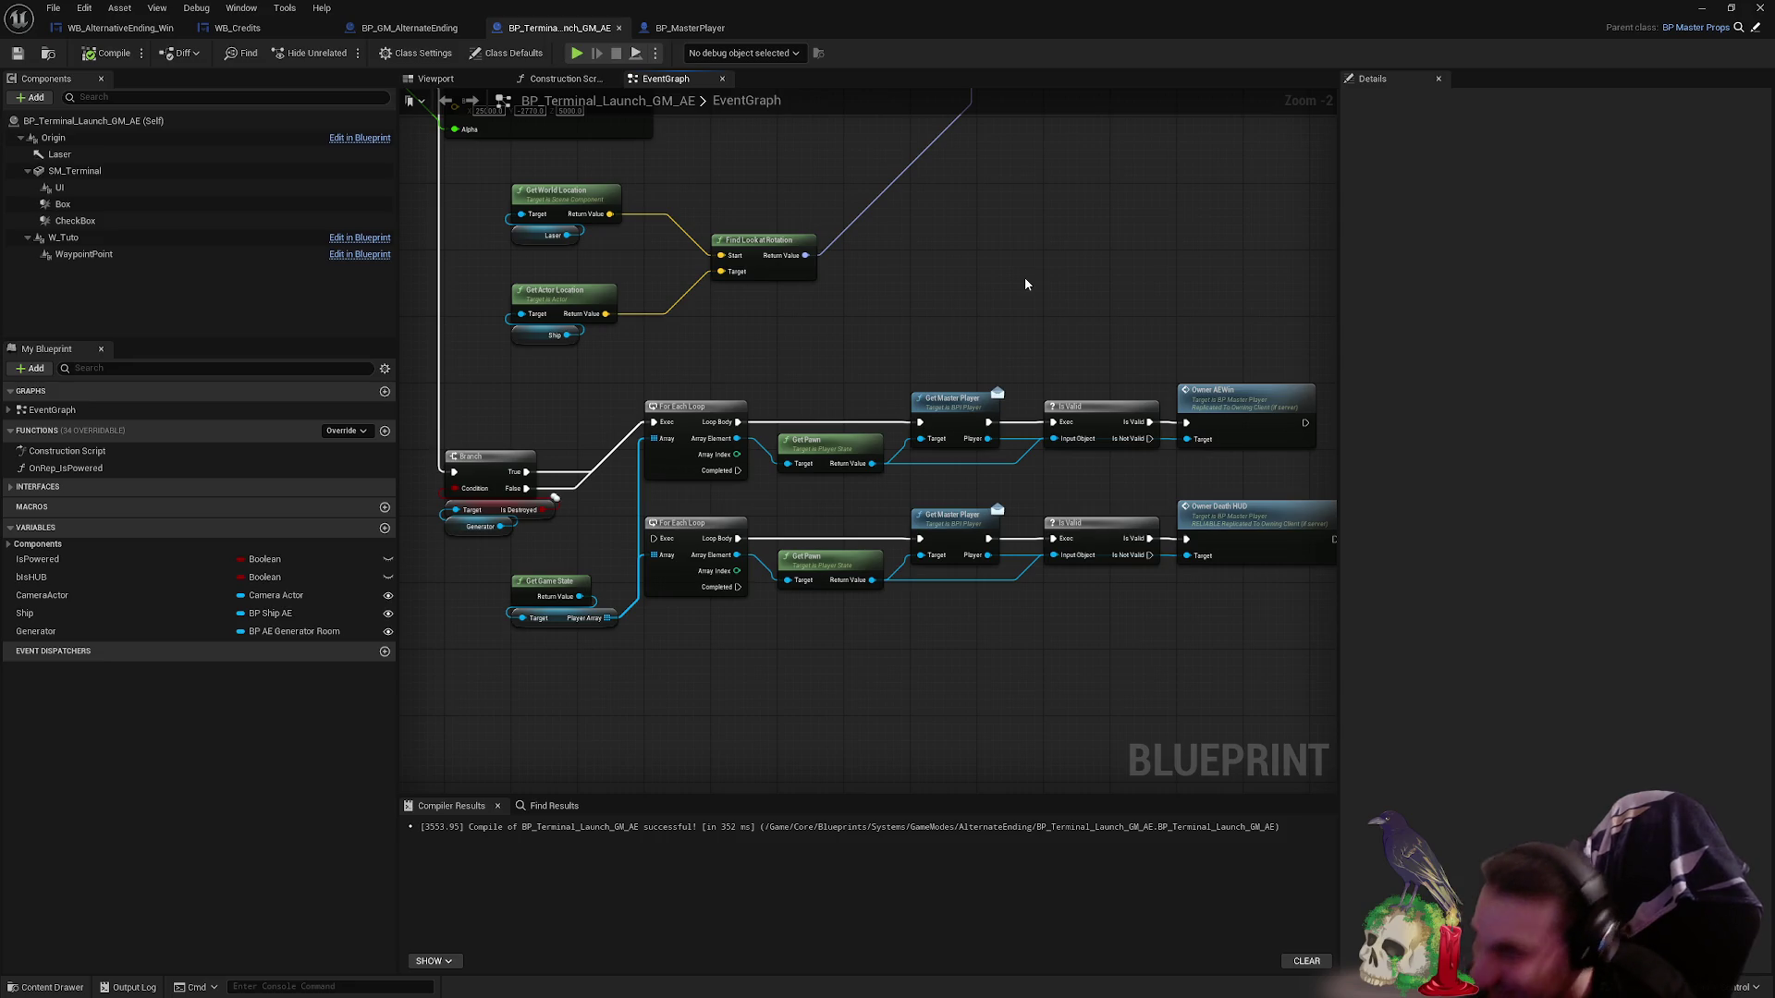
{"action": "mouse_move", "coordinate": [1022, 275]}
{"action": "left_mouse_down"}
{"action": "mouse_move", "coordinate": [803, 230]}
{"action": "mouse_move", "coordinate": [835, 242]}
{"action": "left_mouse_up"}
{"action": "double_click", "coordinate": [1073, 378]}
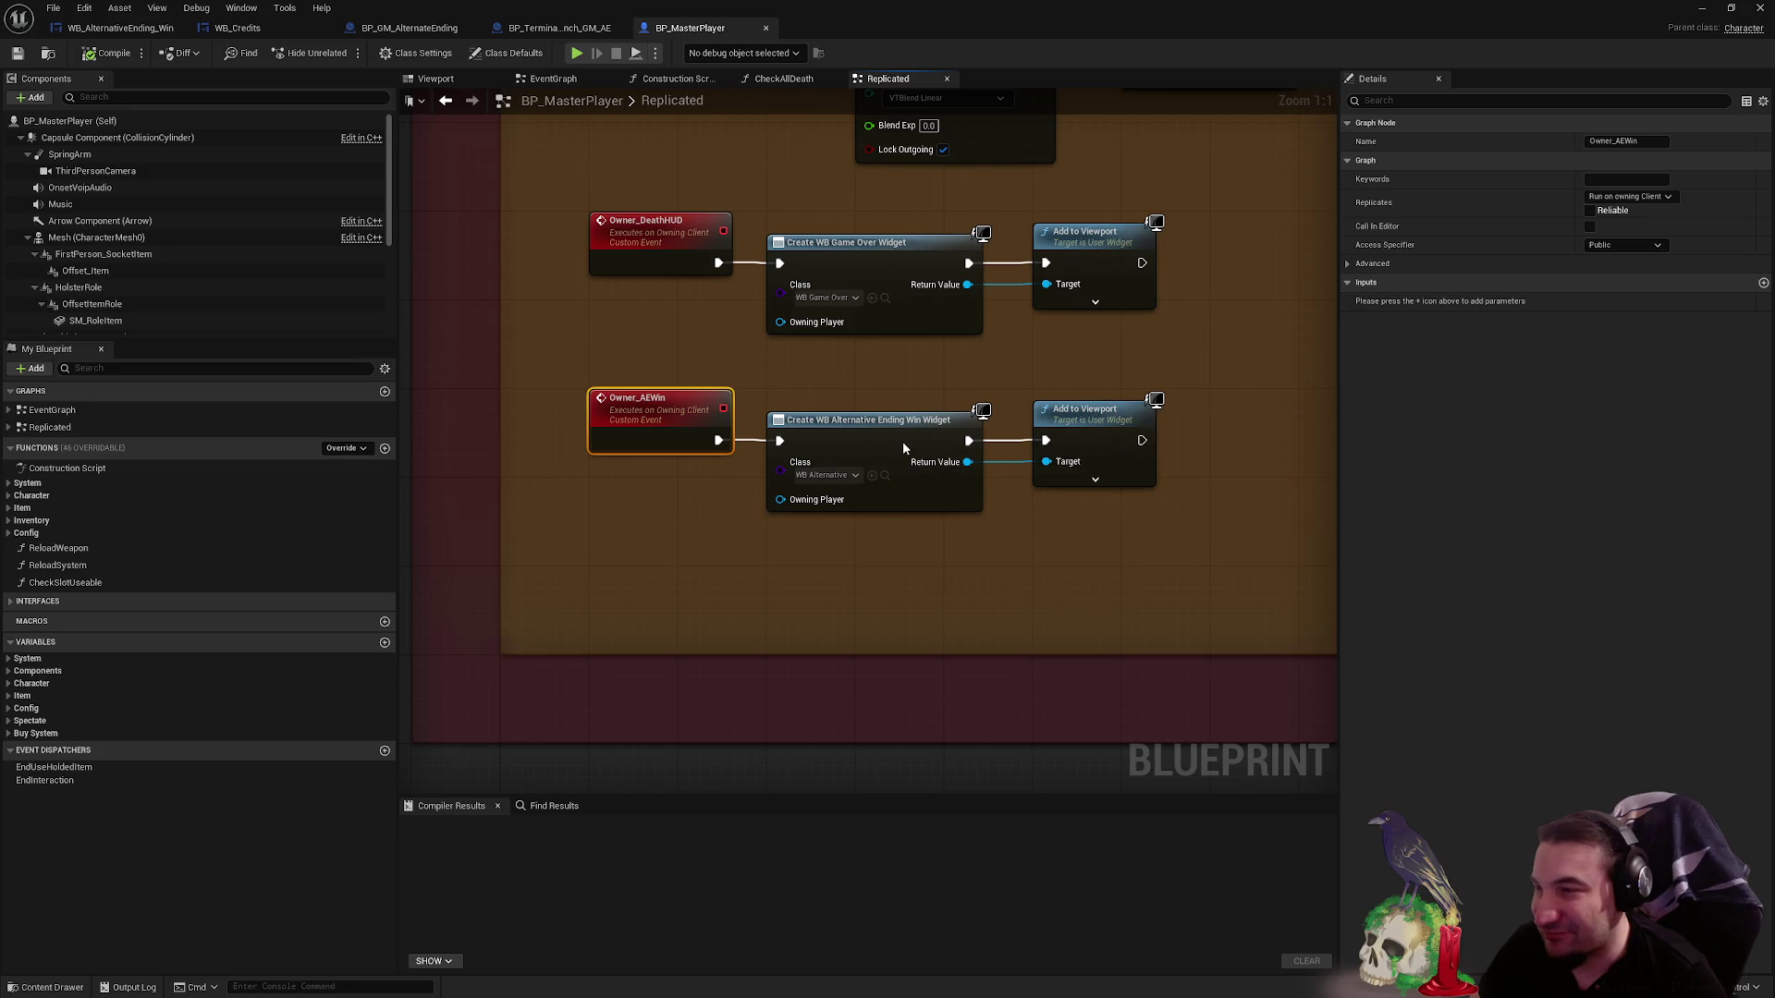
- Inspect the Owner_AEWin event and its widget creation and Add to Viewport nodes
{"action": "left_click", "coordinate": [902, 441]}
{"action": "left_click_drag", "start_coordinate": [804, 376], "coordinate": [1189, 551]}
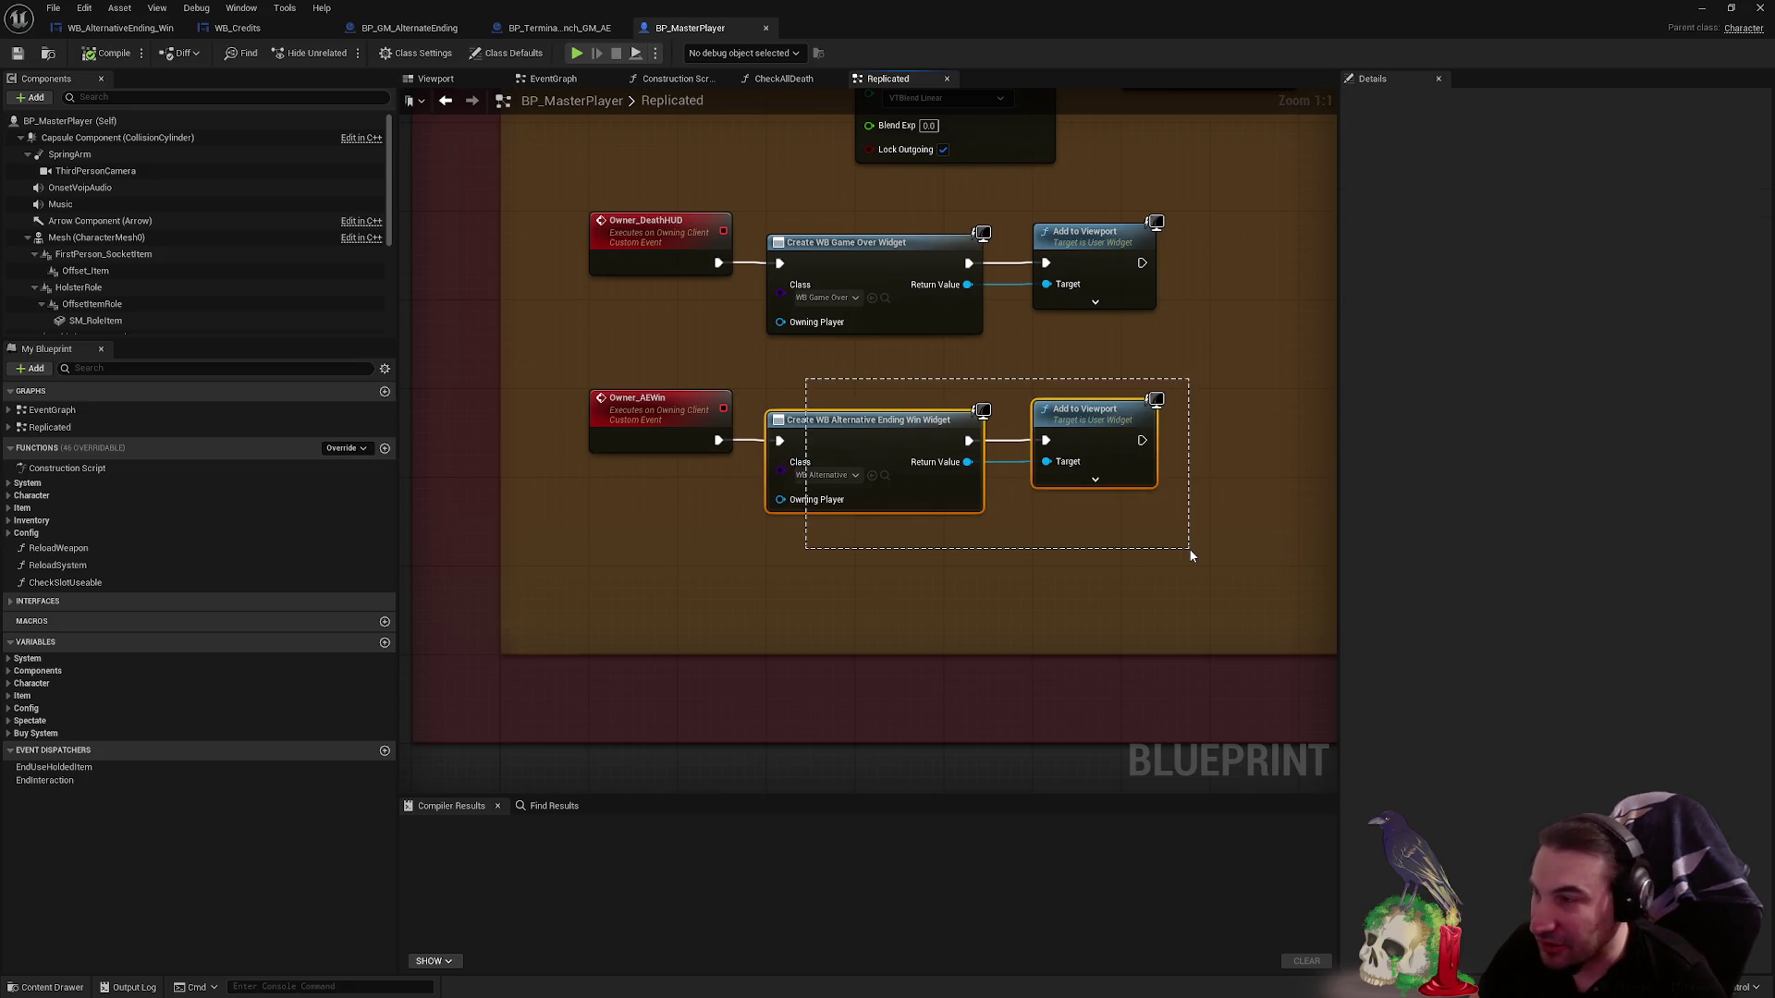
{"action": "left_click", "coordinate": [630, 384]}
{"action": "left_click_drag", "start_coordinate": [832, 410], "coordinate": [1153, 539]}
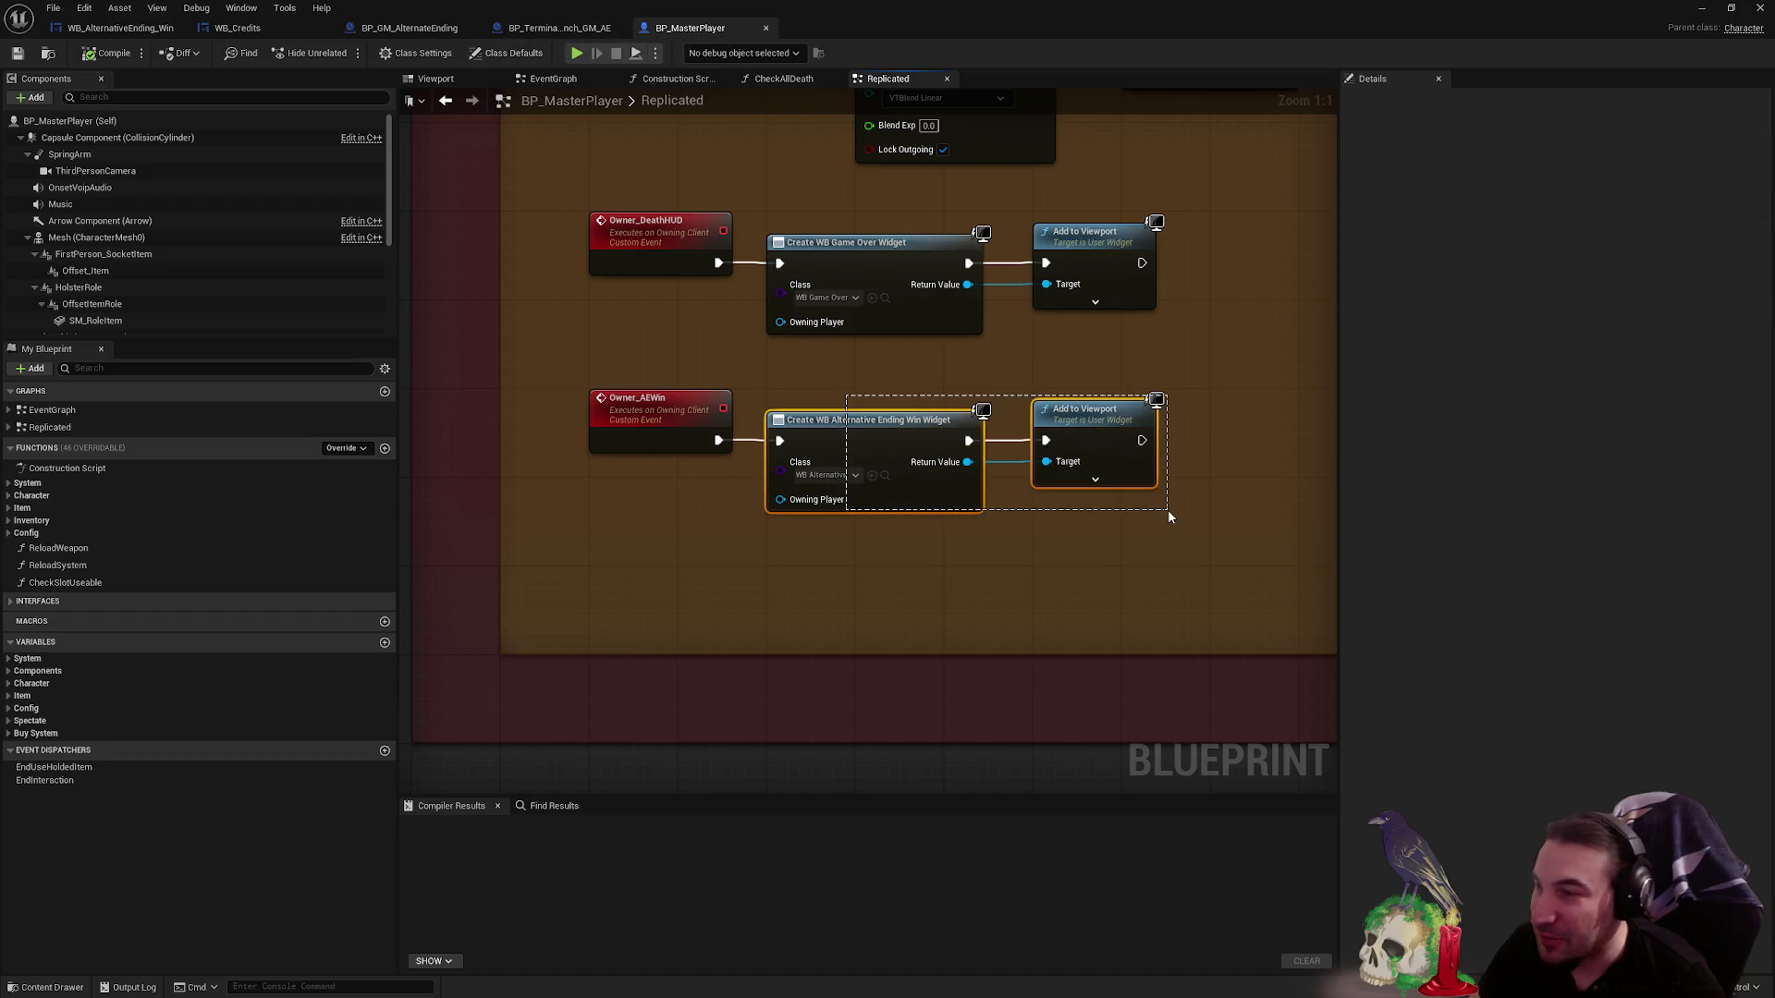
{"action": "left_click", "coordinate": [966, 630]}
{"action": "mouse_move", "coordinate": [965, 630]}
{"action": "left_mouse_down"}
{"action": "mouse_move", "coordinate": [877, 634]}
{"action": "mouse_move", "coordinate": [958, 660]}
{"action": "left_mouse_up"}
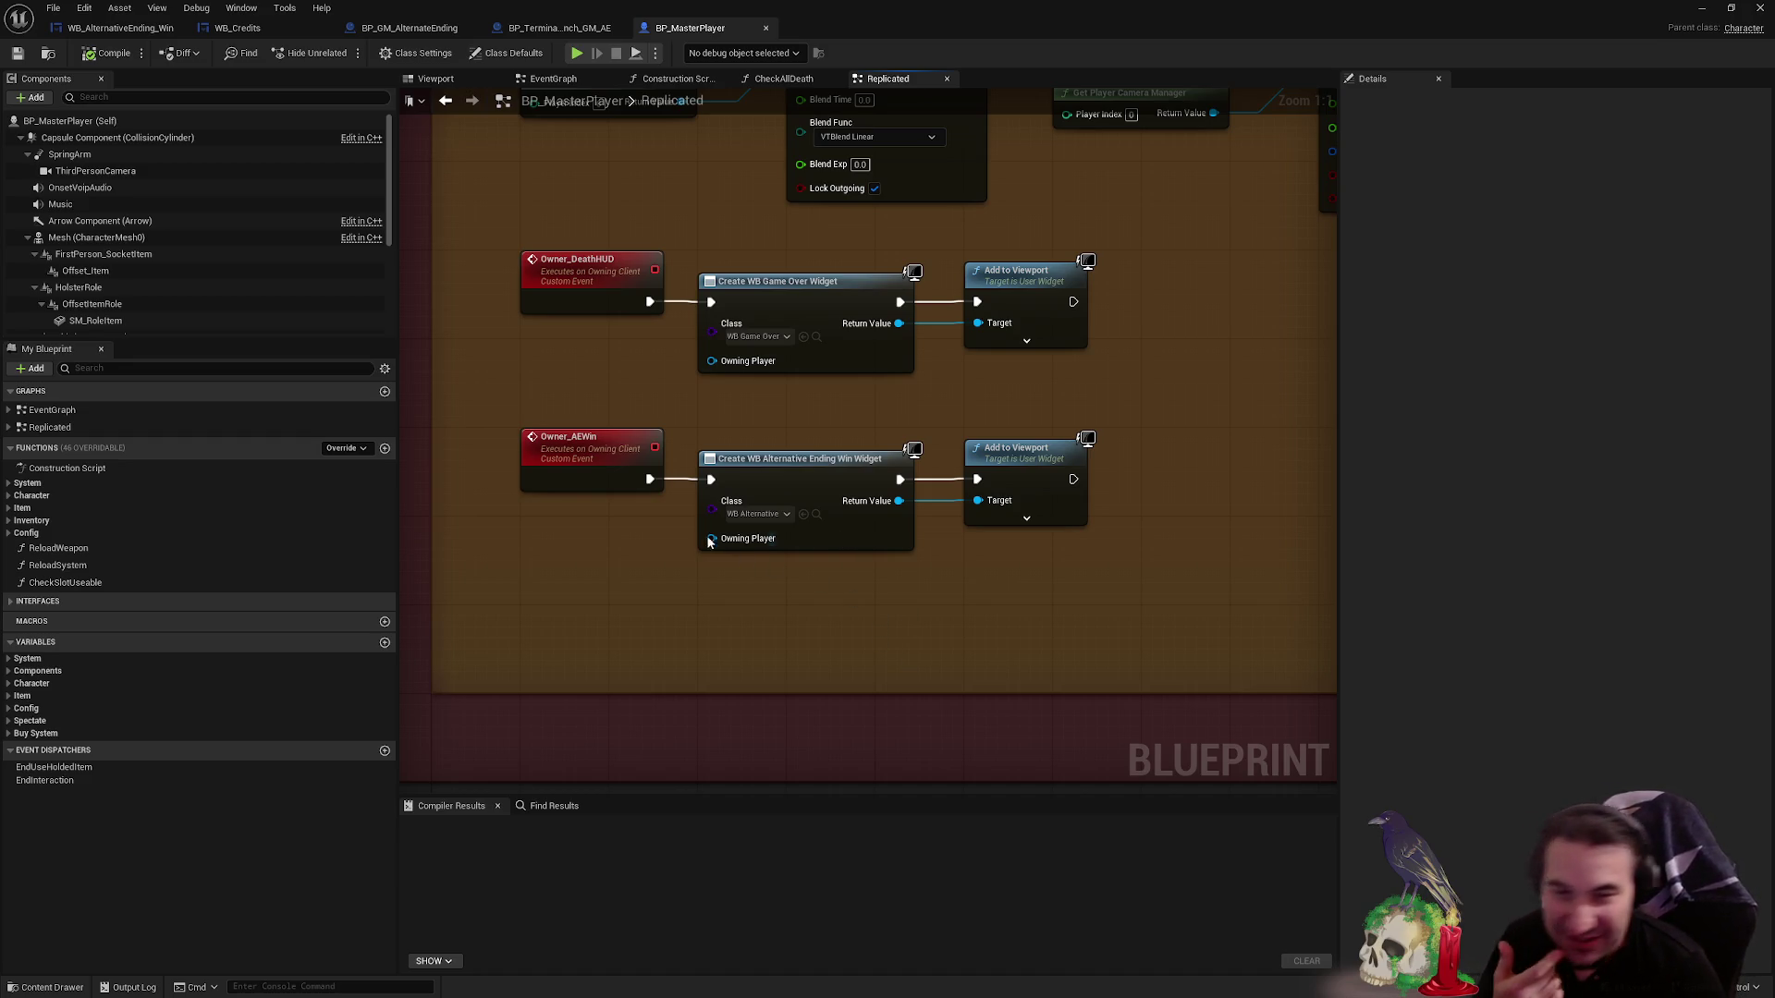
- Nudge the Get Player Camera Manager node up slightly and save BP_MasterPlayer
{"action": "mouse_move", "coordinate": [1140, 355]}
{"action": "left_mouse_down"}
{"action": "mouse_move", "coordinate": [928, 438]}
{"action": "mouse_move", "coordinate": [784, 446]}
{"action": "mouse_move", "coordinate": [978, 478]}
{"action": "left_mouse_up"}
{"action": "scroll", "coordinate": [925, 486], "scroll_direction": "down", "scroll_amount": 2}
{"action": "mouse_move", "coordinate": [873, 310]}
{"action": "left_mouse_down"}
{"action": "mouse_move", "coordinate": [771, 361]}
{"action": "mouse_move", "coordinate": [1047, 325]}
{"action": "left_mouse_up"}
{"action": "scroll", "coordinate": [771, 361], "scroll_direction": "up", "scroll_amount": 2}
{"action": "left_click_drag", "start_coordinate": [1237, 307], "coordinate": [1235, 296]}
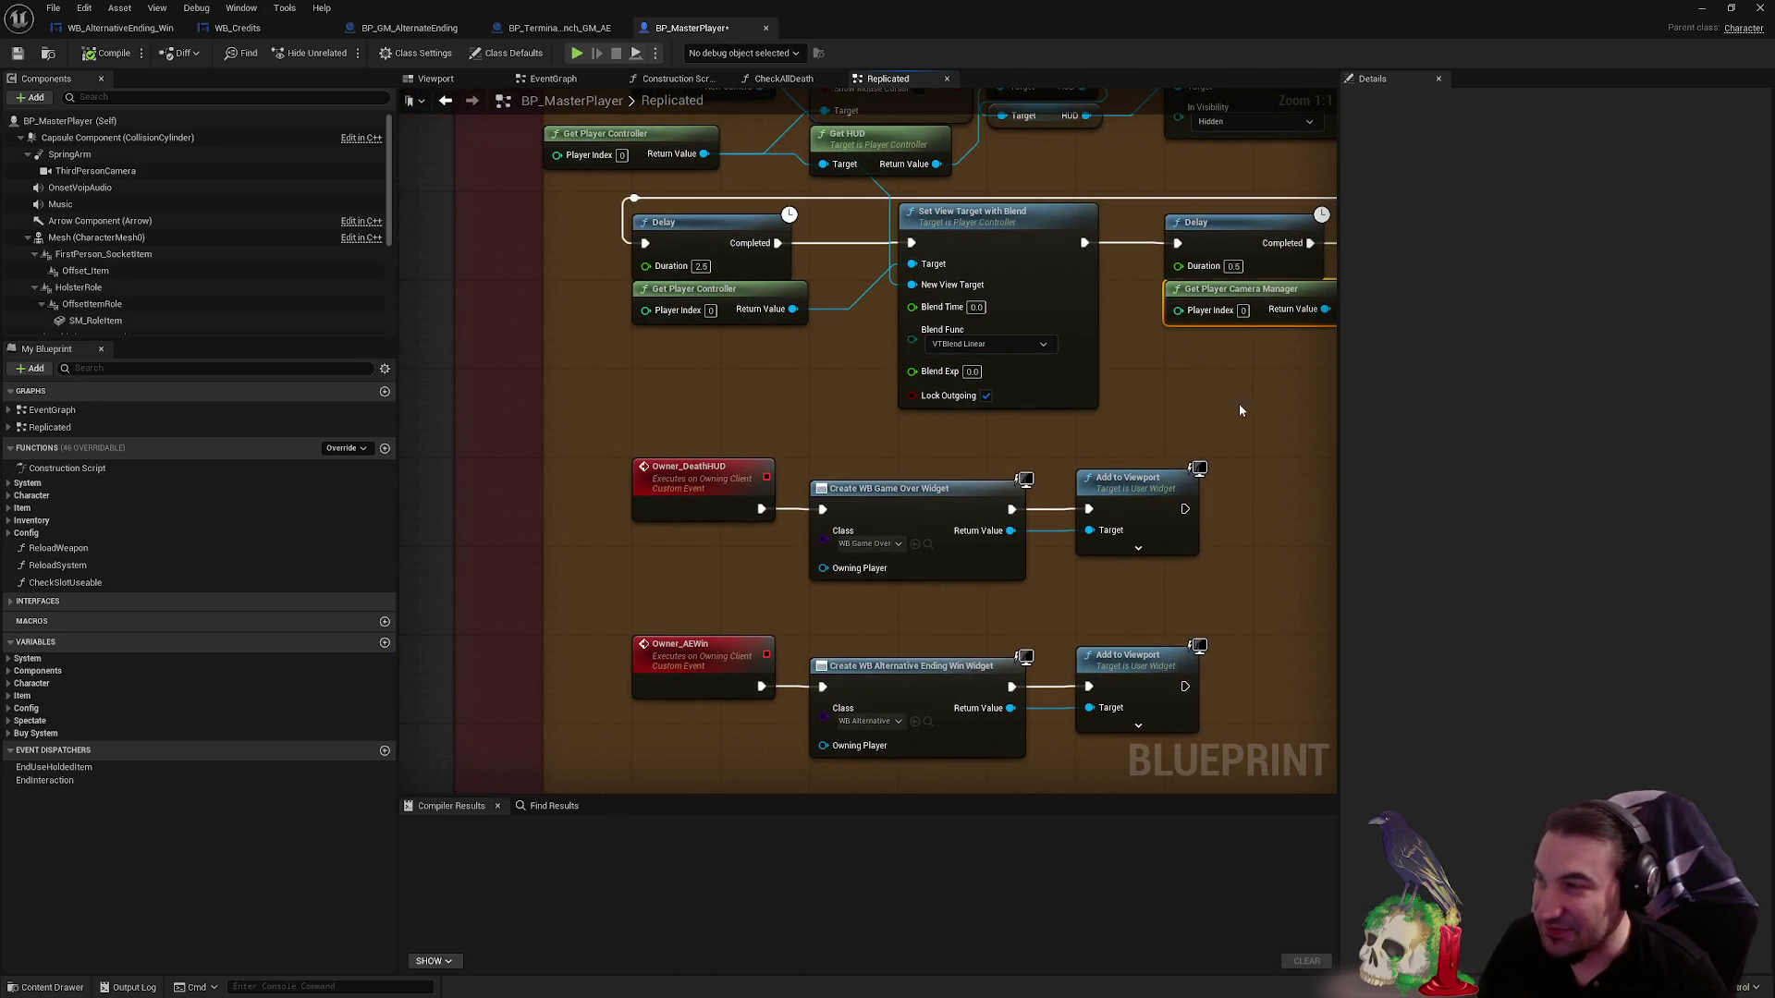
{"action": "left_click_drag", "start_coordinate": [1241, 411], "coordinate": [763, 426]}
{"action": "left_click", "coordinate": [18, 53]}
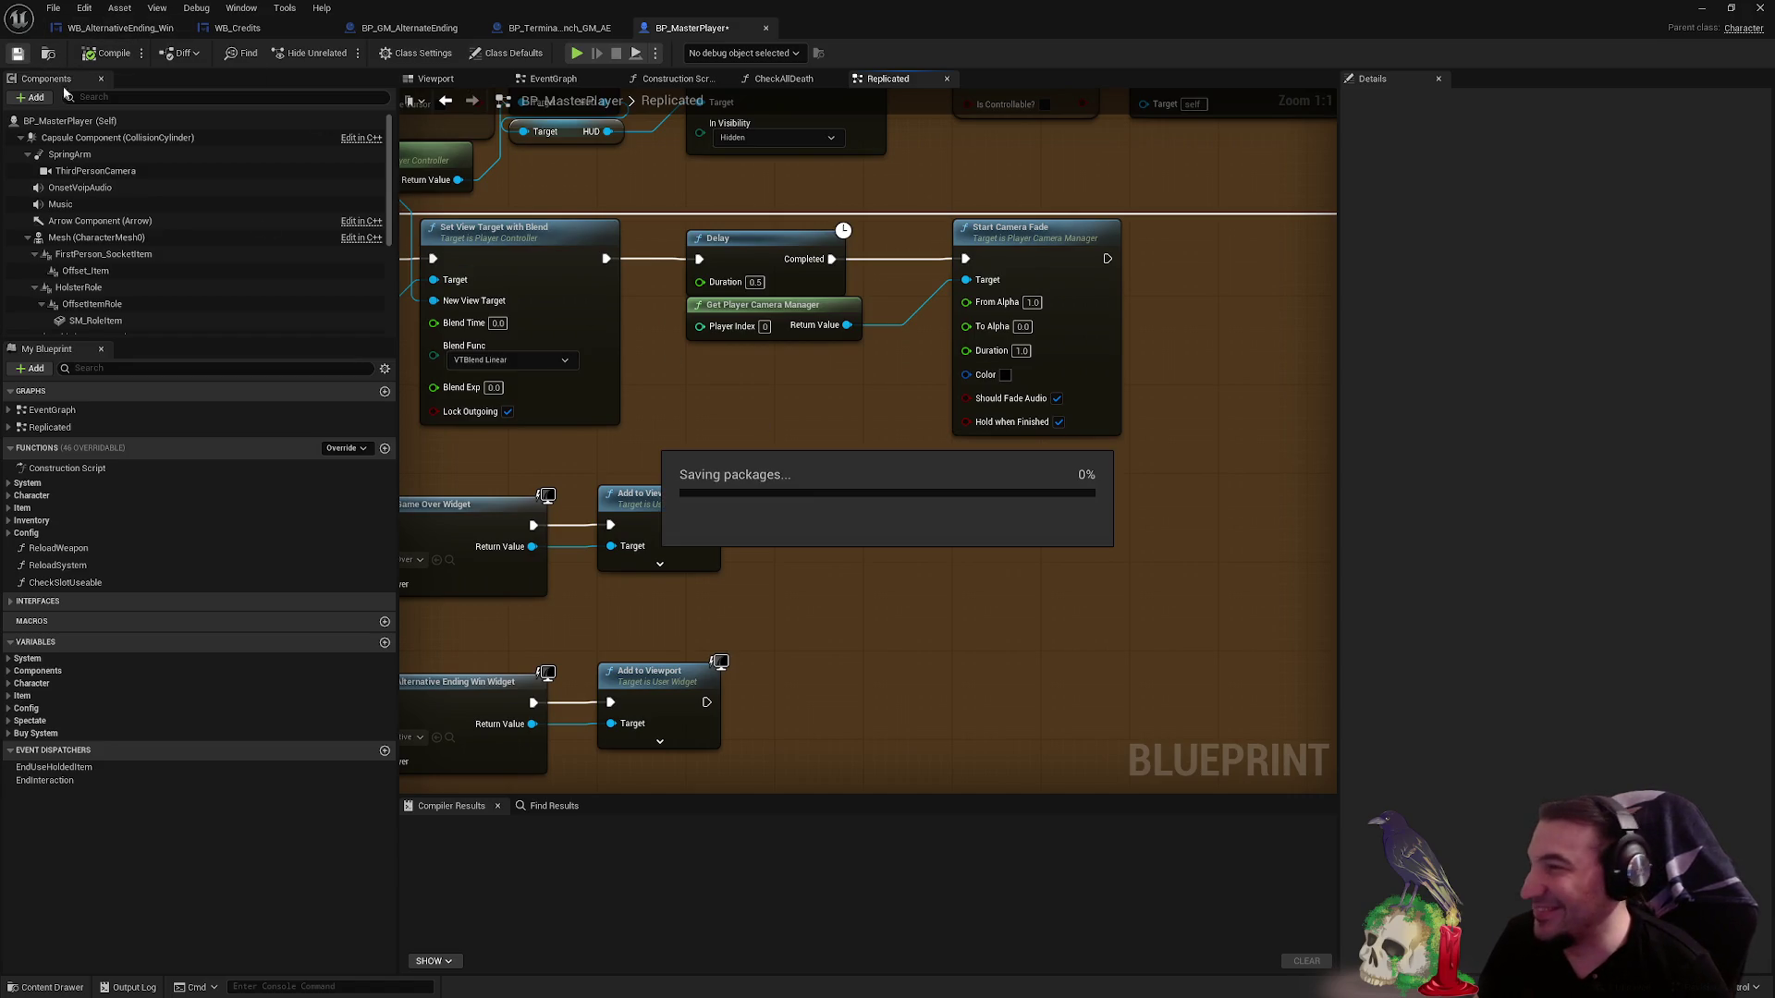
- Browse BP_MasterPlayer's CheckAllDeath, Construction Script and EventGraph graphs, ending on Replicated
{"action": "left_click", "coordinate": [810, 79]}
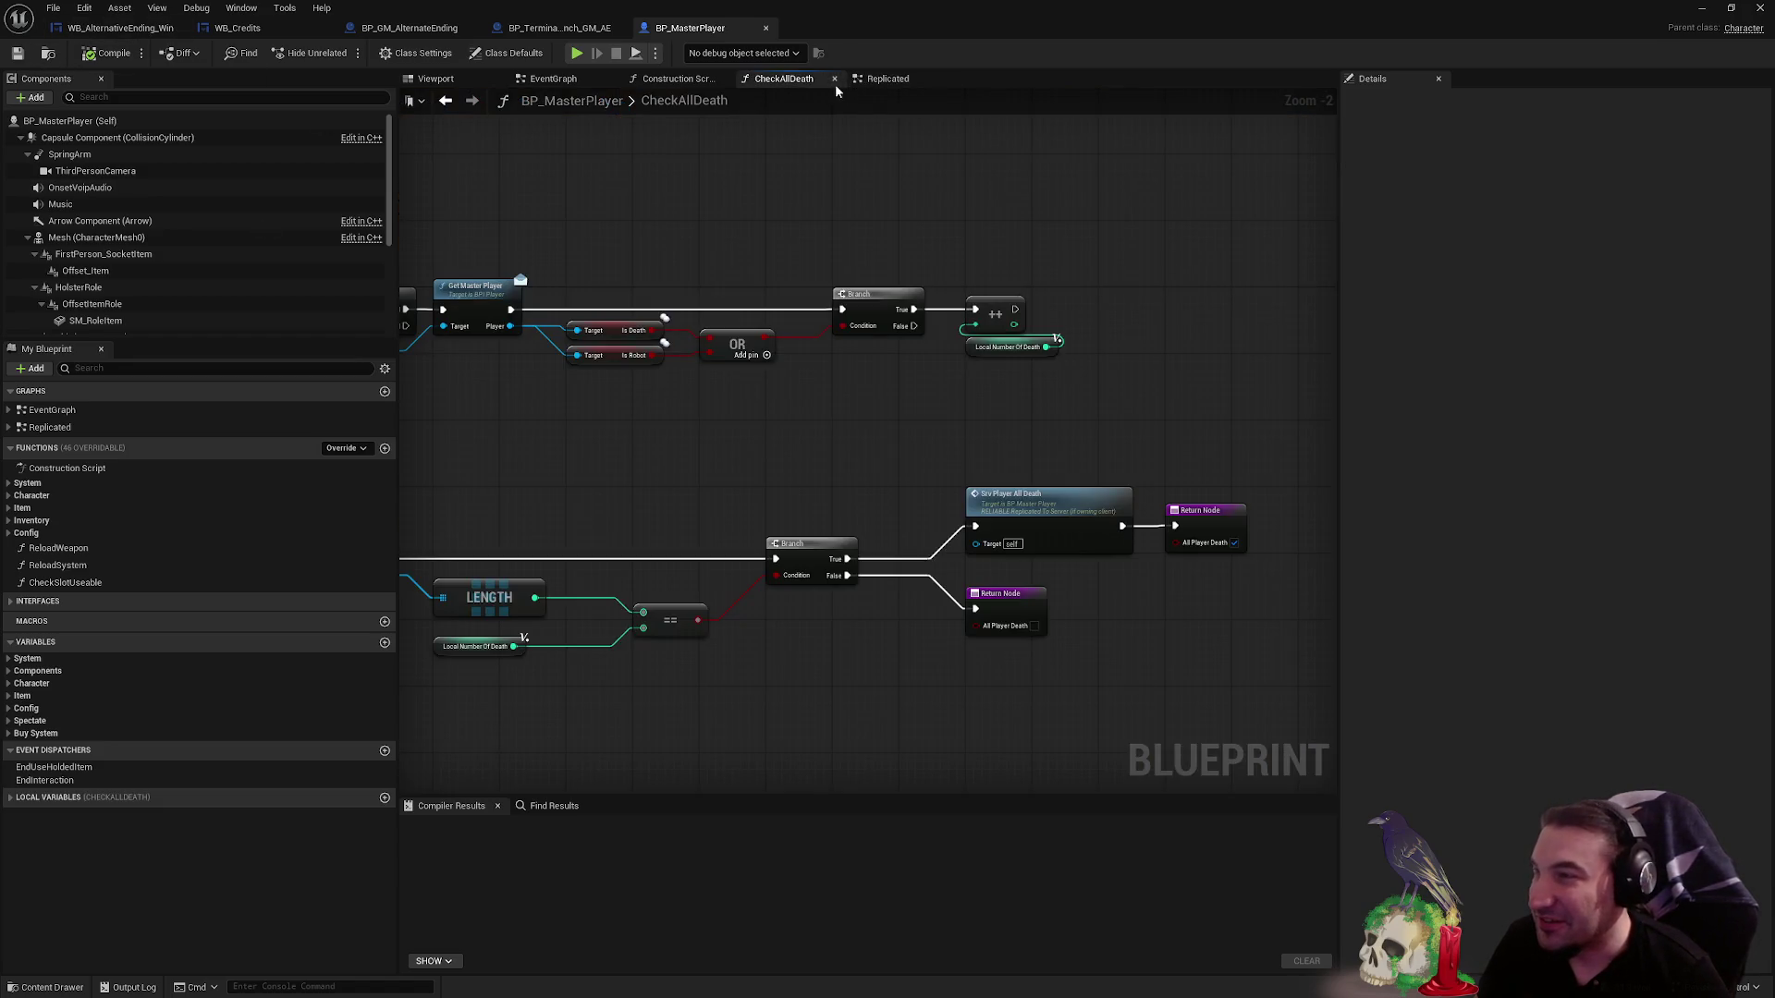
{"action": "left_click", "coordinate": [834, 78]}
{"action": "left_click", "coordinate": [784, 81]}
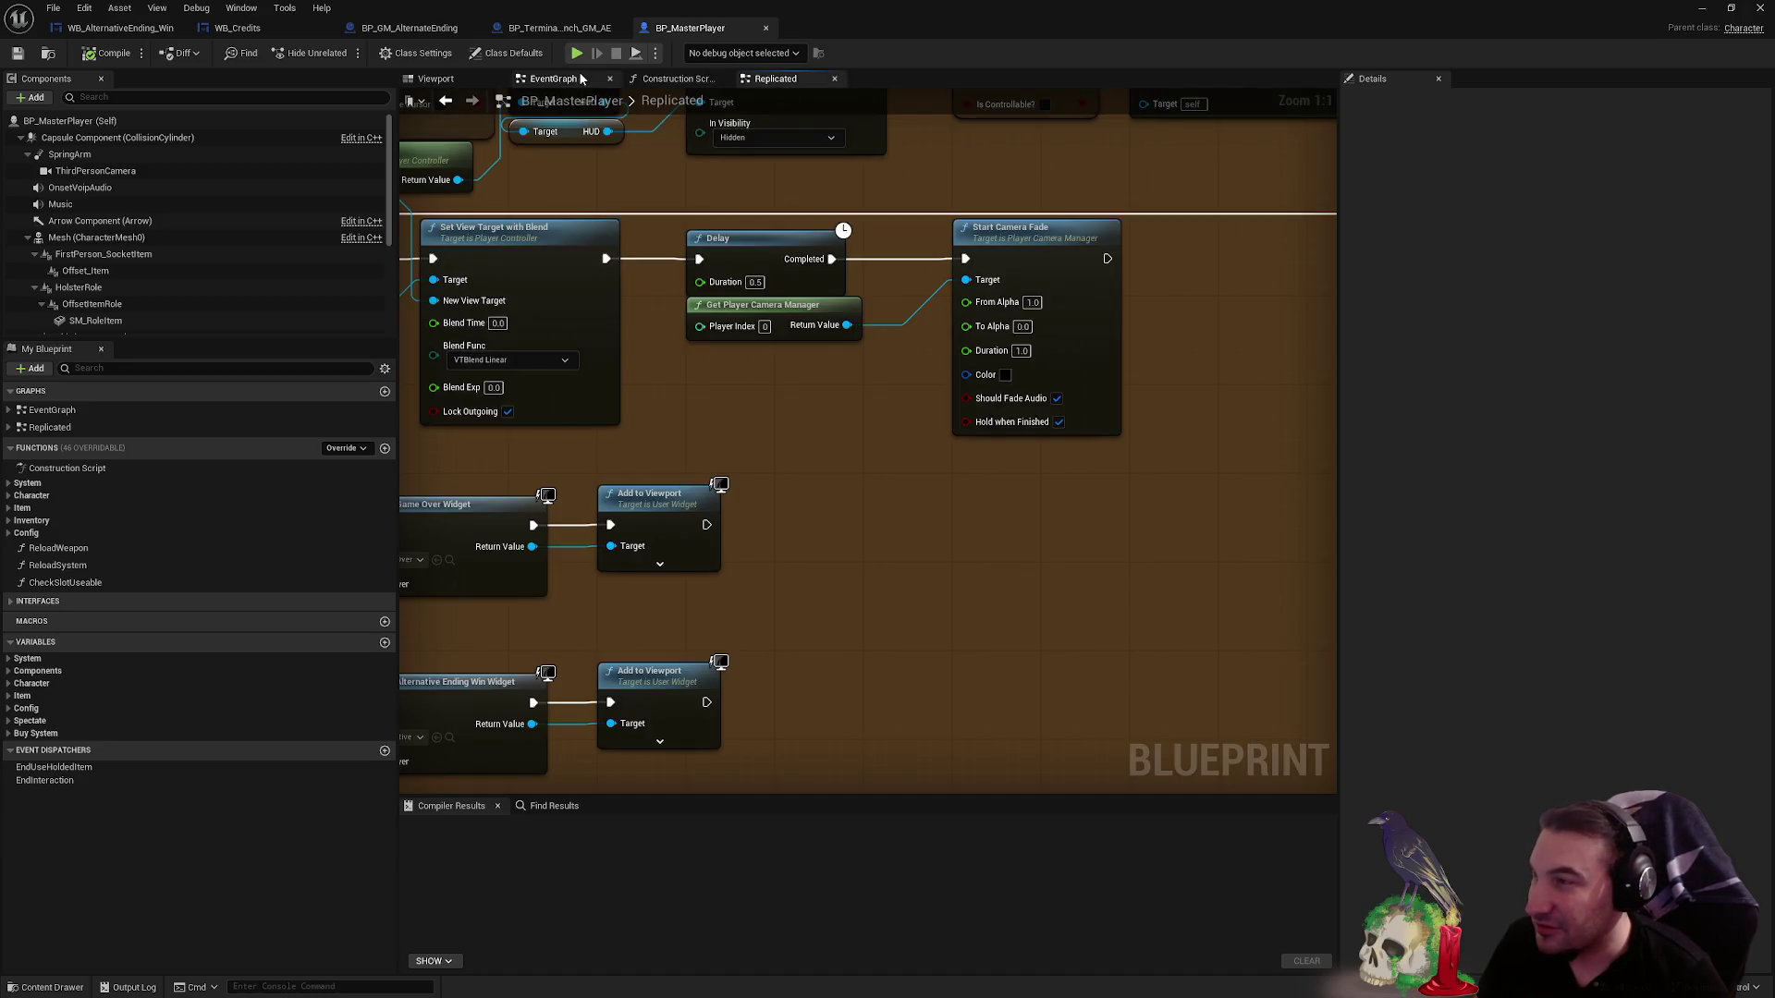
{"action": "left_click", "coordinate": [652, 81]}
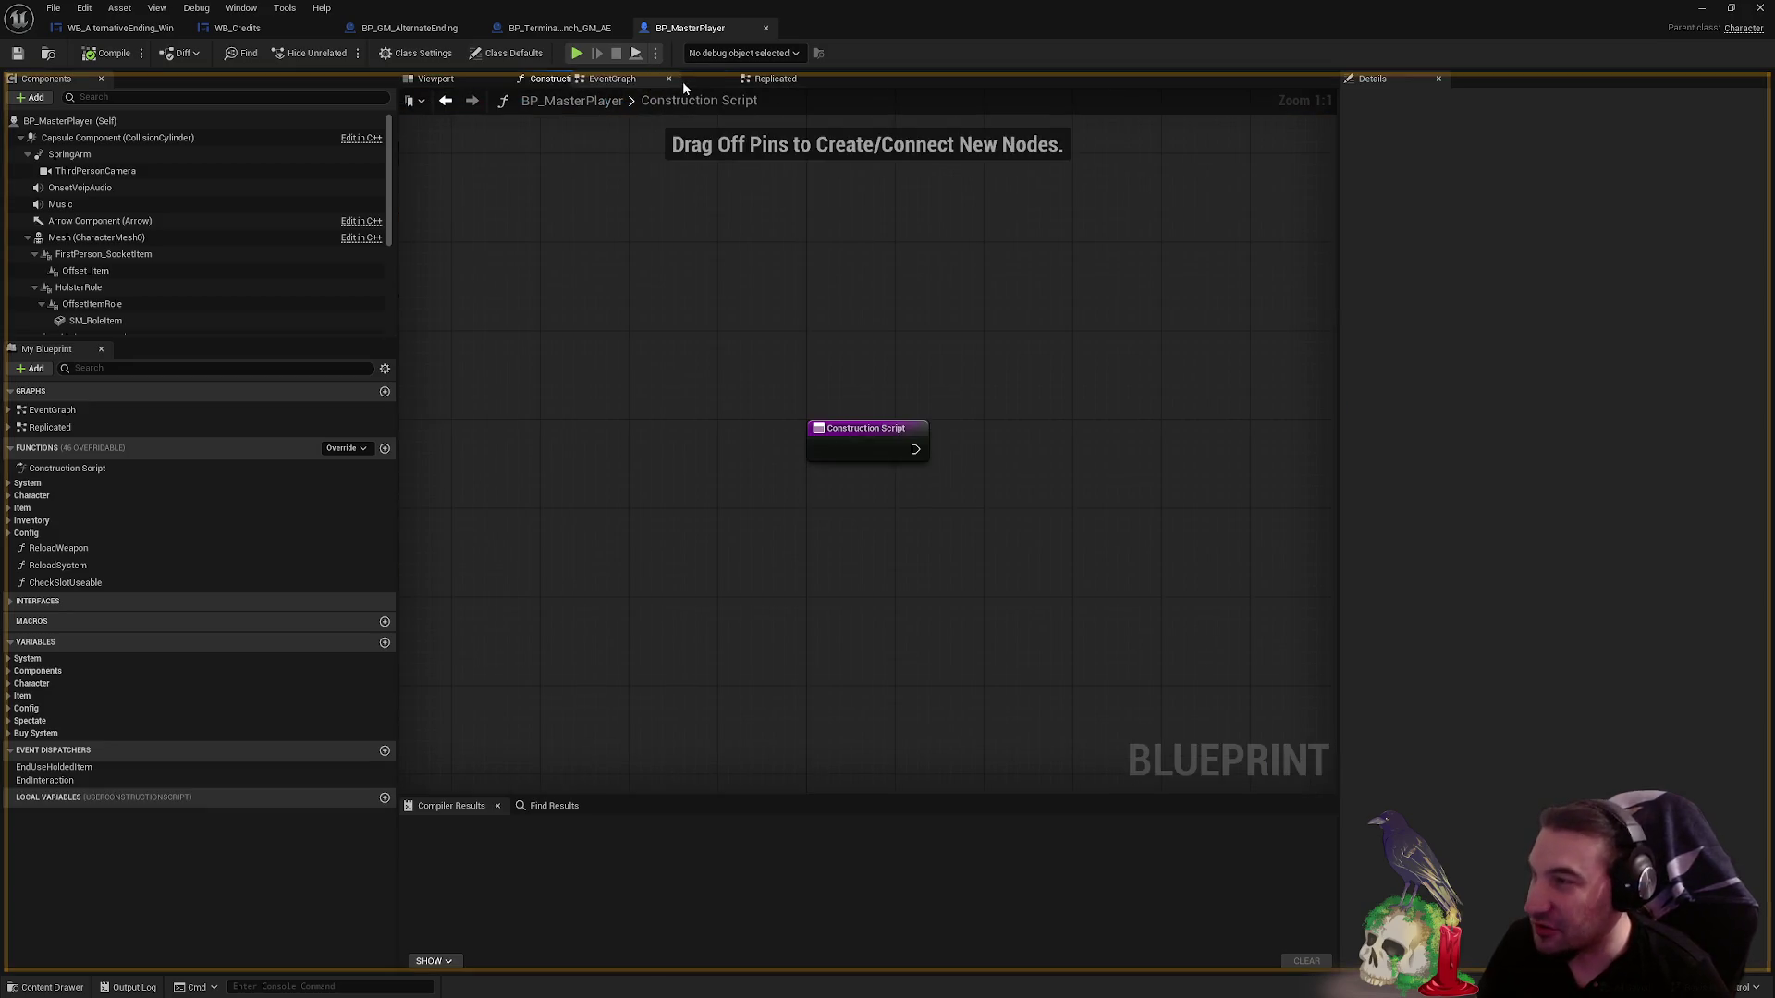
{"action": "left_click", "coordinate": [681, 81]}
{"action": "scroll", "coordinate": [867, 462], "scroll_direction": "down", "scroll_amount": 3}
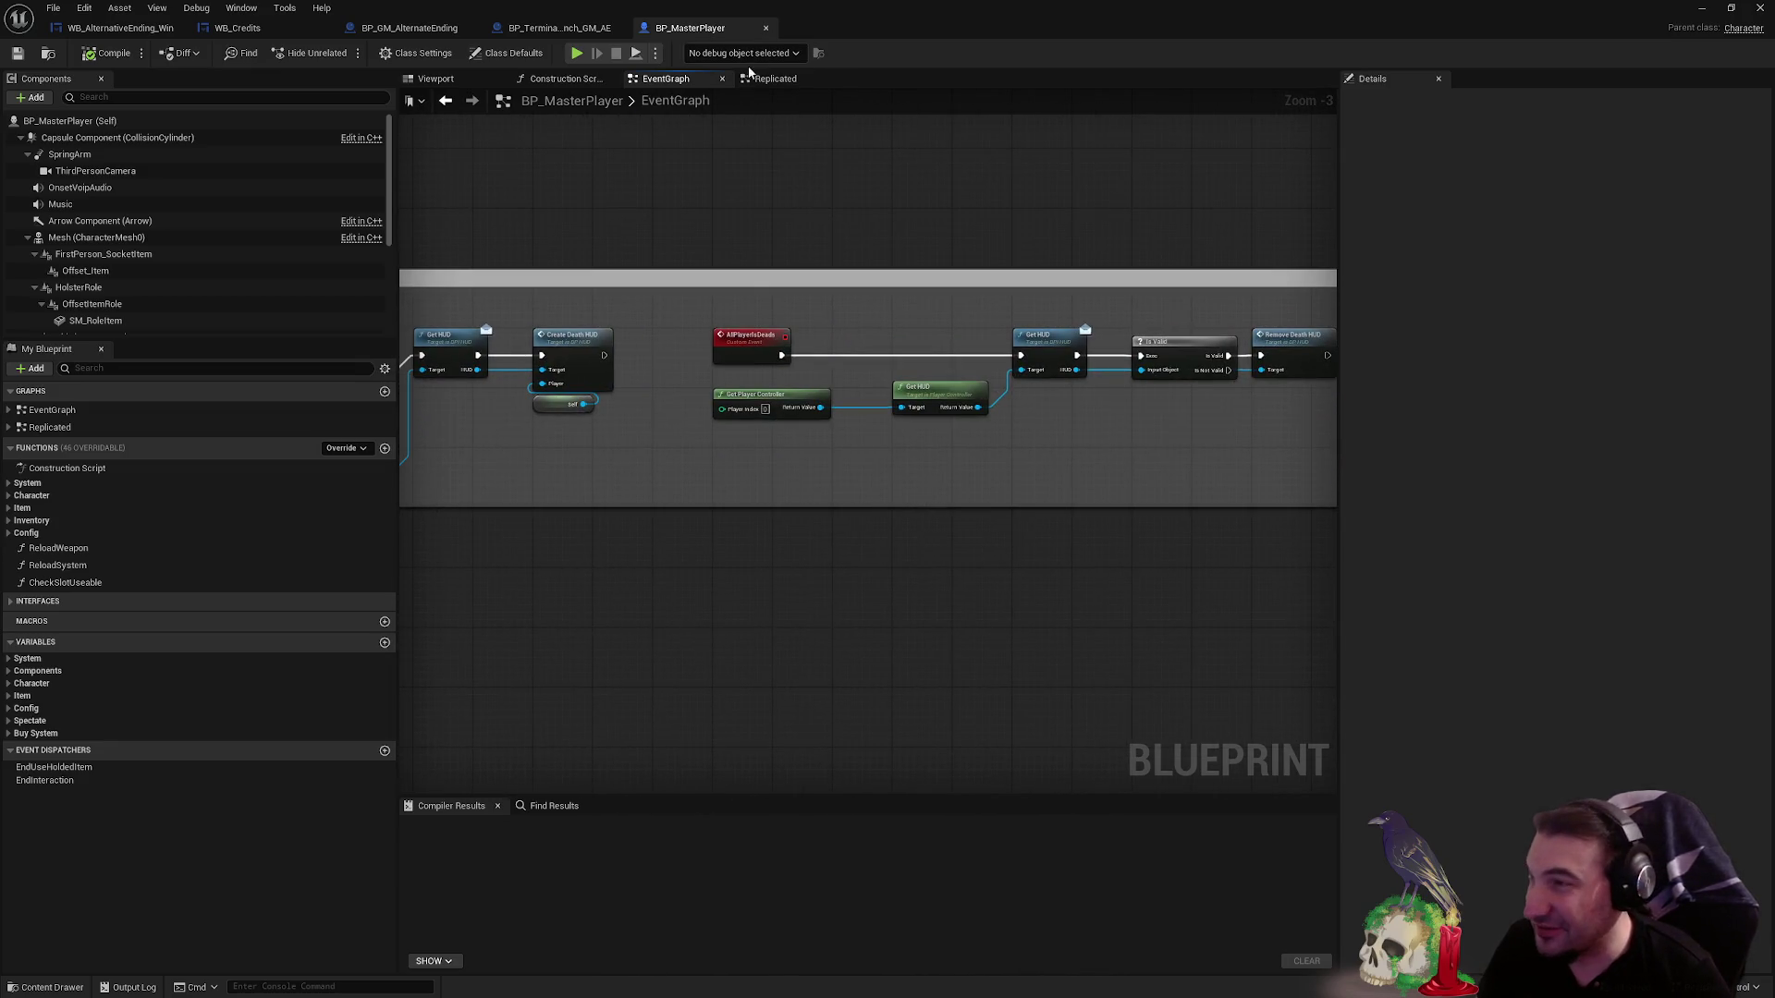
{"action": "left_click", "coordinate": [773, 78]}
- Look over BP_Terminal_Launch_GM_AE, BP_GM_AlternateEnding and WB_Credits, then return to WB_AlternativeEnding_Win's designer
{"action": "left_click", "coordinate": [570, 30]}
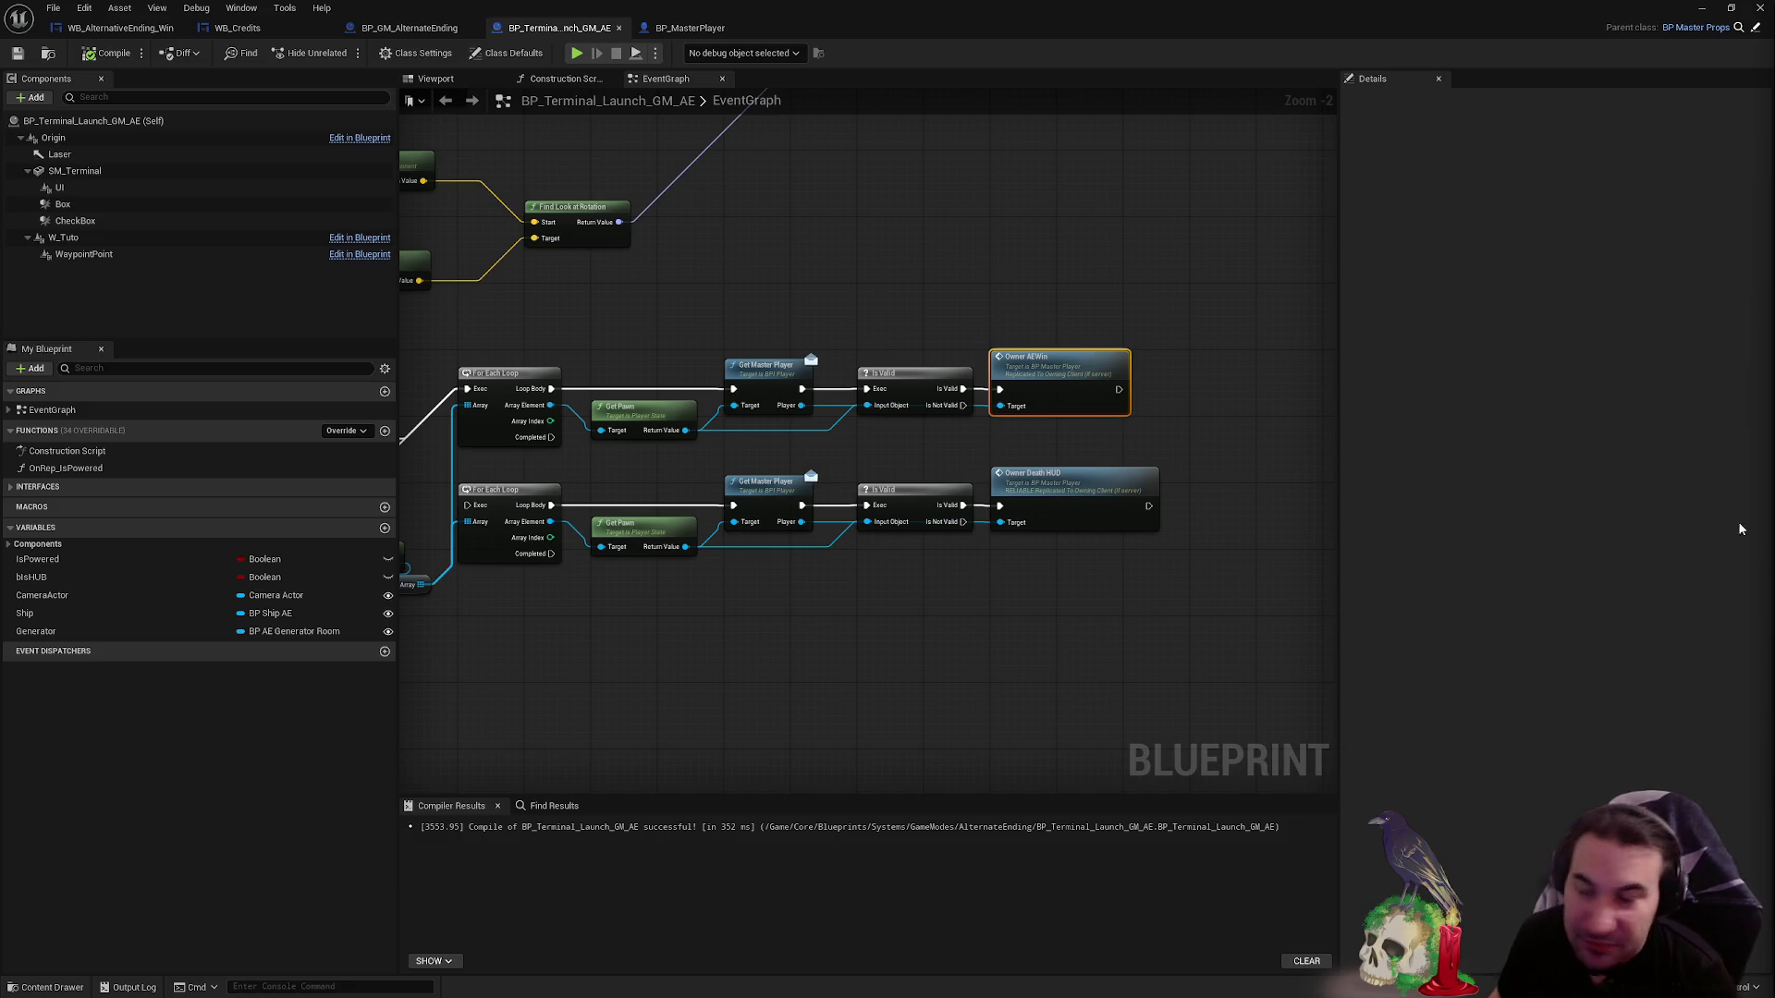
{"action": "scroll", "coordinate": [832, 325], "scroll_direction": "down", "scroll_amount": 2}
{"action": "mouse_move", "coordinate": [792, 508]}
{"action": "left_mouse_down"}
{"action": "mouse_move", "coordinate": [768, 473]}
{"action": "mouse_move", "coordinate": [839, 490]}
{"action": "mouse_move", "coordinate": [828, 463]}
{"action": "mouse_move", "coordinate": [961, 344]}
{"action": "left_mouse_up"}
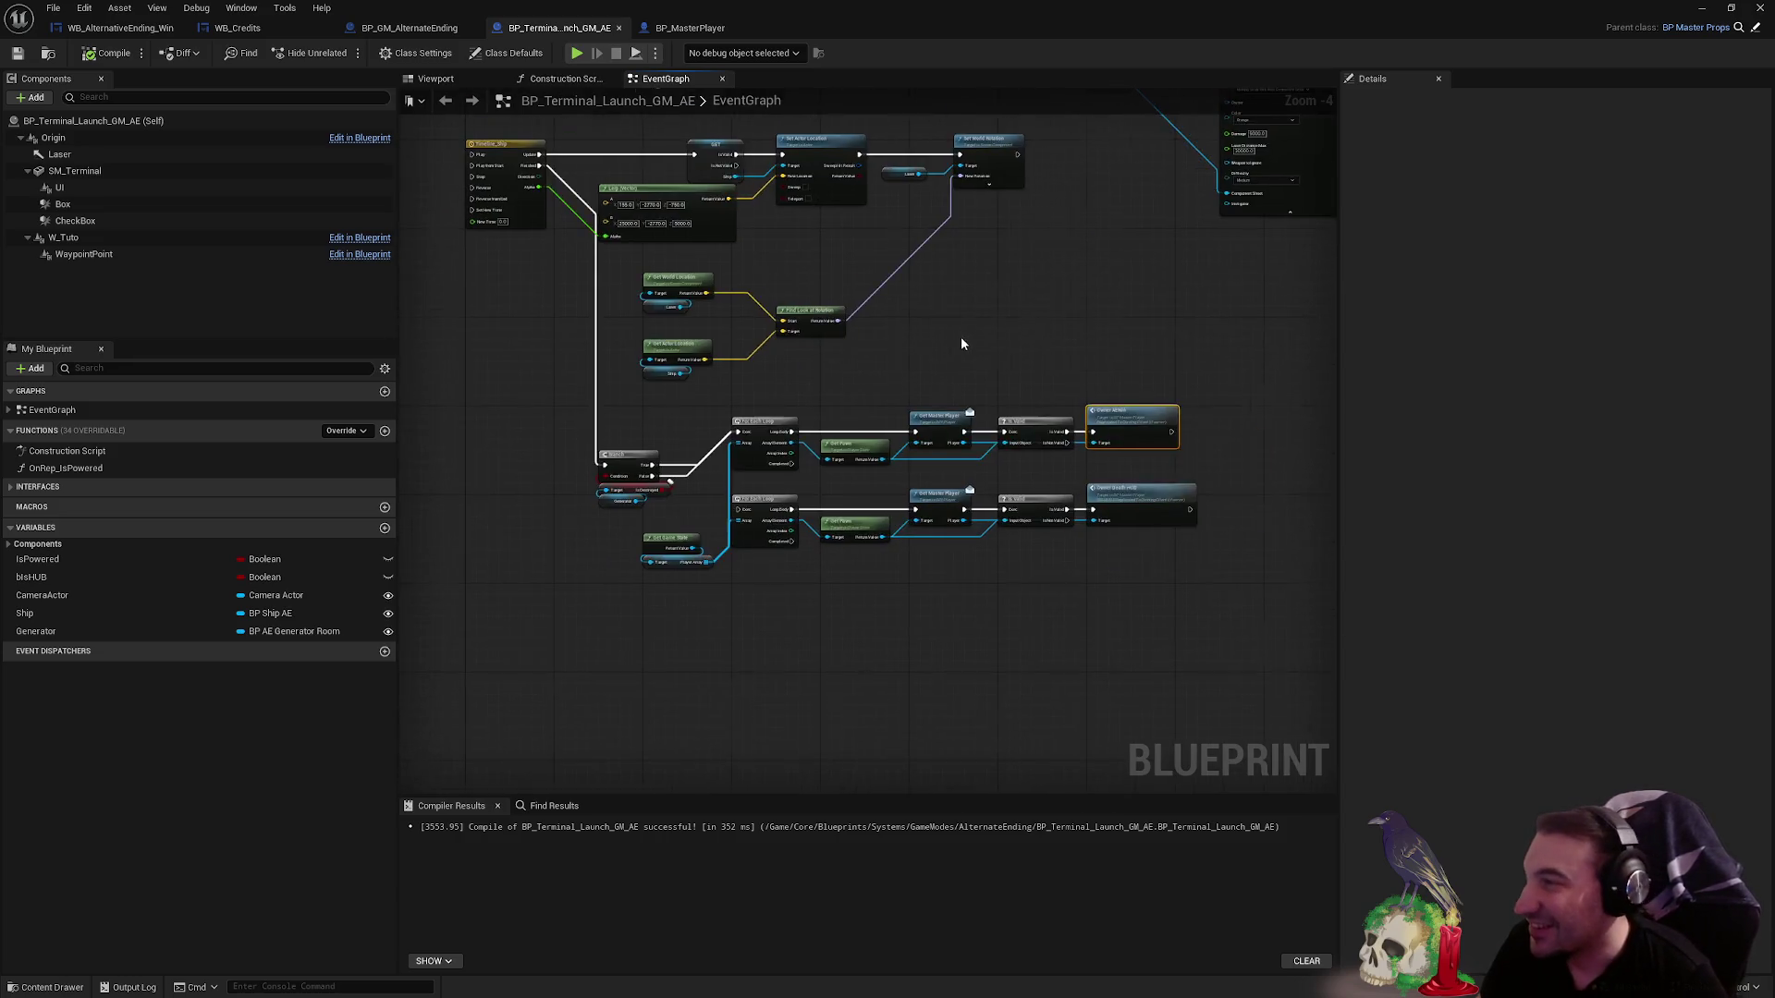
{"action": "left_click", "coordinate": [410, 28]}
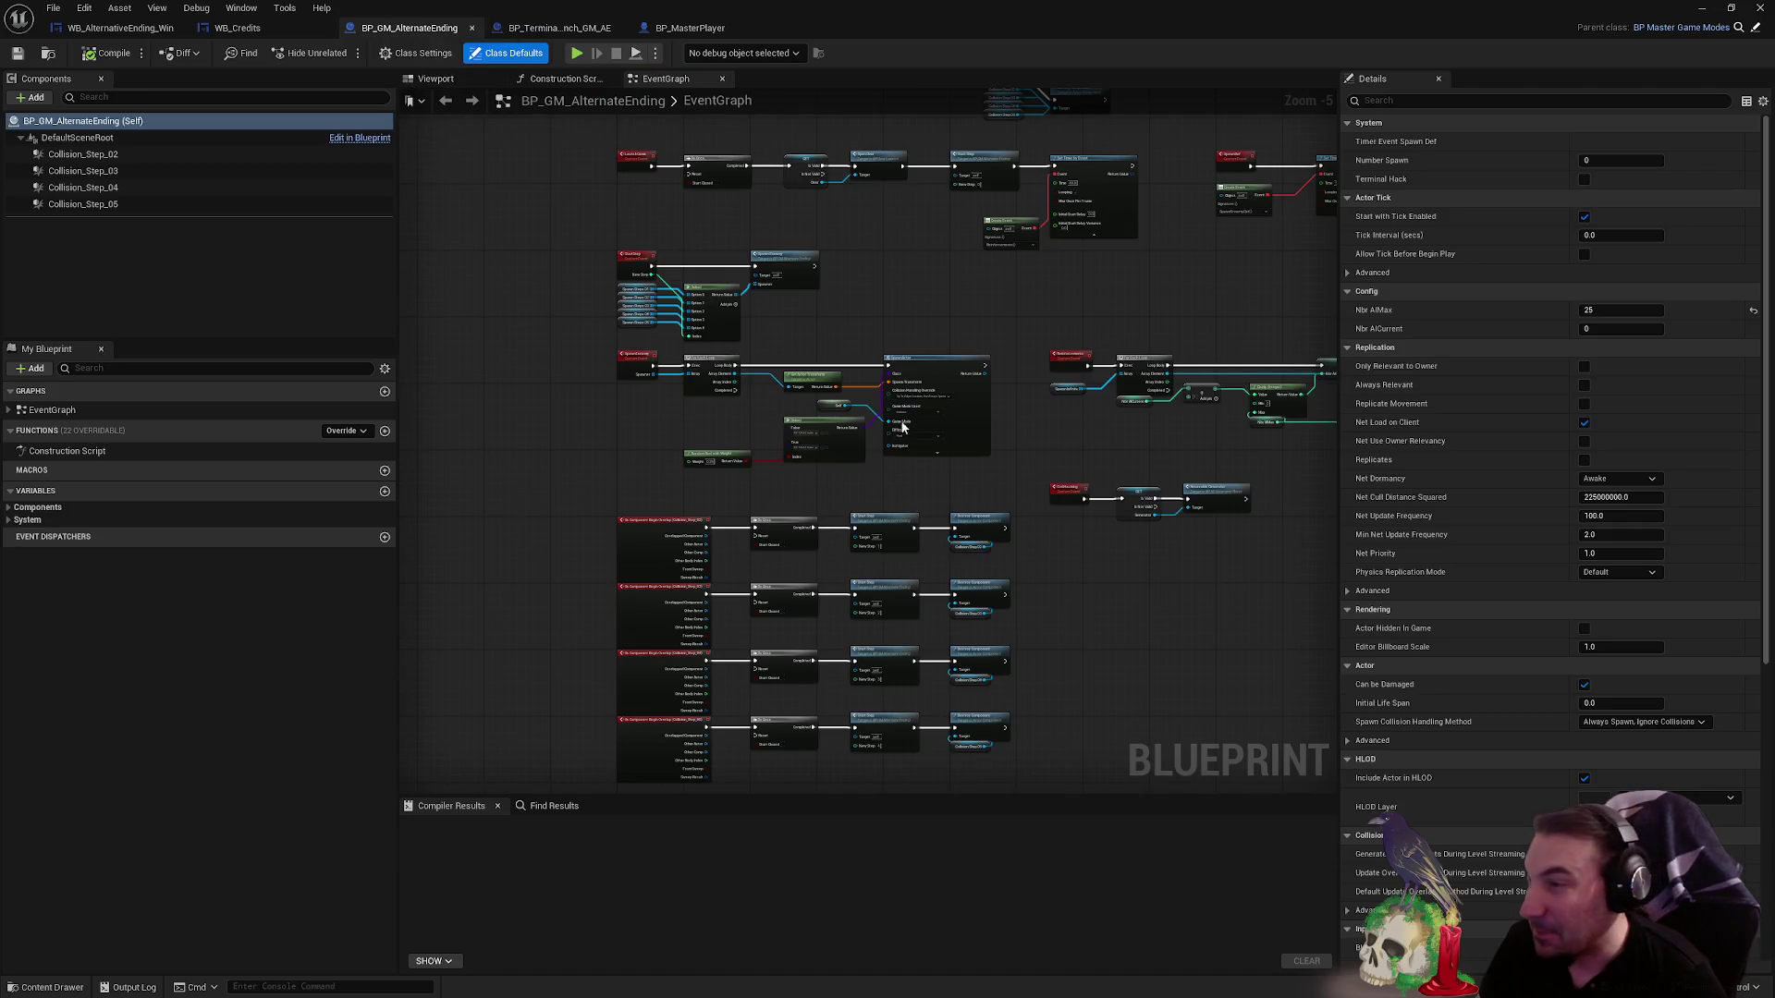
{"action": "scroll", "coordinate": [856, 399], "scroll_direction": "up", "scroll_amount": 3}
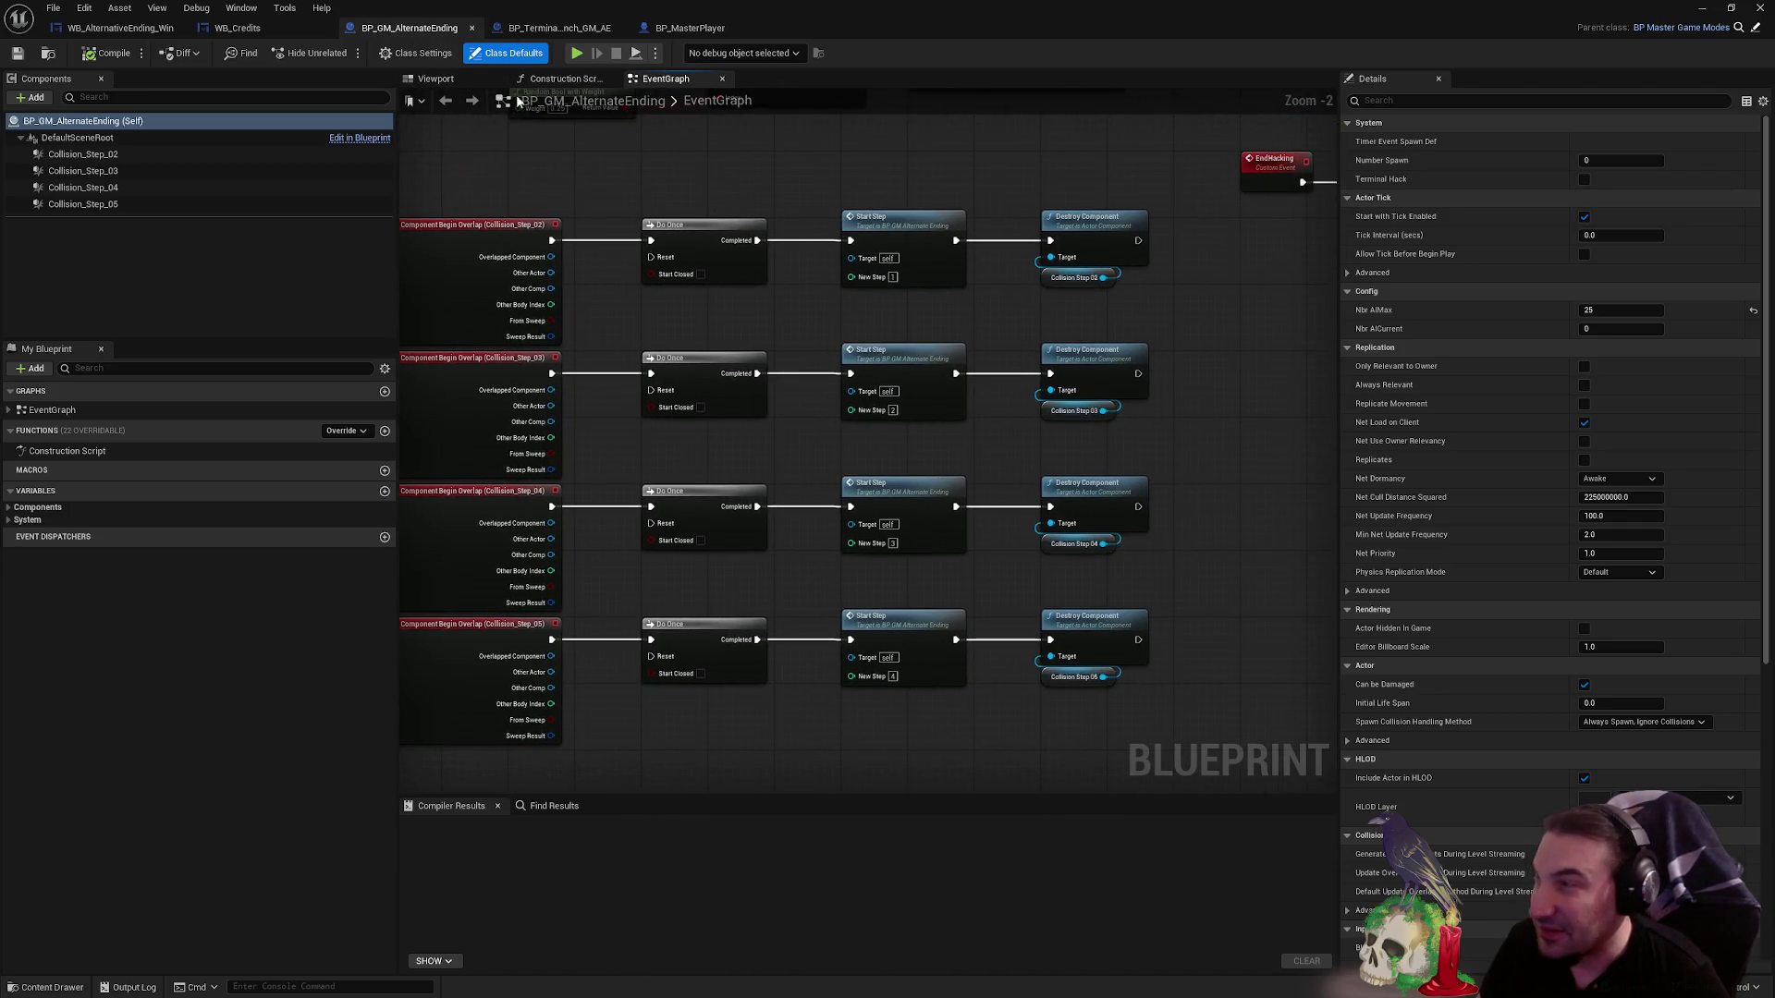
{"action": "left_click", "coordinate": [238, 28]}
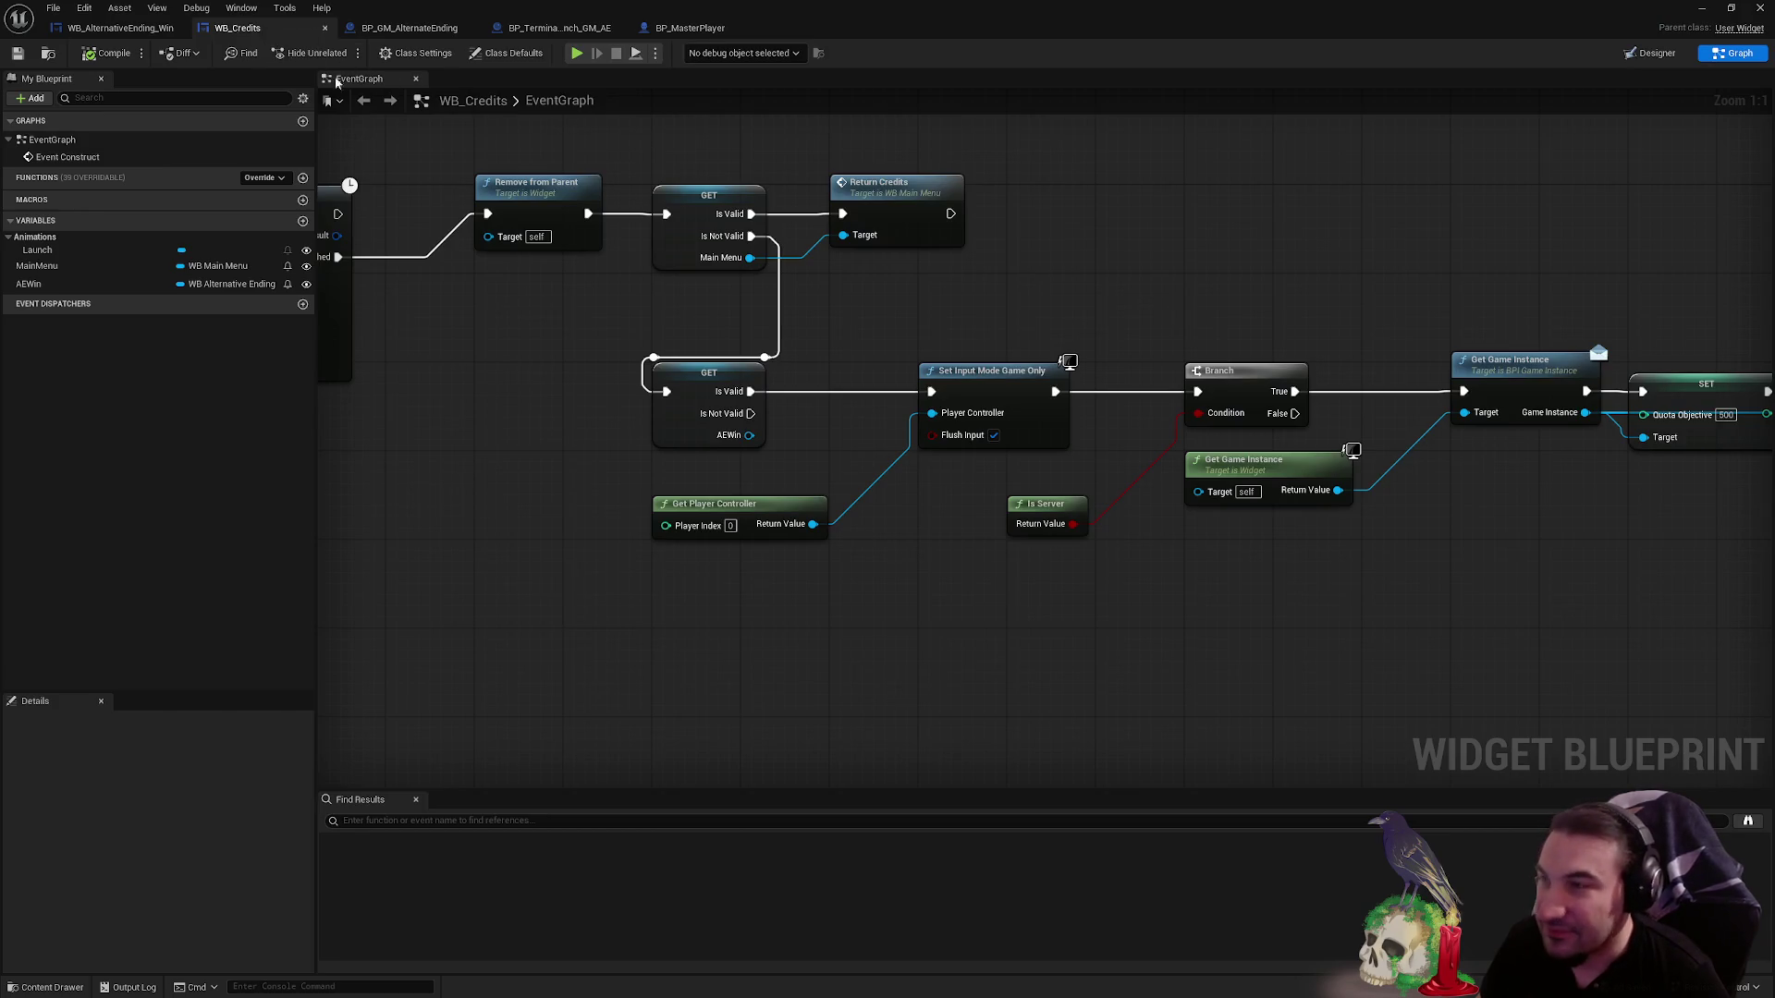
{"action": "left_click", "coordinate": [146, 27]}
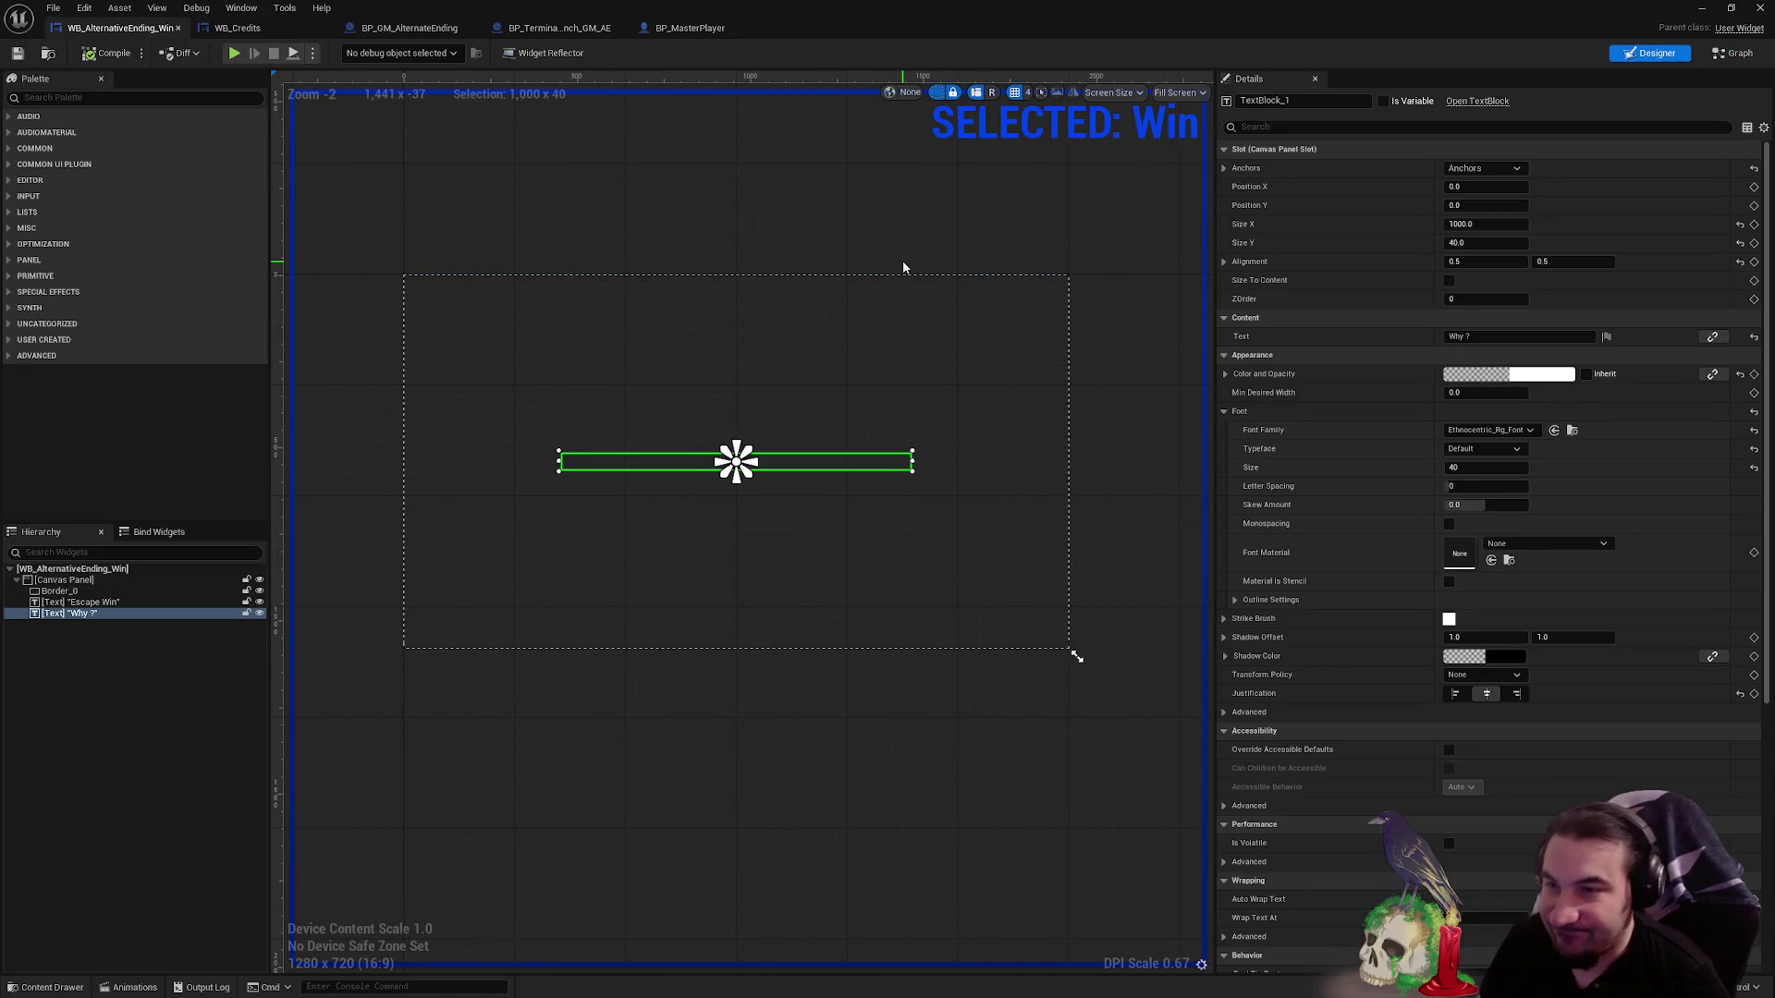
- Open the Win animation timeline and scrub the playhead from start to end
{"action": "left_click", "coordinate": [130, 987]}
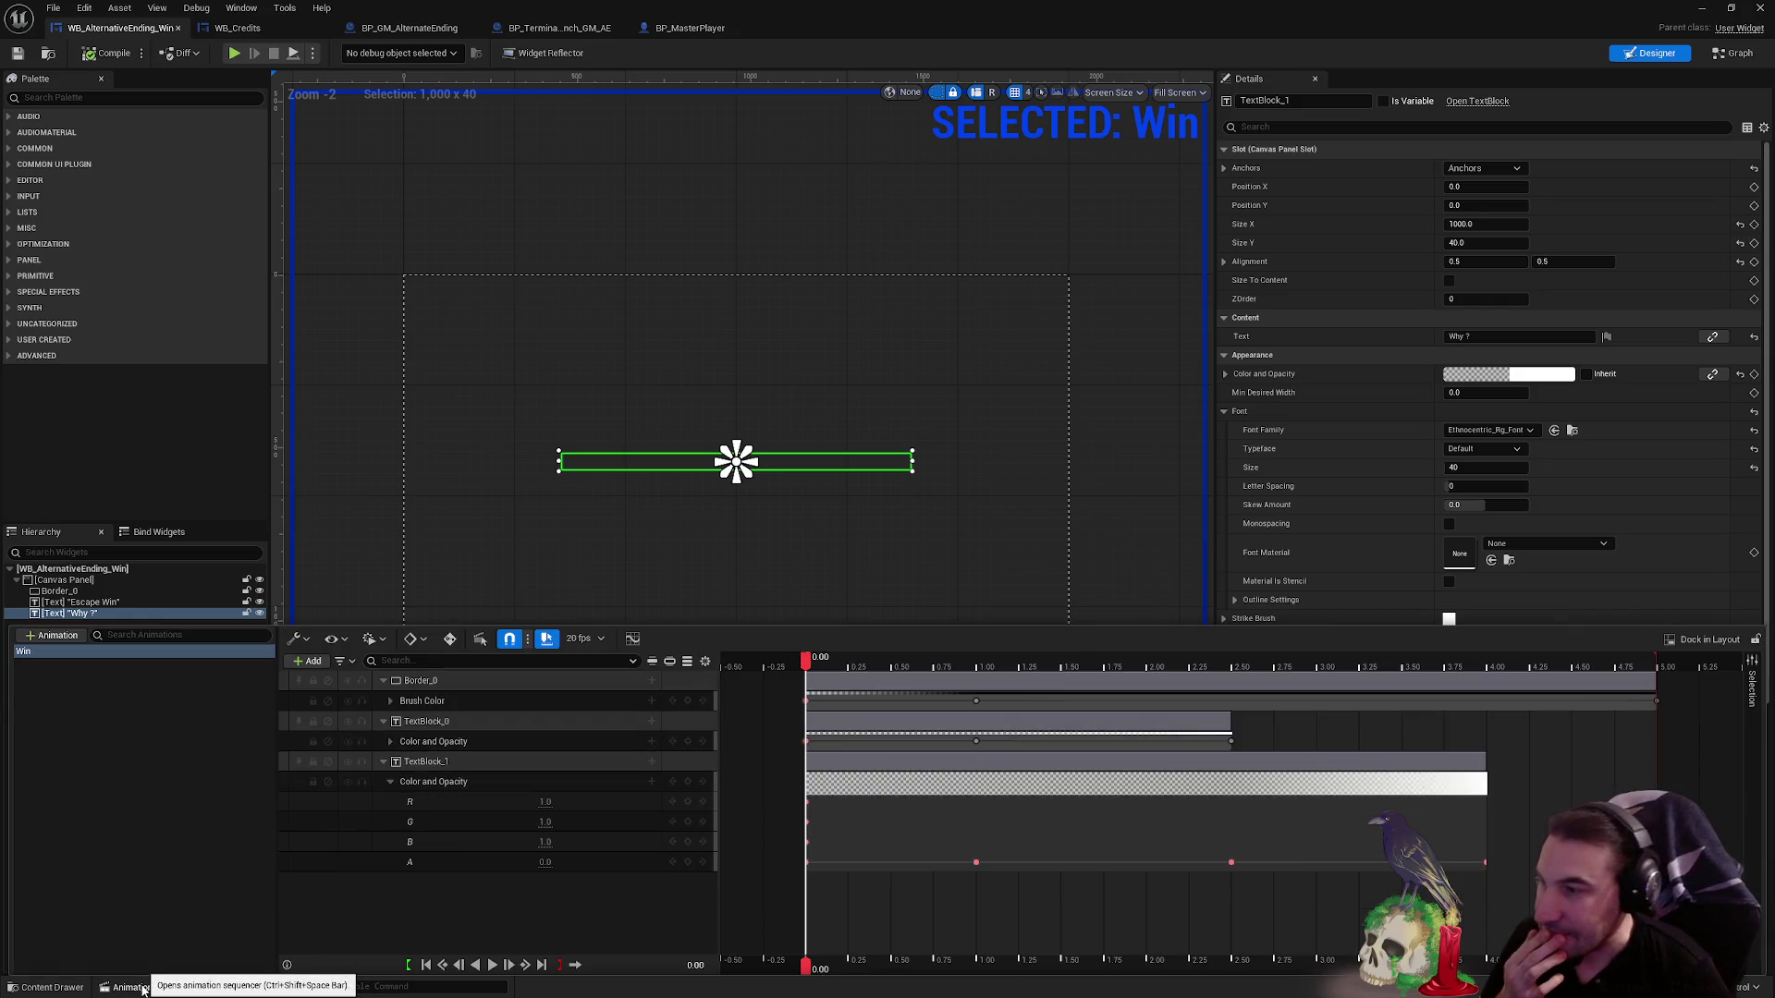
{"action": "left_click_drag", "start_coordinate": [977, 662], "coordinate": [1659, 662]}
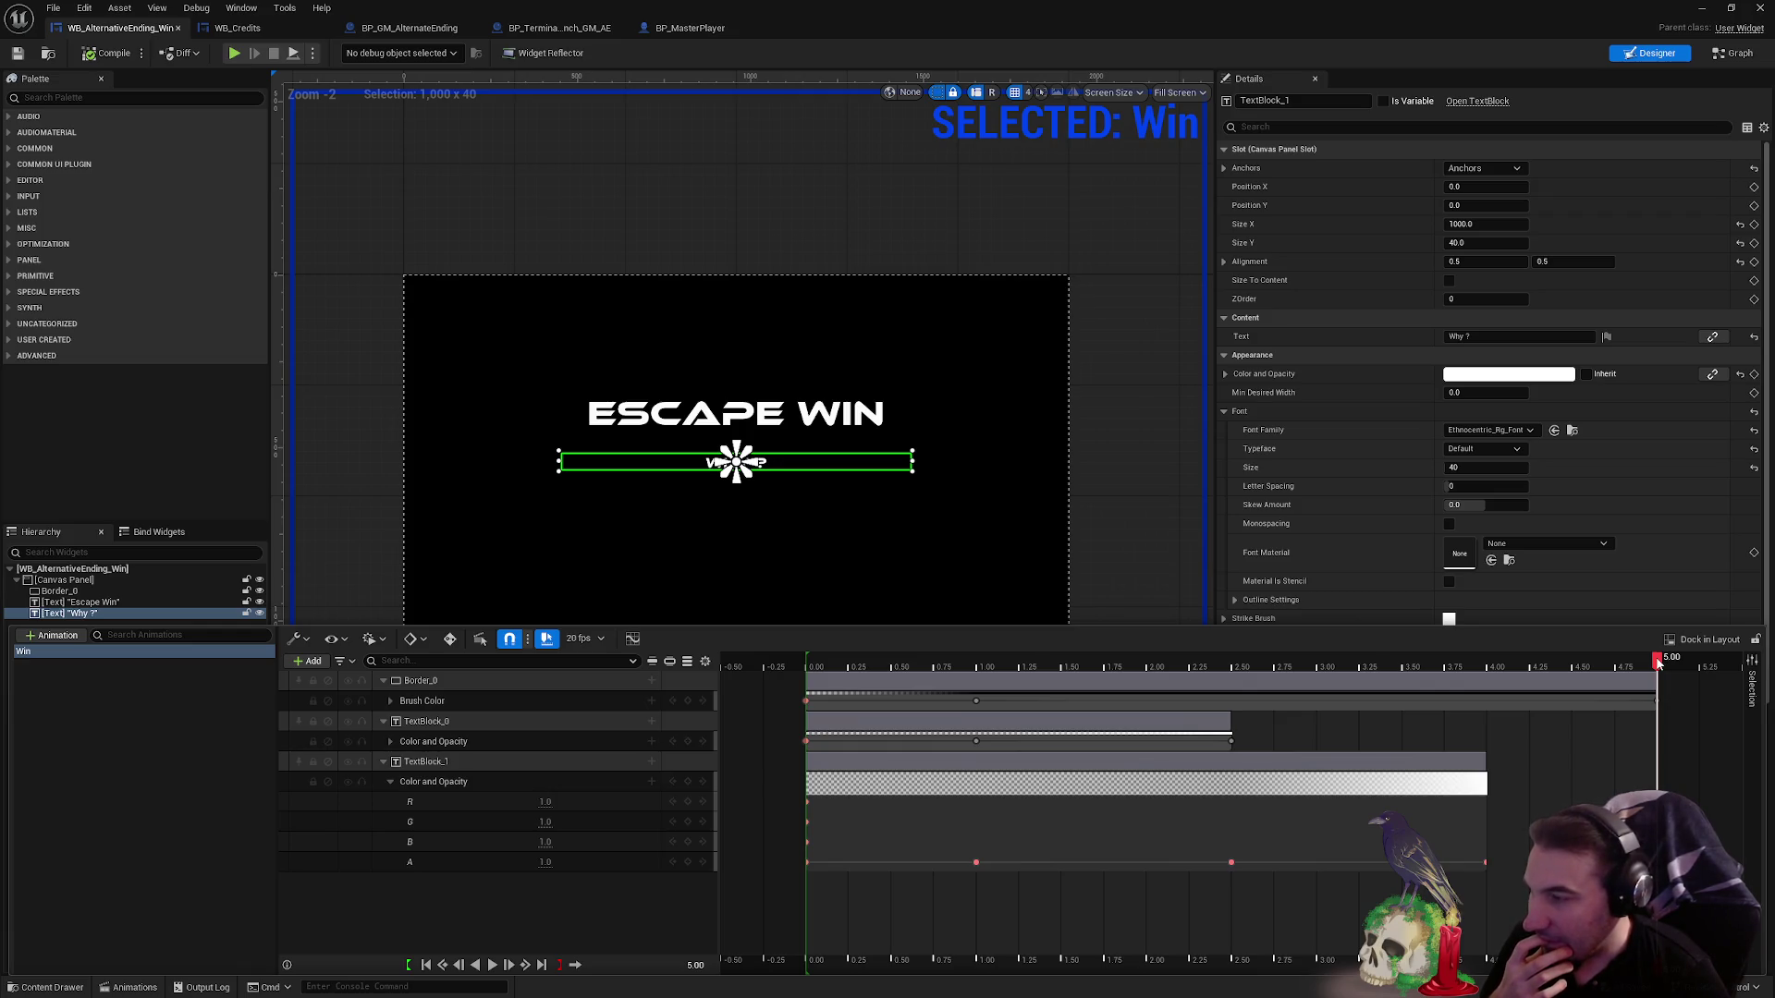
{"action": "mouse_move", "coordinate": [1657, 662]}
{"action": "left_mouse_down"}
{"action": "mouse_move", "coordinate": [753, 705]}
{"action": "mouse_move", "coordinate": [1658, 705]}
{"action": "left_mouse_up"}
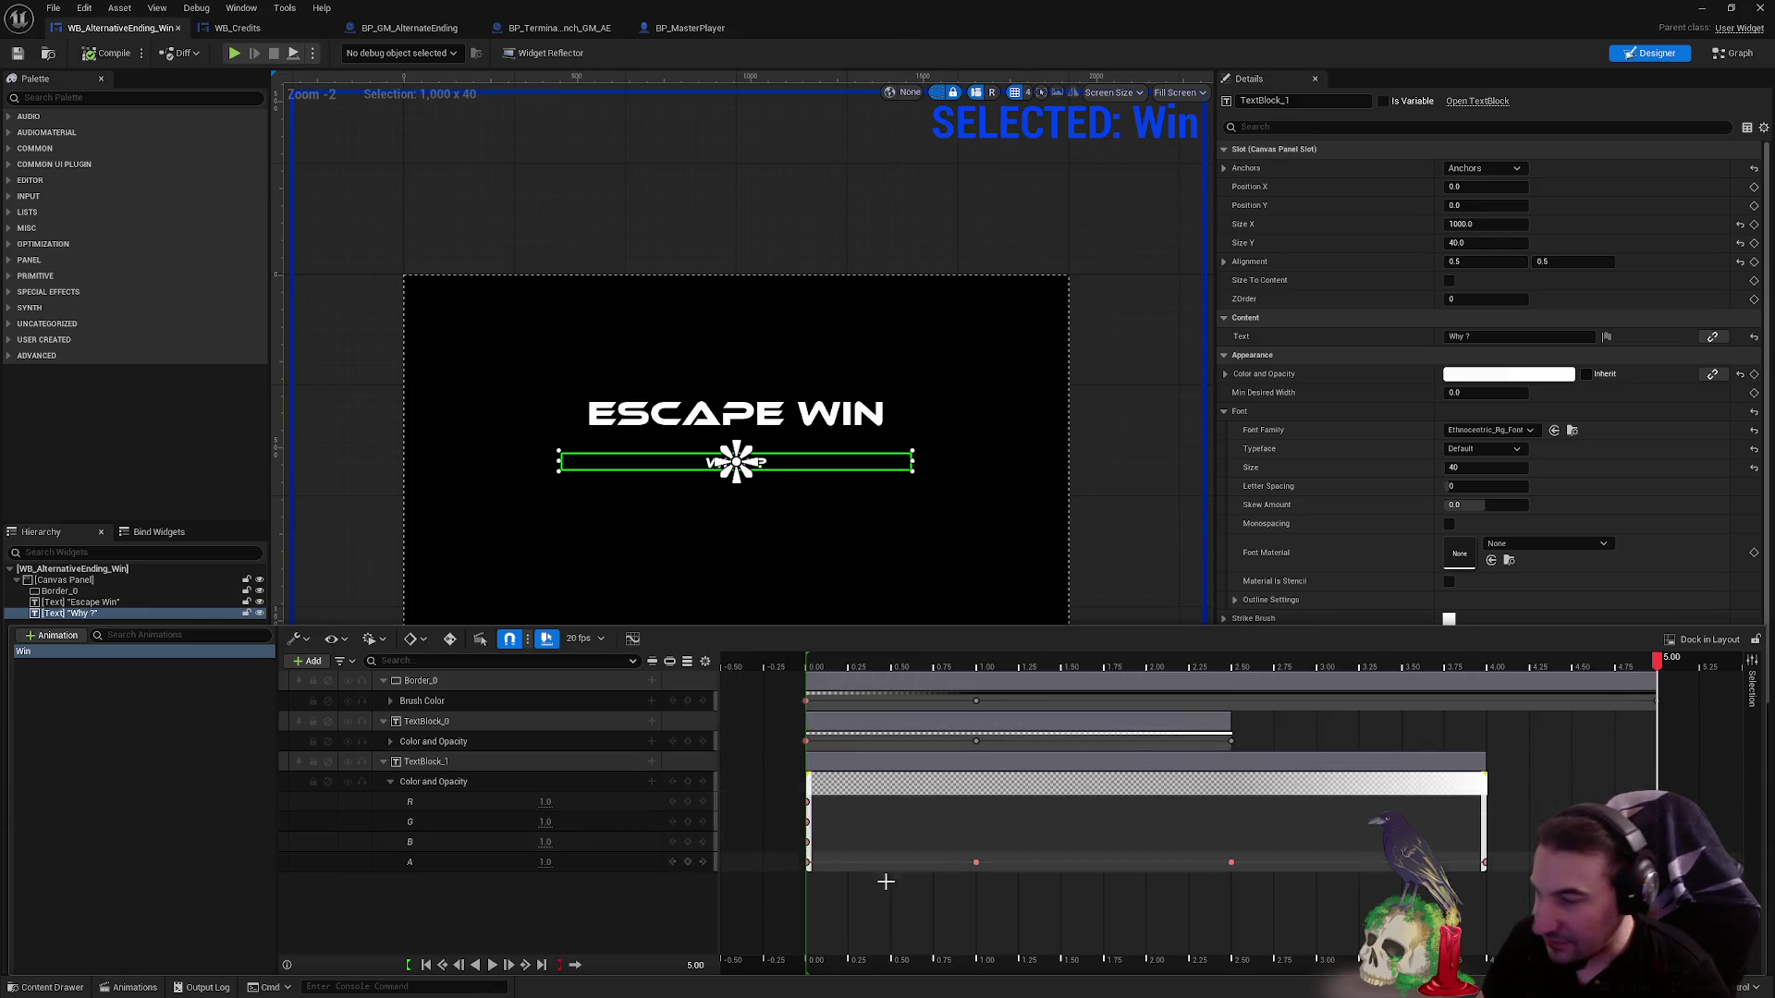
- Preview frames around 6–7 seconds and re-expand TextBlock_1's Color and Opacity track
{"action": "scroll", "coordinate": [1295, 786], "scroll_direction": "up", "scroll_amount": 5}
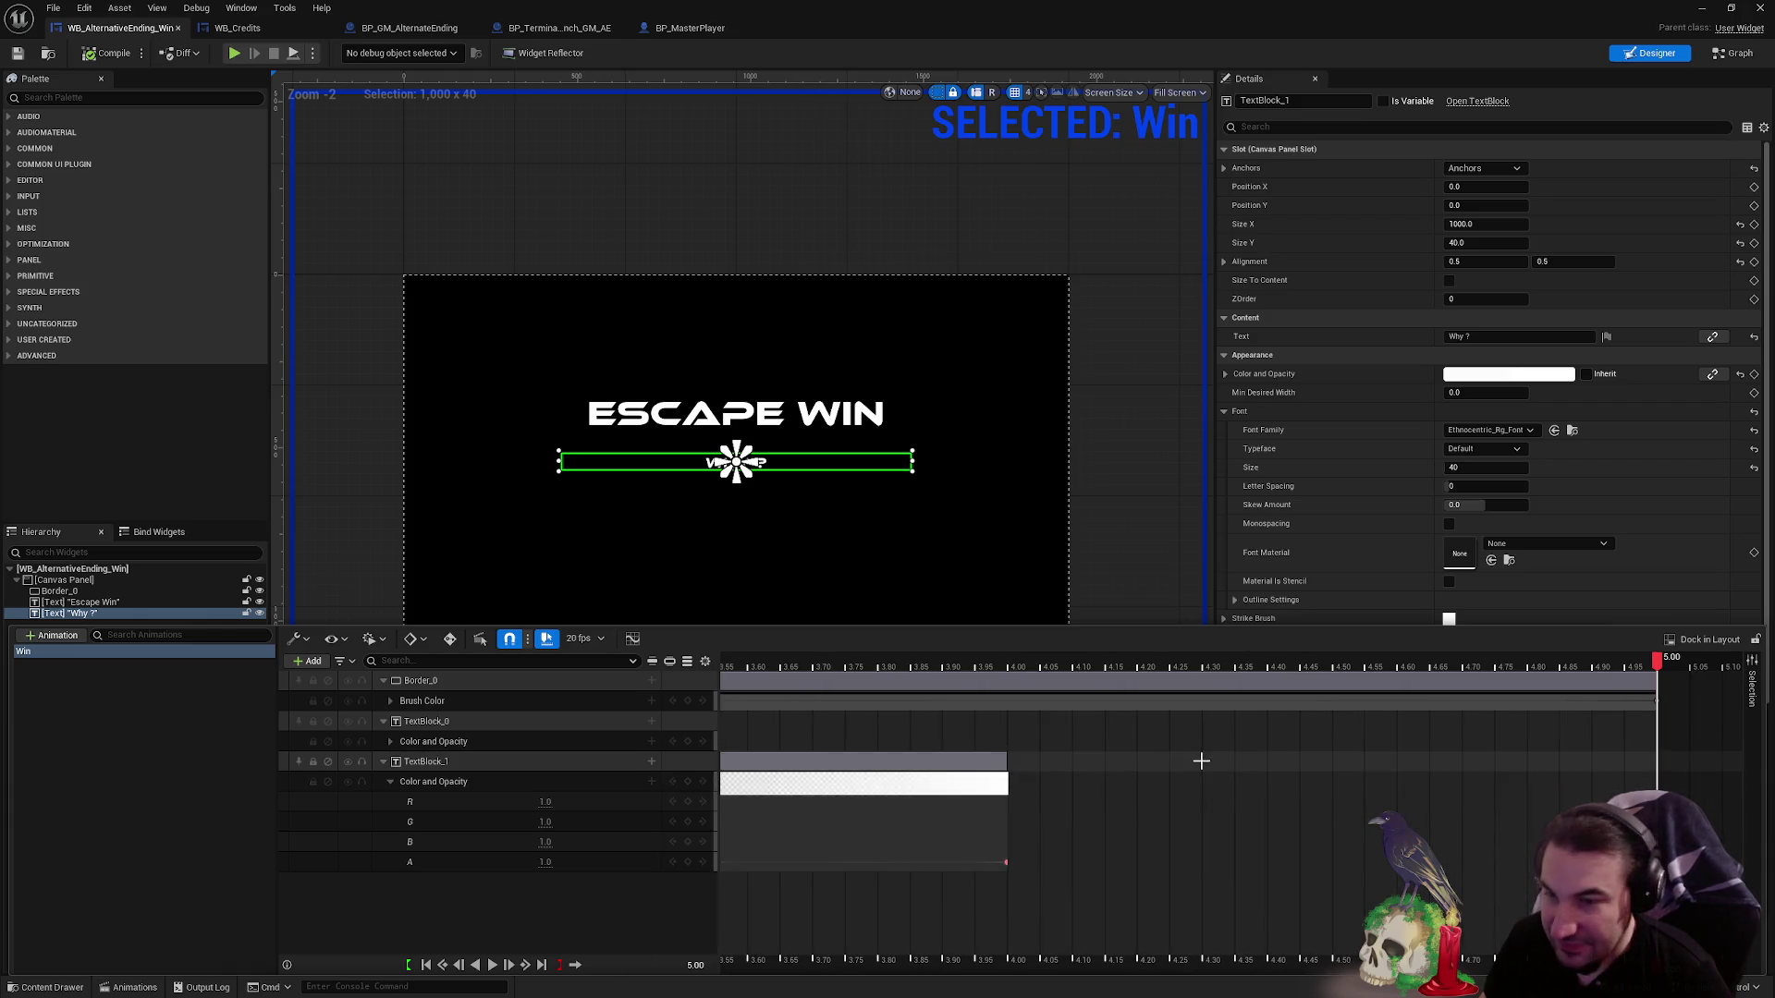
{"action": "scroll", "coordinate": [1210, 756], "scroll_direction": "down", "scroll_amount": 5}
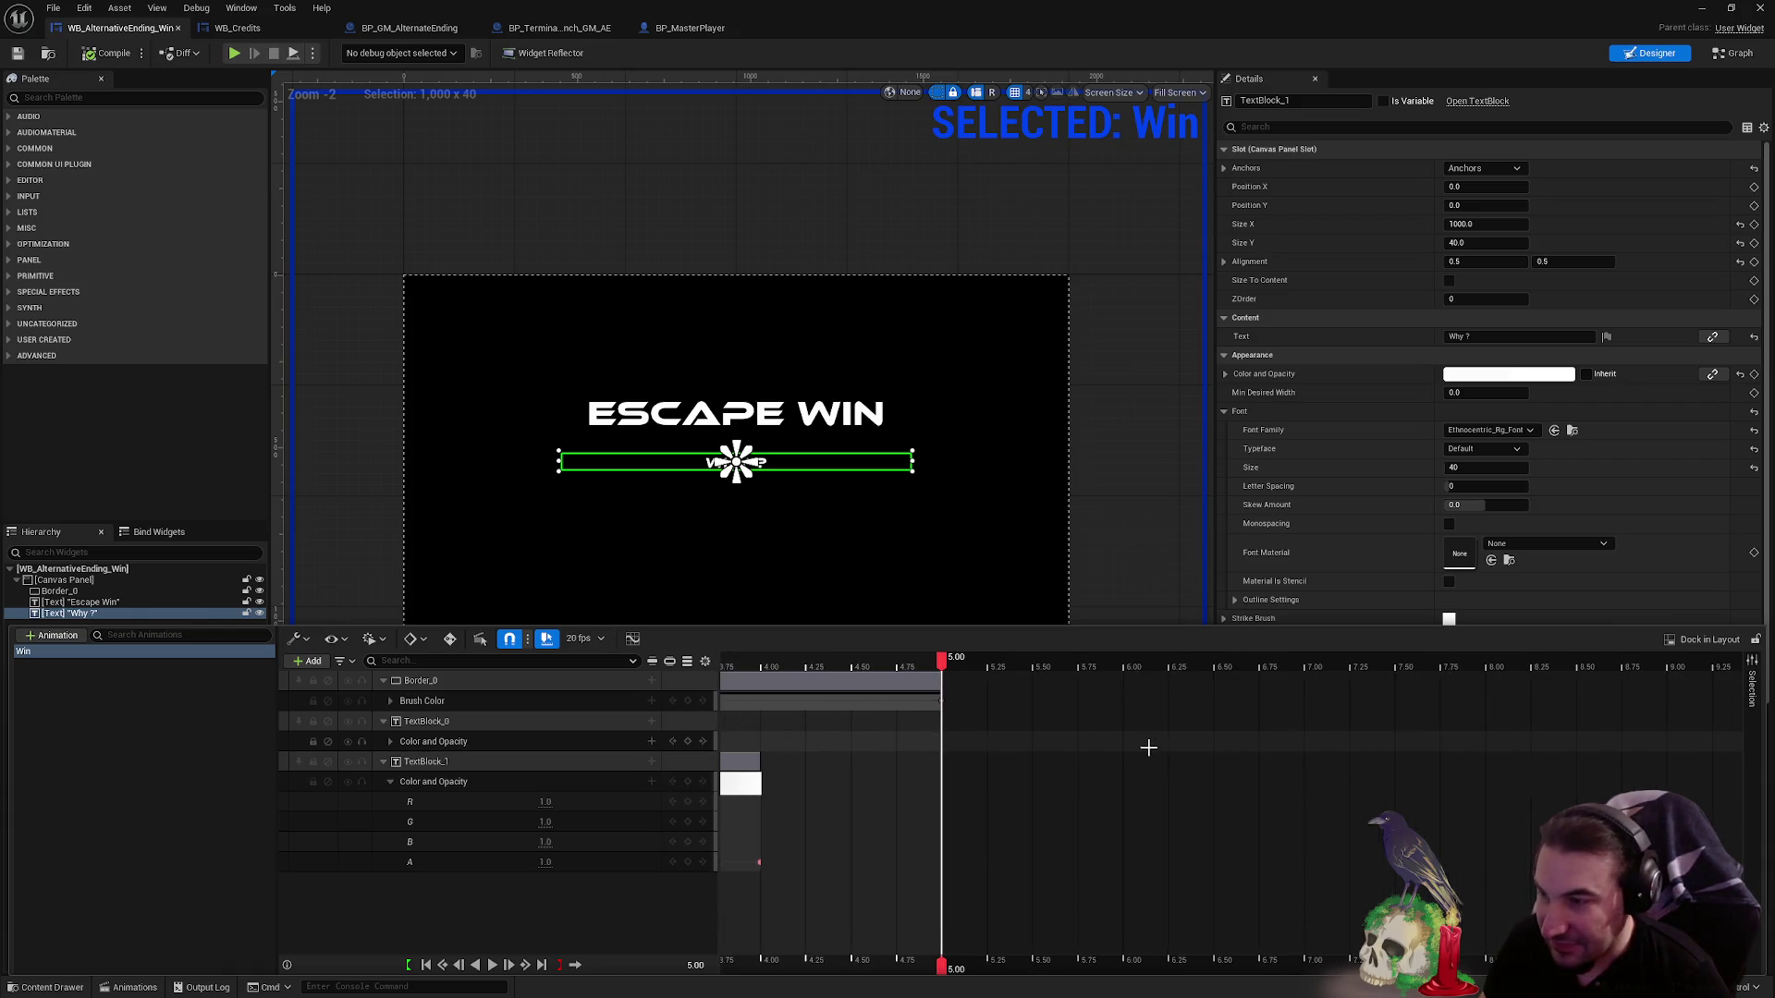
{"action": "scroll", "coordinate": [1109, 731], "scroll_direction": "down", "scroll_amount": 1}
{"action": "left_click", "coordinate": [1040, 665]}
{"action": "mouse_move", "coordinate": [1074, 682]}
{"action": "left_mouse_down"}
{"action": "mouse_move", "coordinate": [1151, 682]}
{"action": "mouse_move", "coordinate": [1023, 690]}
{"action": "left_mouse_up"}
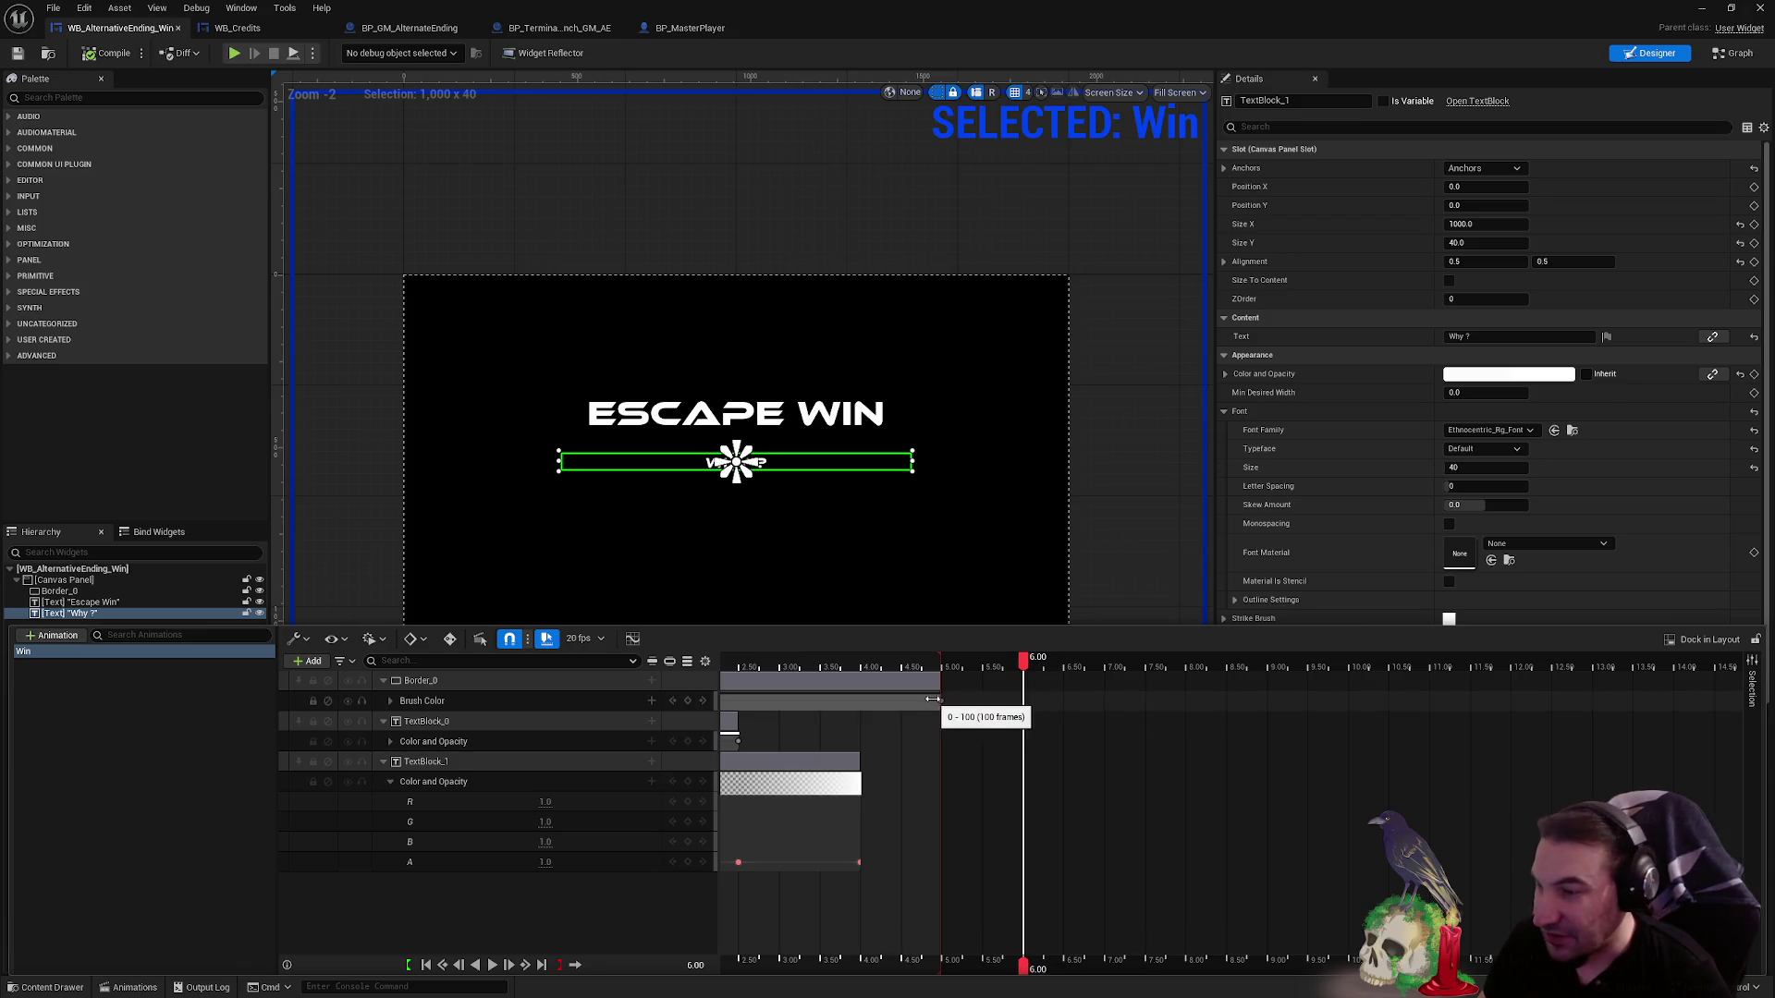
{"action": "left_click", "coordinate": [390, 782]}
{"action": "left_click", "coordinate": [390, 782]}
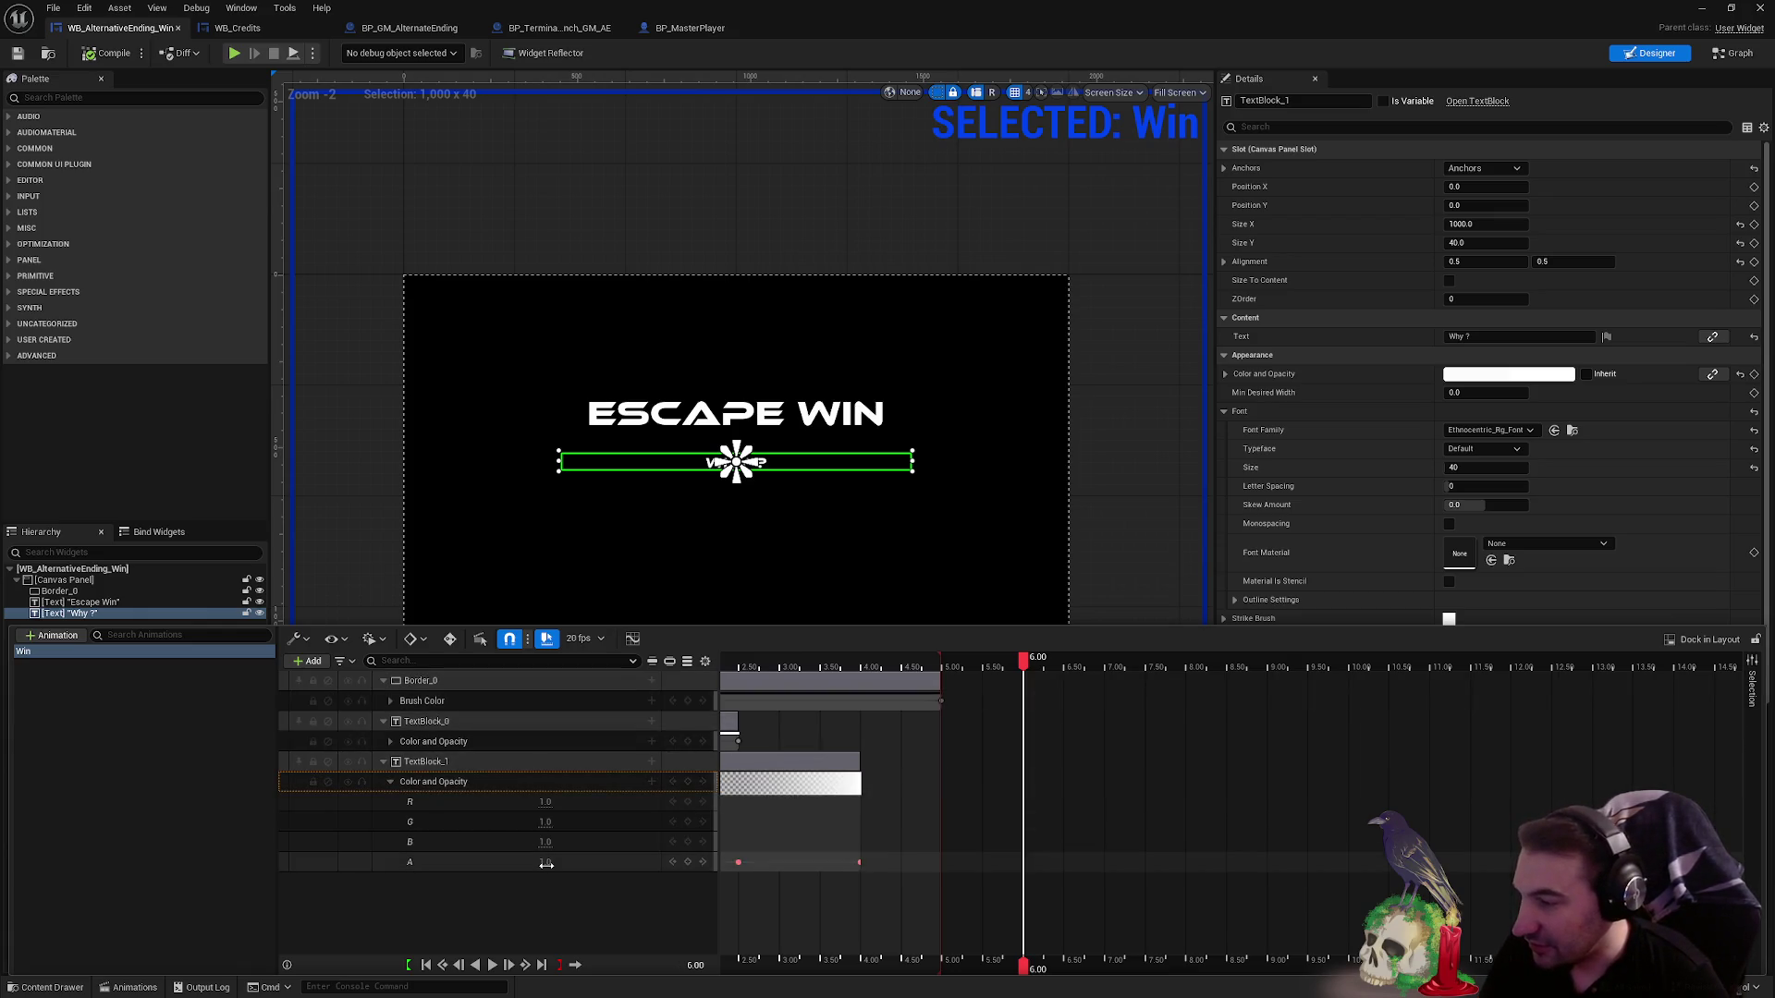